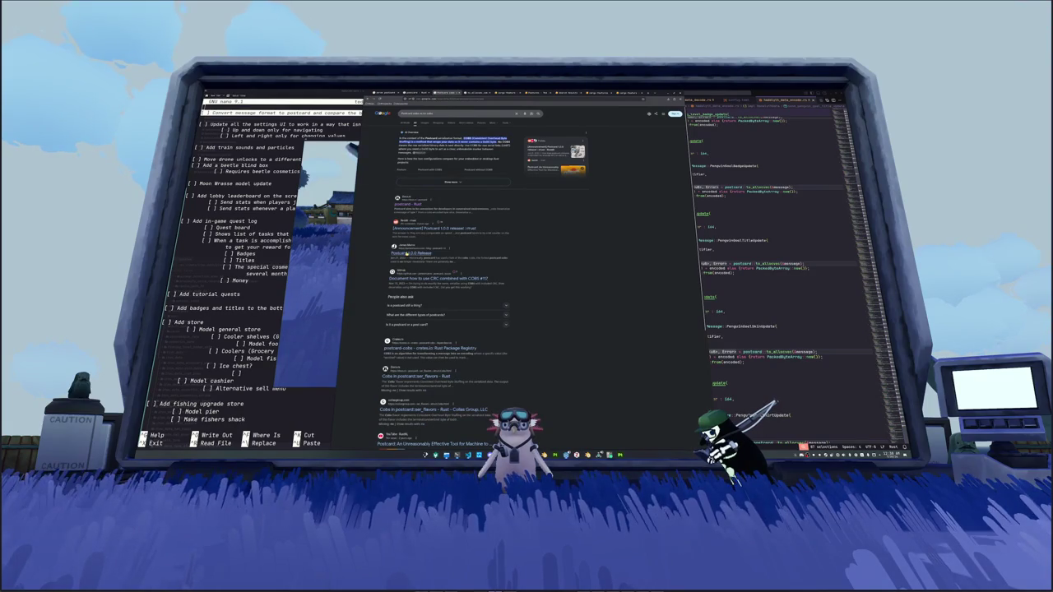
Step: Open the Postcard 1.0.0 Release post from the Google results and start reading it
click(394, 255)
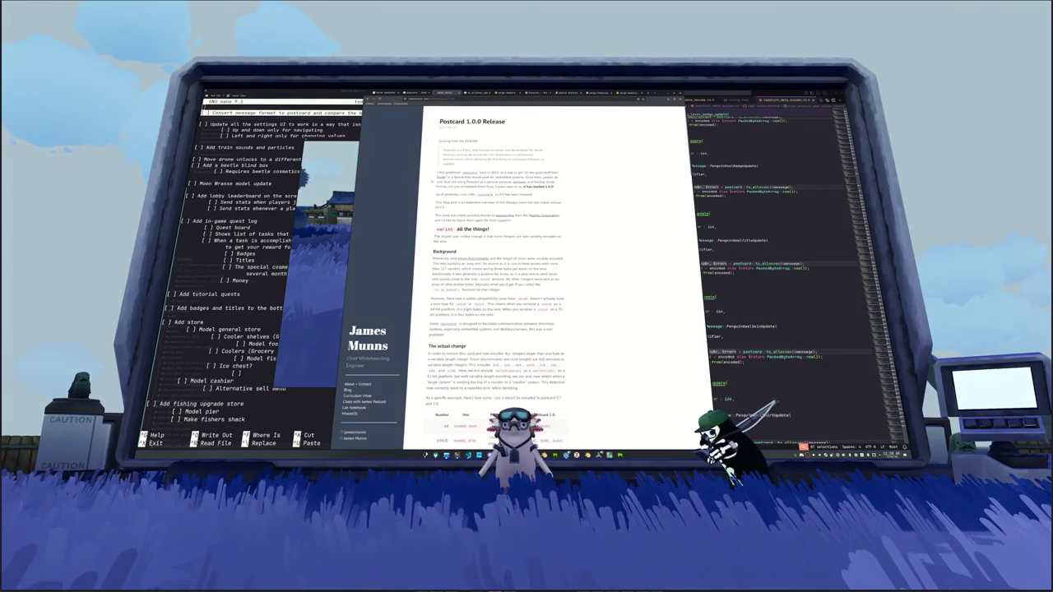
scroll(555, 271, down, 2)
scroll(494, 271, down, 2)
scroll(494, 272, down, 2)
scroll(494, 271, down, 2)
scroll(494, 272, down, 2)
scroll(493, 208, down, 5)
scroll(493, 208, down, 3)
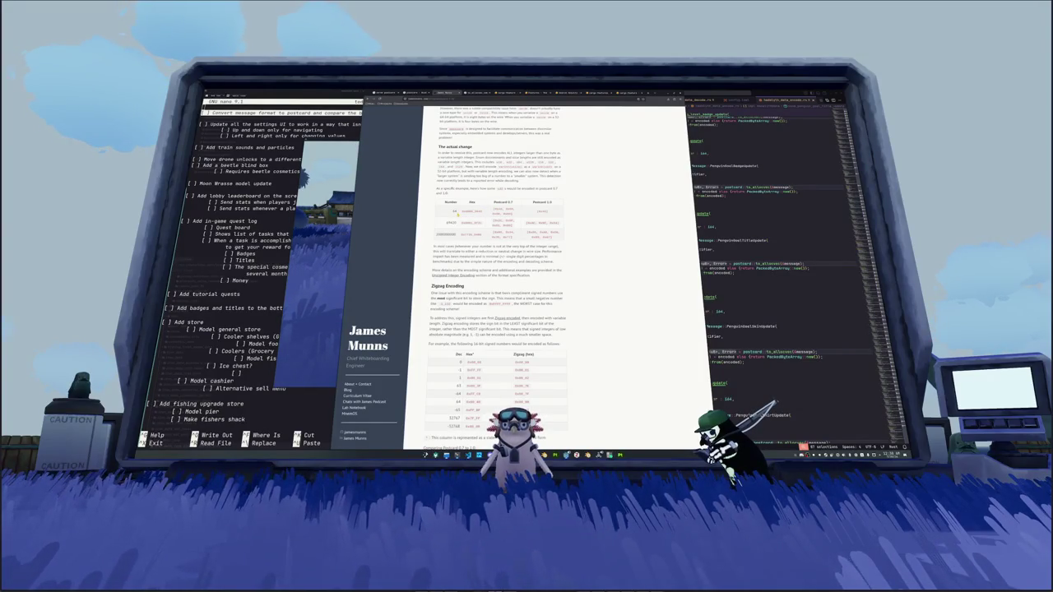
scroll(457, 214, down, 8)
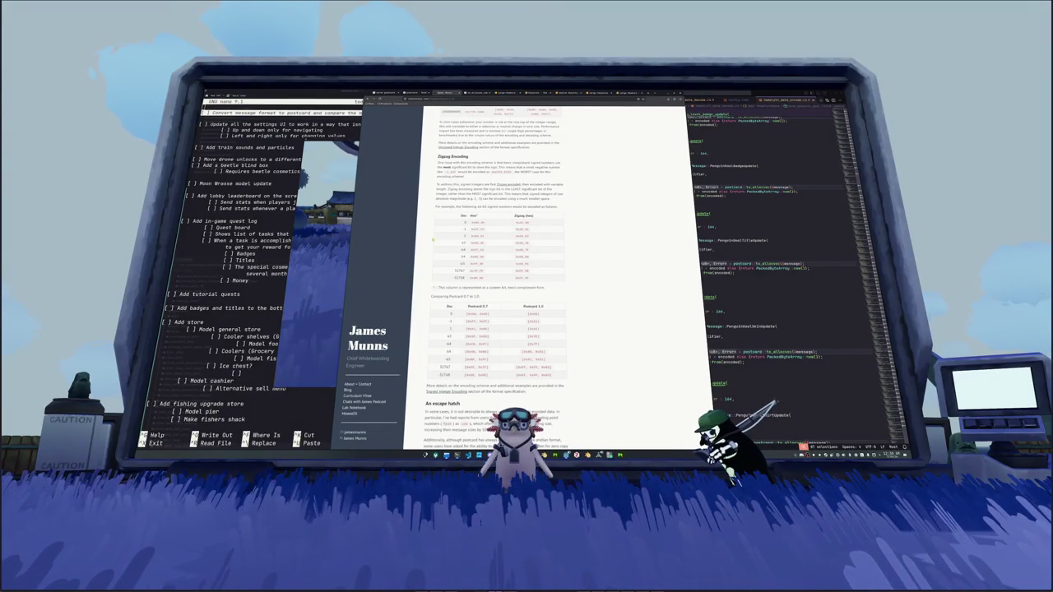
Step: Read further down the post's sections, then open a new blank tab
scroll(433, 239, down, 3)
scroll(433, 239, down, 2)
scroll(433, 240, down, 3)
scroll(493, 272, down, 1)
scroll(493, 271, down, 2)
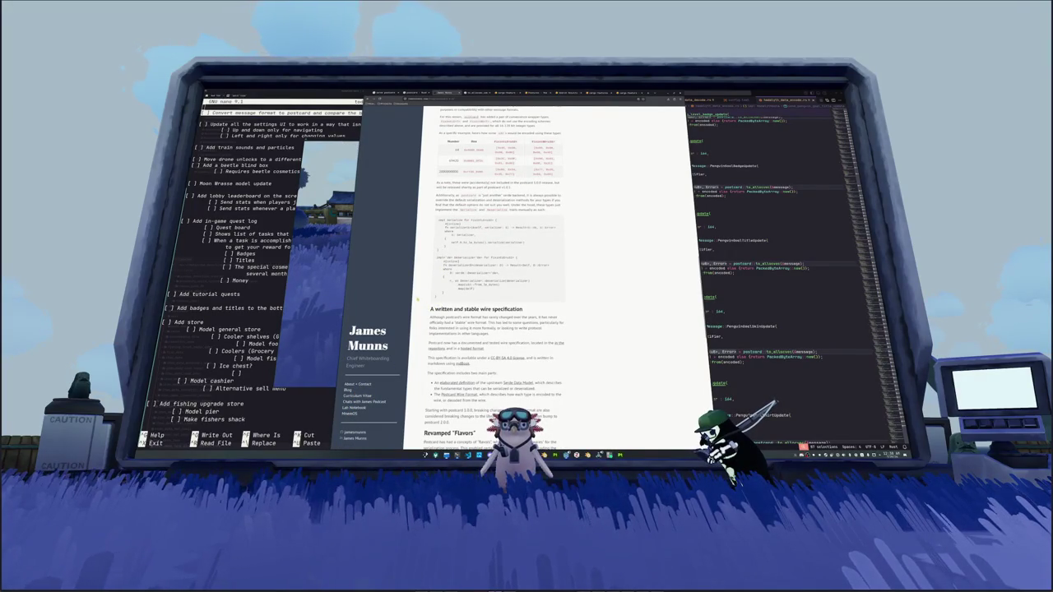
scroll(417, 300, down, 1)
scroll(417, 300, down, 1)
scroll(417, 301, down, 1)
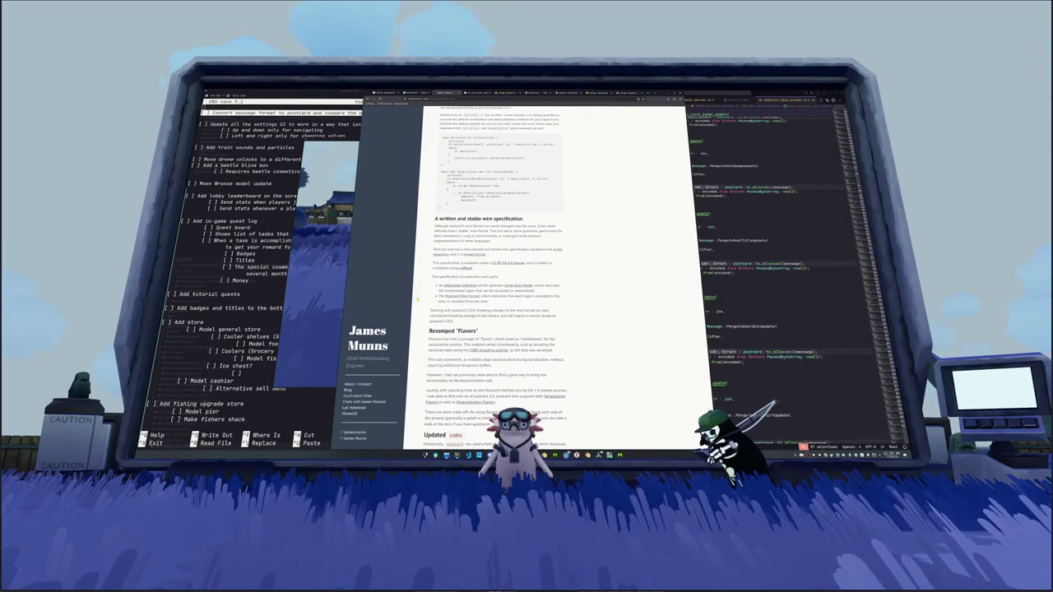
scroll(417, 300, down, 3)
scroll(417, 300, down, 1)
scroll(417, 300, down, 1)
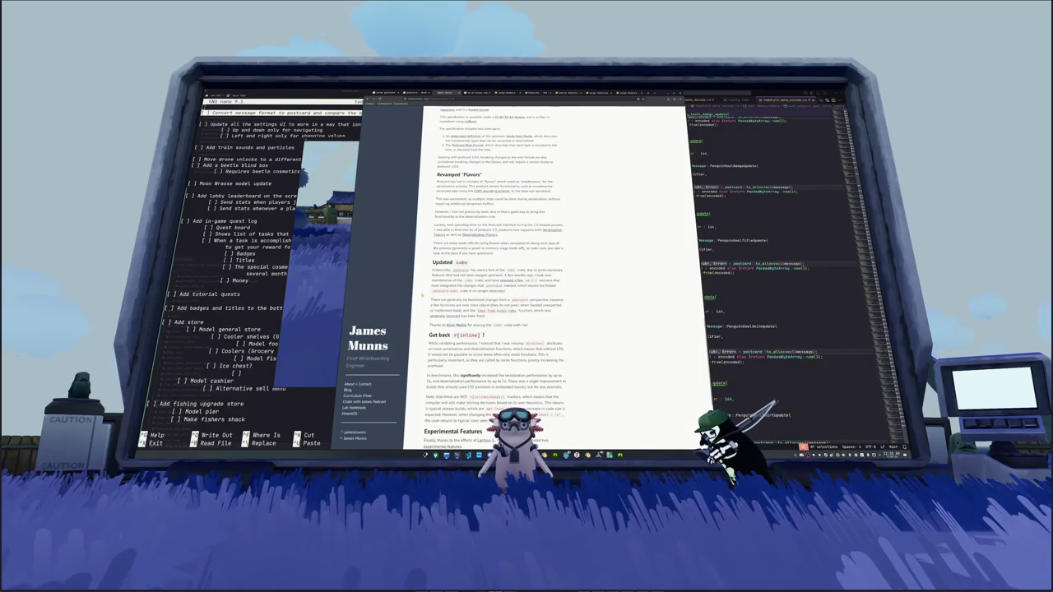
scroll(422, 294, down, 1)
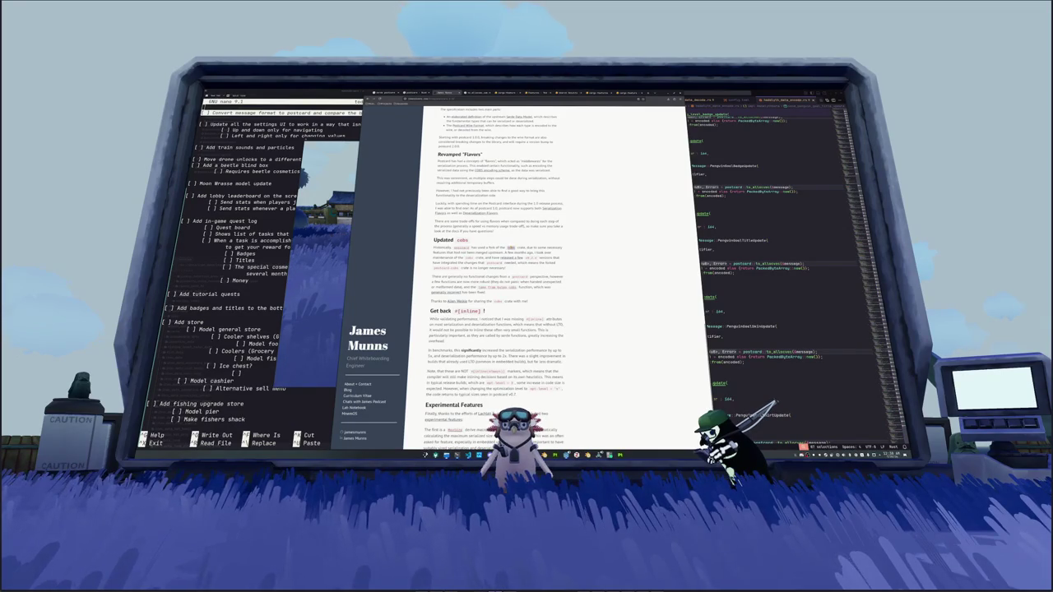
click(465, 203)
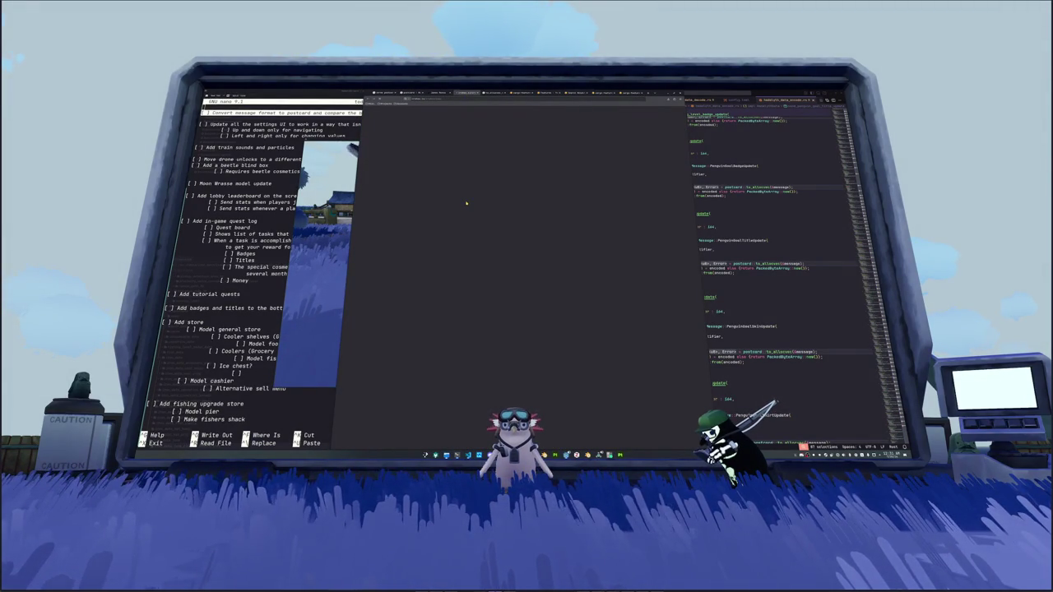
Step: Close the blank tab, read down to Wrapping up, and follow the cobs crate link
key(ctrl+w)
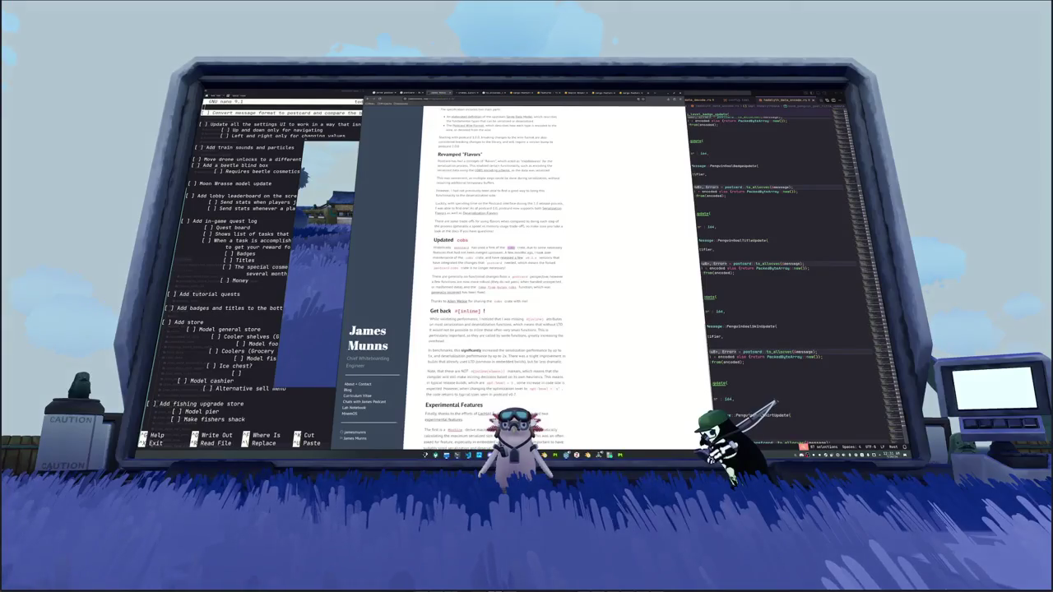
scroll(427, 267, down, 3)
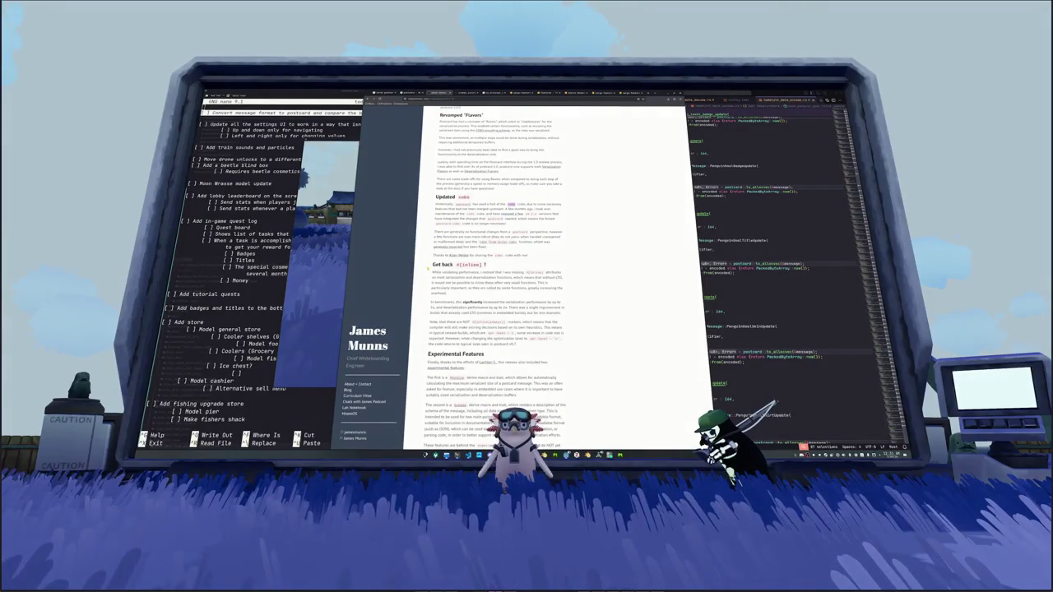
scroll(426, 267, down, 1)
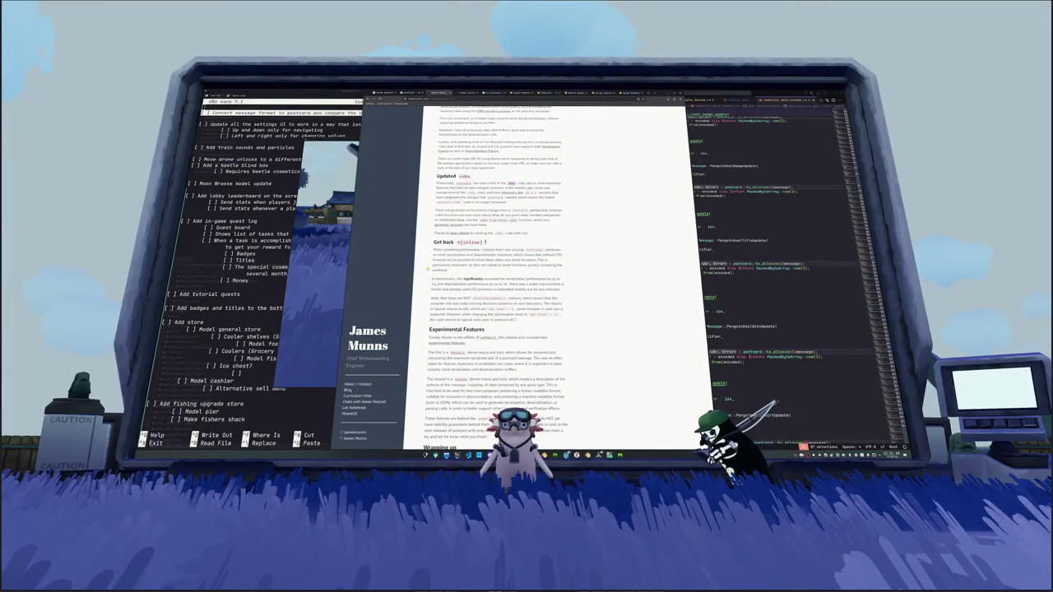
scroll(427, 267, down, 1)
scroll(426, 268, down, 1)
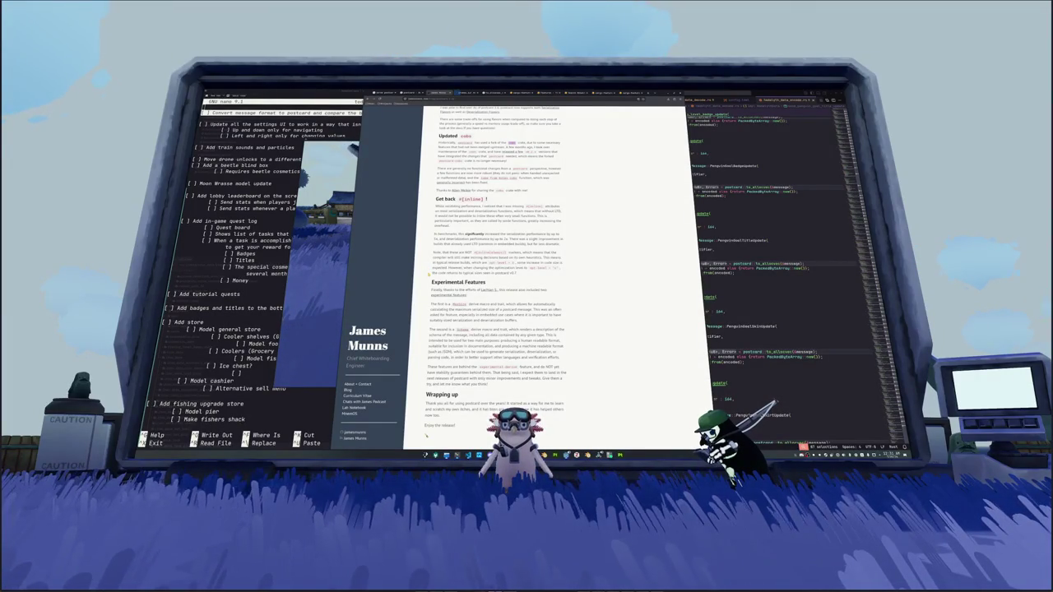
scroll(425, 435, up, 1)
click(511, 156)
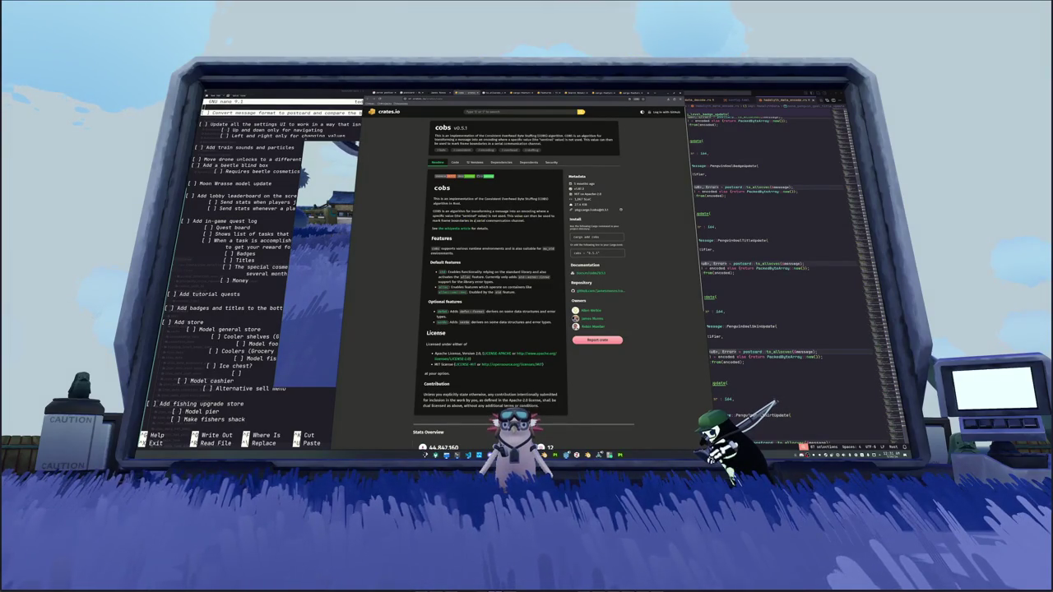
Step: Follow the README's Wikipedia link to the Consistent Overhead Byte Stuffing article
click(453, 228)
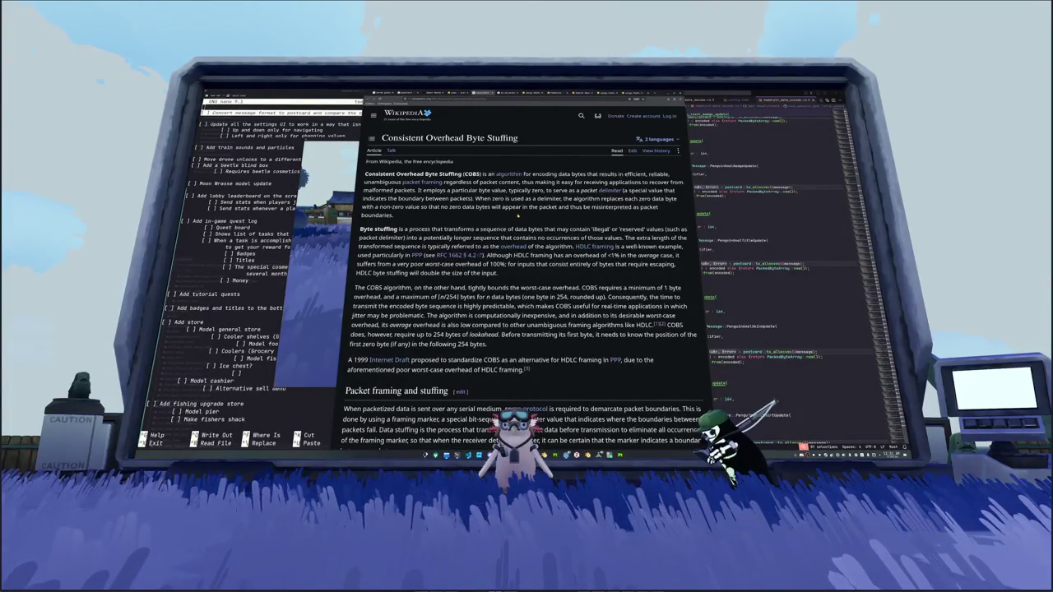
Step: Read the COBS article down to Encoding examples, then switch to the ArtStation window
scroll(527, 271, down, 3)
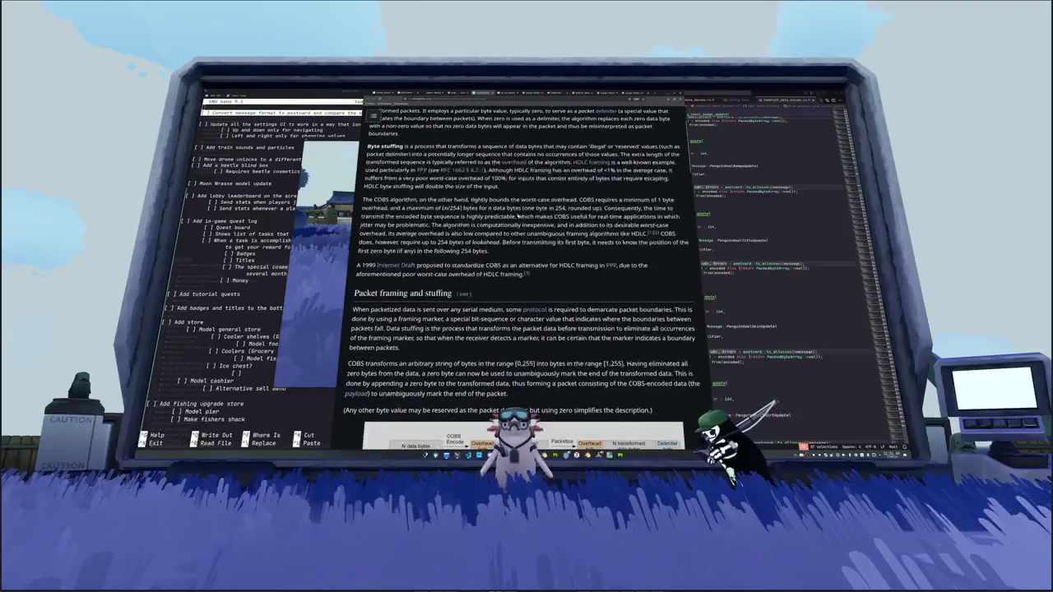
scroll(517, 215, down, 2)
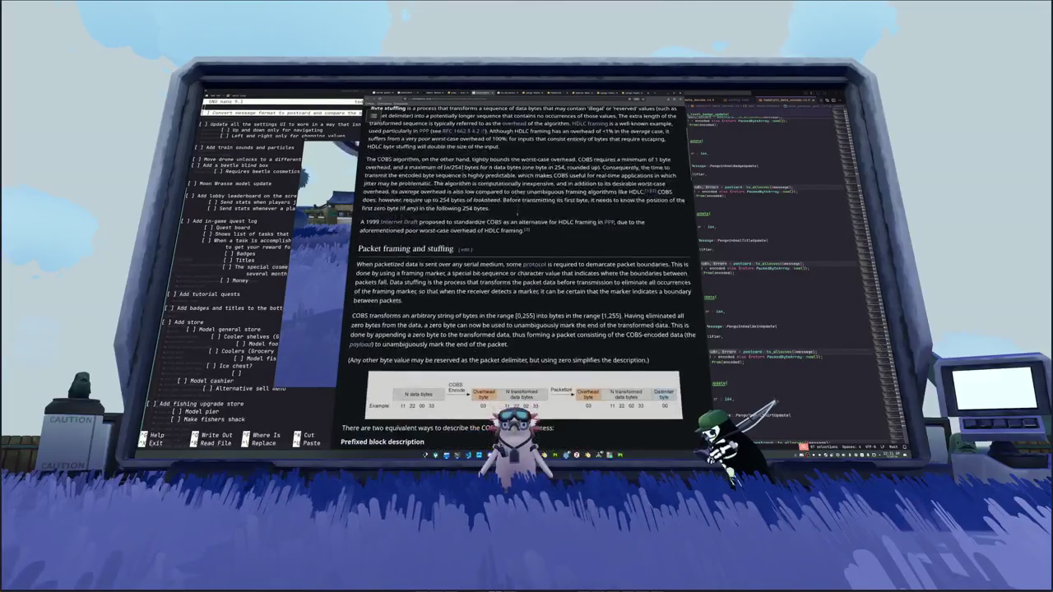
scroll(517, 214, down, 2)
scroll(517, 214, down, 3)
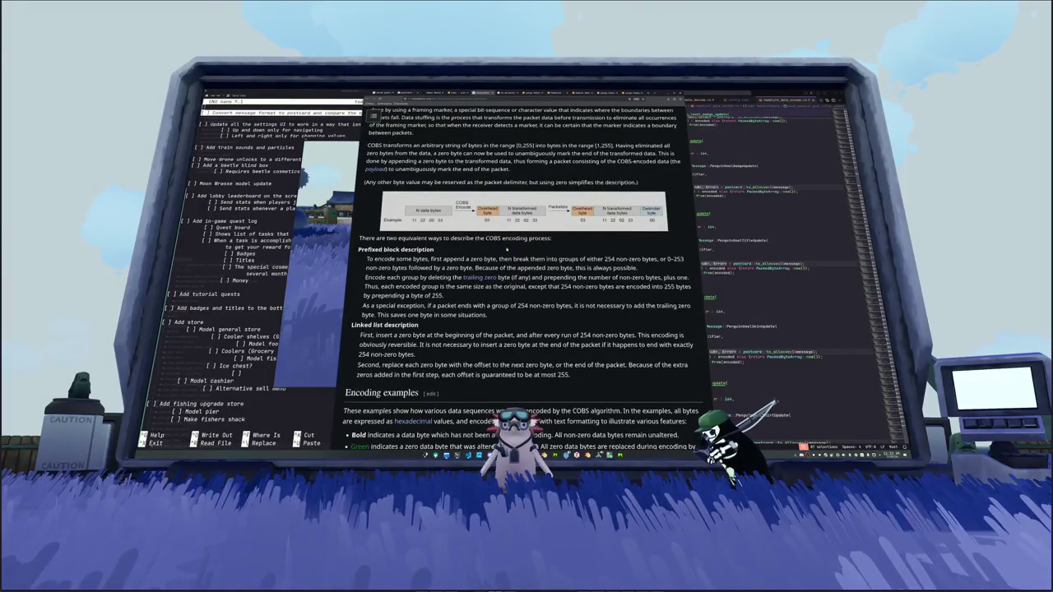
scroll(506, 249, down, 2)
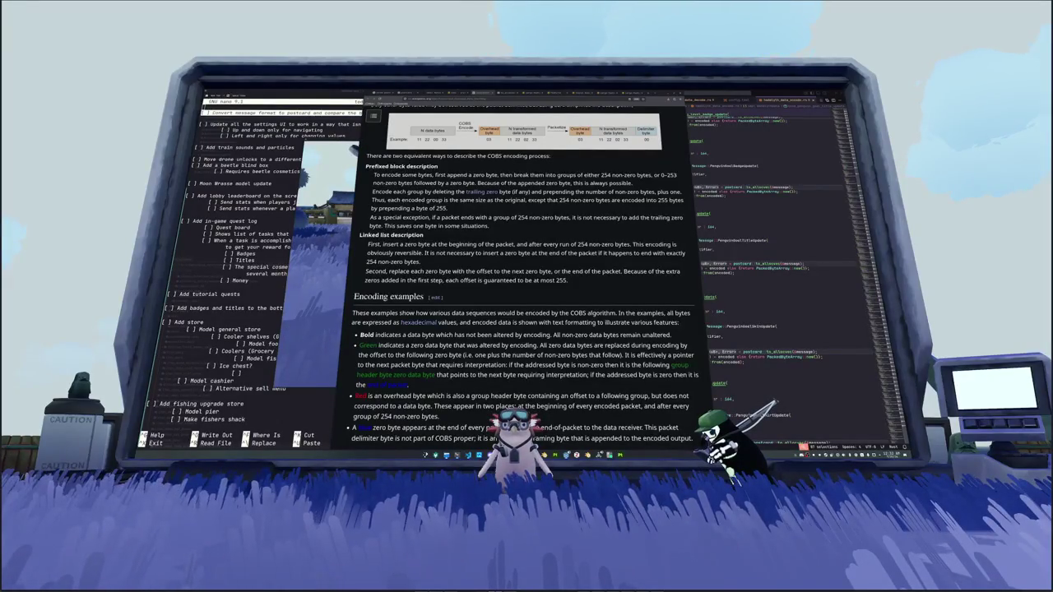
key(alt+Tab)
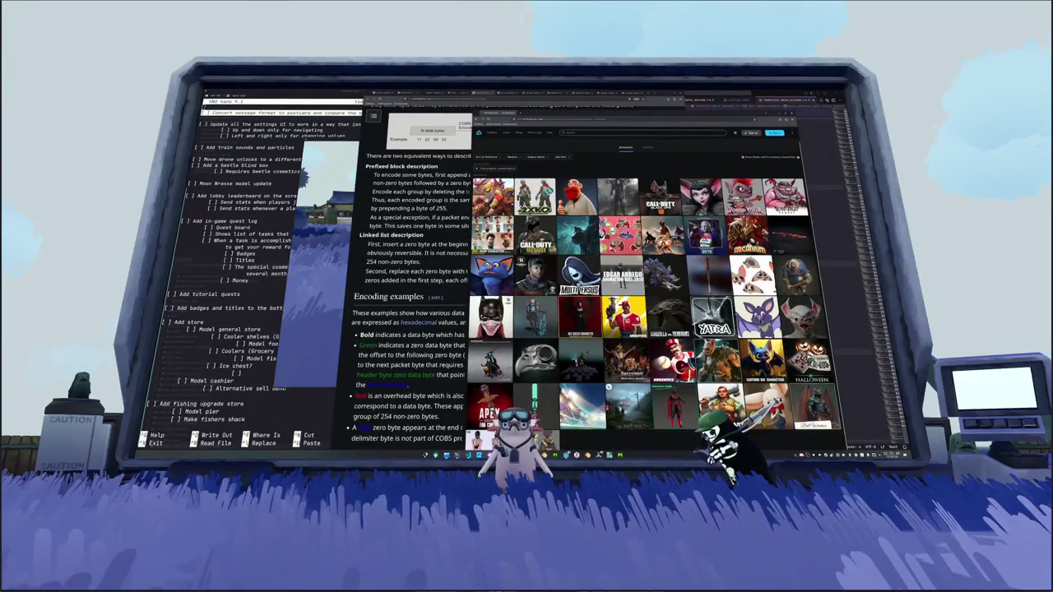
Step: Search ArtStation for 'bat character' and browse the first rows of results
text(bat character)
key(Return)
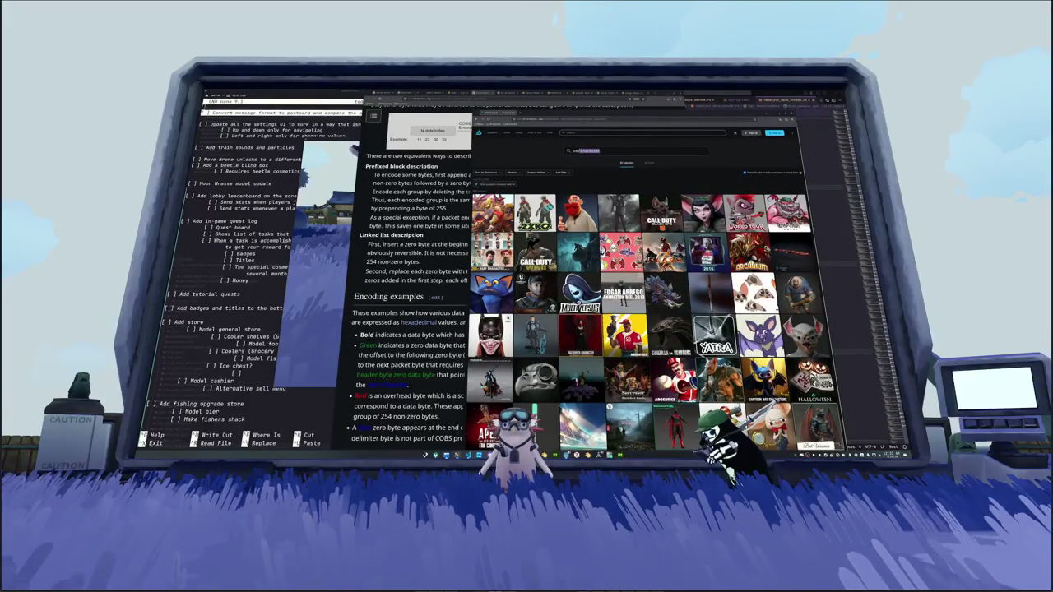
key(Return)
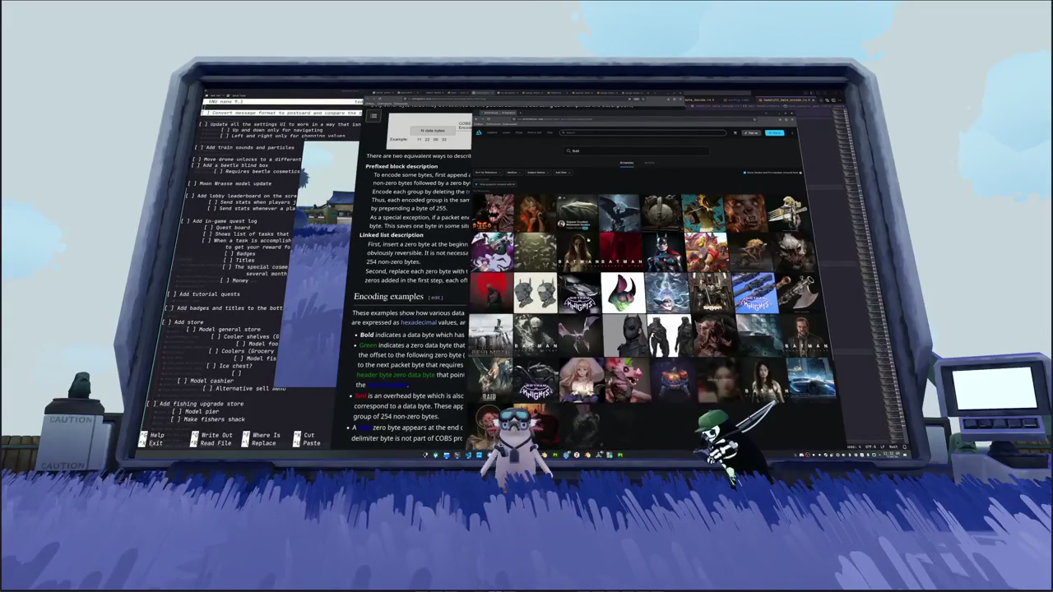
scroll(655, 307, down, 1)
scroll(655, 307, down, 3)
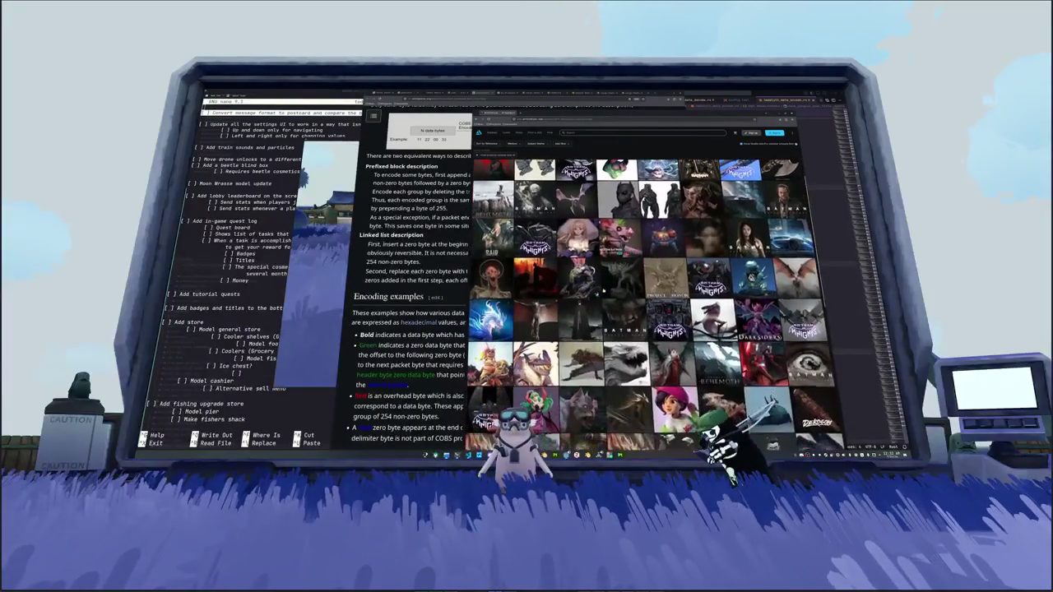
scroll(655, 307, down, 1)
scroll(654, 308, down, 1)
scroll(655, 308, down, 1)
scroll(655, 307, down, 1)
scroll(654, 308, down, 1)
scroll(654, 308, down, 1)
scroll(654, 307, down, 1)
scroll(655, 308, down, 1)
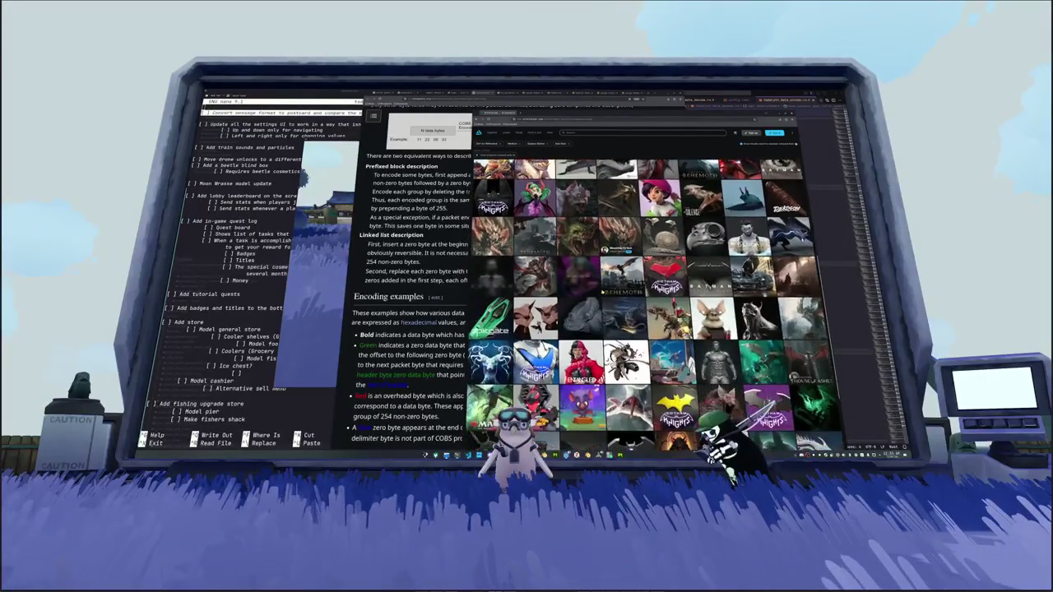
scroll(654, 308, down, 1)
scroll(654, 308, down, 1)
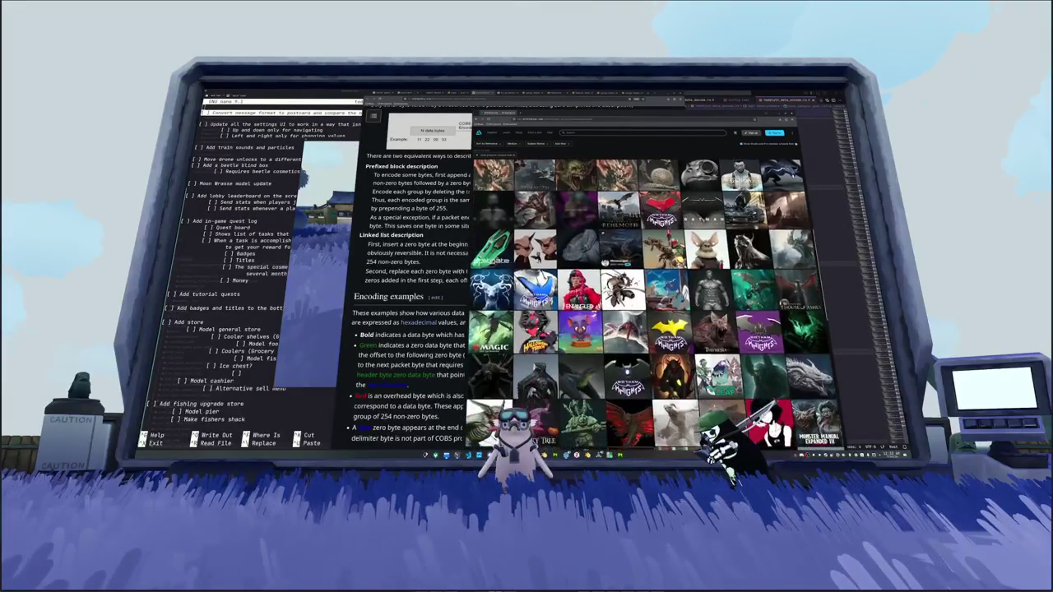
scroll(626, 305, down, 1)
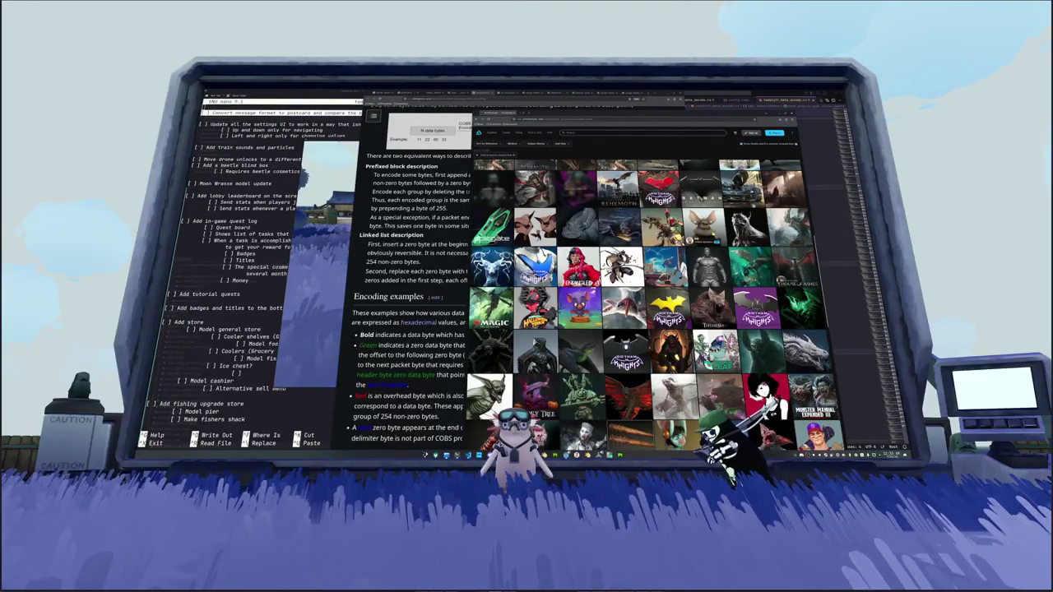
Step: Browse further down the thumbnail grid and open the Sketches project
scroll(658, 263, down, 2)
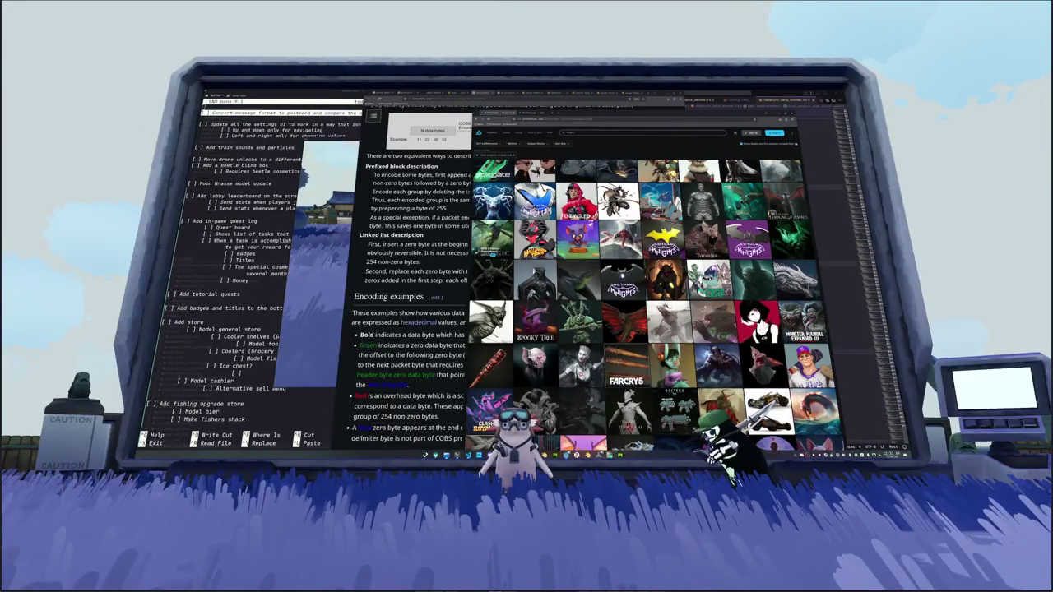
scroll(658, 305, down, 2)
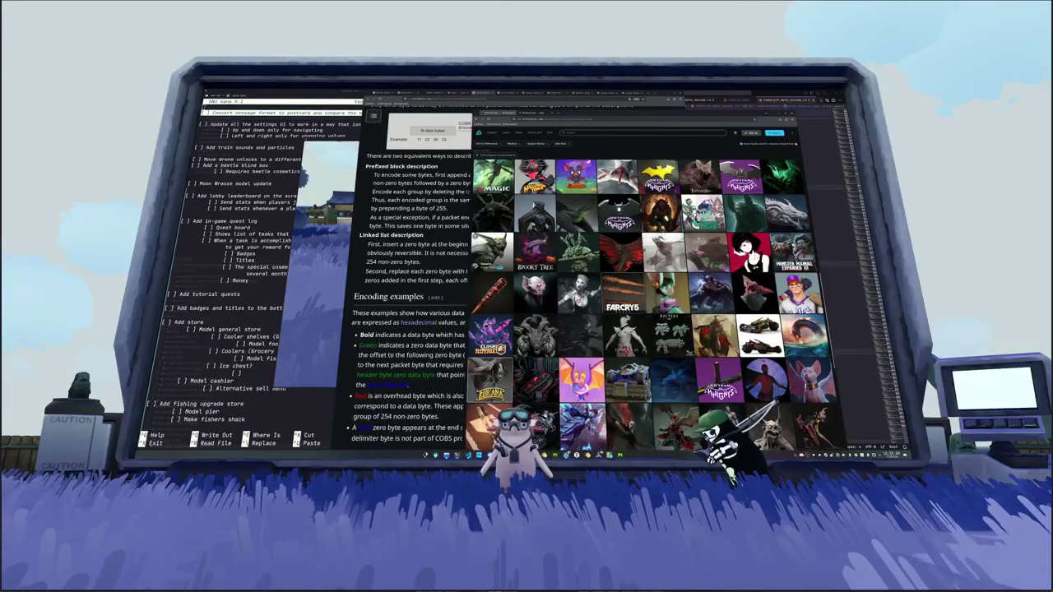
scroll(658, 309, down, 1)
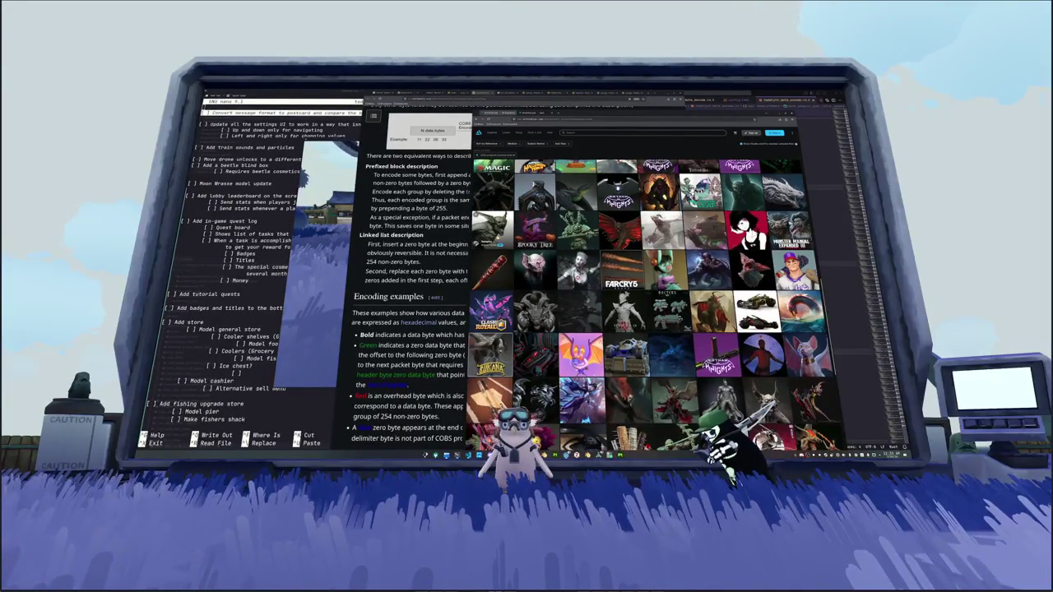
scroll(655, 309, down, 1)
scroll(655, 308, down, 1)
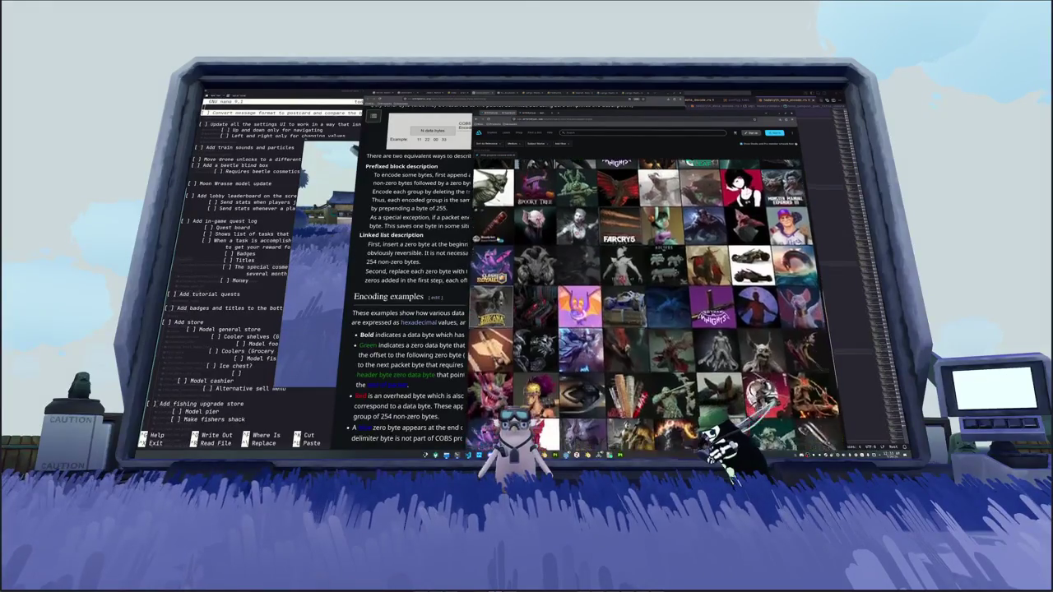
scroll(655, 309, down, 1)
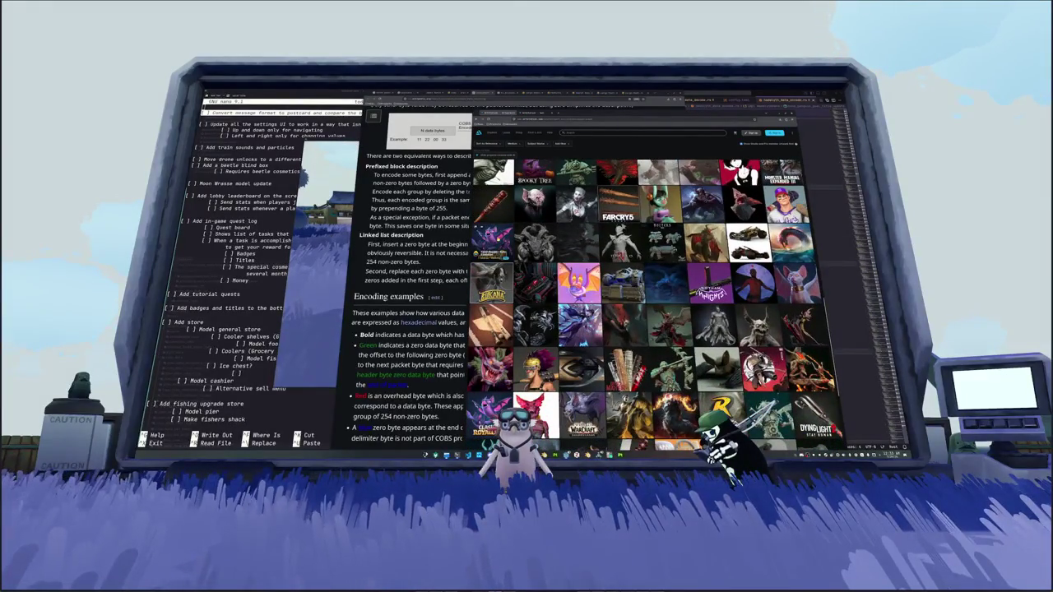
scroll(655, 308, down, 1)
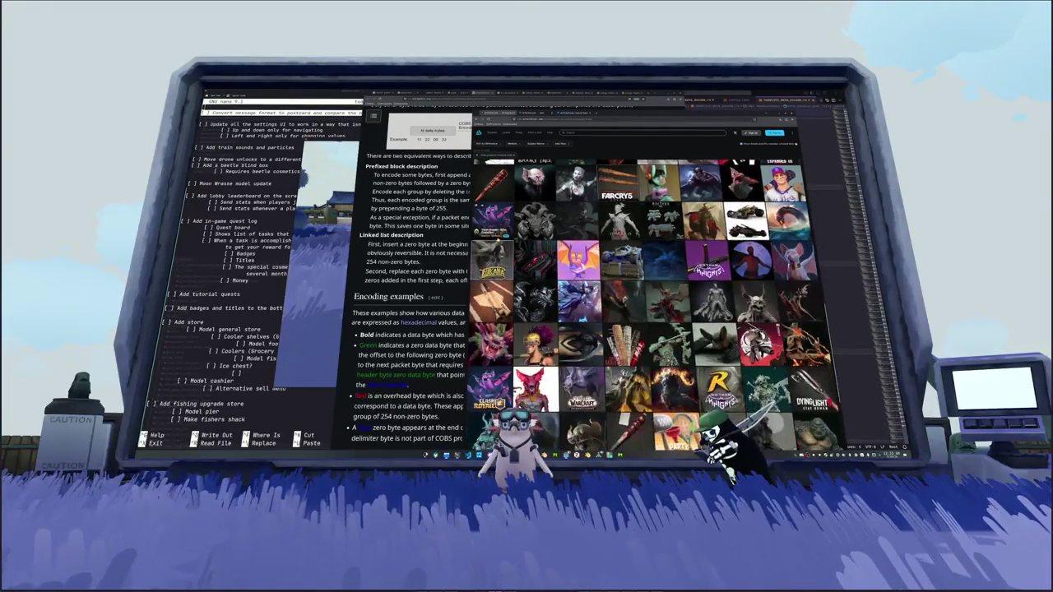
scroll(655, 308, down, 1)
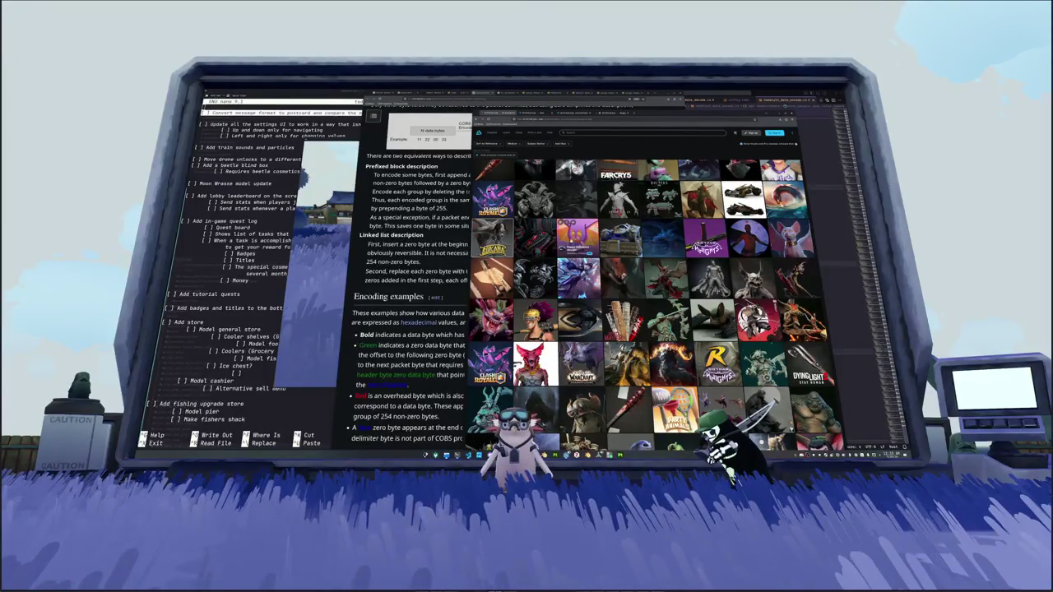
scroll(655, 308, down, 1)
scroll(654, 309, down, 1)
scroll(655, 309, down, 1)
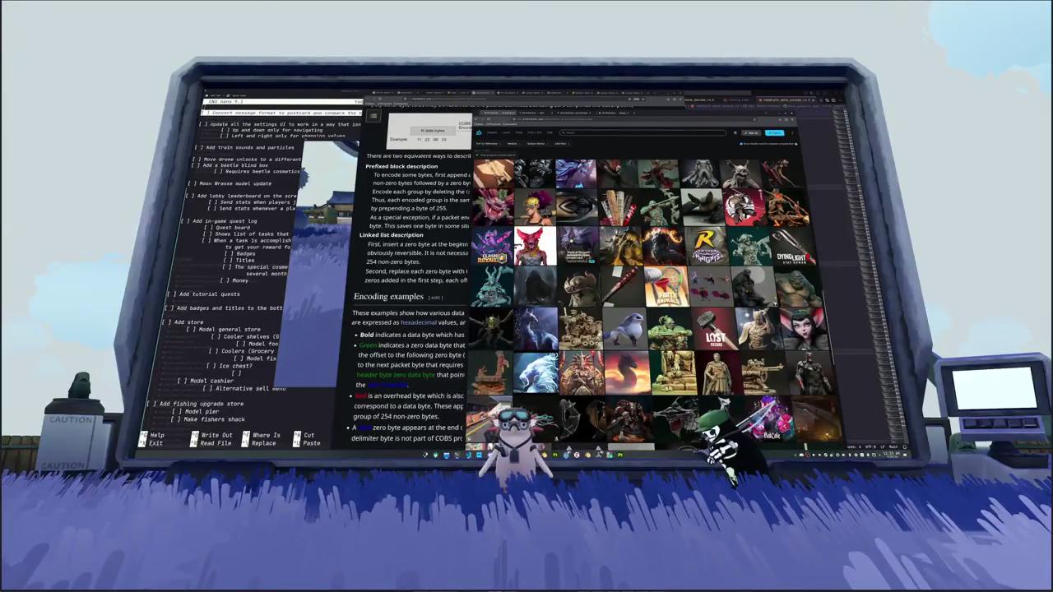
scroll(654, 308, down, 1)
scroll(655, 309, down, 1)
scroll(655, 309, down, 1)
scroll(654, 309, down, 1)
scroll(655, 308, down, 1)
scroll(655, 309, down, 1)
scroll(655, 309, down, 1)
scroll(655, 308, down, 1)
scroll(654, 308, down, 1)
scroll(655, 308, down, 1)
scroll(654, 308, down, 1)
scroll(655, 308, down, 1)
scroll(655, 308, down, 1)
scroll(655, 308, down, 1)
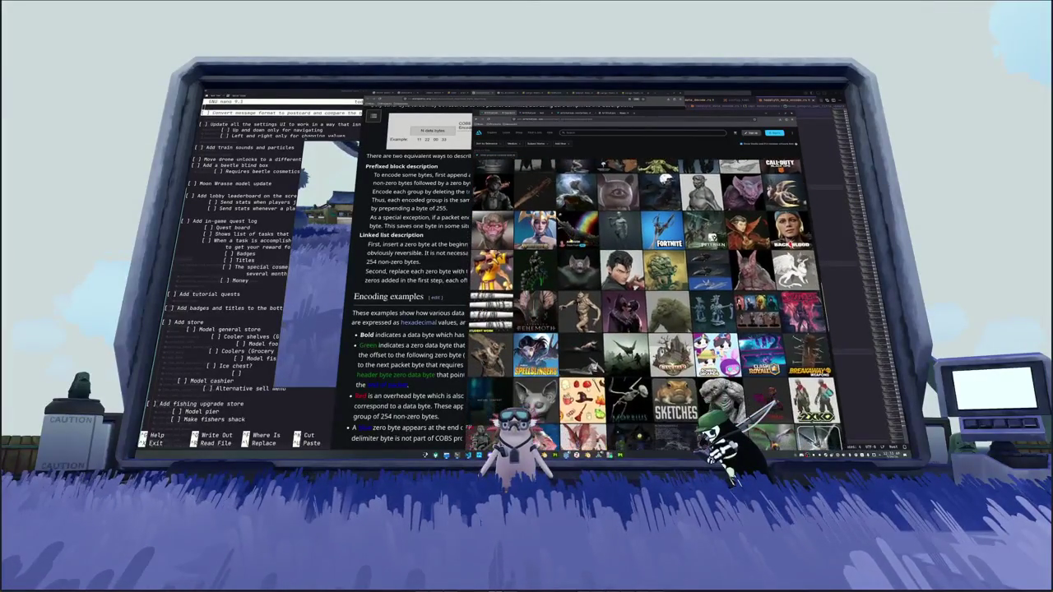
scroll(655, 309, down, 1)
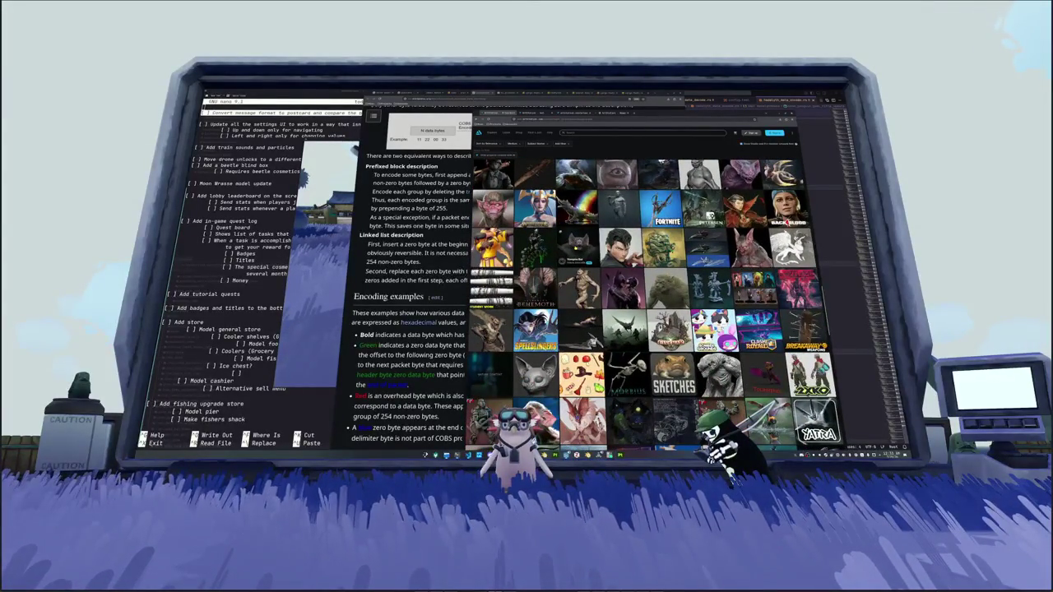
scroll(655, 308, down, 1)
scroll(654, 308, down, 1)
scroll(655, 308, down, 1)
scroll(655, 309, down, 1)
scroll(655, 309, down, 1)
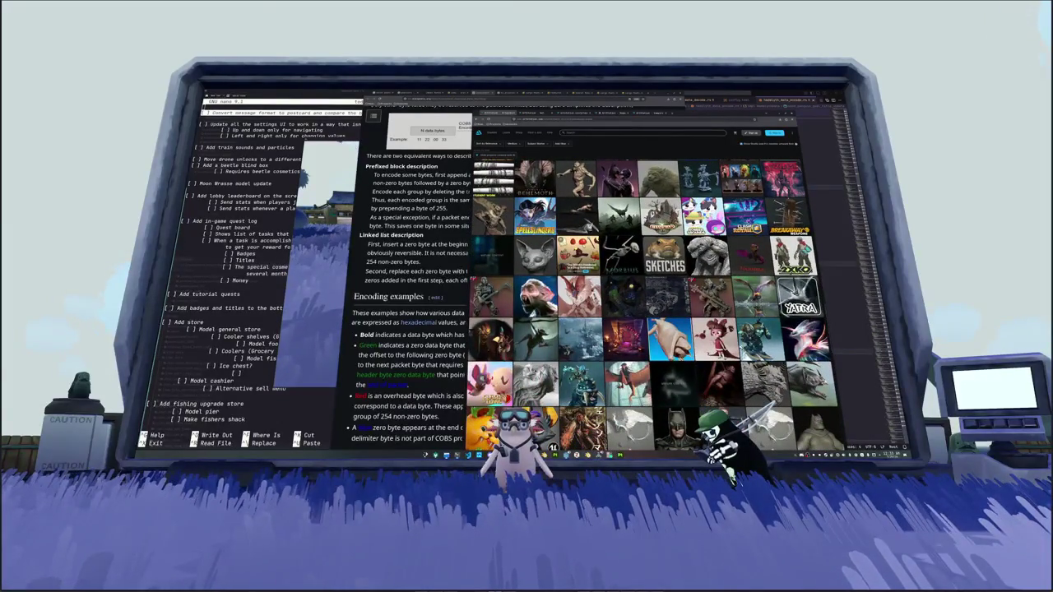
scroll(655, 309, down, 1)
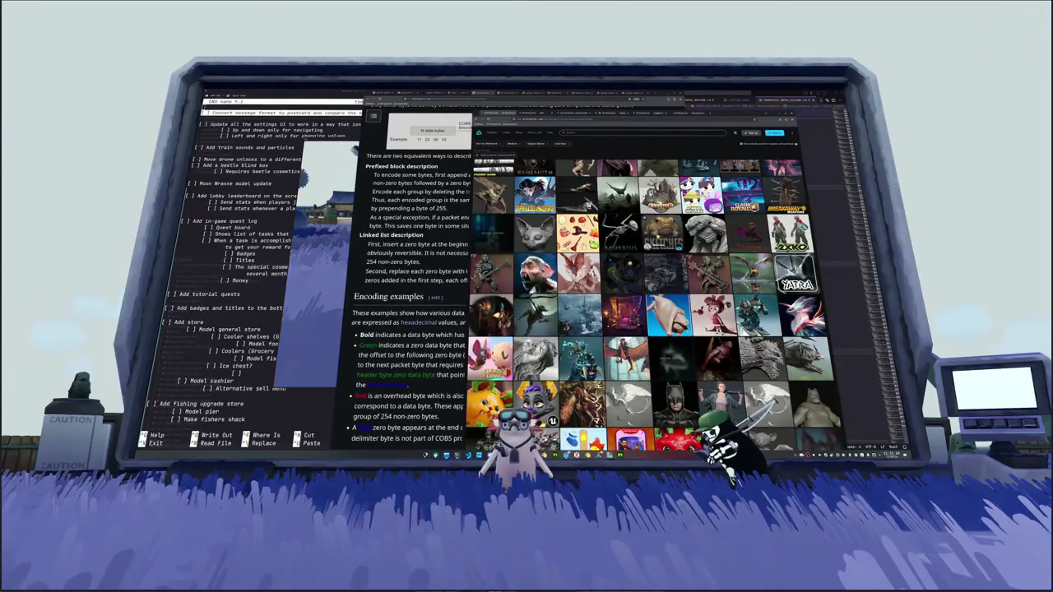
click(658, 237)
Step: Scroll the Sketches project, view the frog artwork enlarged, then close it
scroll(604, 296, down, 2)
scroll(604, 296, down, 2)
scroll(605, 296, down, 2)
scroll(605, 296, down, 2)
scroll(605, 296, down, 2)
scroll(605, 306, down, 2)
click(606, 313)
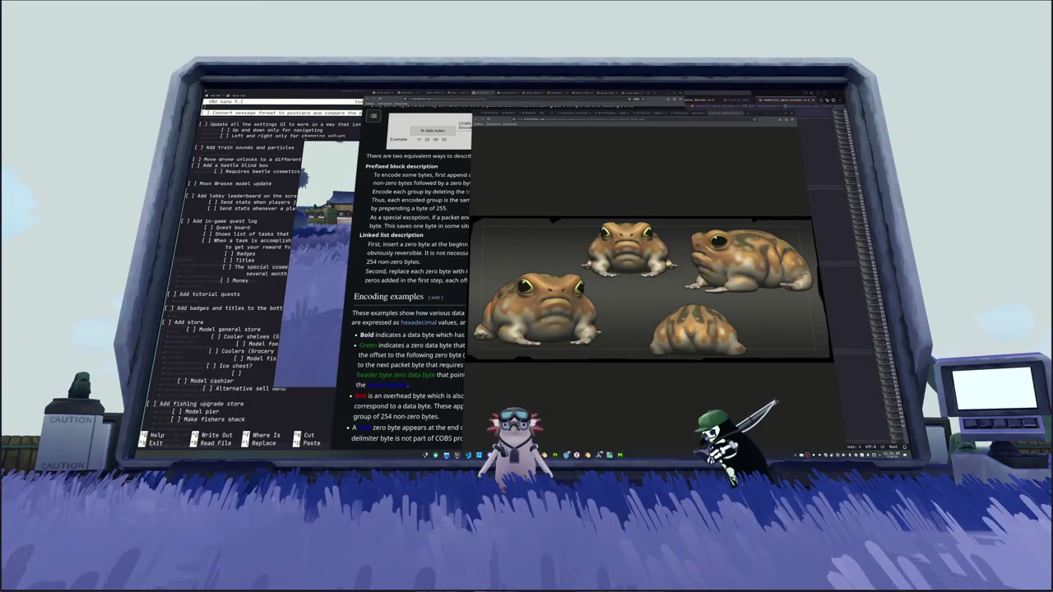
scroll(673, 262, up, 1)
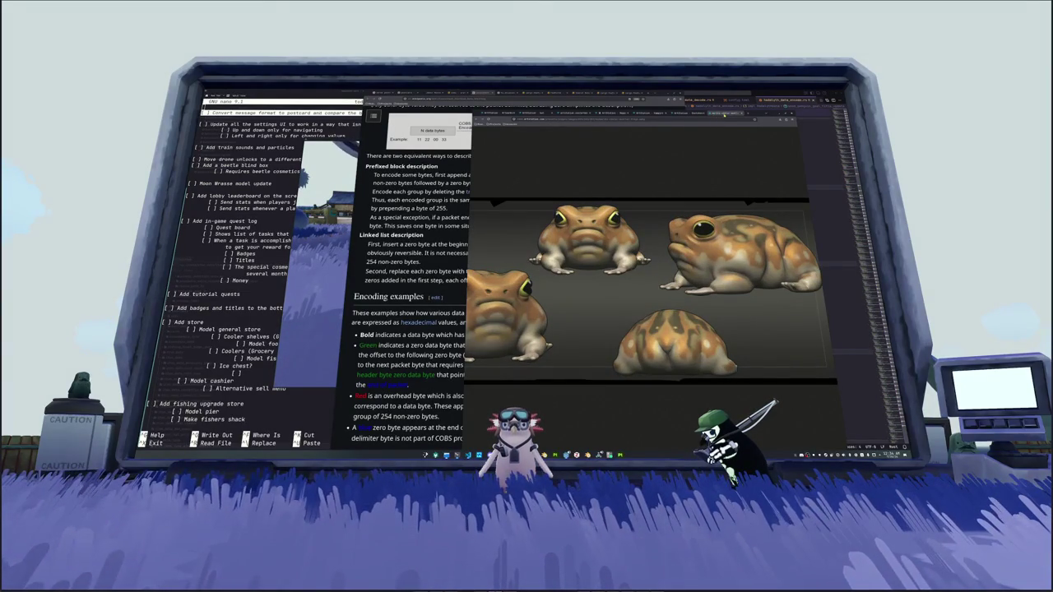
key(Escape)
Step: Browse up and down through the rest of the Sketches project images
scroll(569, 264, down, 2)
scroll(569, 264, down, 2)
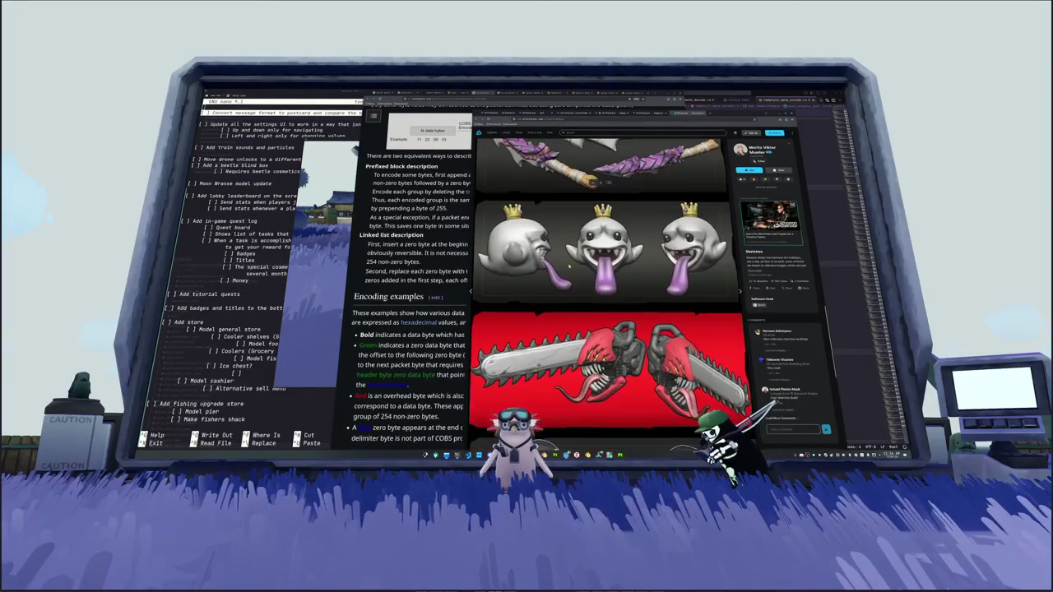
scroll(569, 265, down, 2)
scroll(569, 265, down, 2)
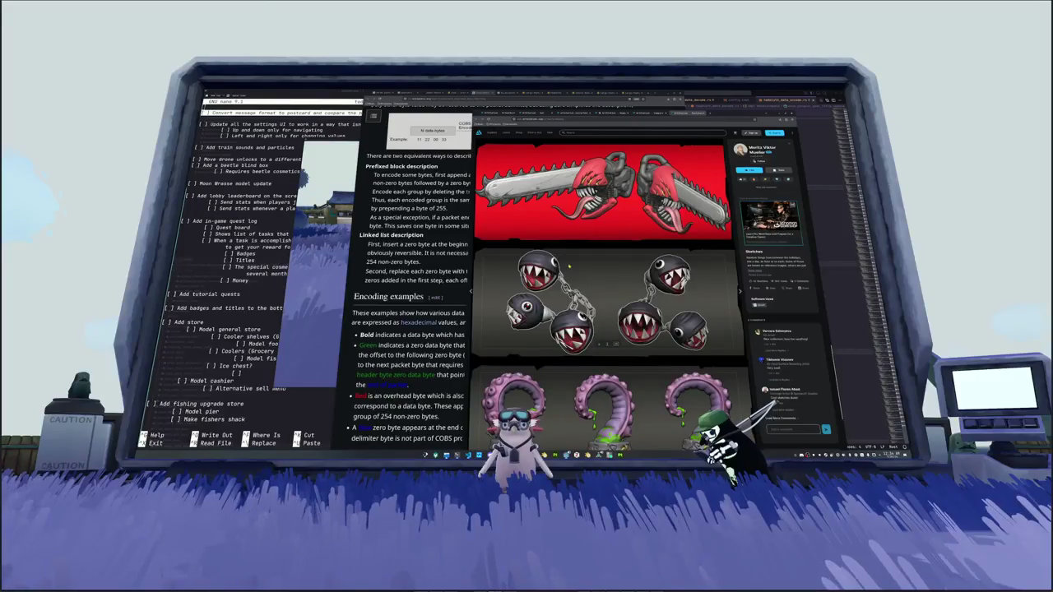
scroll(569, 265, down, 1)
scroll(569, 264, down, 1)
scroll(570, 265, down, 1)
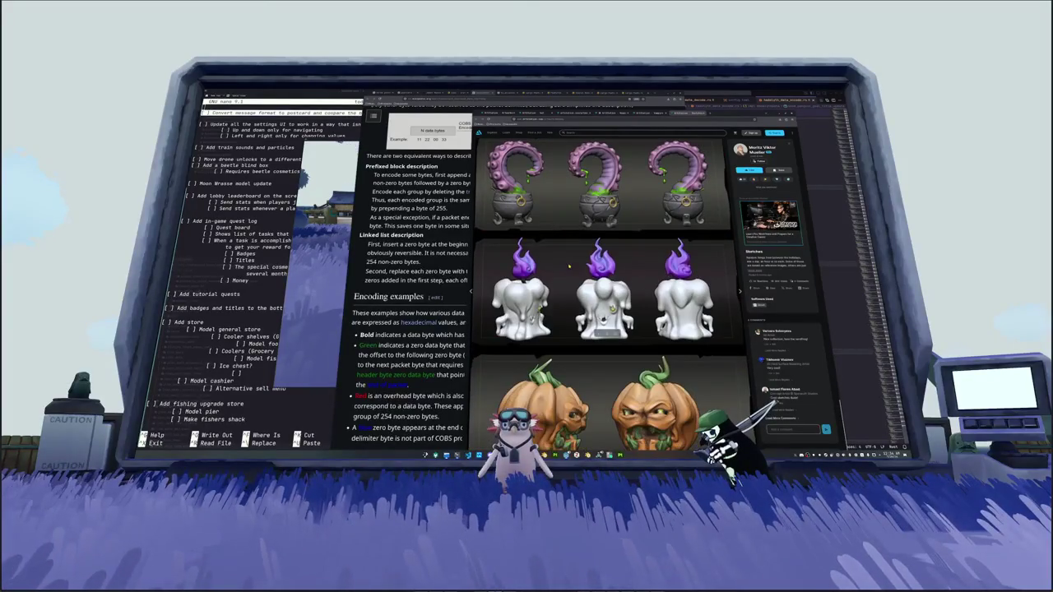
scroll(569, 266, up, 1)
scroll(563, 286, up, 1)
scroll(562, 285, up, 2)
scroll(562, 283, up, 2)
scroll(562, 282, up, 1)
scroll(563, 280, up, 1)
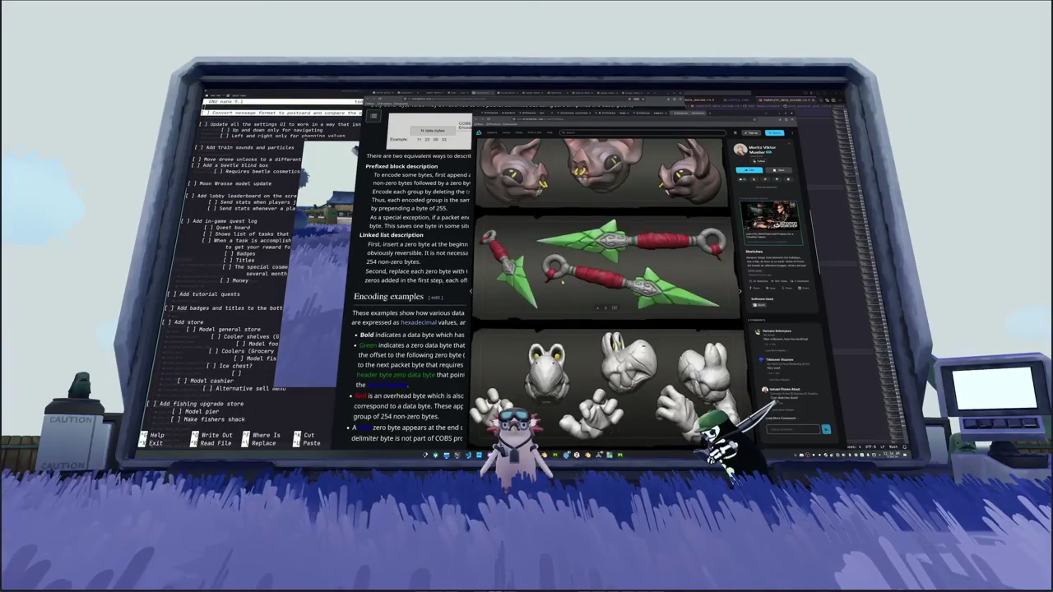
scroll(562, 282, up, 1)
scroll(562, 282, down, 1)
scroll(563, 283, down, 1)
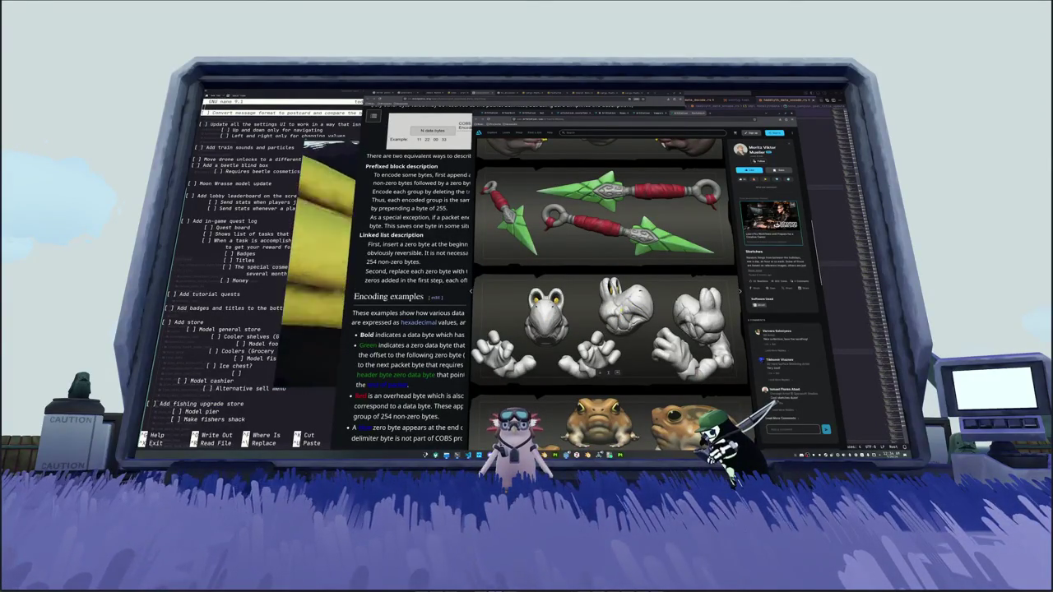
scroll(605, 296, up, 3)
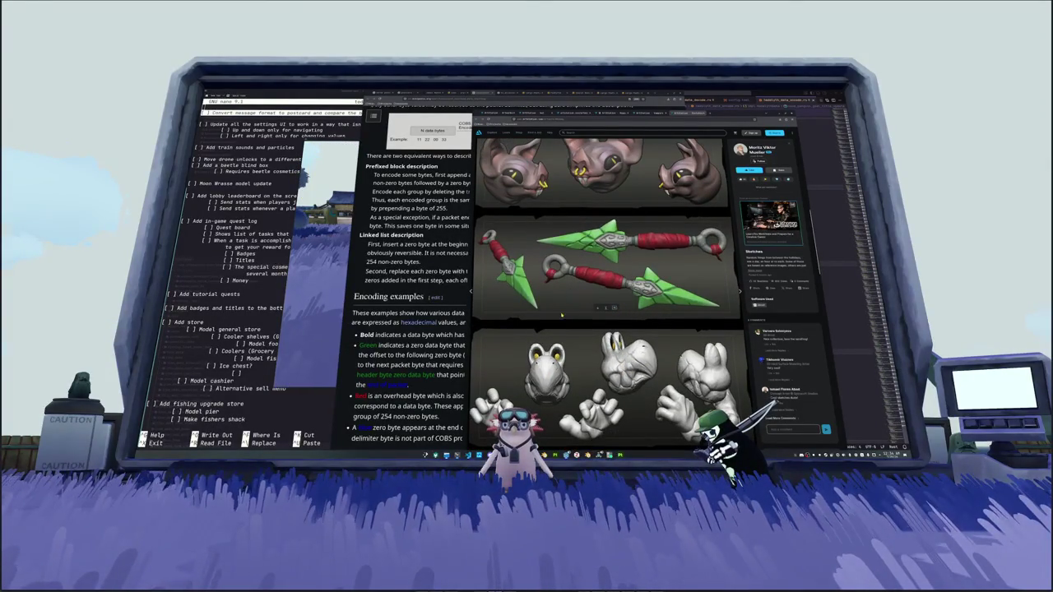
scroll(609, 298, up, 3)
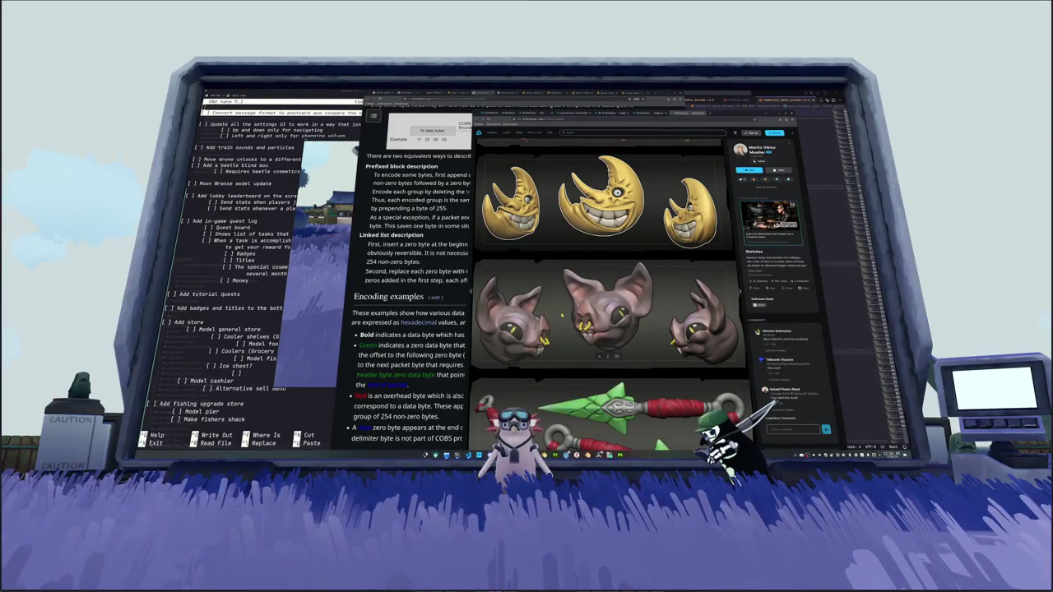
scroll(561, 313, up, 3)
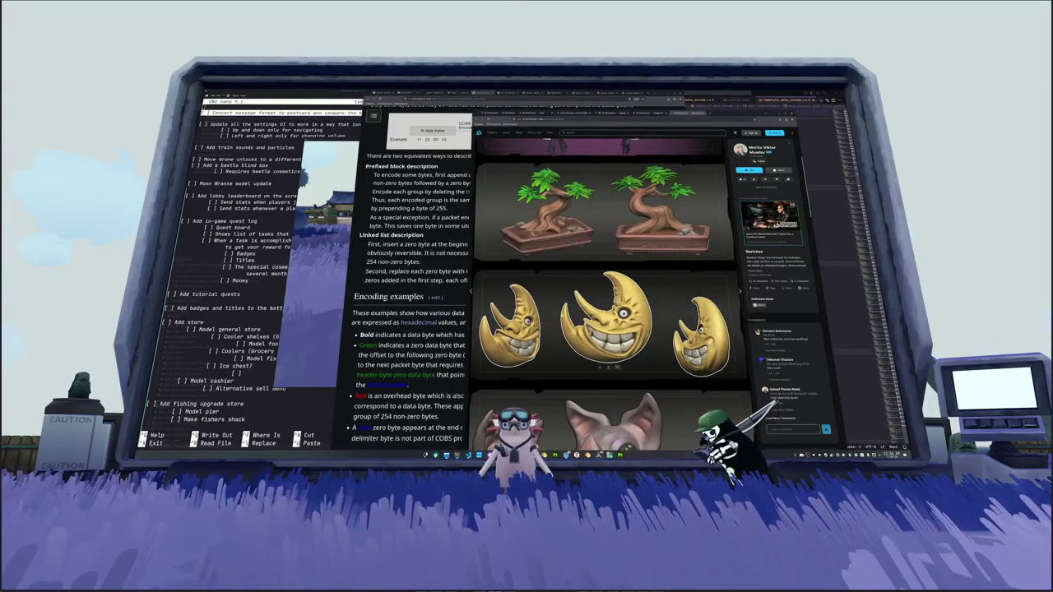
scroll(605, 296, up, 3)
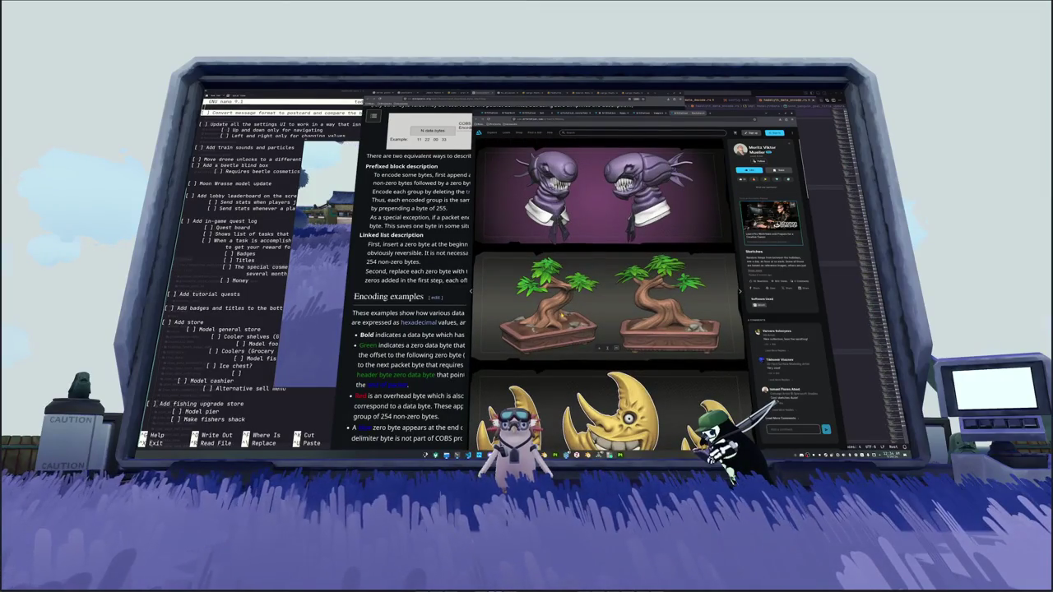
Step: Move to the Vampire Bat project and scroll through its bat renders
key(Right)
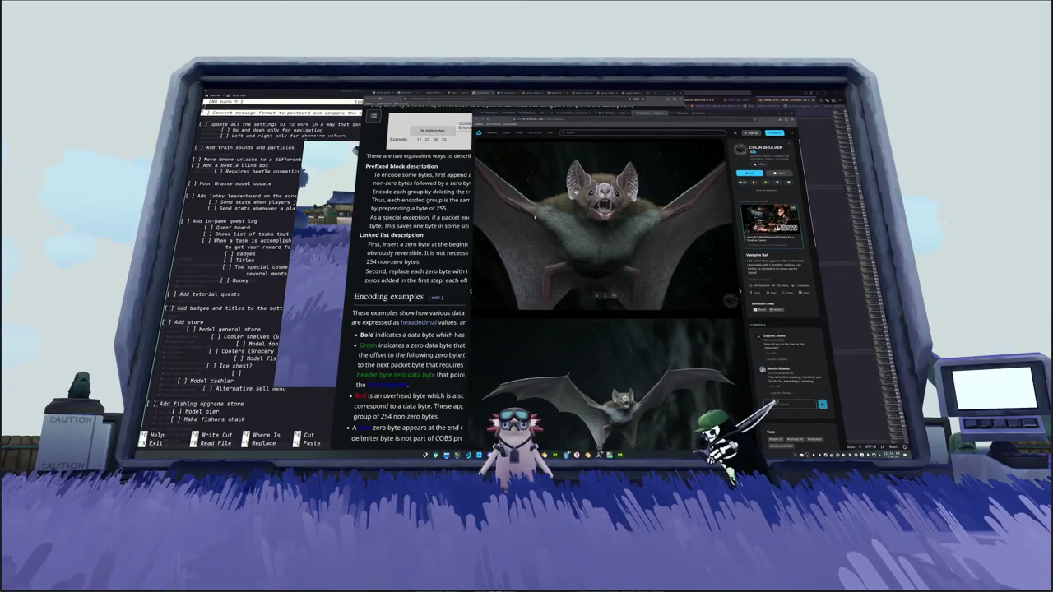
scroll(520, 228, down, 3)
scroll(522, 230, down, 3)
scroll(522, 232, down, 3)
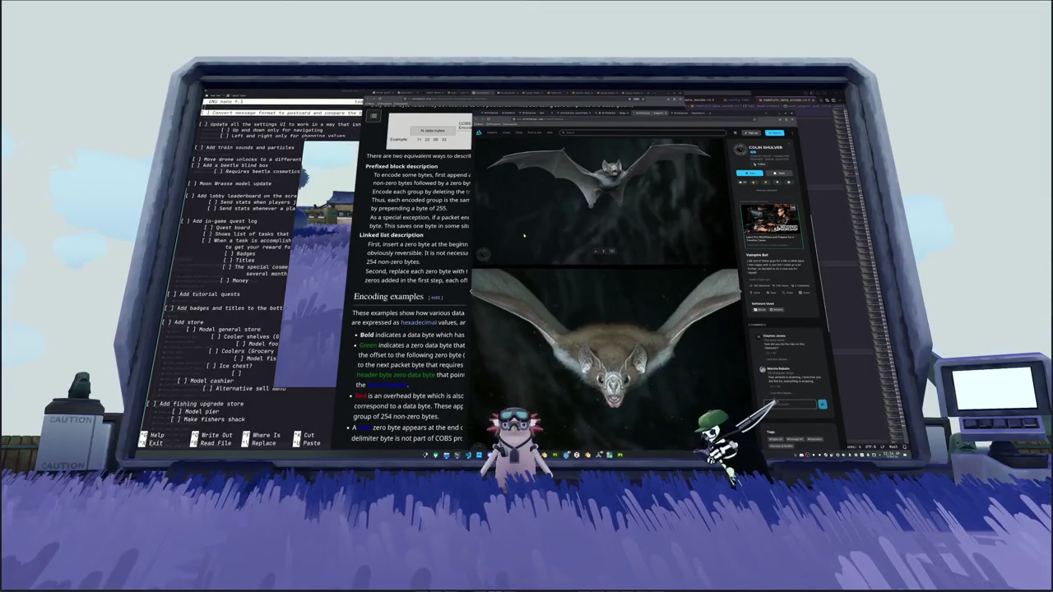
scroll(523, 235, down, 3)
scroll(524, 235, down, 2)
scroll(524, 236, down, 2)
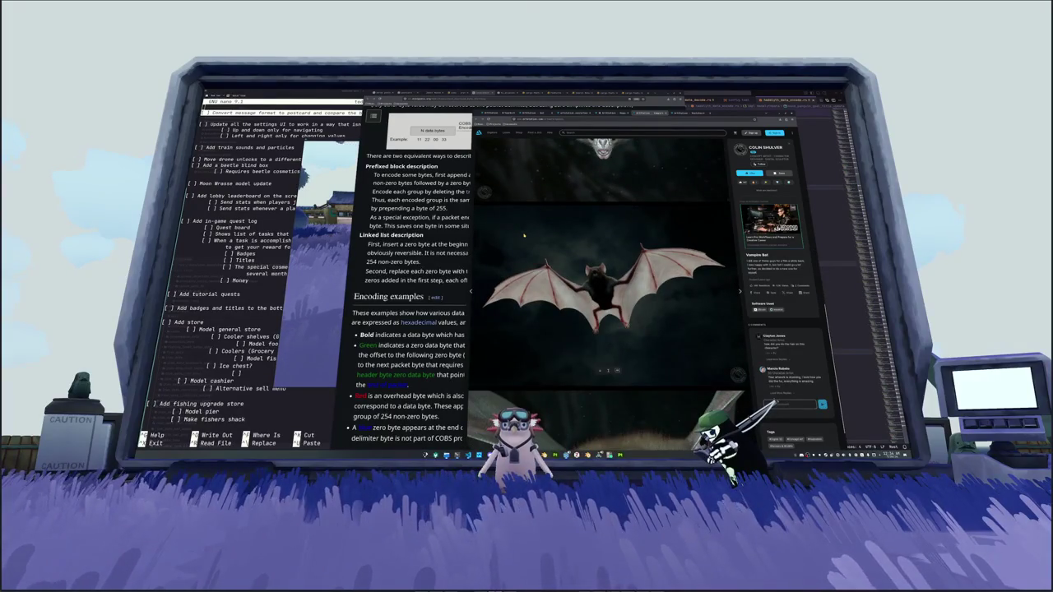
scroll(524, 235, down, 3)
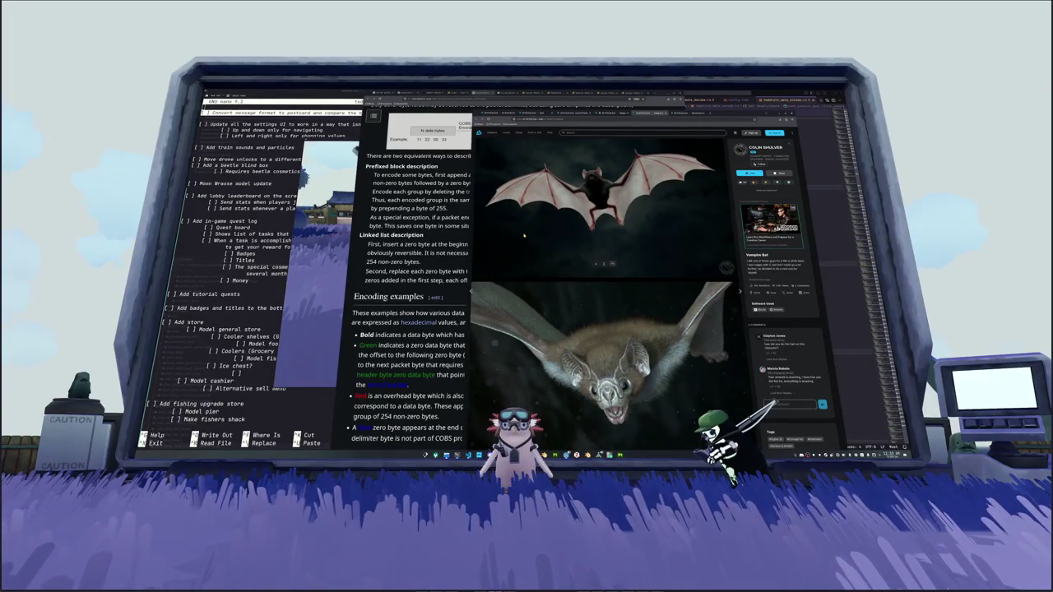
scroll(523, 235, down, 3)
scroll(524, 237, up, 2)
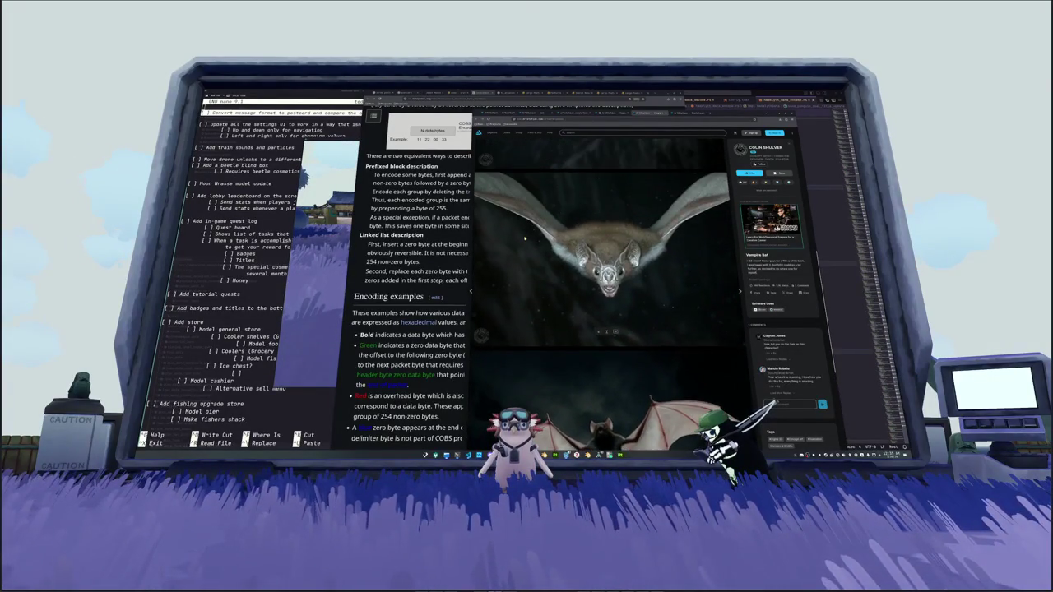
scroll(524, 237, down, 5)
scroll(531, 232, up, 2)
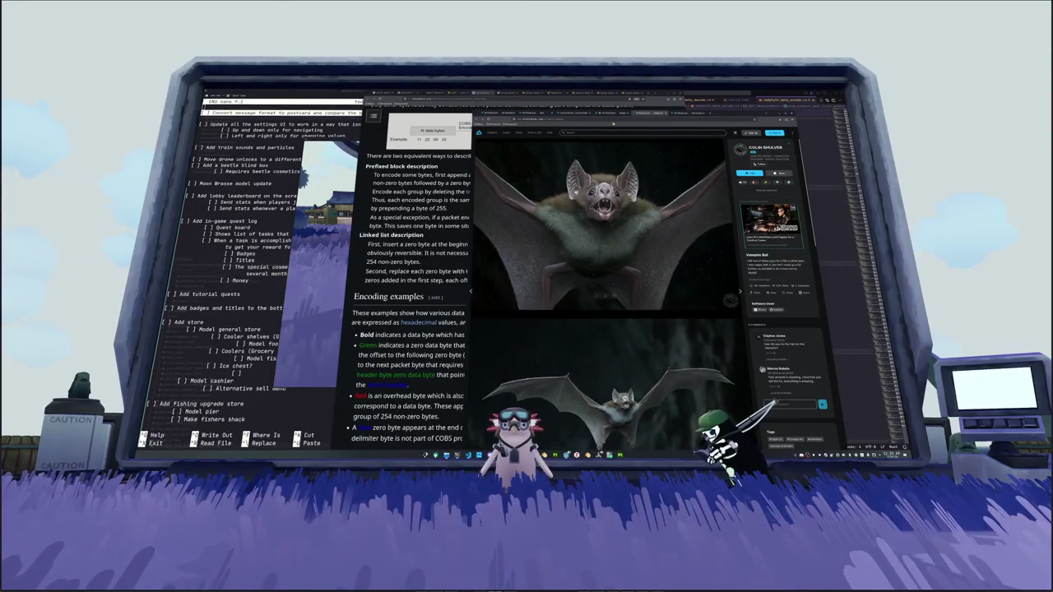
Step: Open the cartoon bat with pumpkin basket project and scroll through its concept images
click(611, 115)
scroll(600, 225, down, 2)
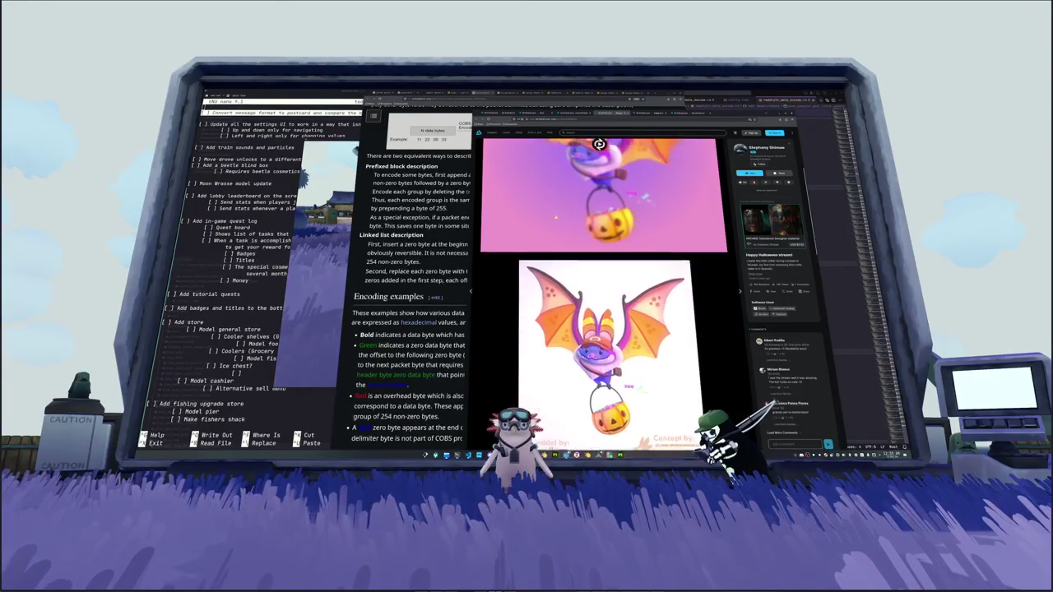
scroll(600, 166, down, 2)
scroll(511, 232, down, 1)
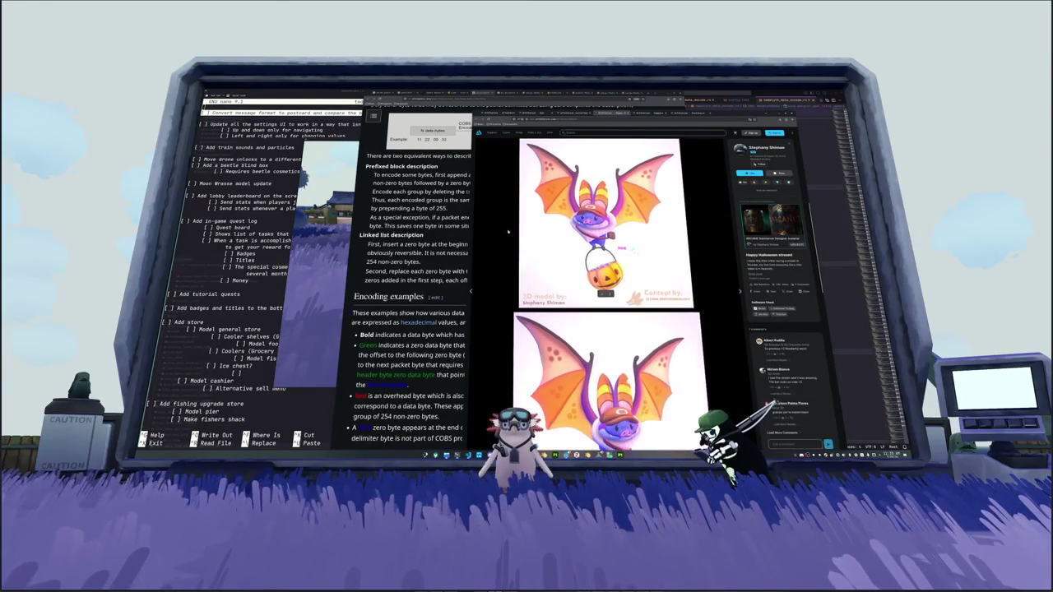
scroll(508, 233, down, 2)
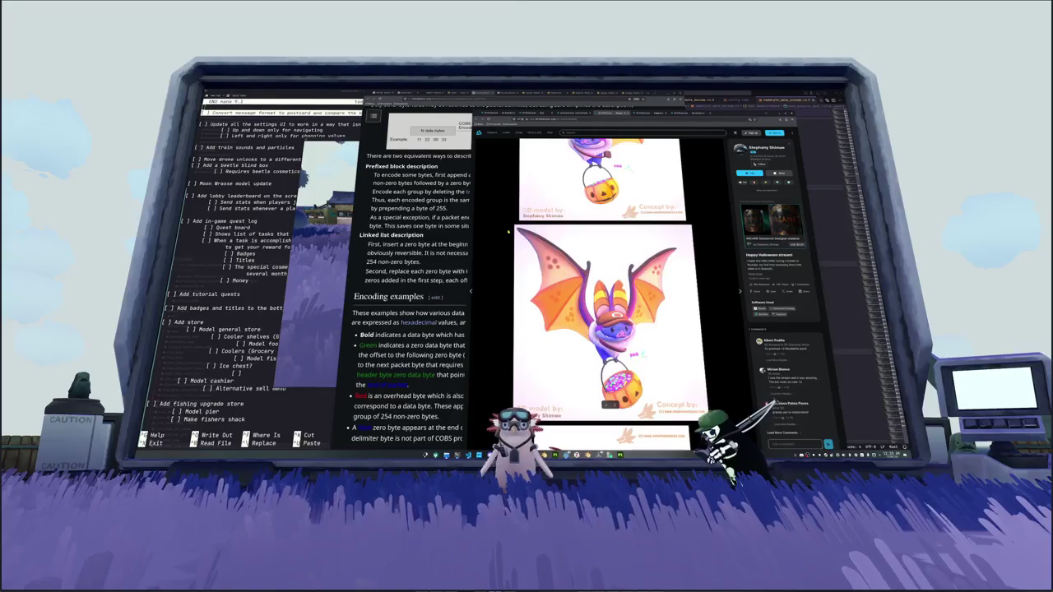
scroll(509, 233, down, 1)
scroll(508, 233, down, 1)
scroll(508, 233, down, 1)
scroll(508, 233, down, 1)
scroll(508, 233, down, 1)
scroll(508, 233, down, 1)
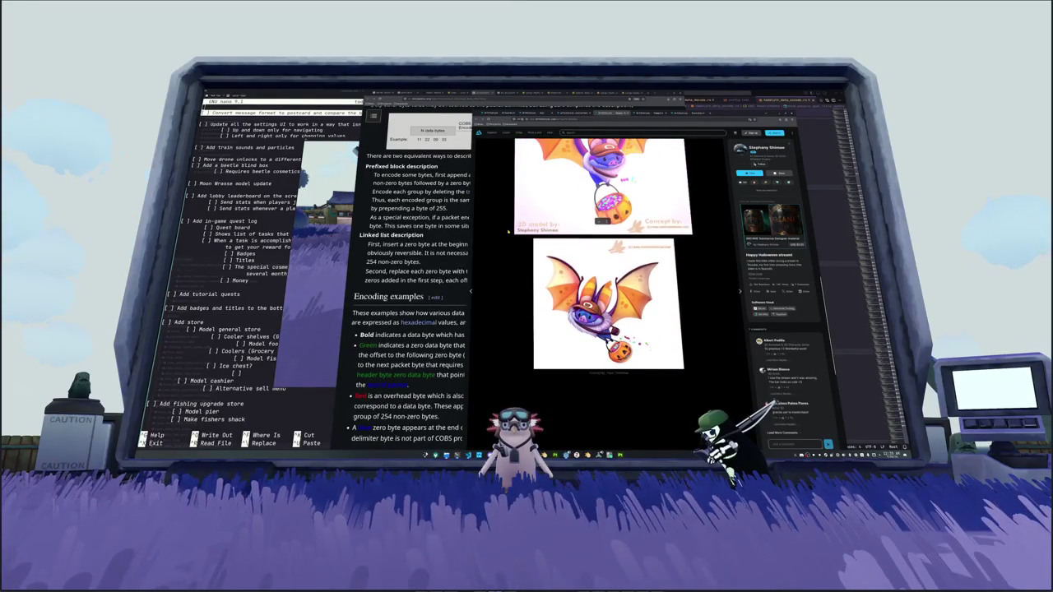
scroll(509, 233, down, 1)
scroll(508, 233, down, 1)
scroll(509, 233, down, 1)
scroll(508, 233, down, 1)
scroll(508, 232, down, 3)
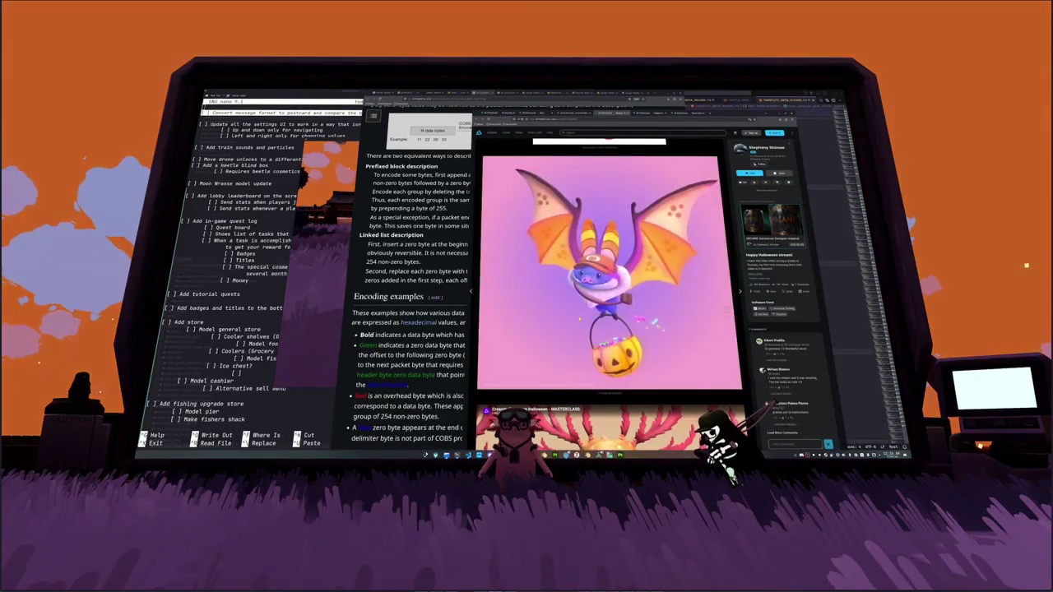
Step: Finish viewing the bat project's videos and leave it for the artwork gallery
scroll(609, 296, down, 3)
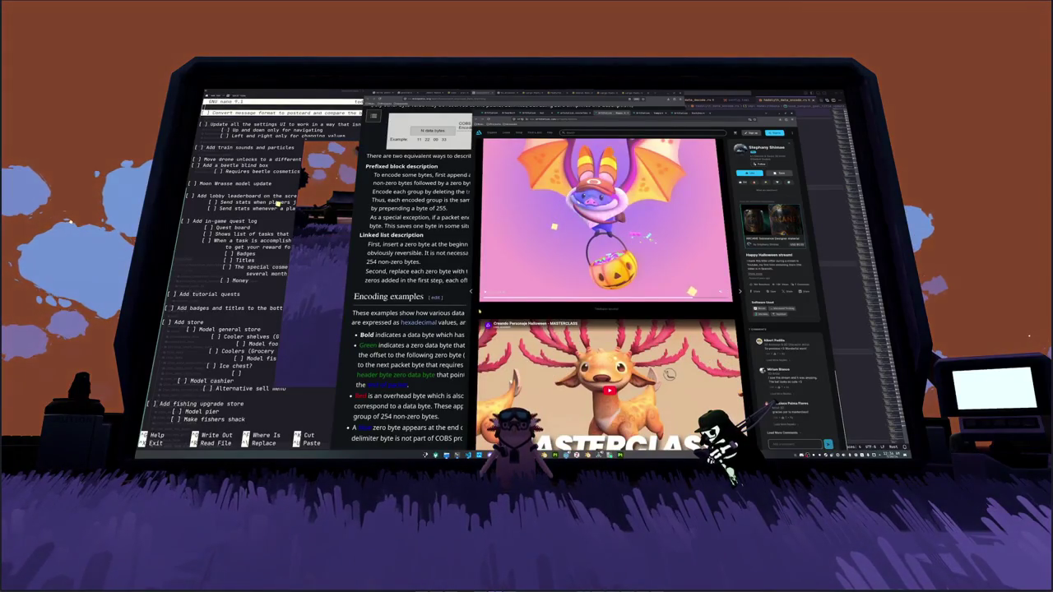
scroll(475, 321, up, 3)
scroll(476, 320, up, 3)
scroll(476, 320, up, 3)
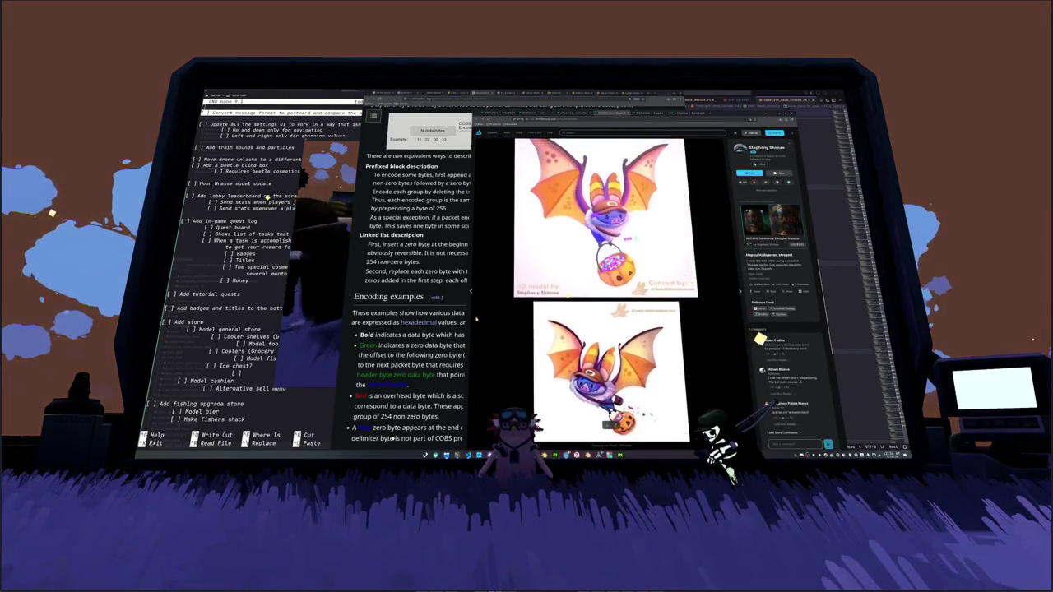
scroll(475, 323, down, 1)
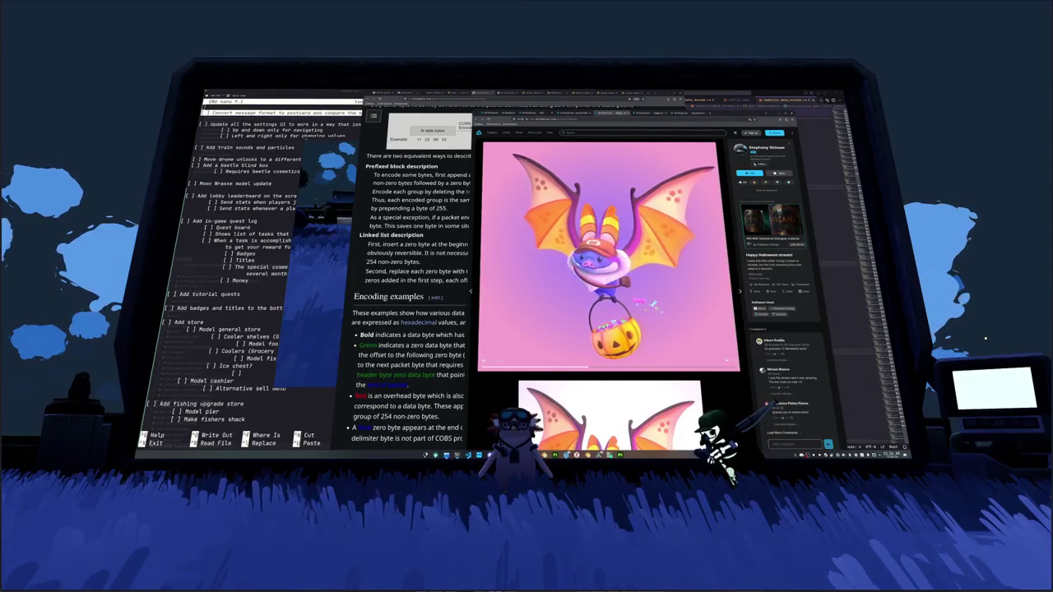
click(645, 250)
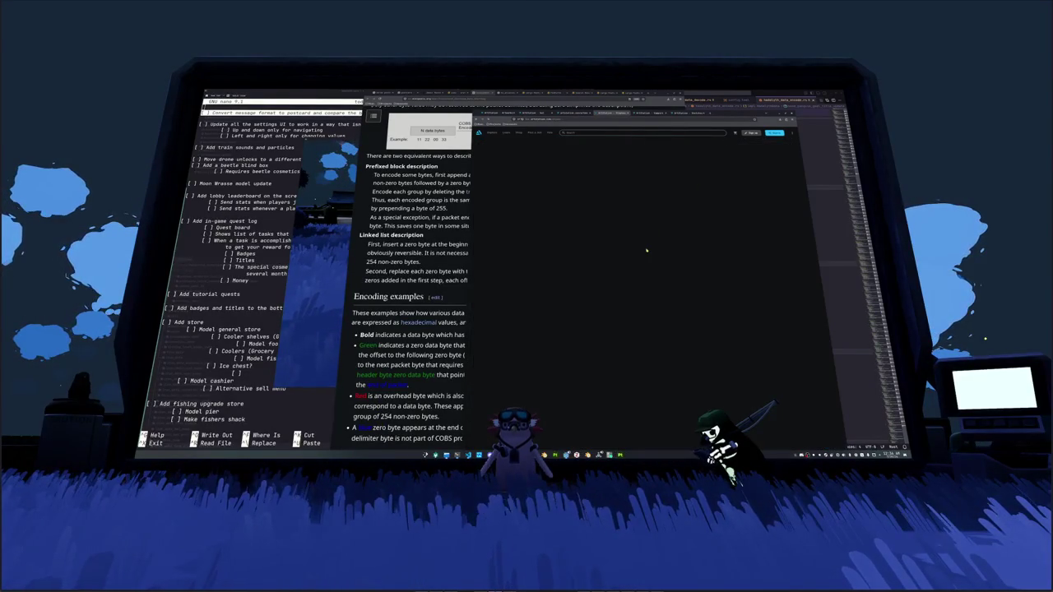
Step: Scroll the gallery and open the antlered deer project
scroll(646, 247, down, 3)
scroll(646, 247, down, 3)
scroll(642, 296, down, 3)
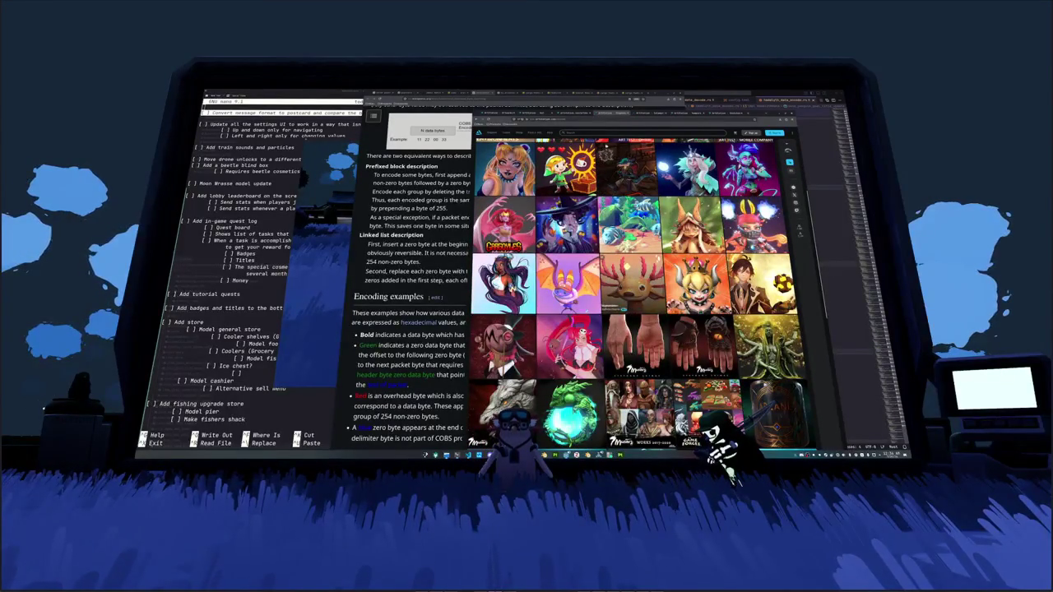
click(634, 288)
Step: Copy the large two-deer image to the clipboard with Copy Image
scroll(633, 288, down, 3)
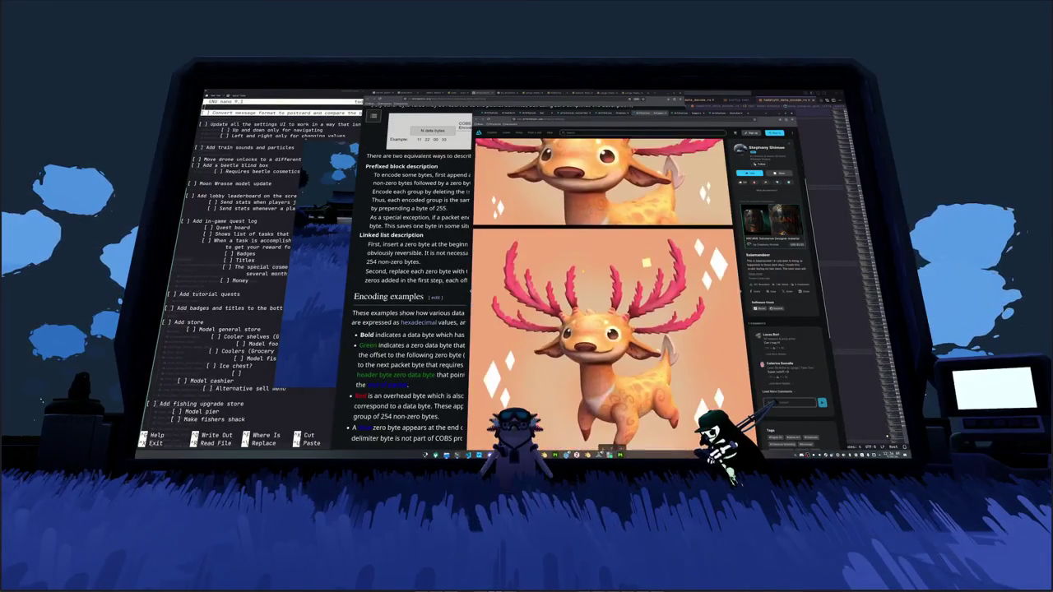
scroll(609, 296, down, 2)
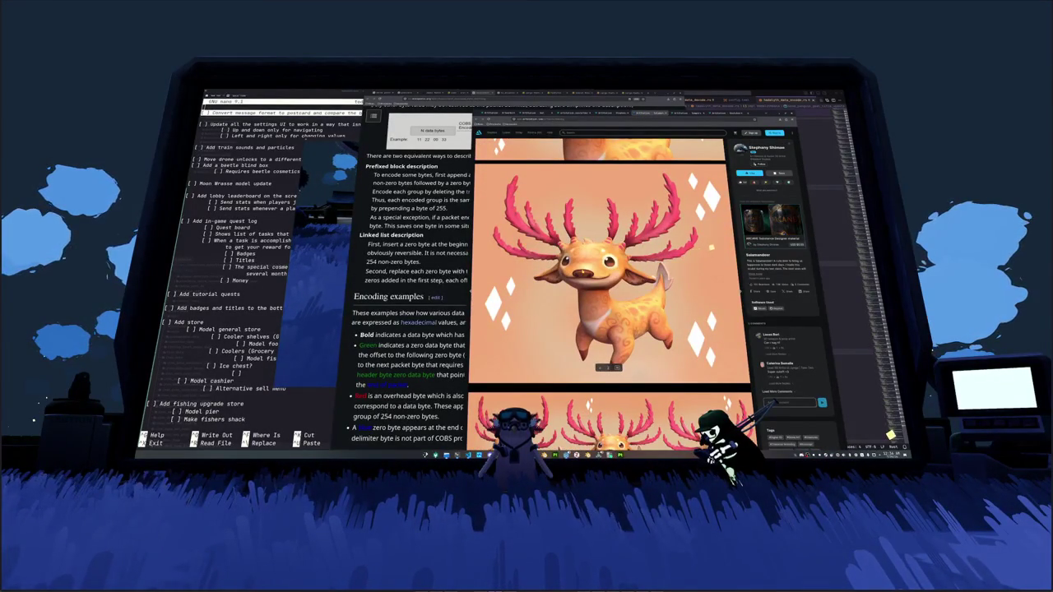
scroll(609, 296, down, 2)
scroll(609, 296, down, 3)
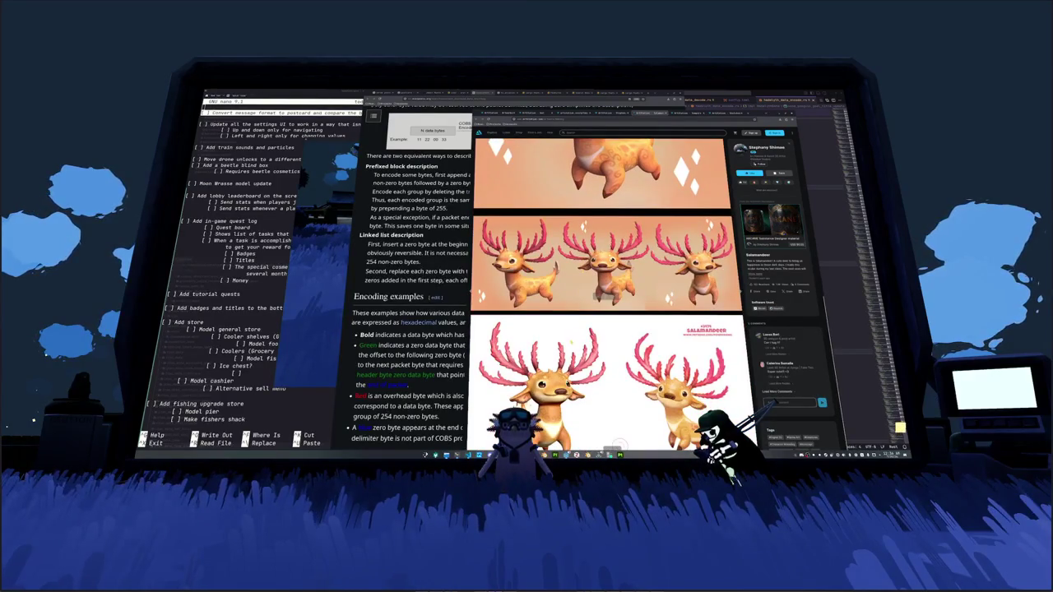
right_click(600, 363)
click(617, 375)
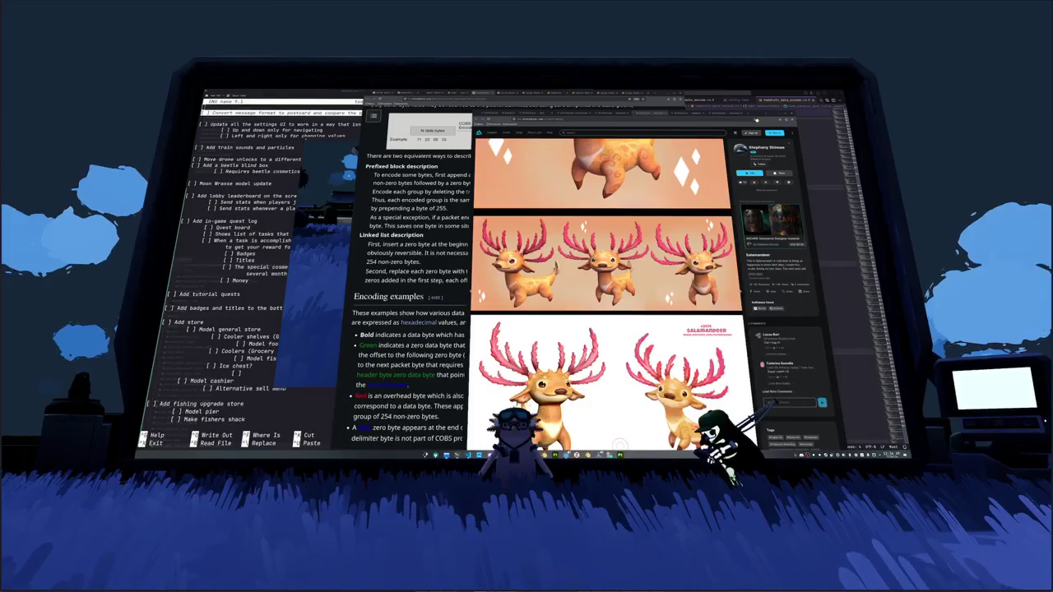
Step: Scroll back up and return to the gallery grid with Alt+Left
scroll(609, 299, up, 2)
scroll(610, 299, up, 2)
scroll(609, 298, up, 4)
scroll(609, 298, up, 3)
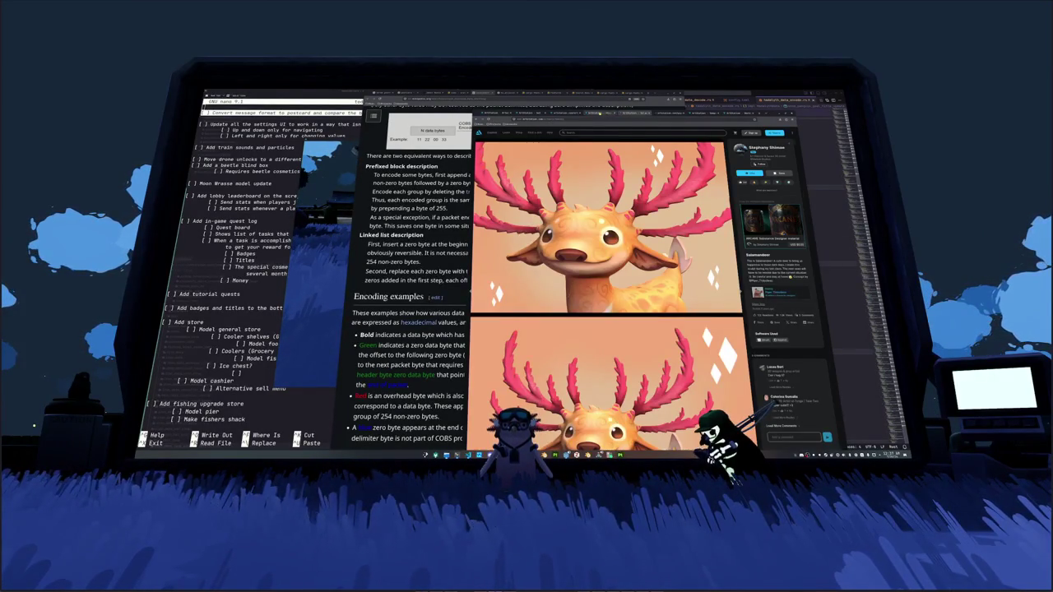
key(alt+Left)
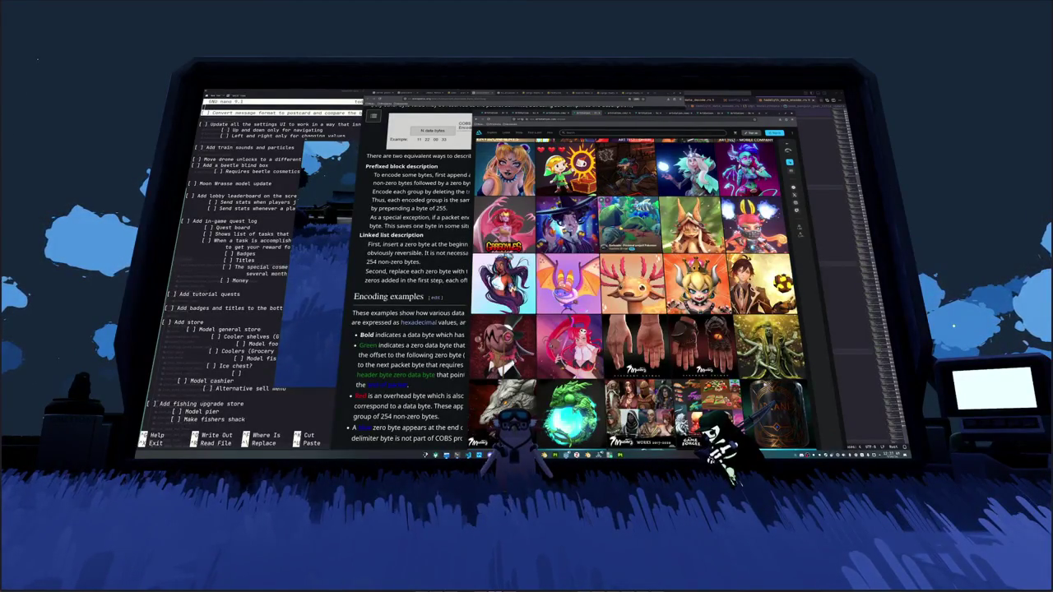
Step: Scroll down the portfolio thumbnails, back to the top, and open the Barkuatic project
scroll(638, 296, down, 3)
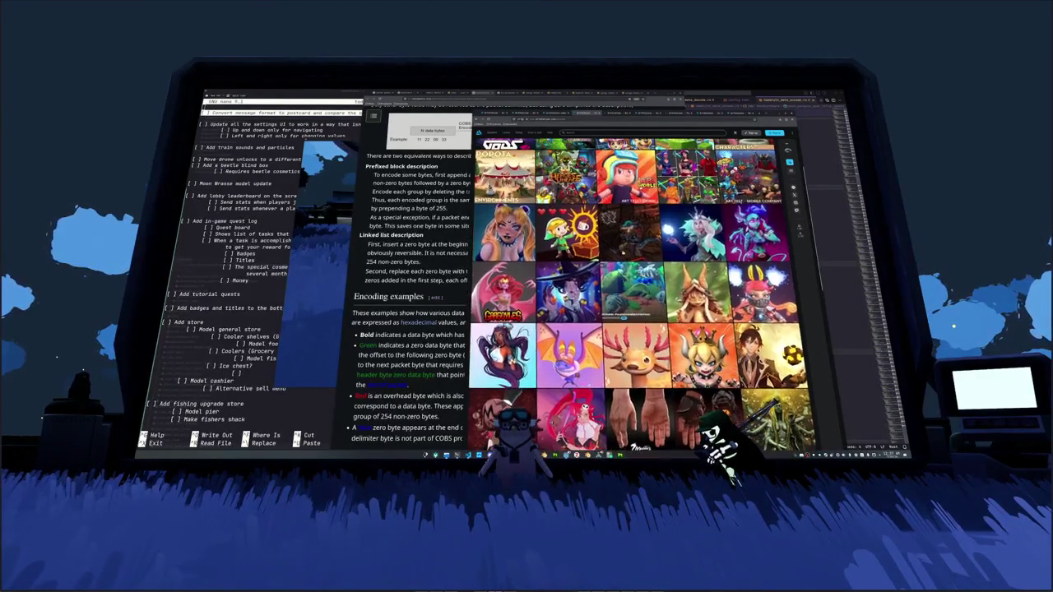
scroll(637, 296, up, 4)
scroll(638, 296, down, 2)
scroll(638, 296, down, 2)
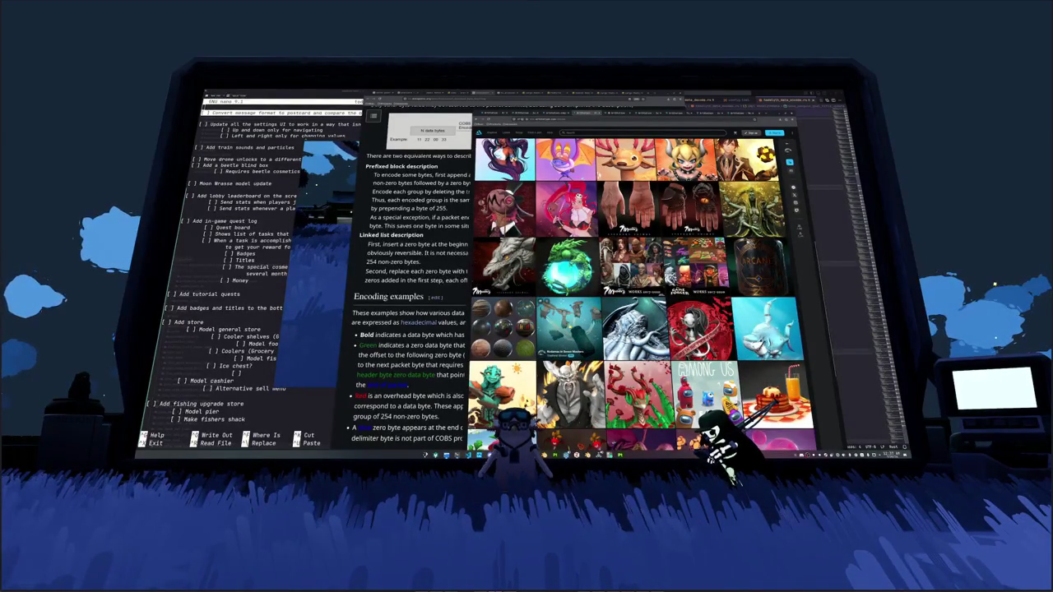
scroll(570, 329, down, 2)
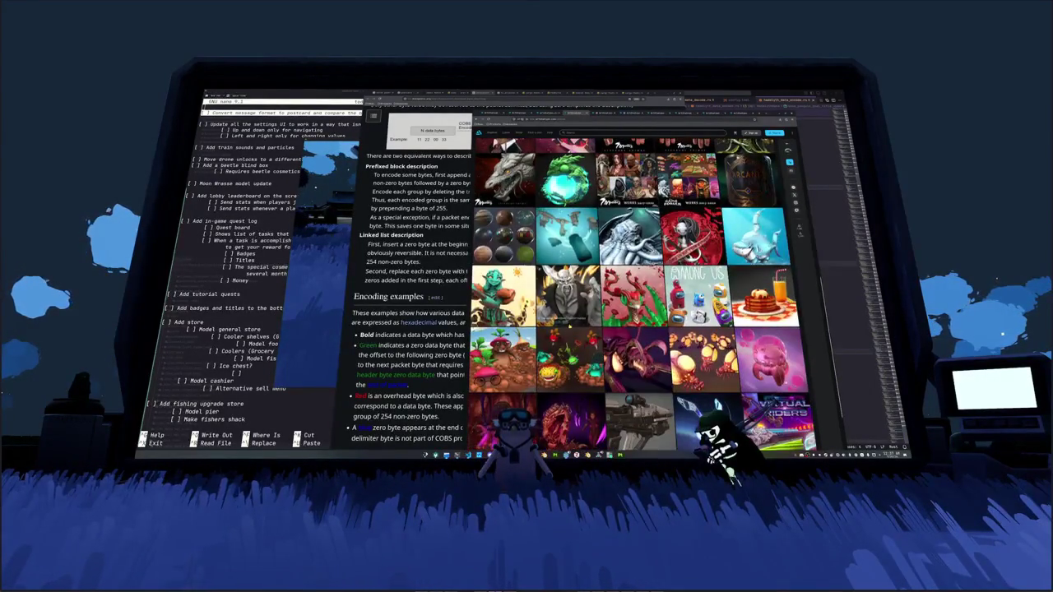
scroll(570, 329, down, 1)
scroll(570, 327, down, 1)
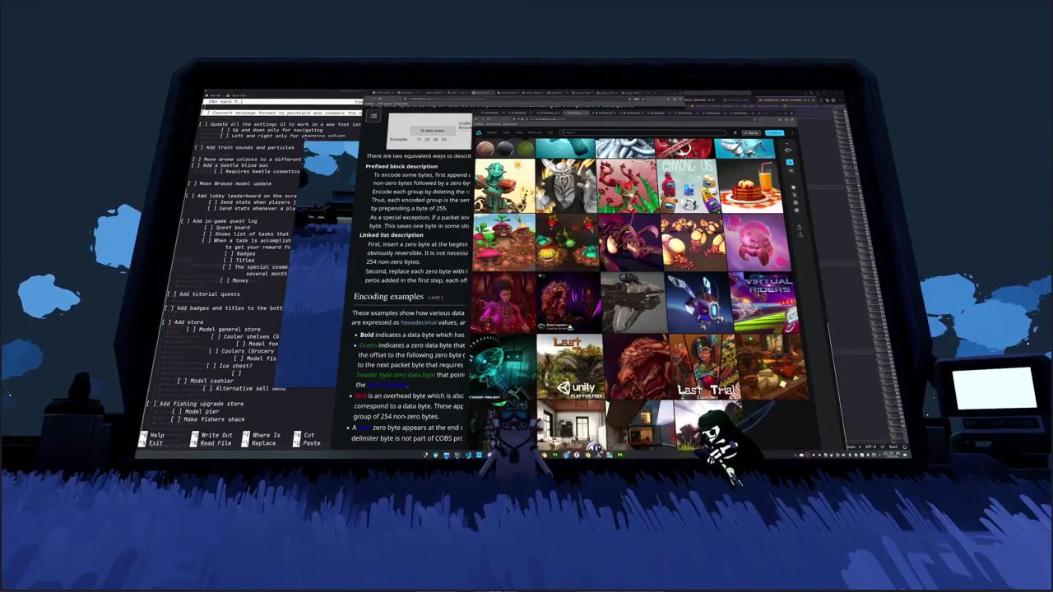
scroll(570, 327, down, 1)
scroll(570, 346, up, 3)
scroll(570, 345, up, 3)
scroll(570, 345, up, 3)
scroll(571, 346, up, 3)
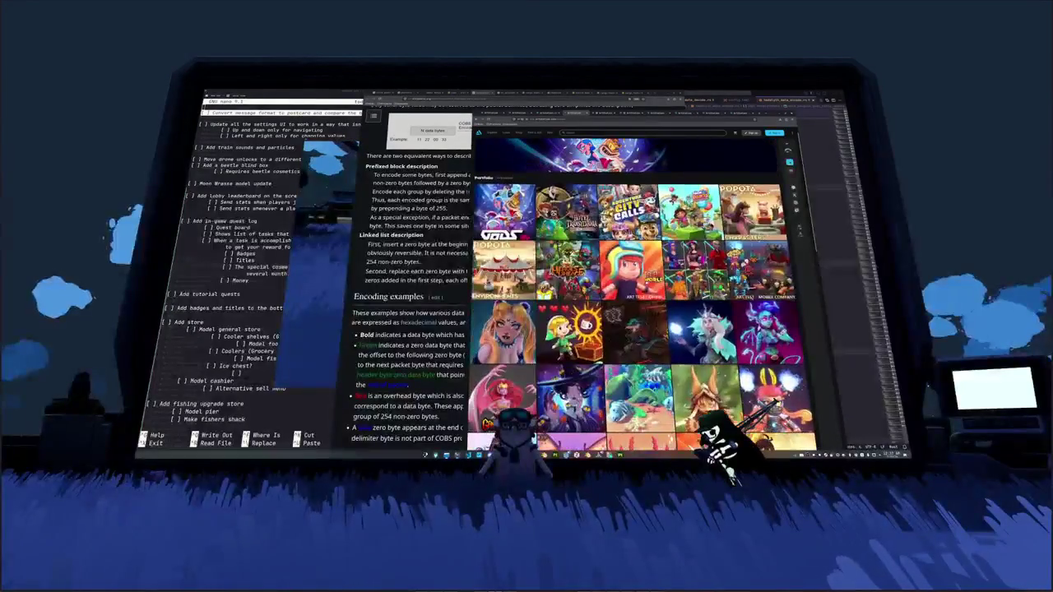
click(570, 342)
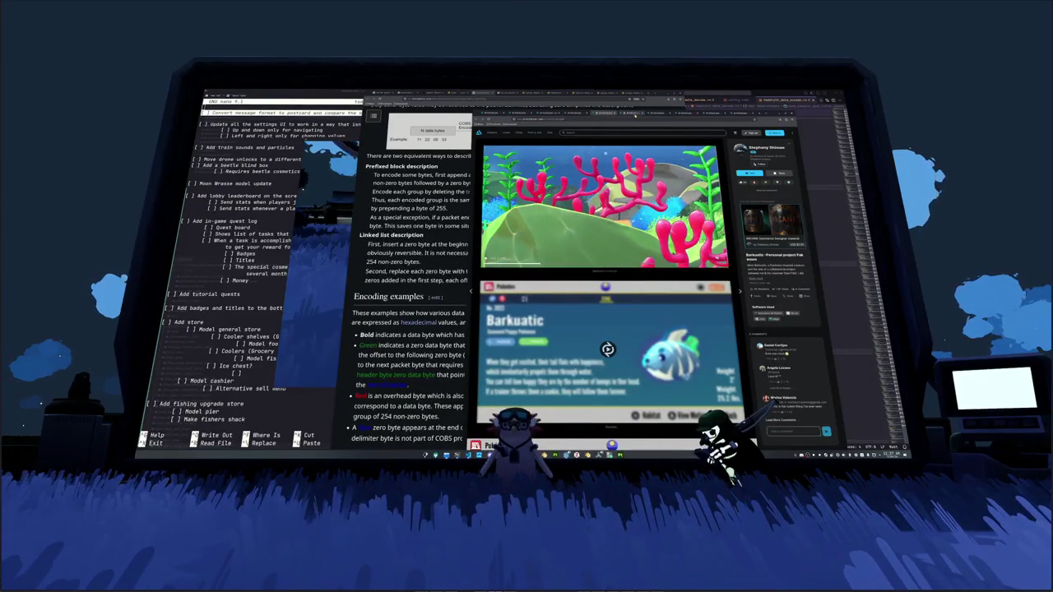
Step: Step through the Kodamas, Barkuatic and antlered projects, then open the artist's animal portfolio
key(Right)
scroll(609, 296, down, 3)
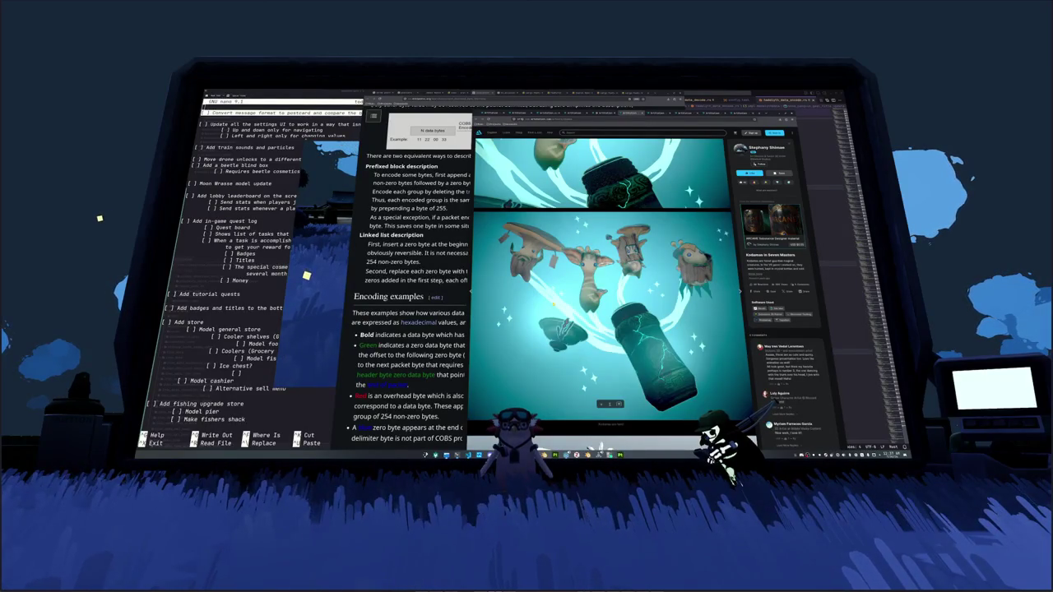
scroll(609, 296, down, 5)
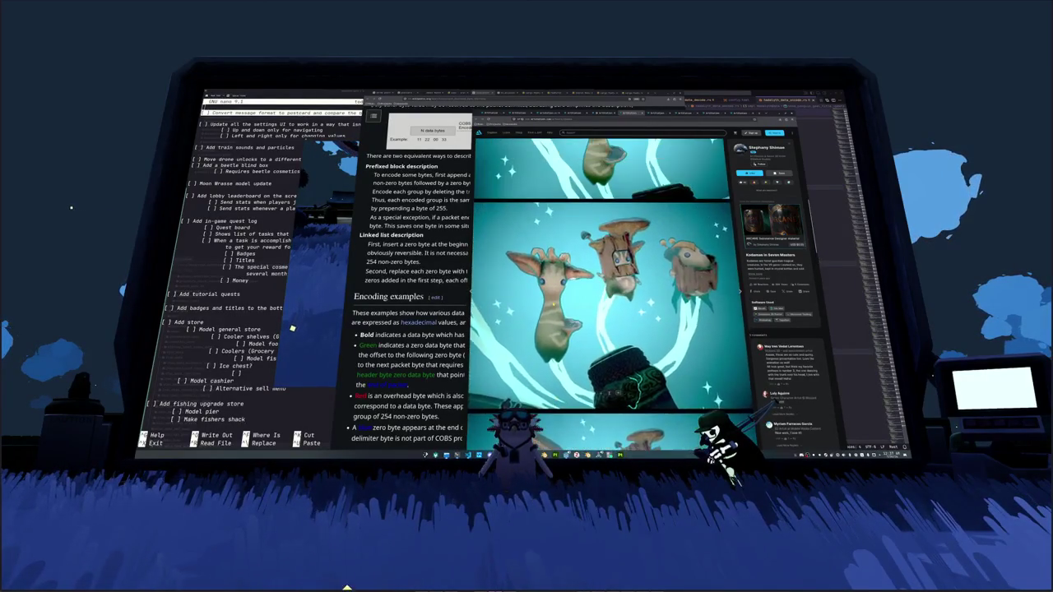
scroll(608, 140, up, 2)
key(Right)
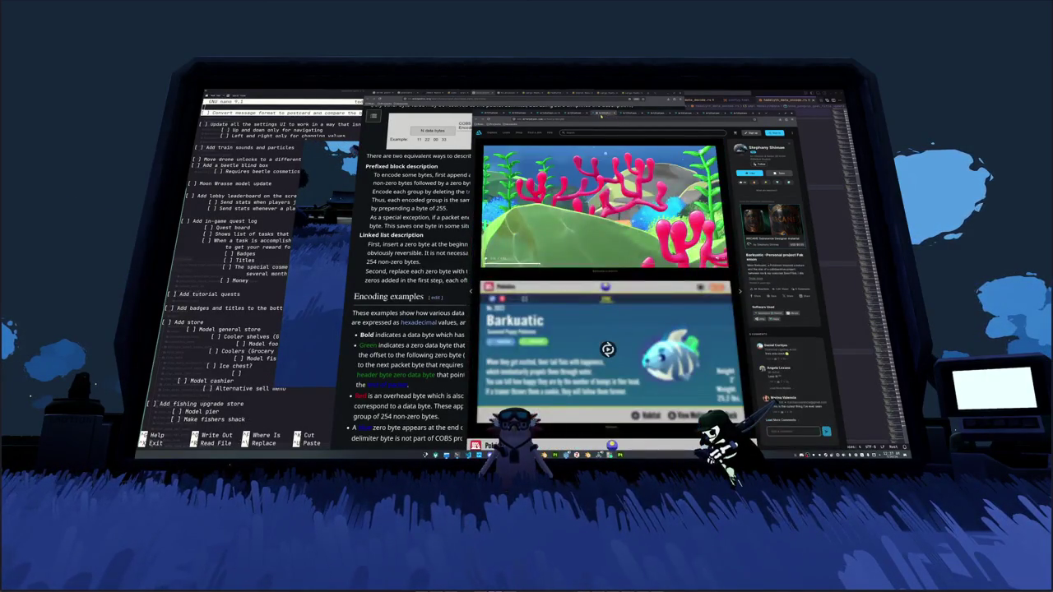
key(Right)
click(685, 114)
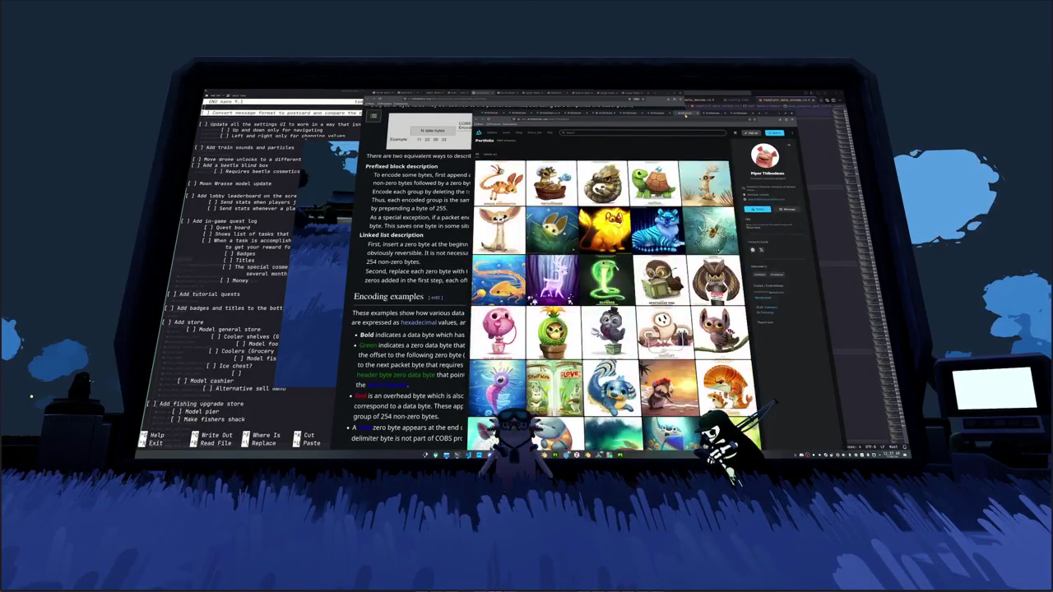
Step: Scroll the gallery and choose an option from the pink creature thumbnail's context menu
scroll(633, 297, down, 1)
scroll(633, 296, down, 1)
scroll(634, 296, down, 1)
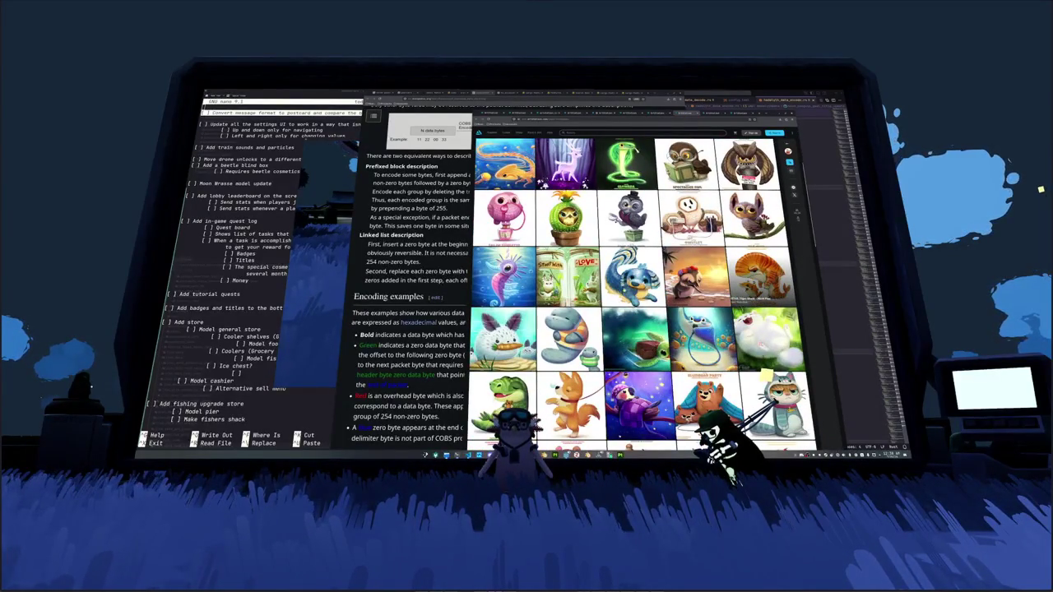
scroll(634, 296, up, 1)
scroll(576, 247, down, 1)
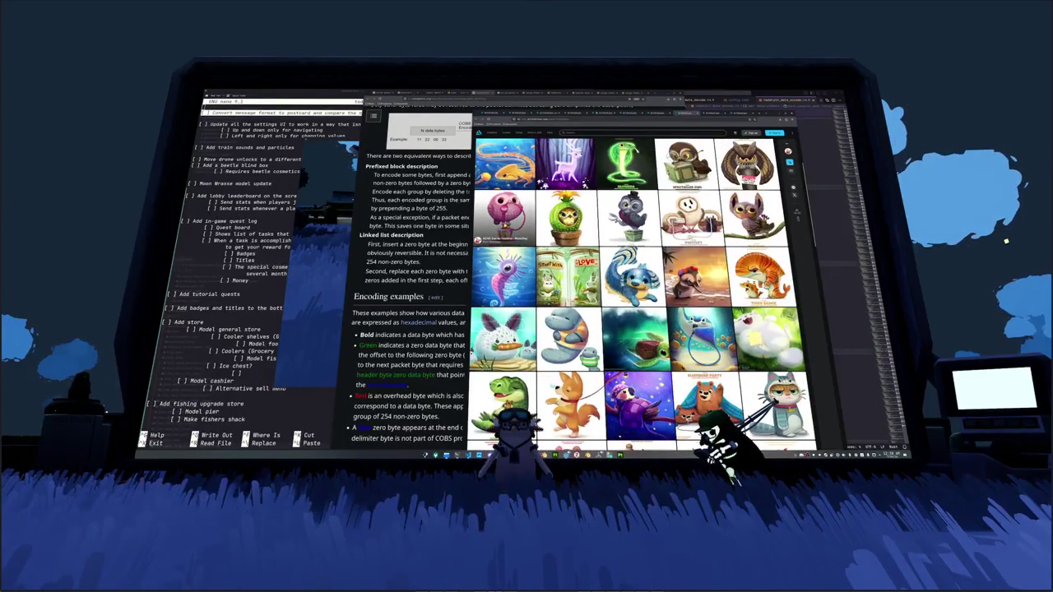
right_click(505, 224)
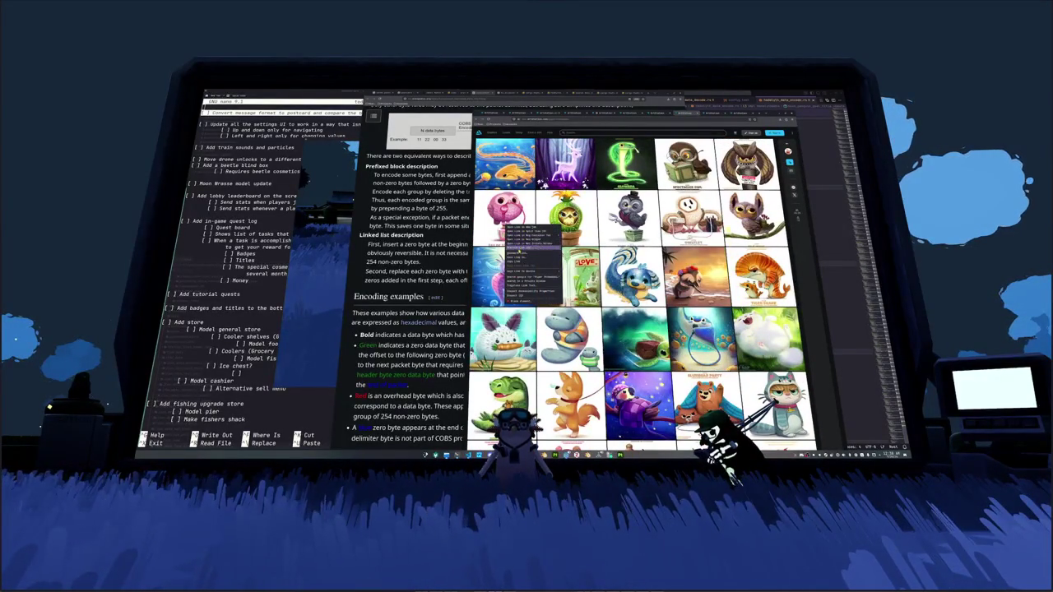
click(531, 258)
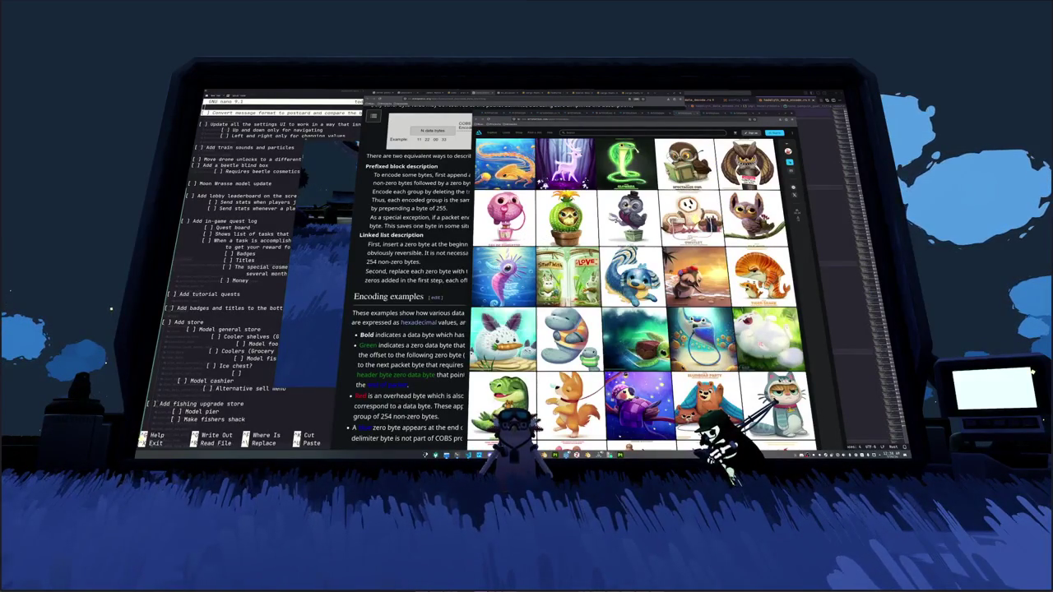
Step: Scroll down to the bat 'Snow Angels' illustration and open it enlarged
scroll(638, 296, down, 2)
scroll(638, 296, down, 2)
scroll(637, 296, down, 1)
scroll(637, 296, down, 1)
scroll(638, 297, down, 1)
scroll(700, 312, down, 2)
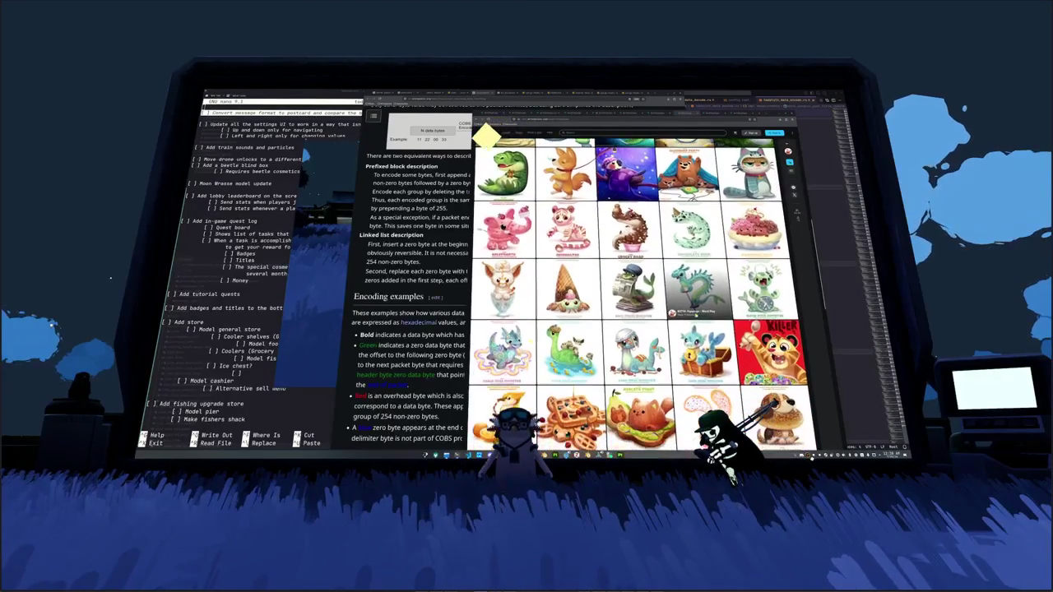
scroll(699, 313, down, 1)
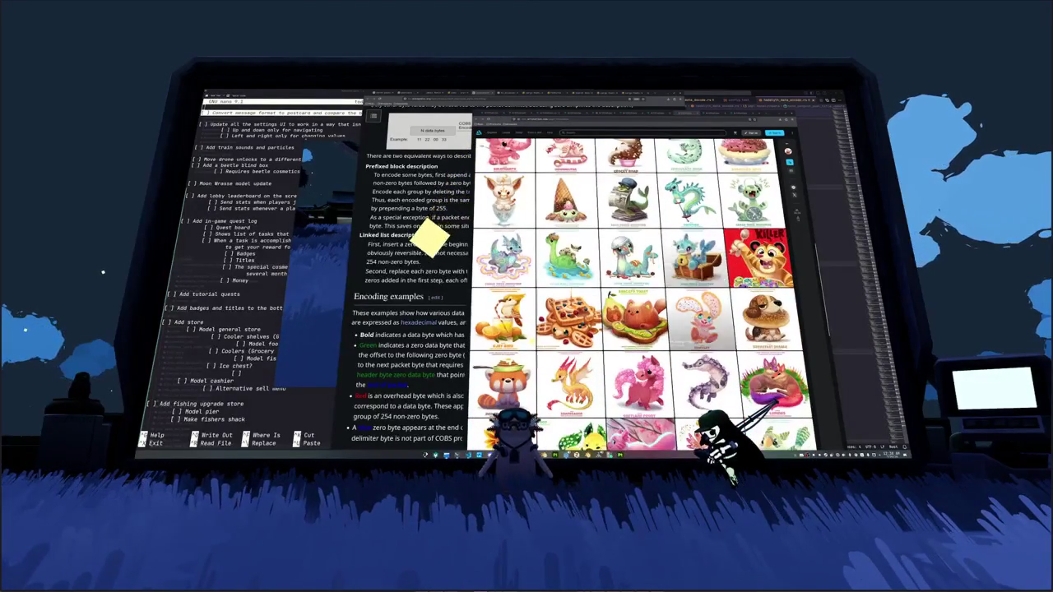
scroll(695, 271, down, 1)
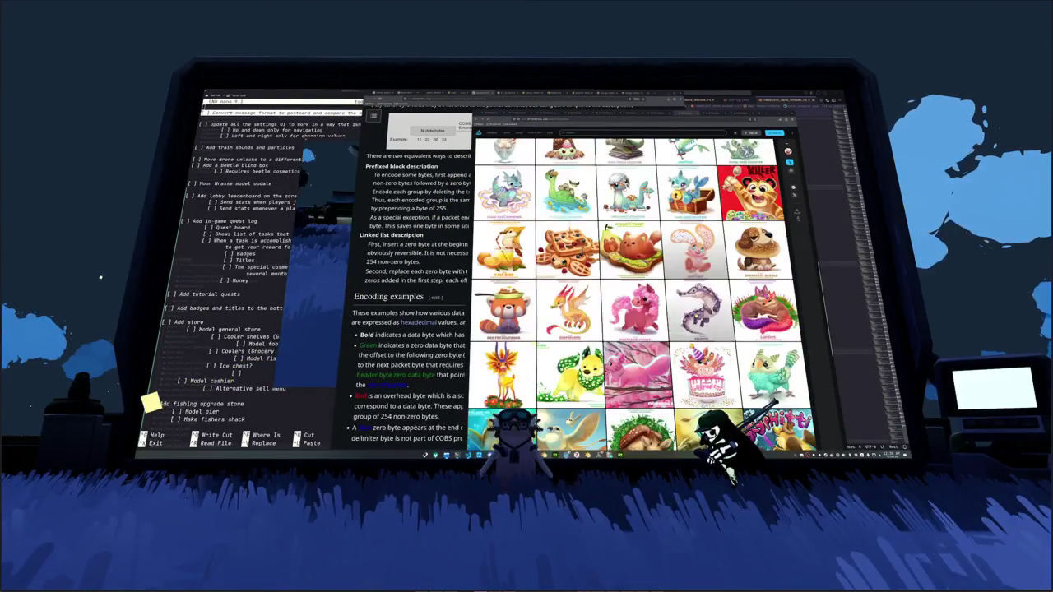
scroll(695, 271, down, 1)
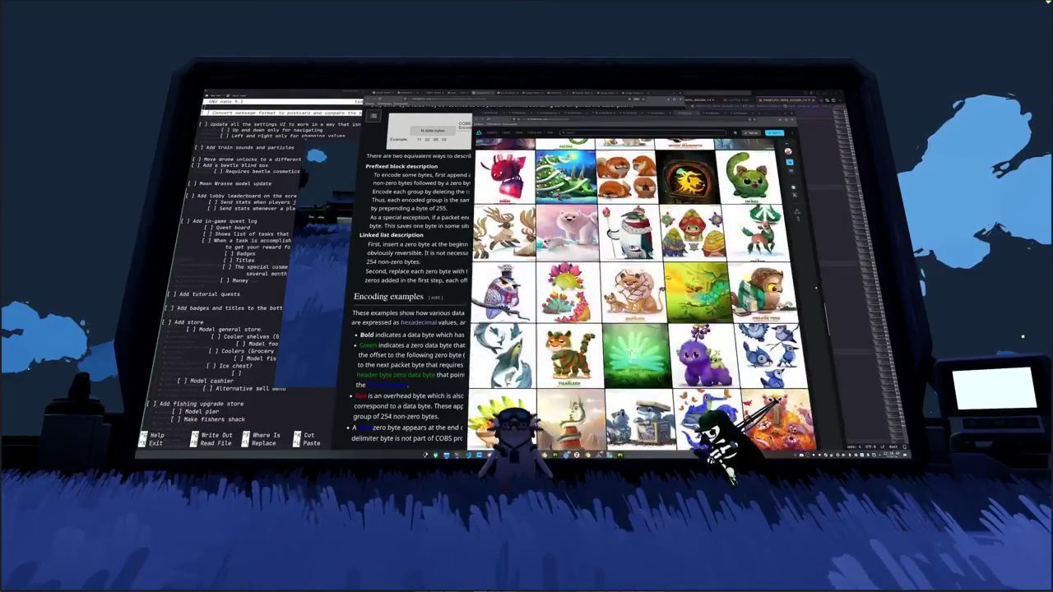
scroll(662, 207, down, 5)
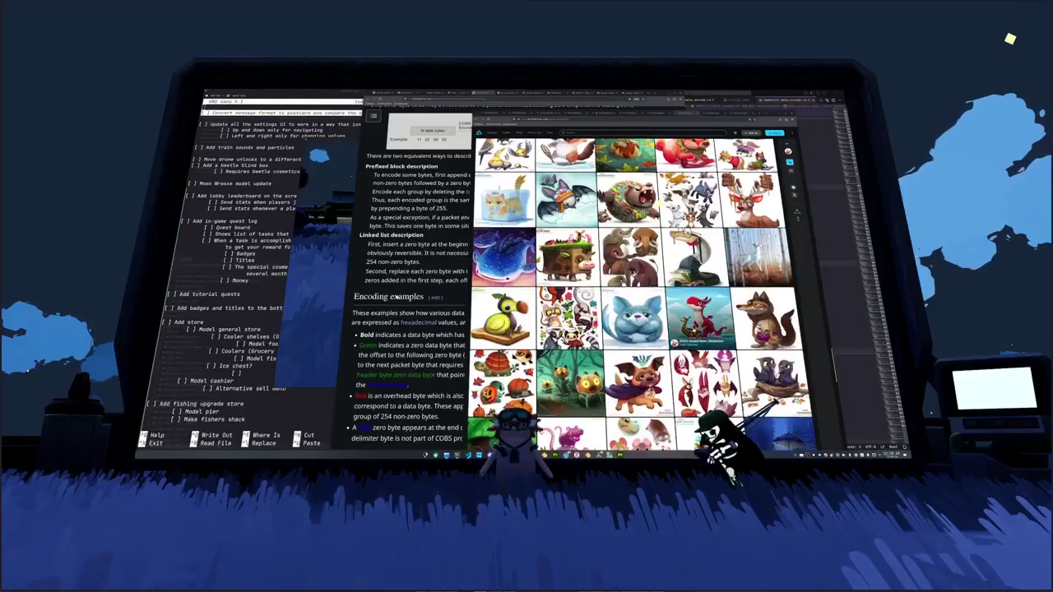
scroll(701, 327, up, 3)
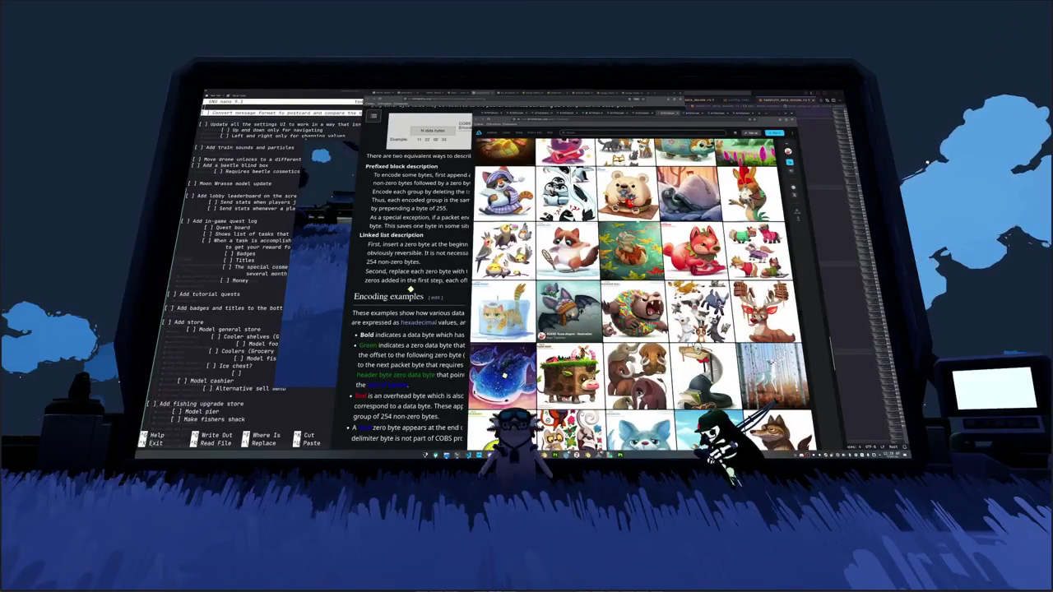
click(570, 311)
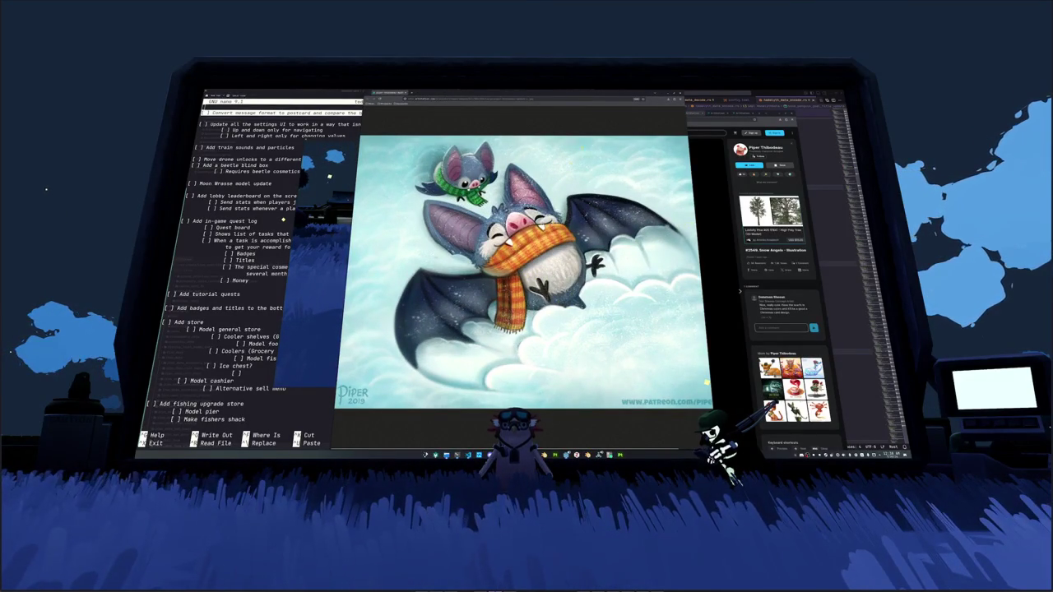
Step: Snap the Snow Angels bat window to the left half and return to the gallery
key(super+Left)
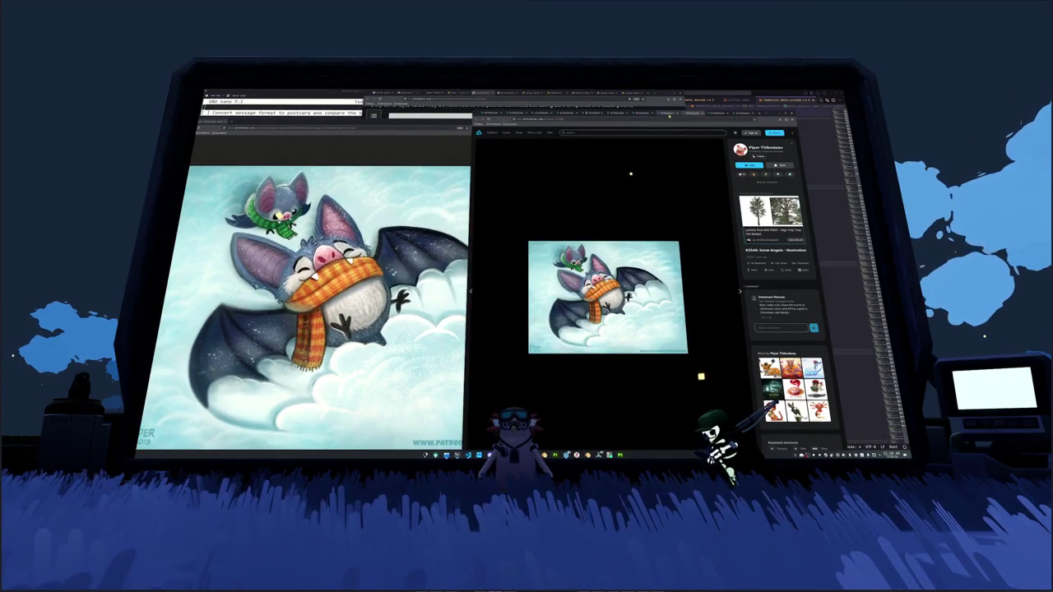
click(635, 191)
scroll(635, 191, down, 5)
scroll(635, 247, down, 1)
scroll(635, 247, down, 1)
scroll(635, 247, down, 1)
scroll(635, 247, down, 1)
scroll(625, 263, down, 2)
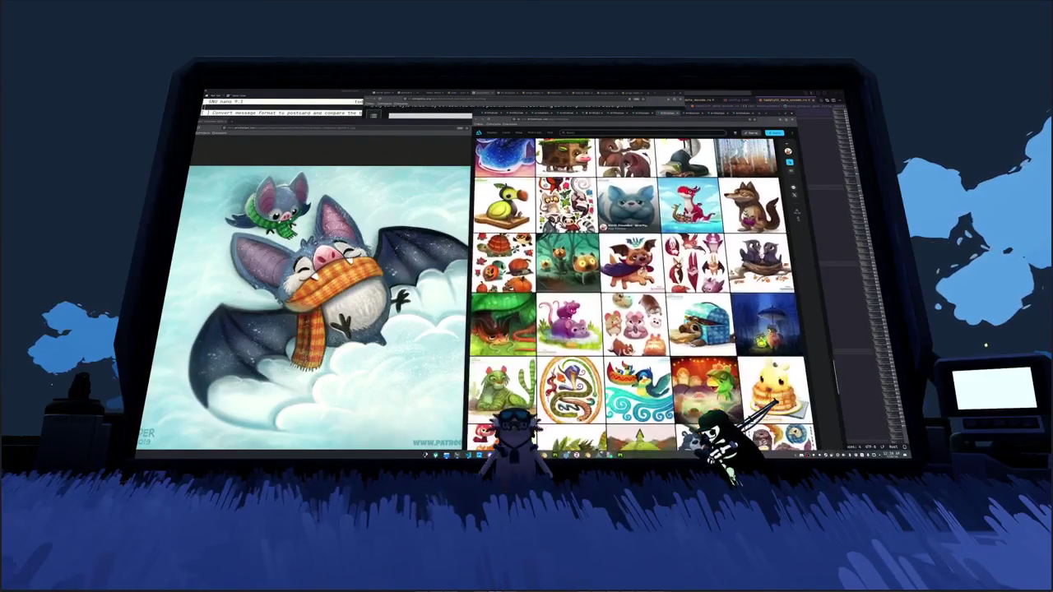
scroll(625, 264, down, 1)
scroll(625, 264, down, 1)
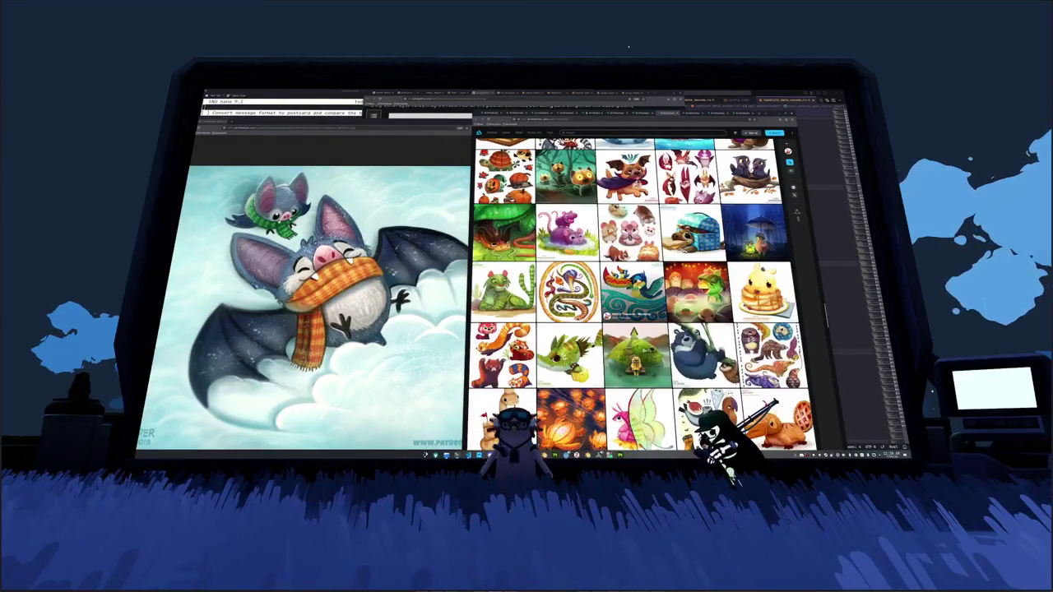
Step: Browse further down the artist's gallery and bring up link options on another artwork thumbnail
scroll(634, 288, down, 1)
scroll(633, 288, down, 1)
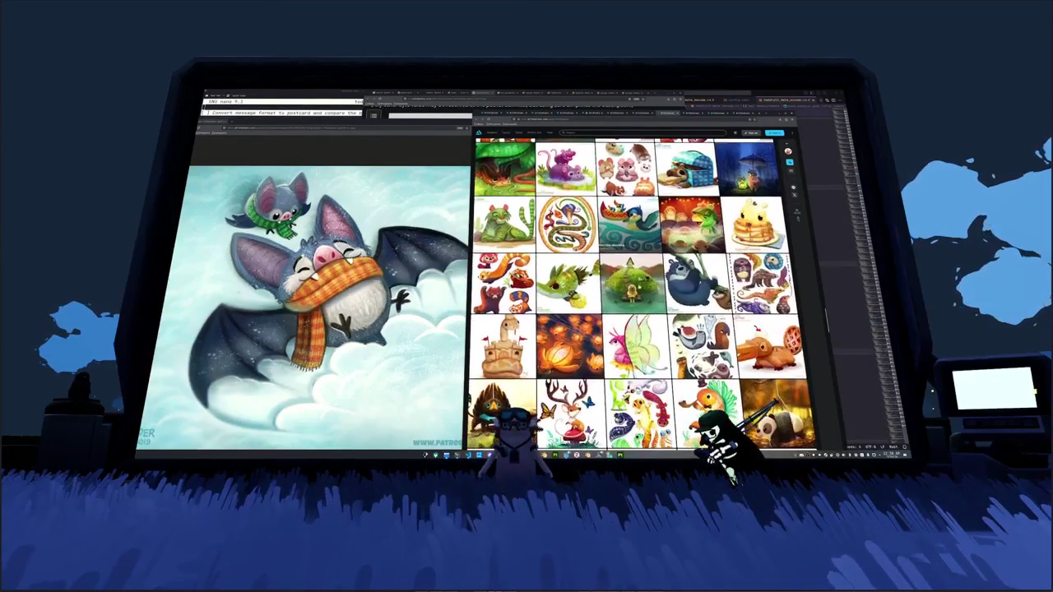
scroll(633, 288, down, 1)
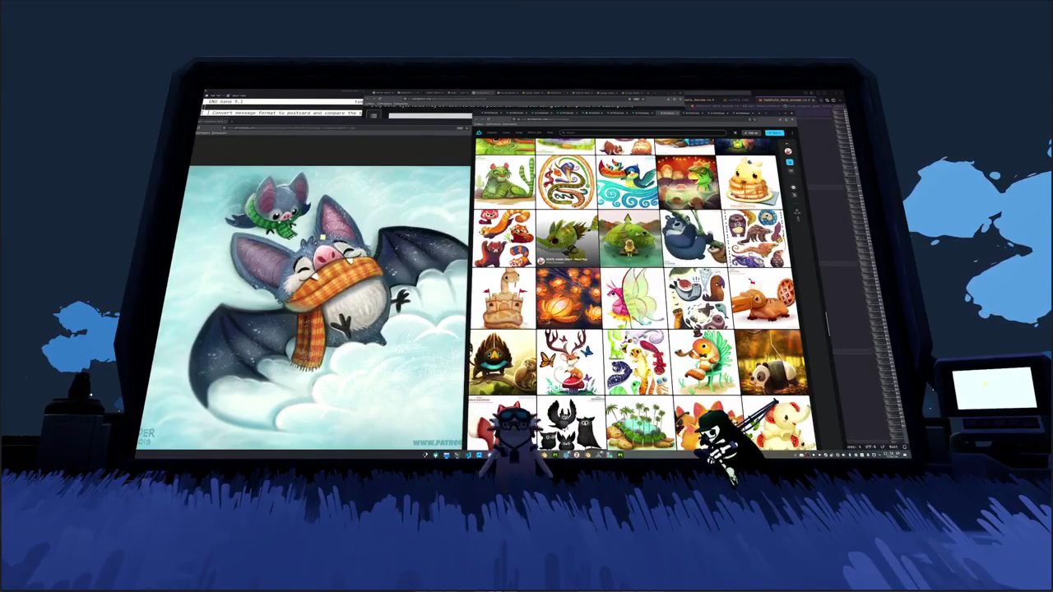
scroll(568, 247, down, 2)
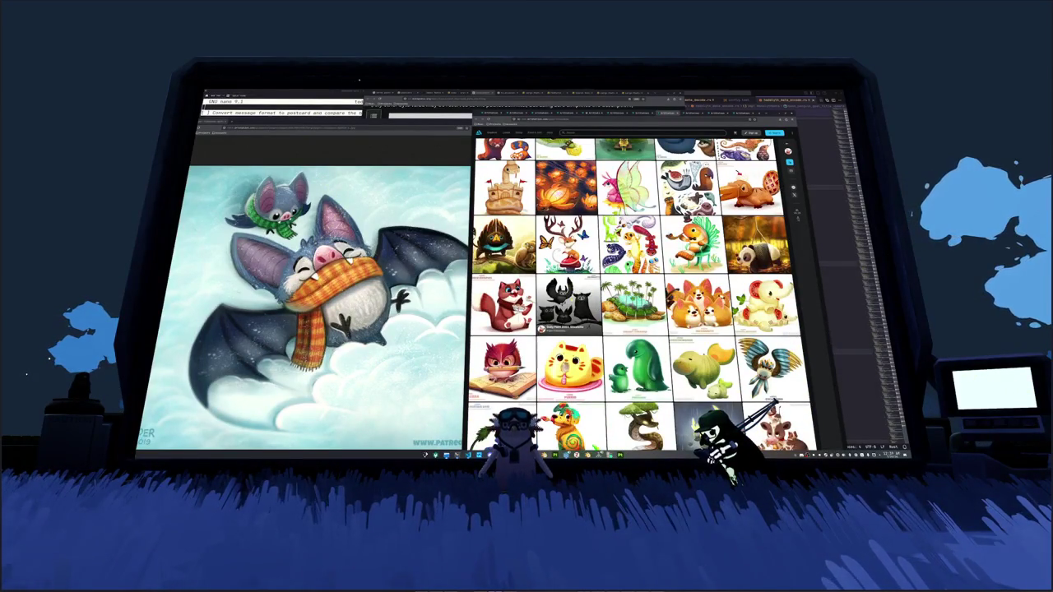
scroll(568, 309, down, 1)
scroll(567, 308, down, 1)
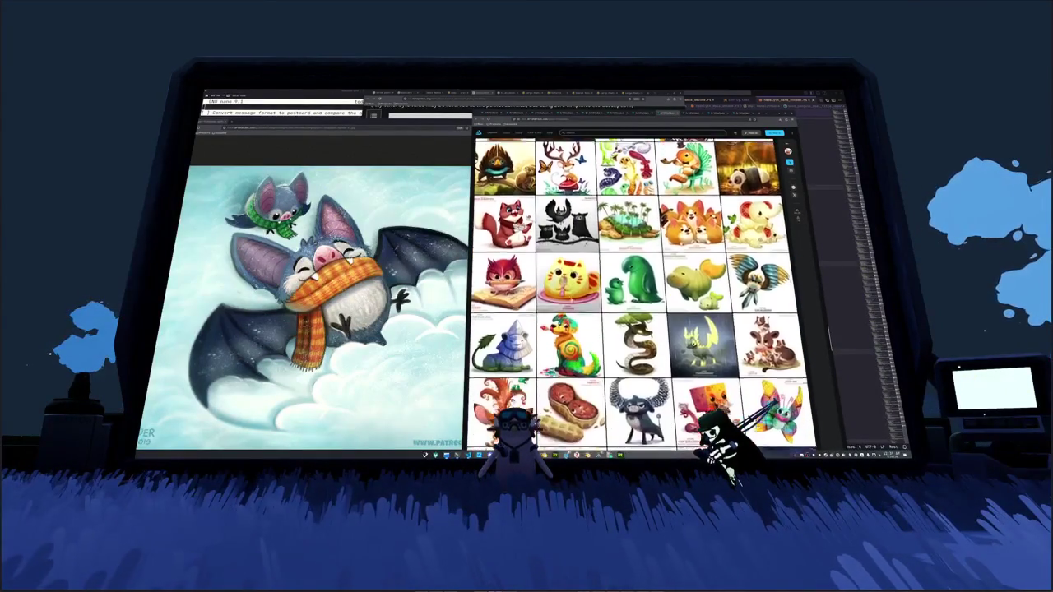
scroll(567, 272, down, 1)
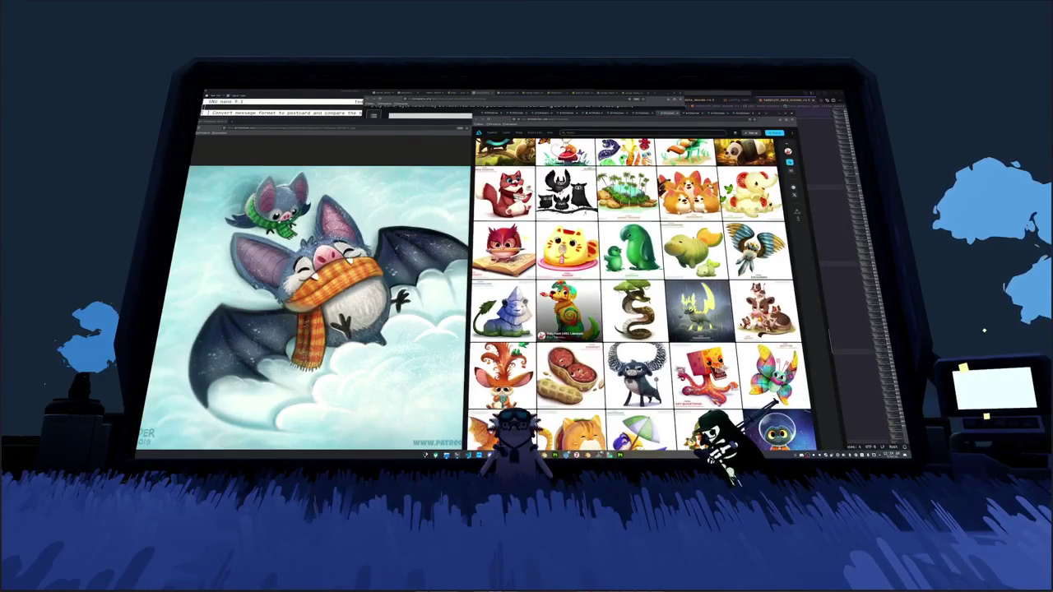
scroll(568, 271, down, 1)
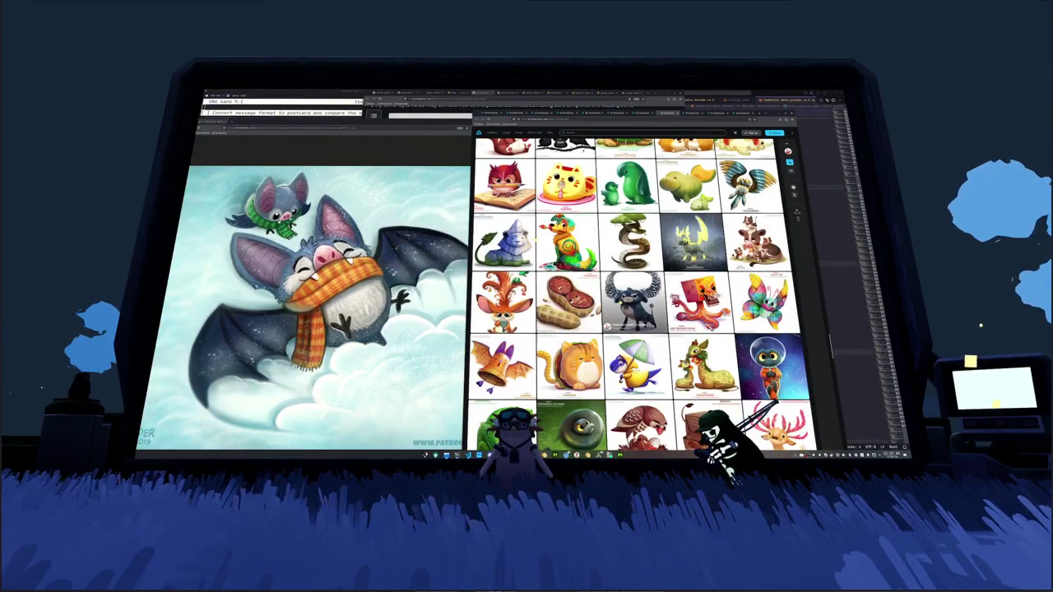
scroll(634, 303, down, 1)
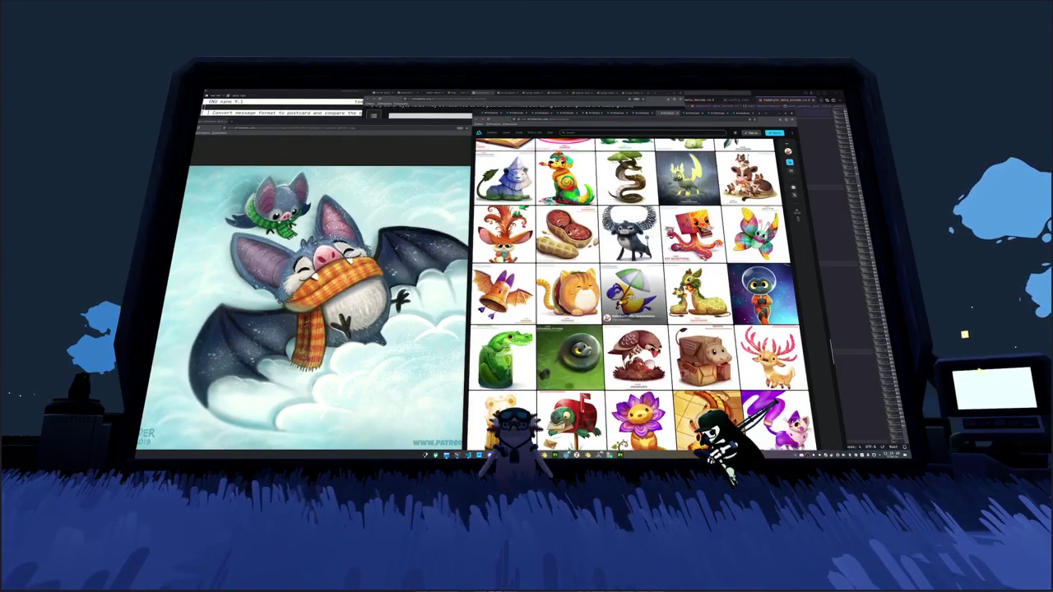
scroll(633, 304, down, 1)
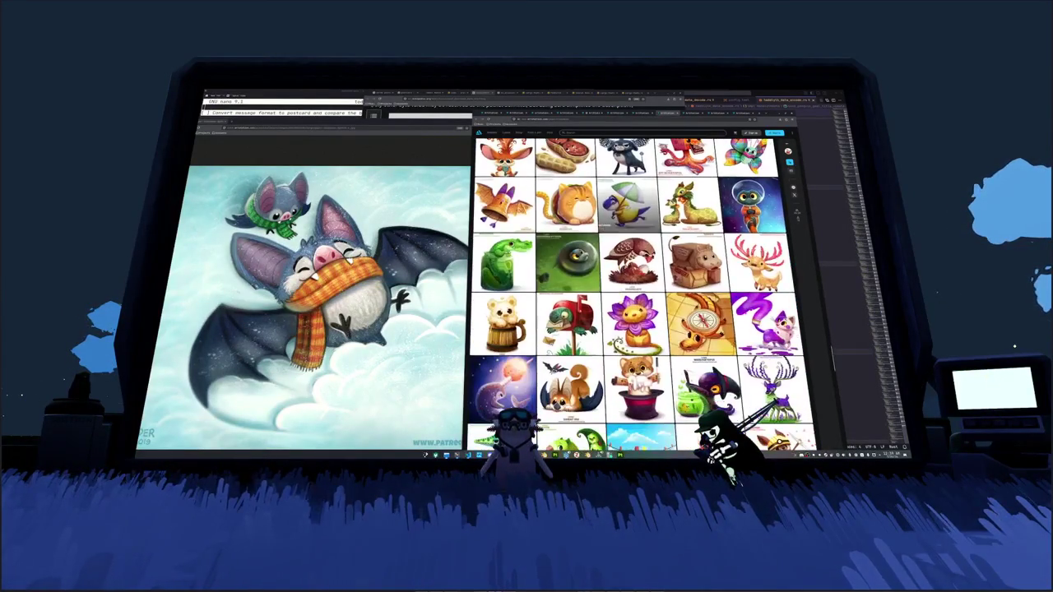
scroll(633, 300, down, 1)
scroll(633, 246, down, 1)
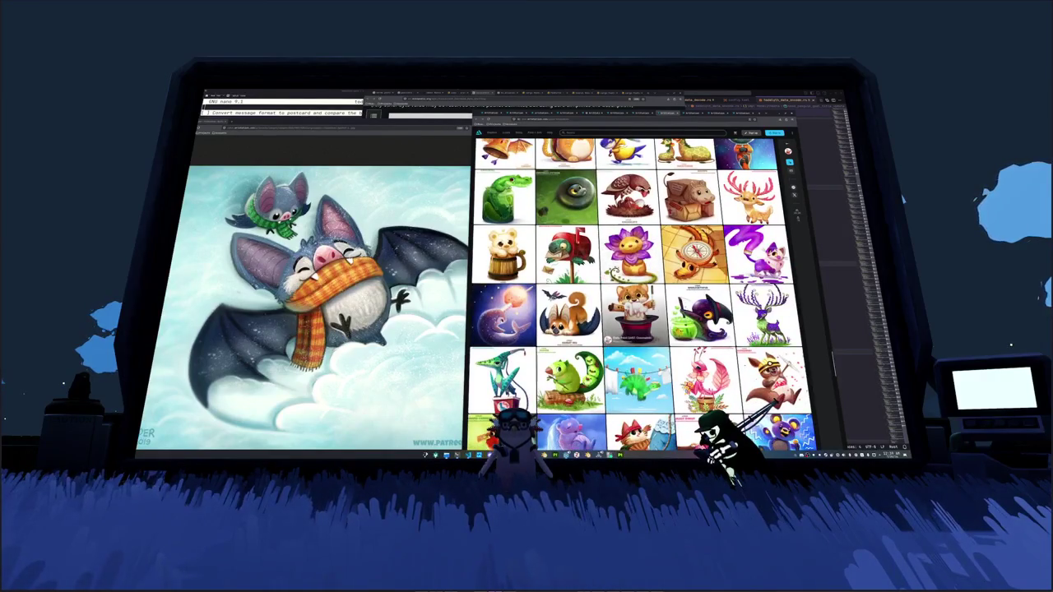
scroll(633, 247, down, 1)
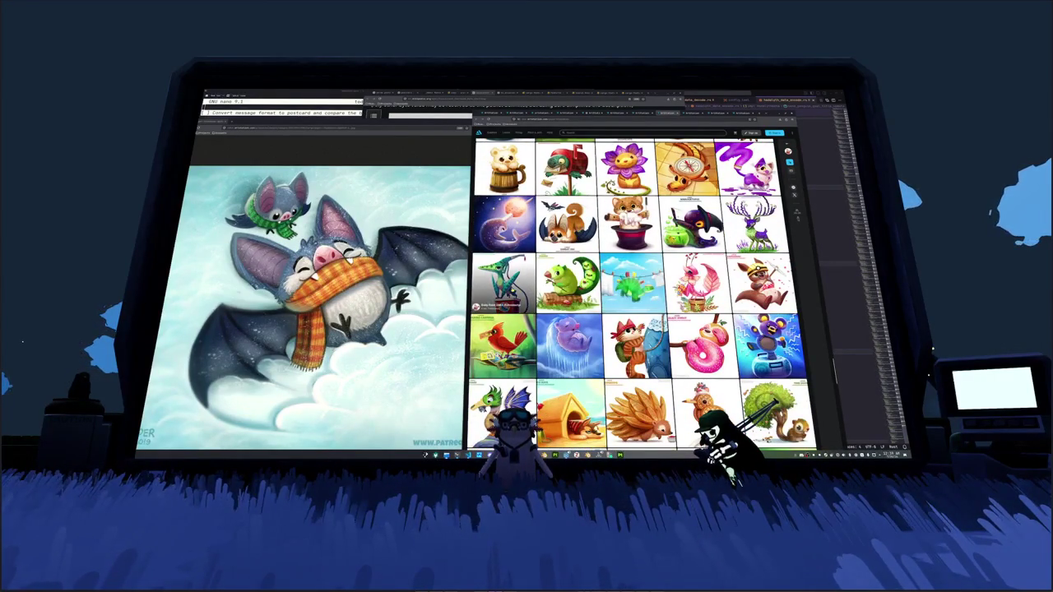
scroll(633, 288, down, 1)
scroll(575, 284, down, 1)
scroll(575, 283, down, 1)
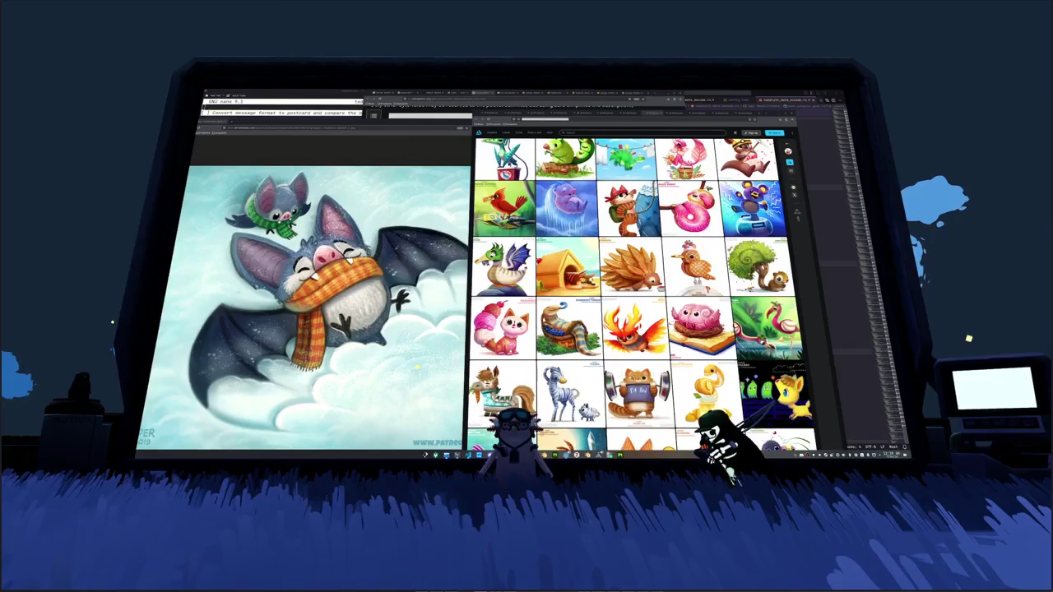
scroll(641, 296, down, 3)
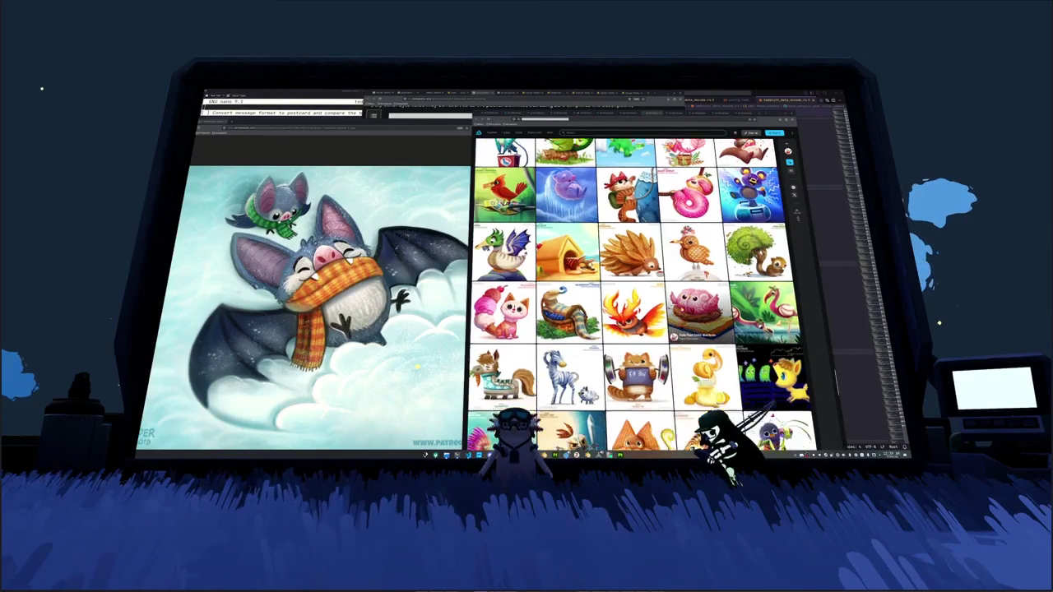
scroll(642, 296, down, 1)
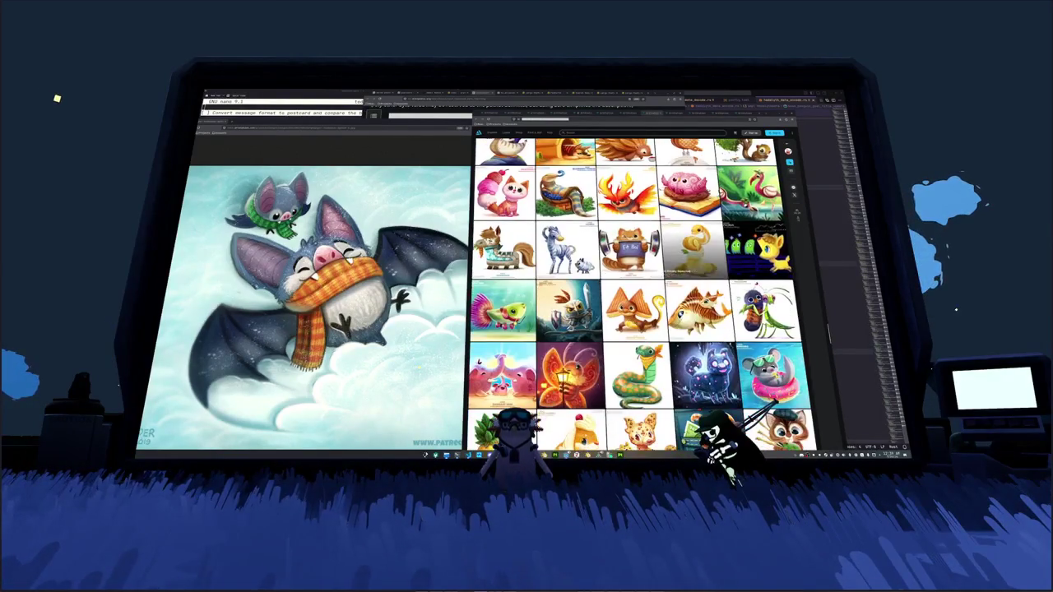
scroll(642, 296, down, 1)
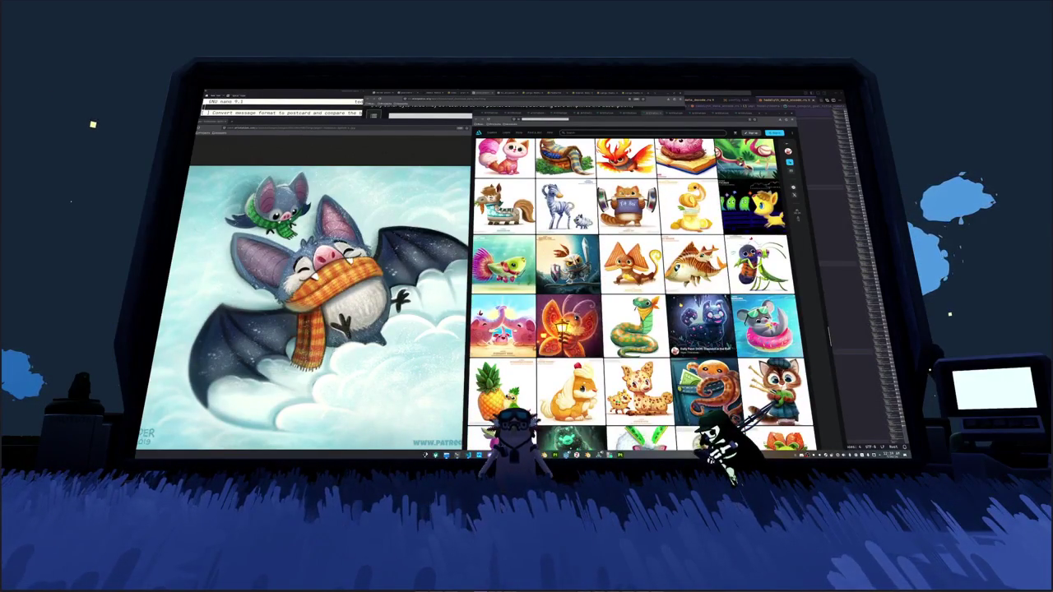
scroll(641, 297, down, 1)
scroll(641, 297, down, 1)
scroll(641, 296, down, 1)
scroll(642, 296, down, 1)
scroll(691, 288, down, 1)
scroll(691, 288, down, 1)
scroll(691, 288, down, 1)
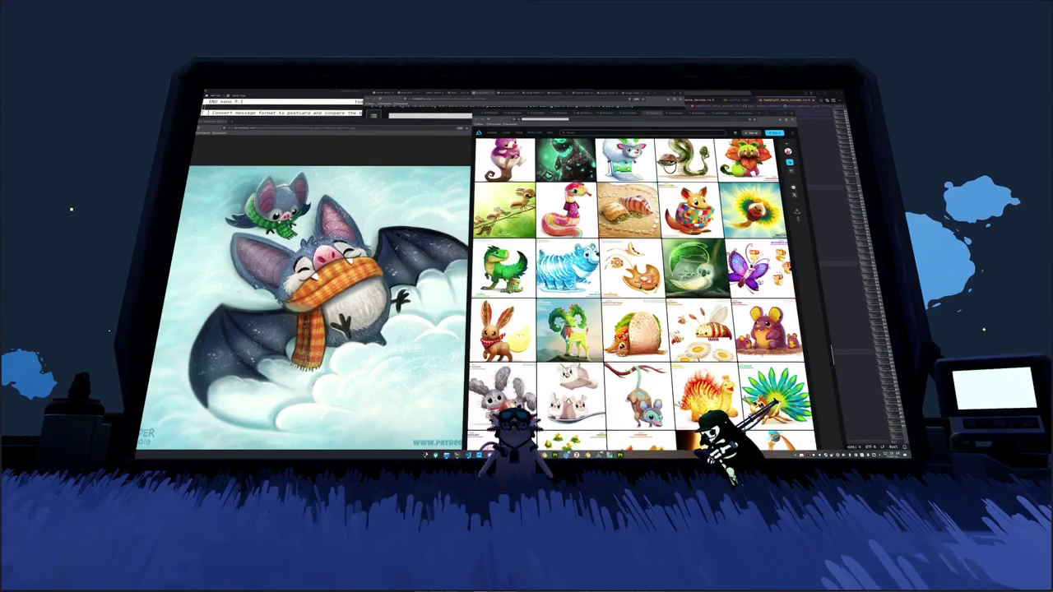
right_click(506, 278)
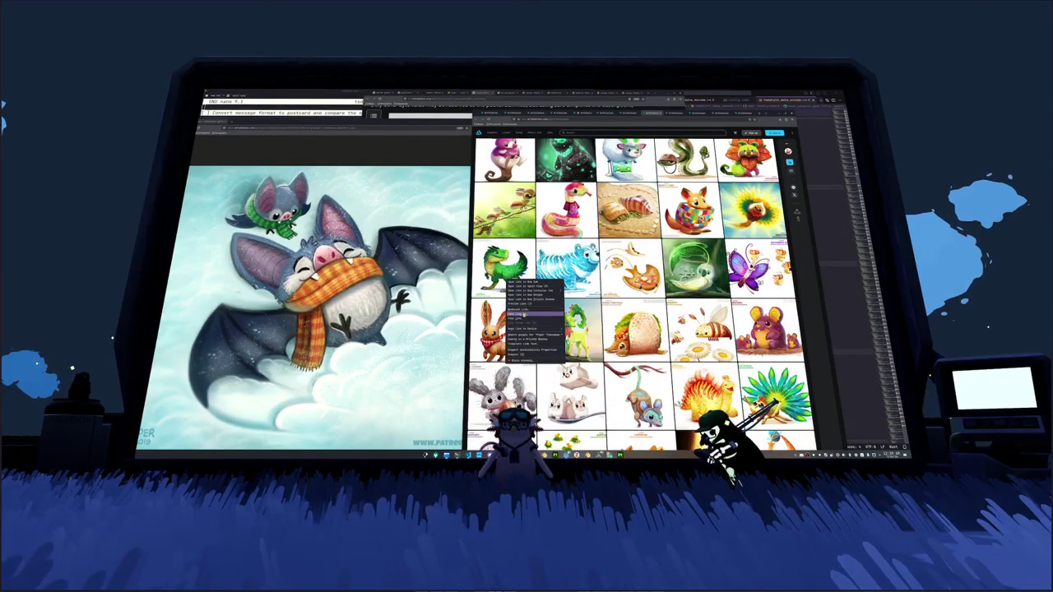
Step: Copy an artwork's link, then scroll far down the artist's cute-animal gallery for more references
click(516, 314)
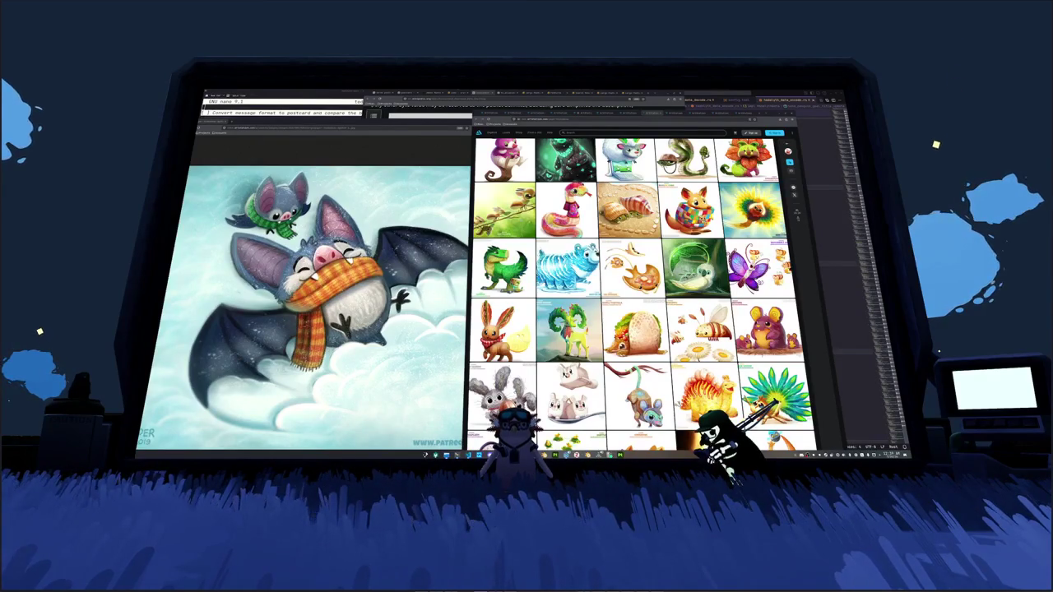
scroll(638, 297, down, 3)
scroll(634, 308, down, 1)
scroll(634, 309, down, 1)
scroll(633, 309, down, 1)
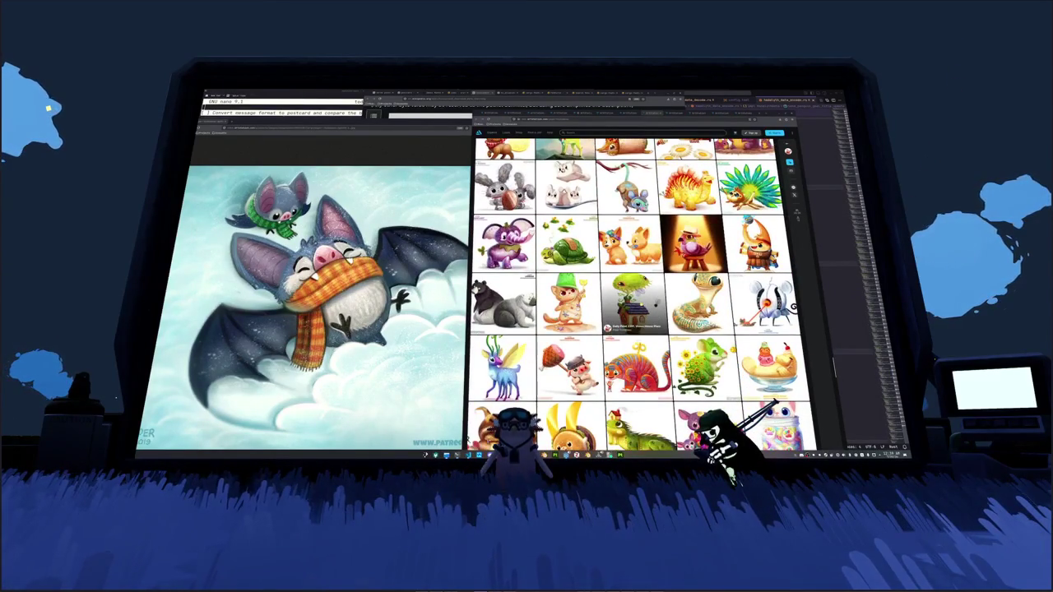
scroll(634, 309, down, 1)
scroll(633, 308, down, 1)
scroll(633, 308, down, 1)
scroll(633, 308, down, 2)
scroll(633, 309, down, 2)
scroll(634, 308, down, 2)
scroll(634, 309, down, 2)
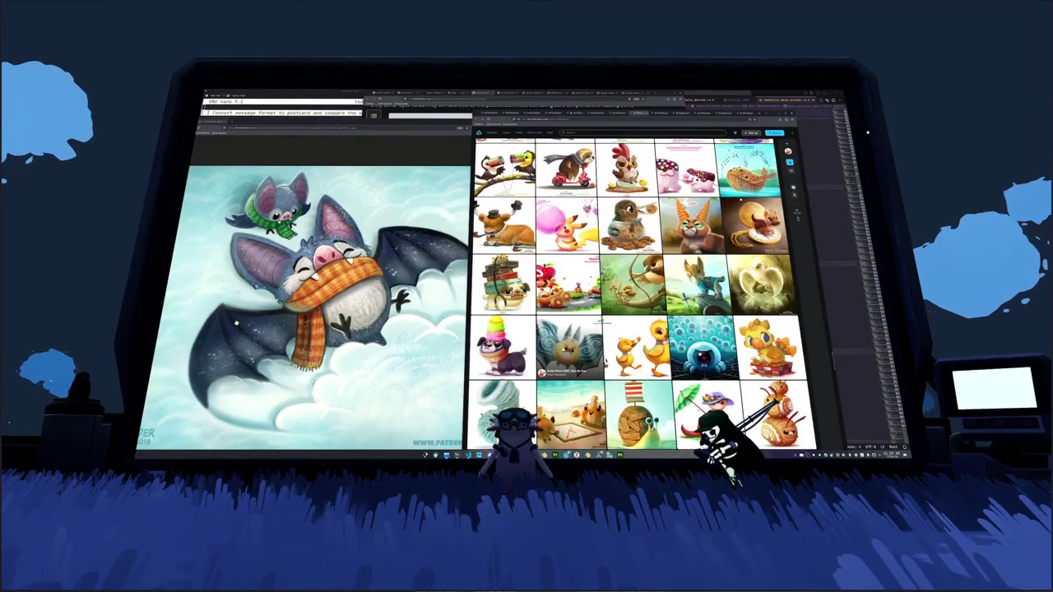
scroll(633, 309, down, 1)
scroll(633, 308, down, 2)
scroll(634, 309, down, 1)
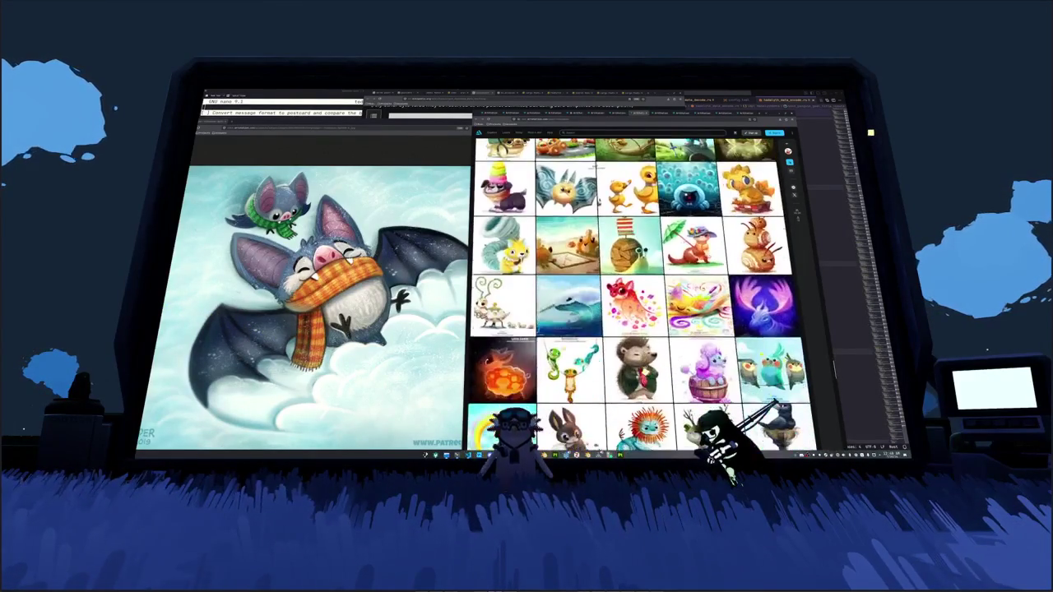
scroll(633, 309, down, 2)
scroll(634, 309, down, 1)
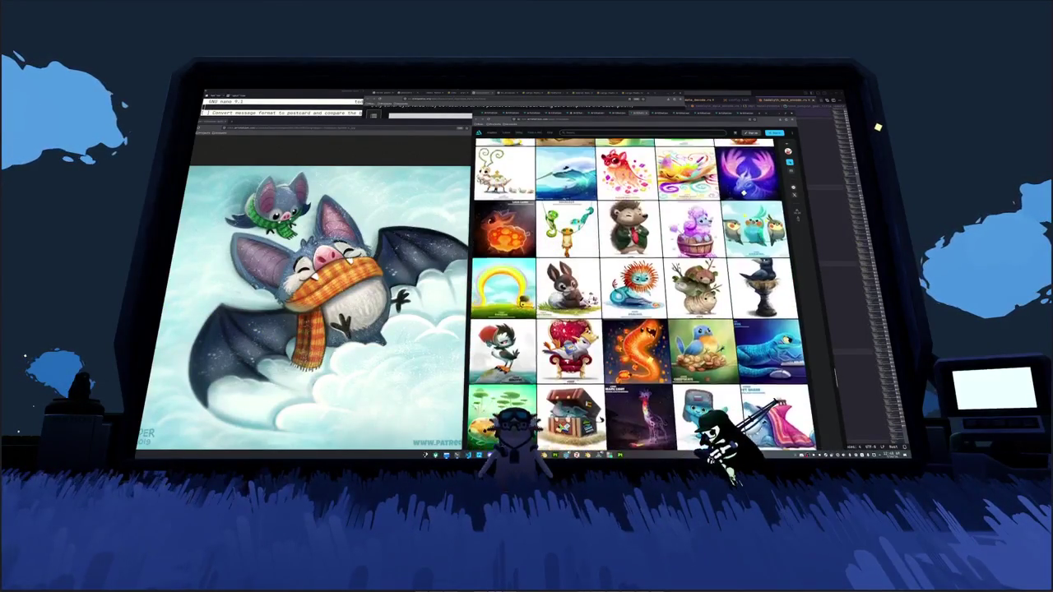
scroll(633, 308, down, 1)
scroll(634, 308, down, 1)
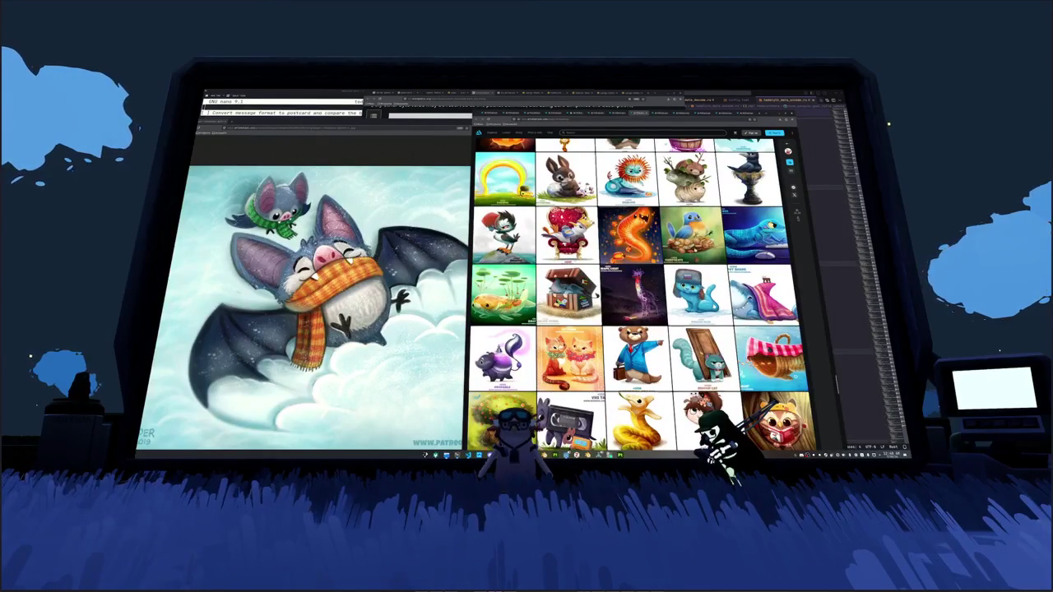
scroll(633, 309, down, 1)
scroll(634, 308, down, 1)
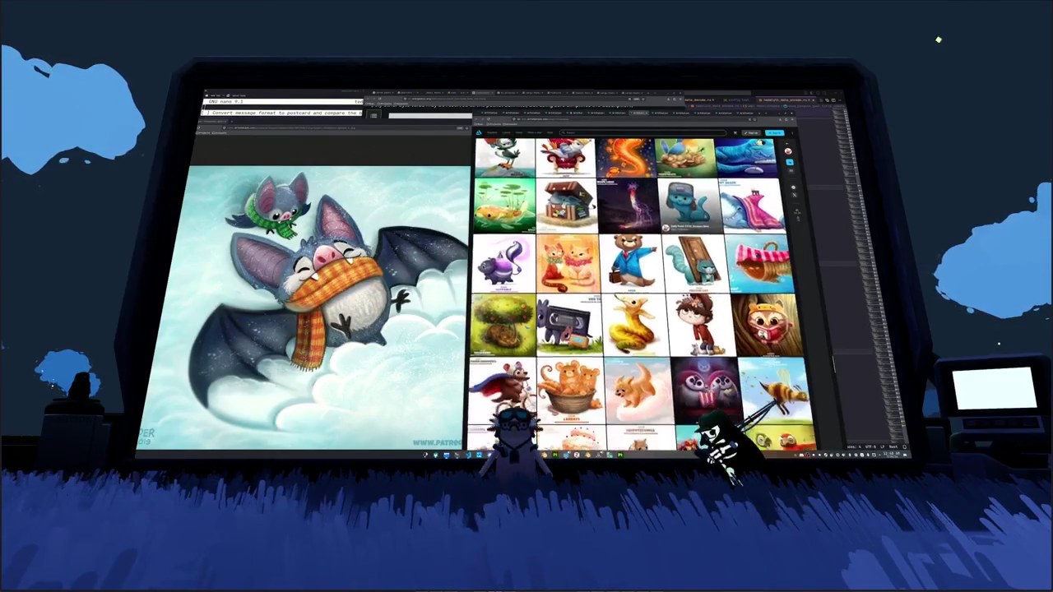
scroll(633, 309, down, 2)
scroll(634, 309, down, 1)
scroll(634, 308, down, 2)
scroll(633, 309, down, 2)
scroll(634, 308, down, 2)
scroll(634, 308, down, 2)
scroll(633, 308, down, 1)
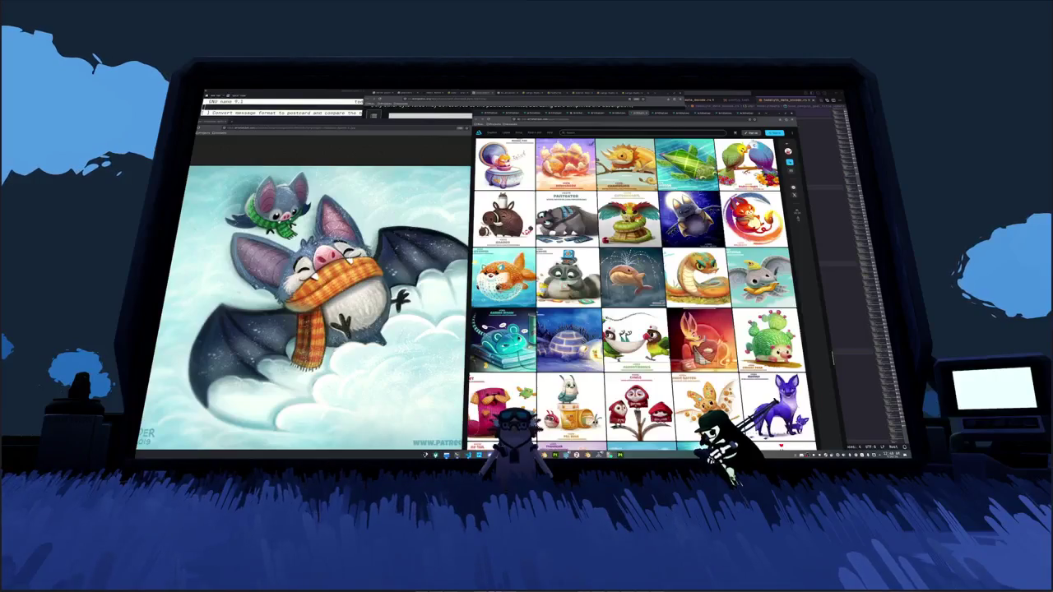
scroll(634, 309, down, 2)
scroll(633, 309, down, 2)
scroll(633, 308, down, 2)
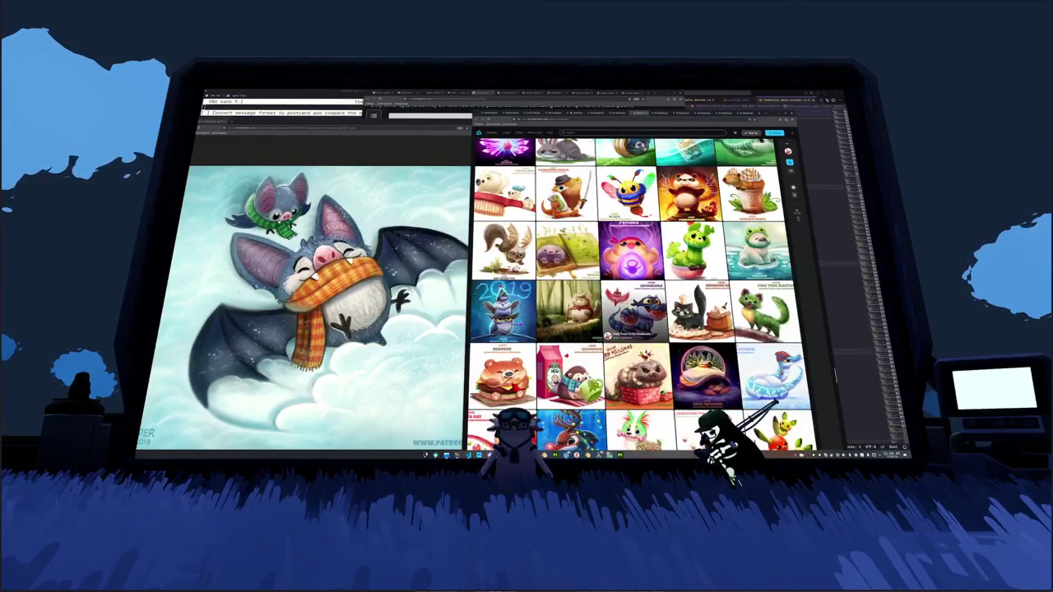
scroll(633, 309, down, 1)
click(329, 297)
Step: Drag the bat picture window to the centre of the screen beside the gallery
mouse_move(436, 115)
mouse_down()
mouse_move(560, 111)
mouse_move(541, 112)
mouse_up()
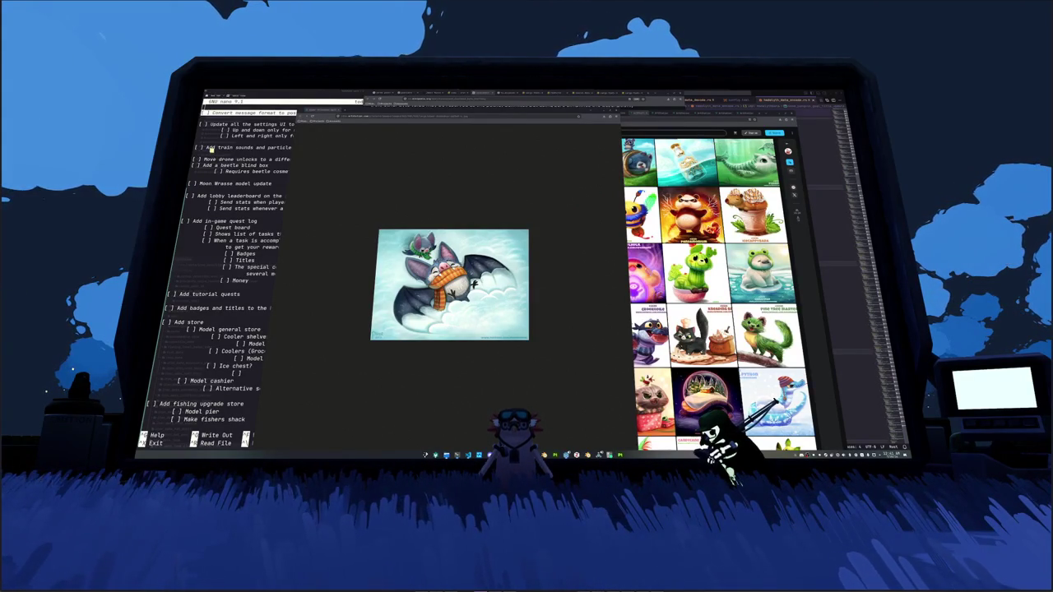
Step: Cycle between the bat, character sheet and chibi drawing tabs, ending on the chibi character
key(ctrl+Tab)
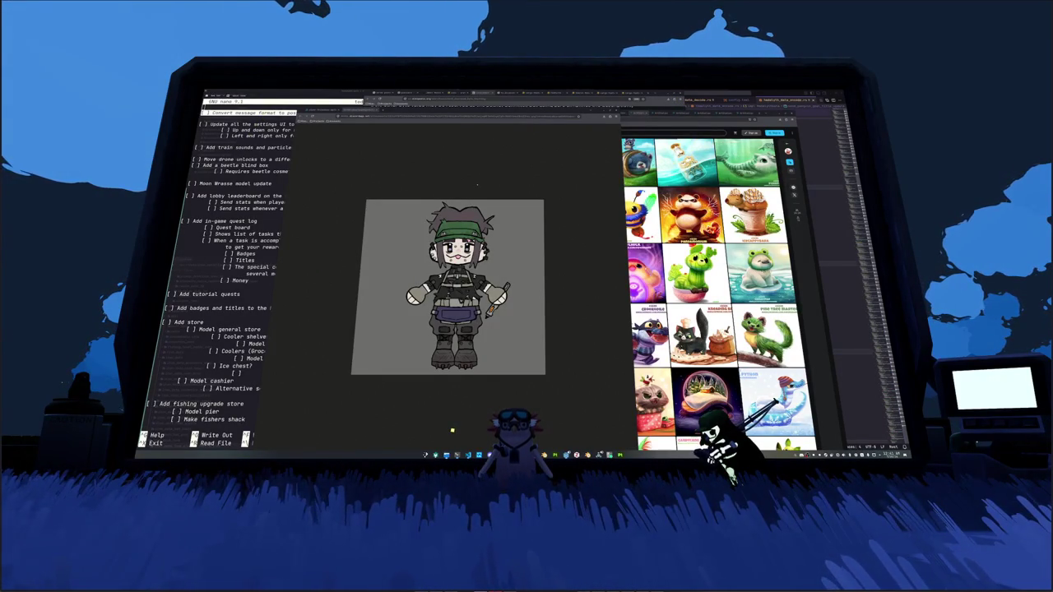
key(Right)
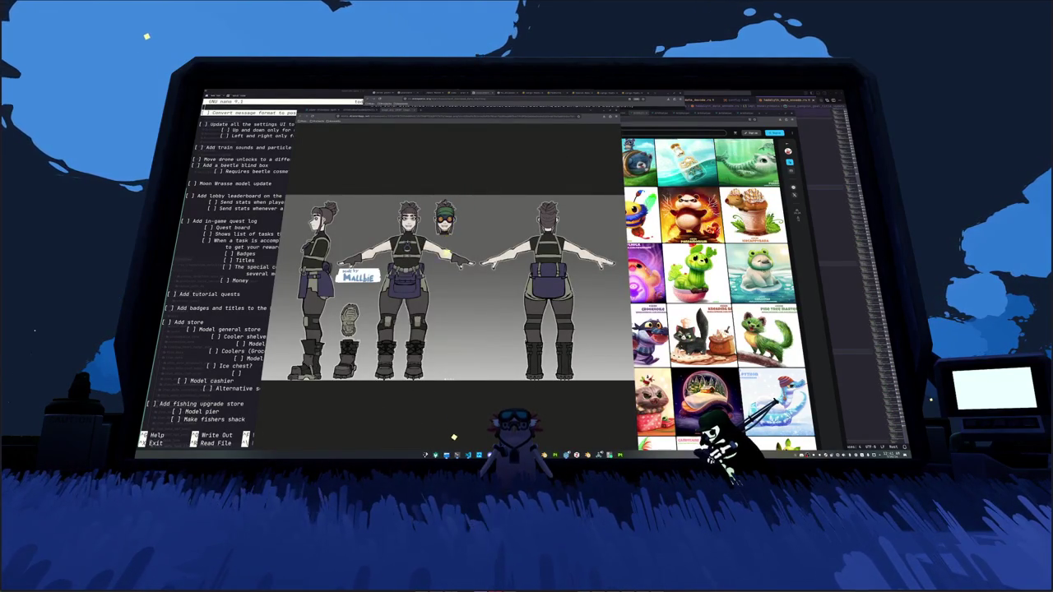
key(Right)
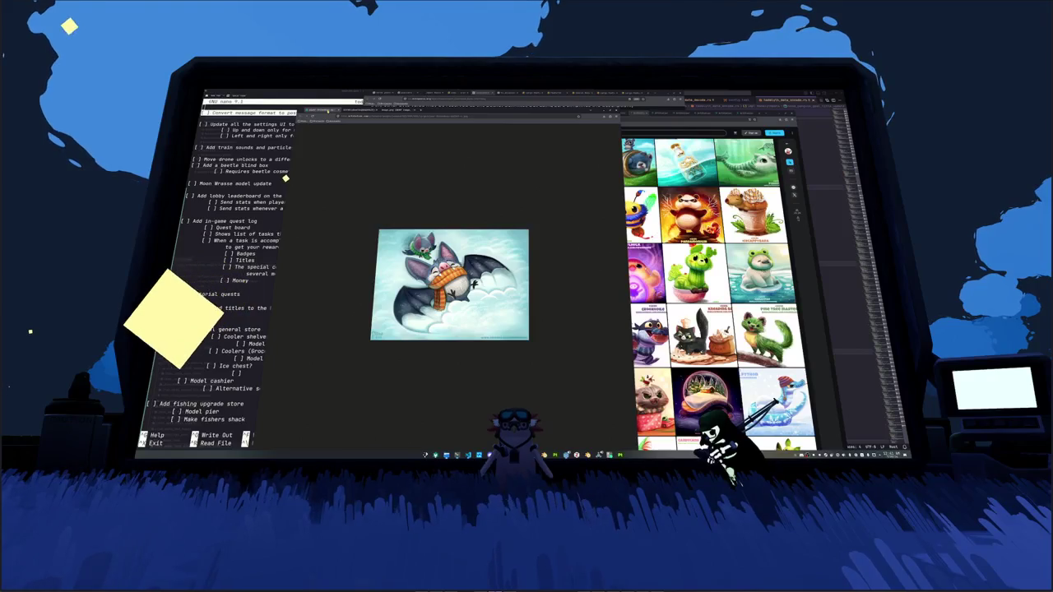
key(ctrl+Tab)
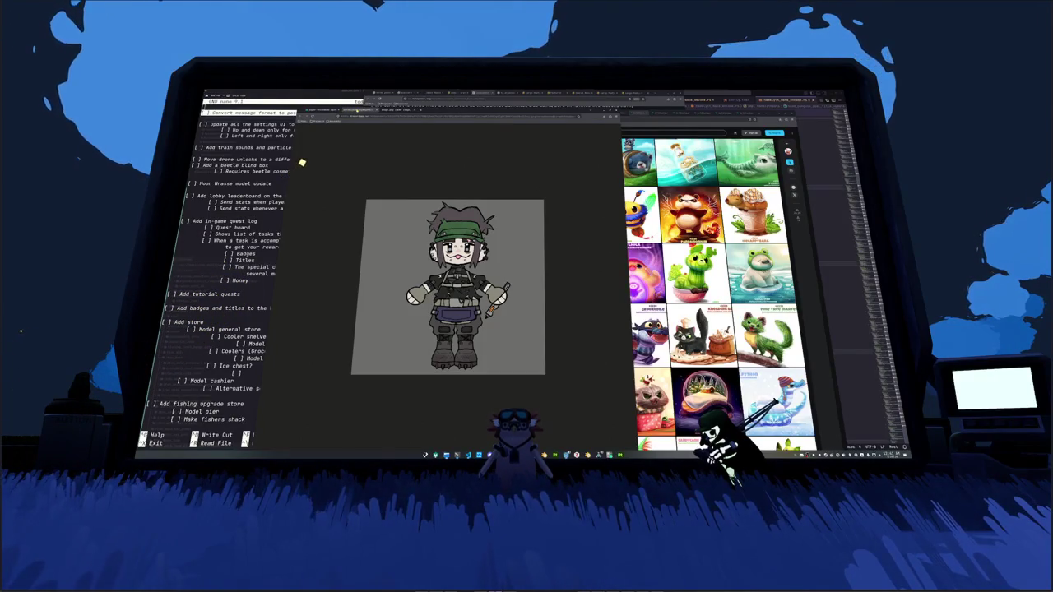
key(ctrl+shift+Tab)
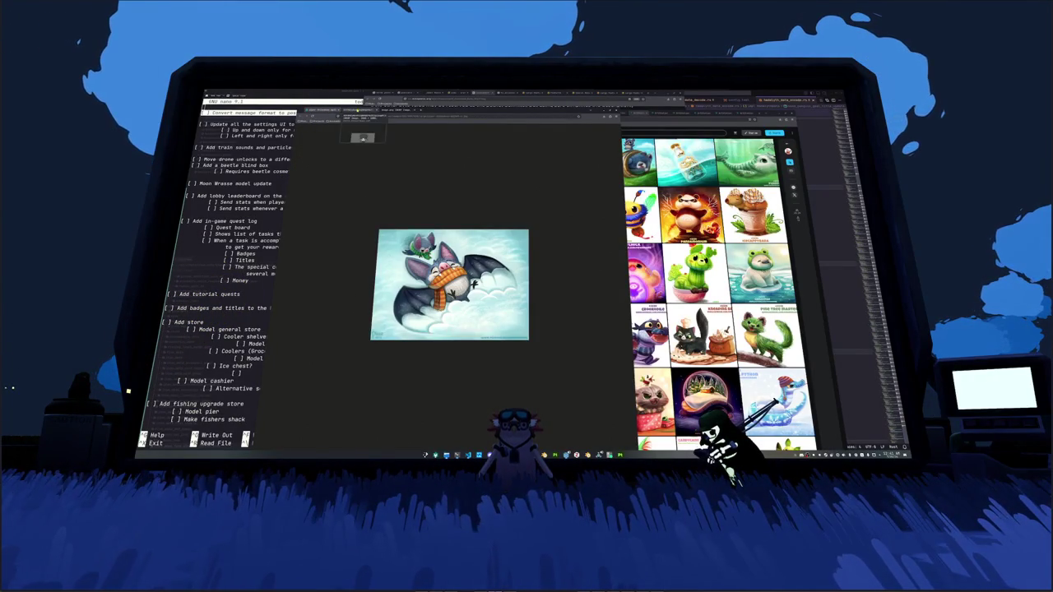
key(ctrl+Tab)
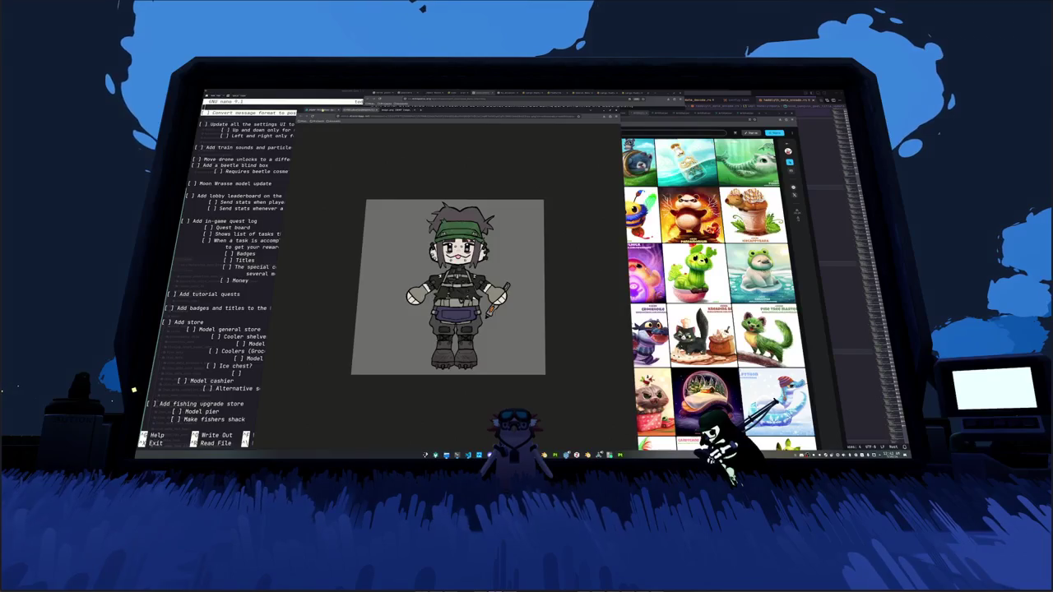
key(ctrl+shift+Tab)
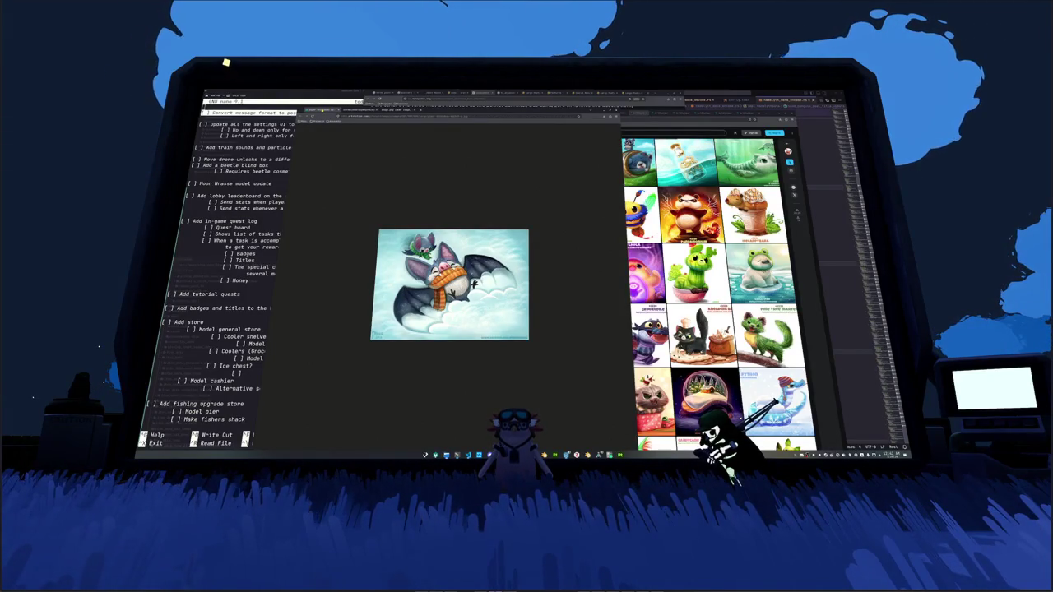
click(363, 110)
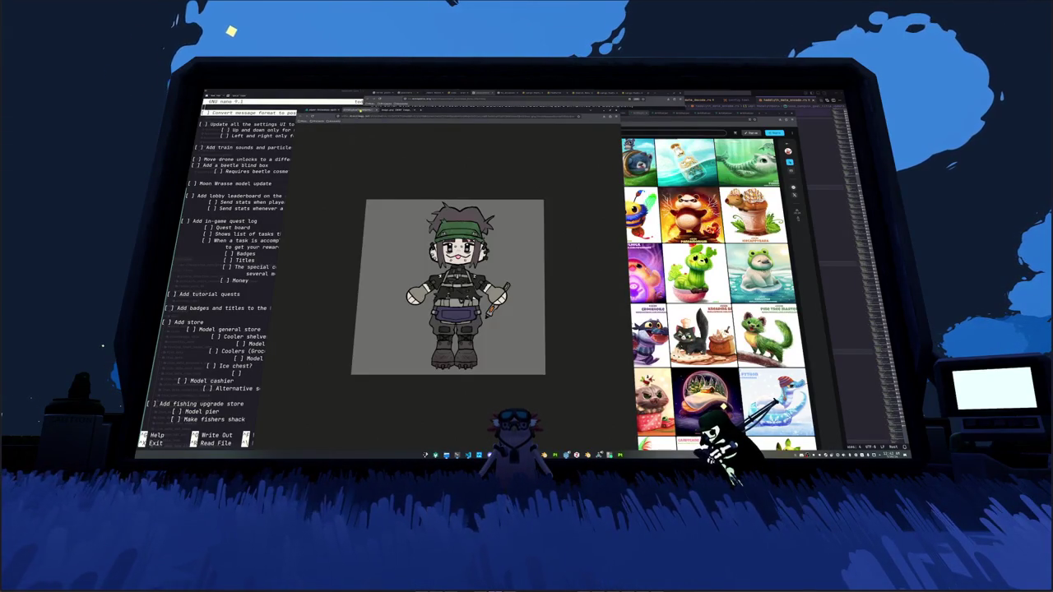
key(alt+Tab)
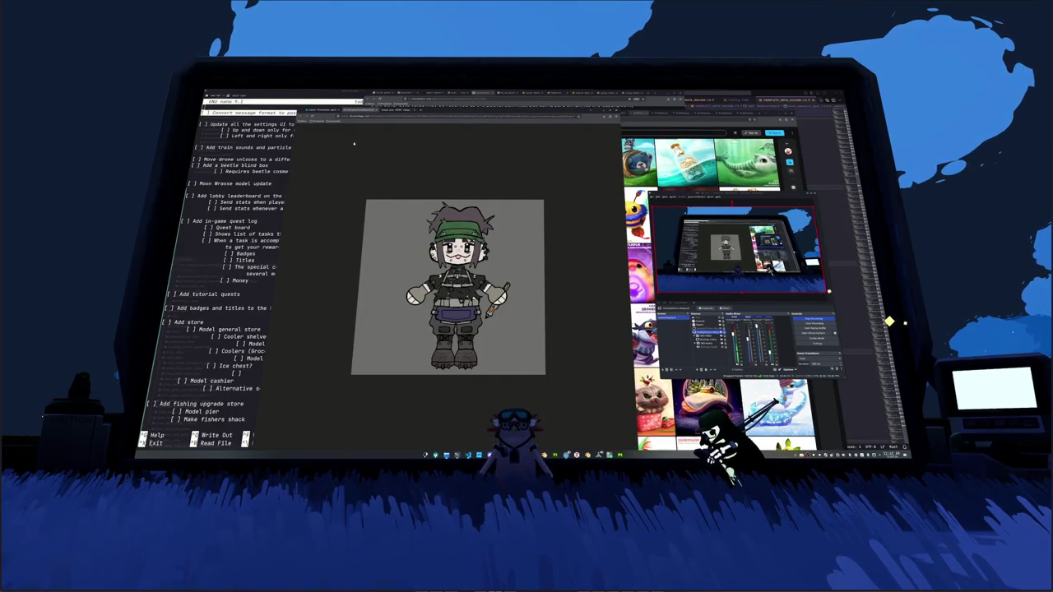
Step: Leave the character drawing showing, quit Blender through its save prompt, and bring up Substance Painter
key(ctrl+Tab)
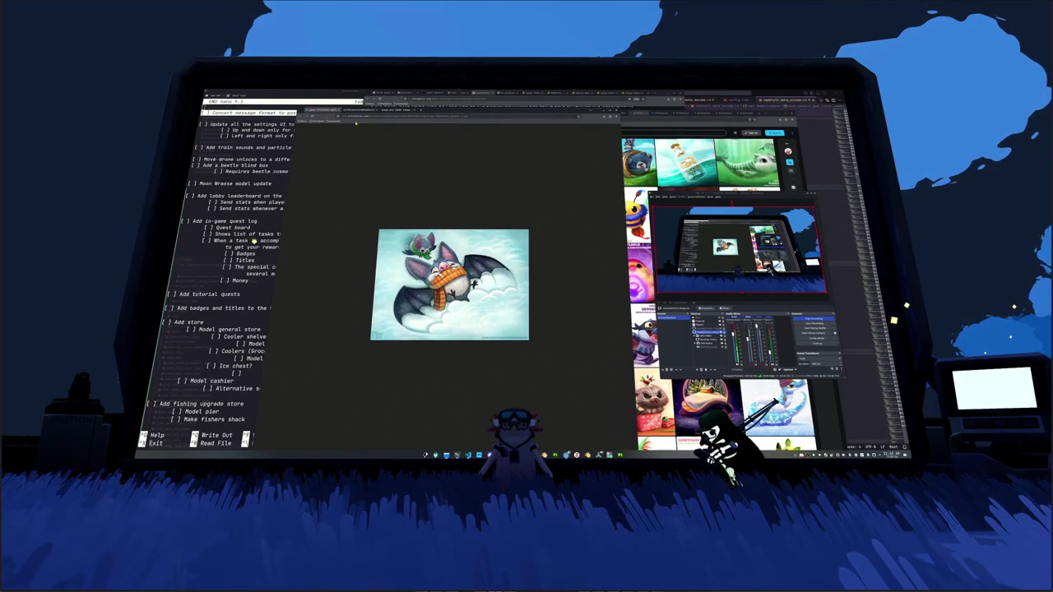
click(362, 110)
key(alt+Tab)
key(ctrl+q)
click(557, 260)
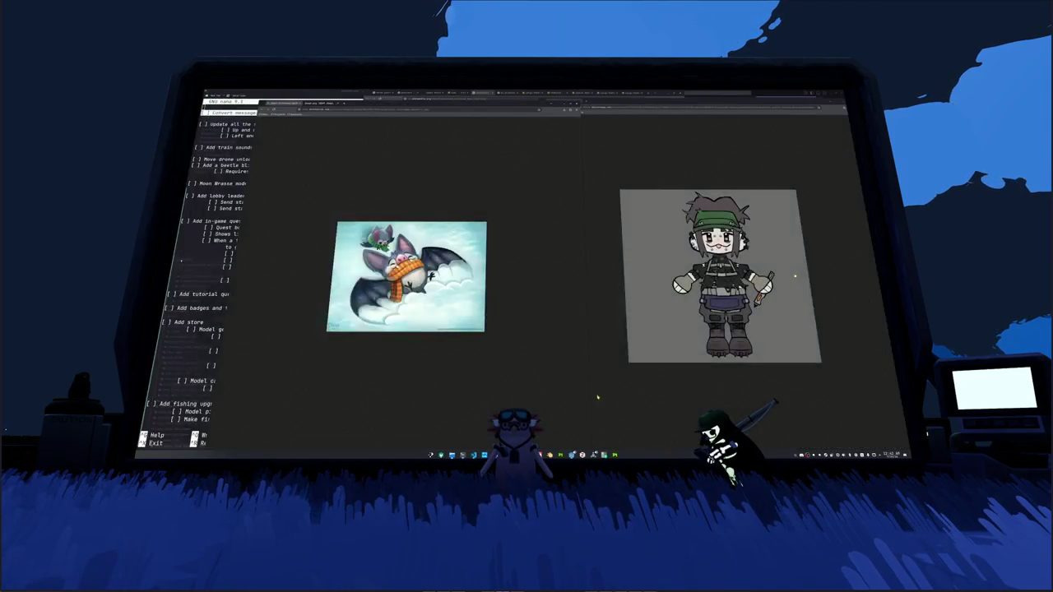
click(614, 454)
right_click(615, 451)
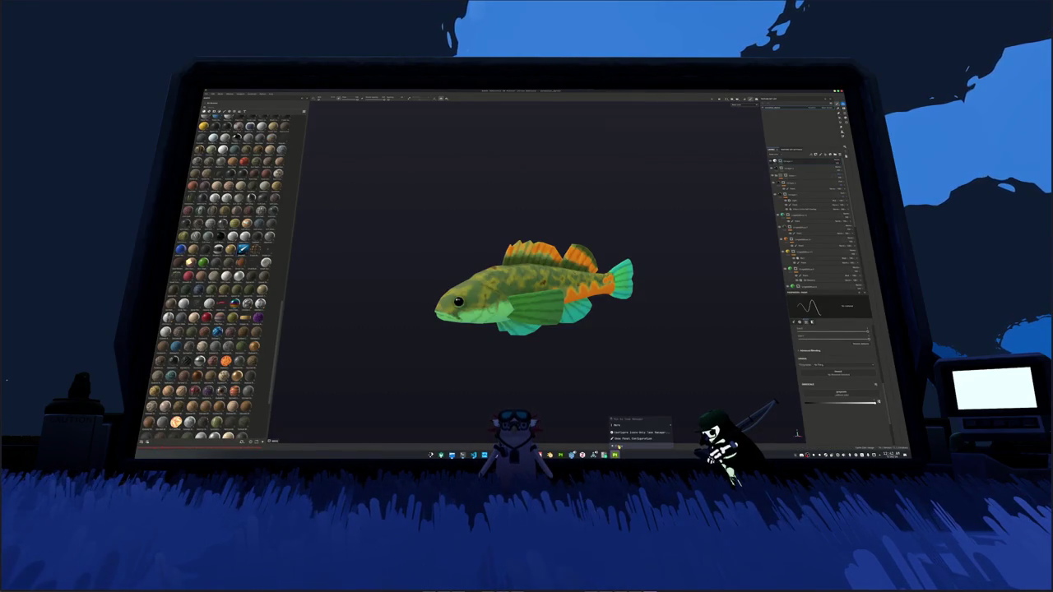
Step: Close Substance Painter from its taskbar menu and confirm quitting the fish project
click(617, 445)
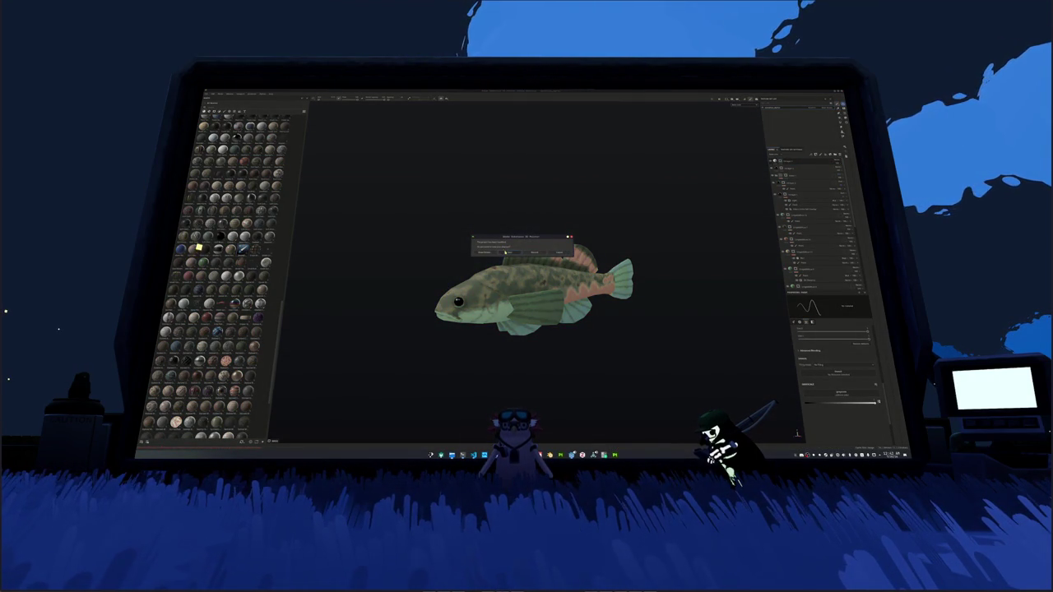
click(505, 252)
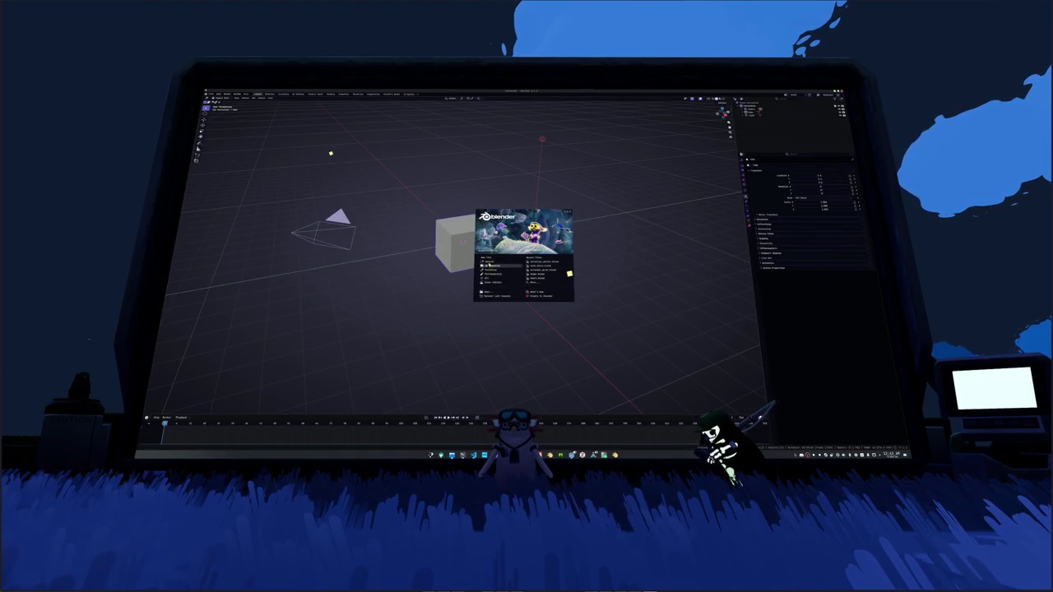
Step: Dismiss the splash screen and browse through folders toward the project location
click(463, 241)
key(ctrl+o)
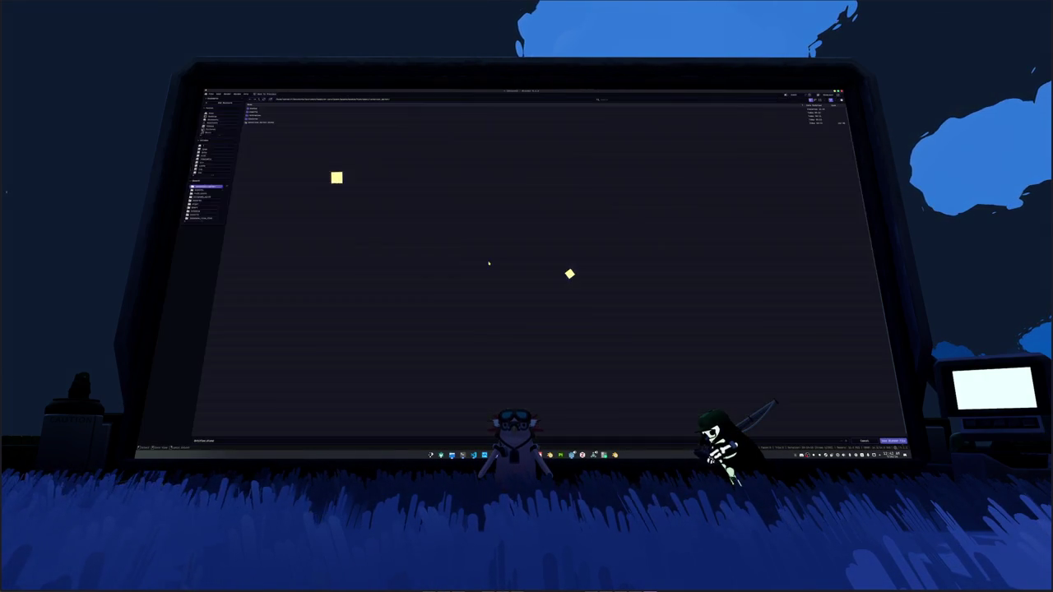
double_click(253, 116)
click(259, 98)
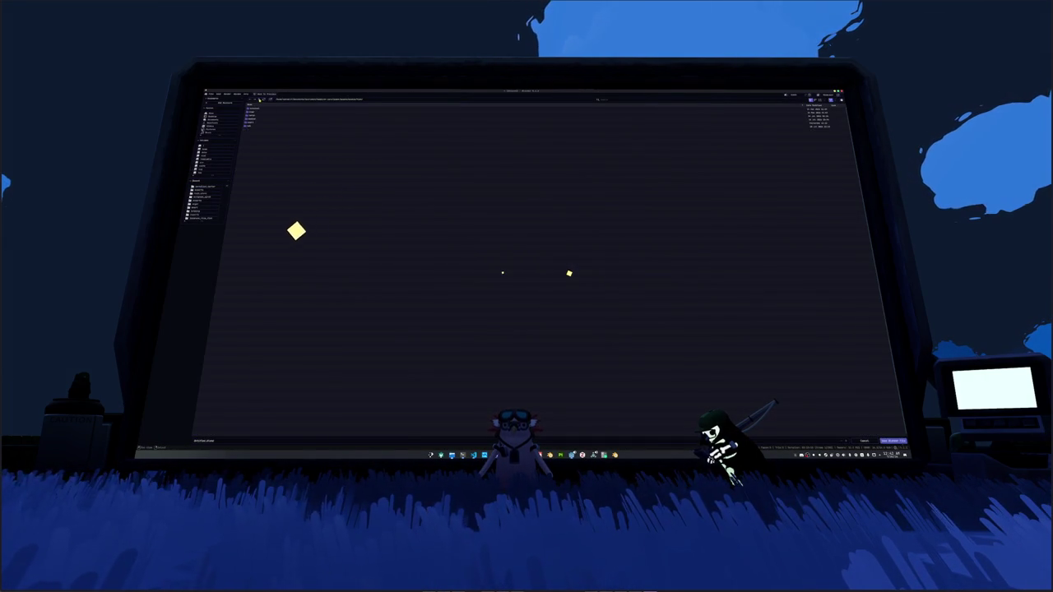
double_click(261, 117)
double_click(259, 123)
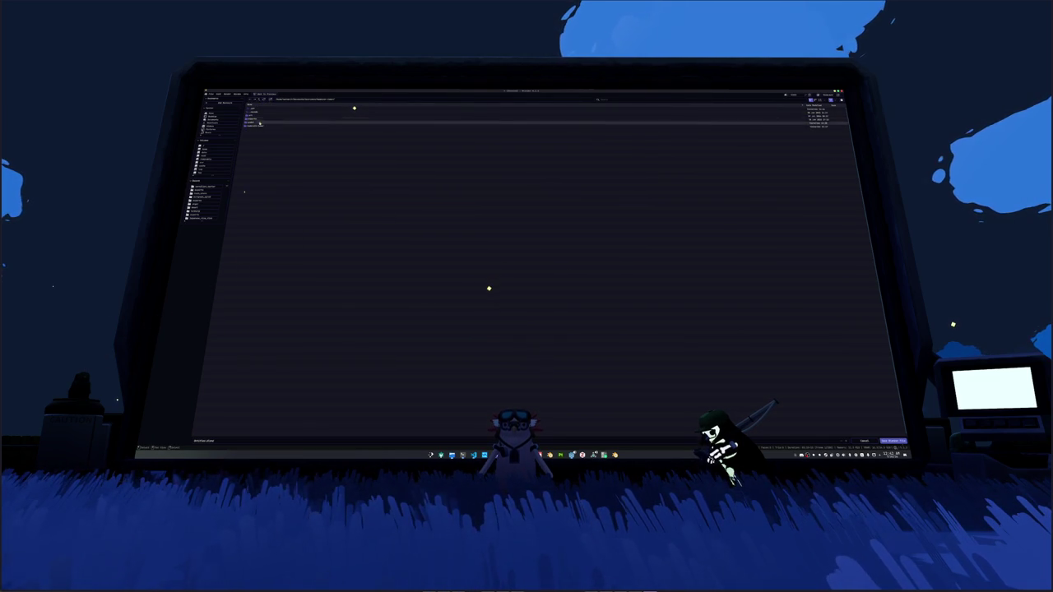
double_click(258, 122)
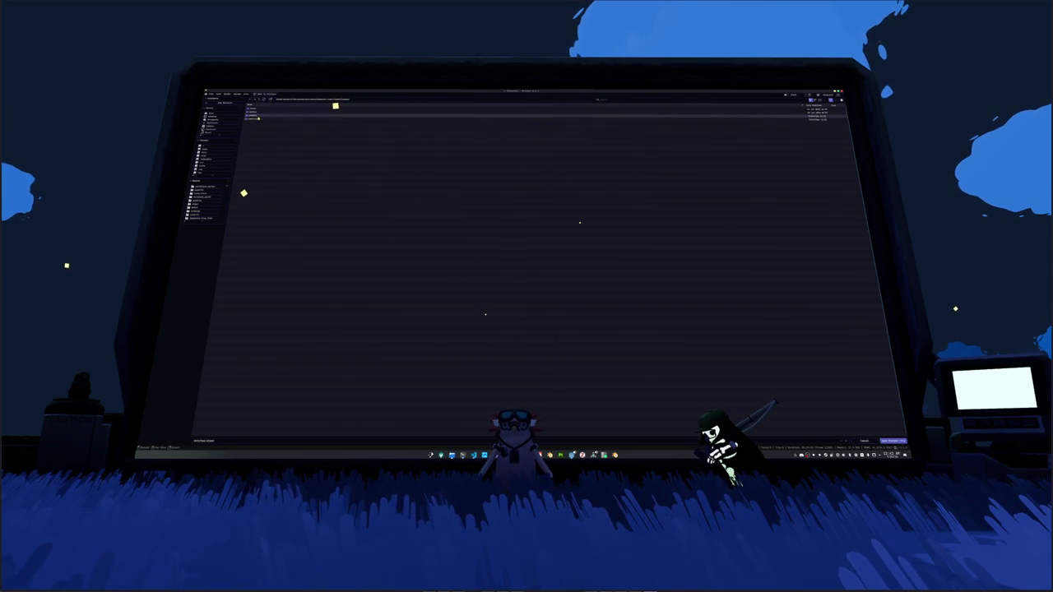
Step: Open the project folder and save the new scene there under the name 'ing'
double_click(262, 109)
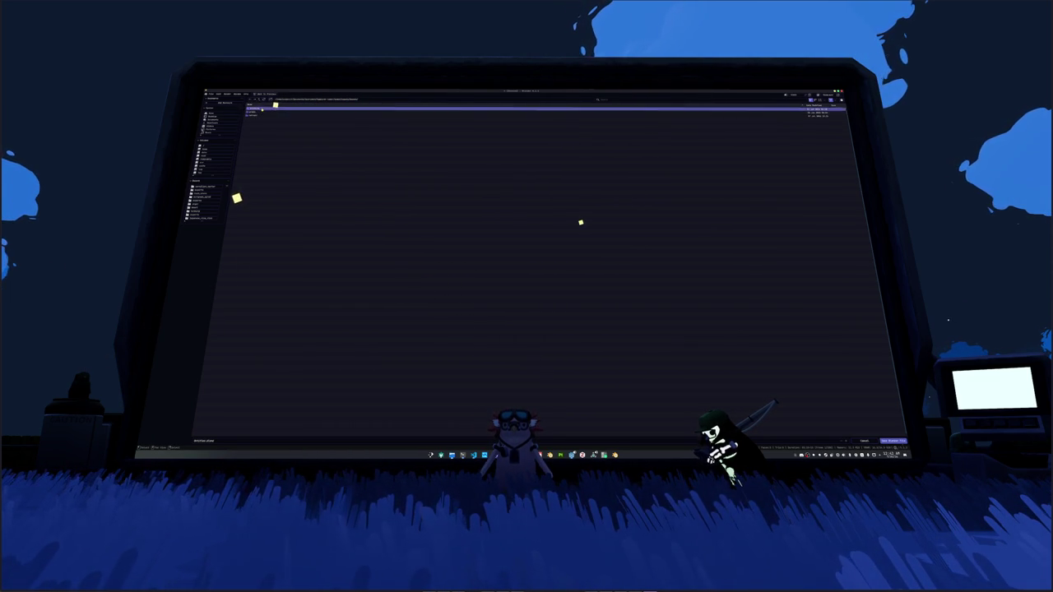
double_click(262, 109)
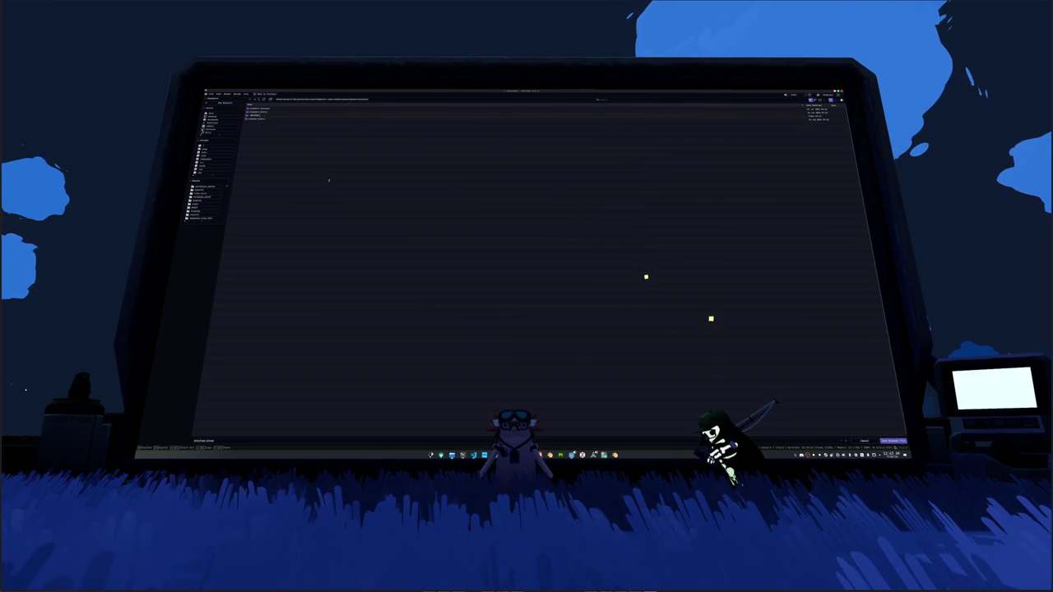
key(Down)
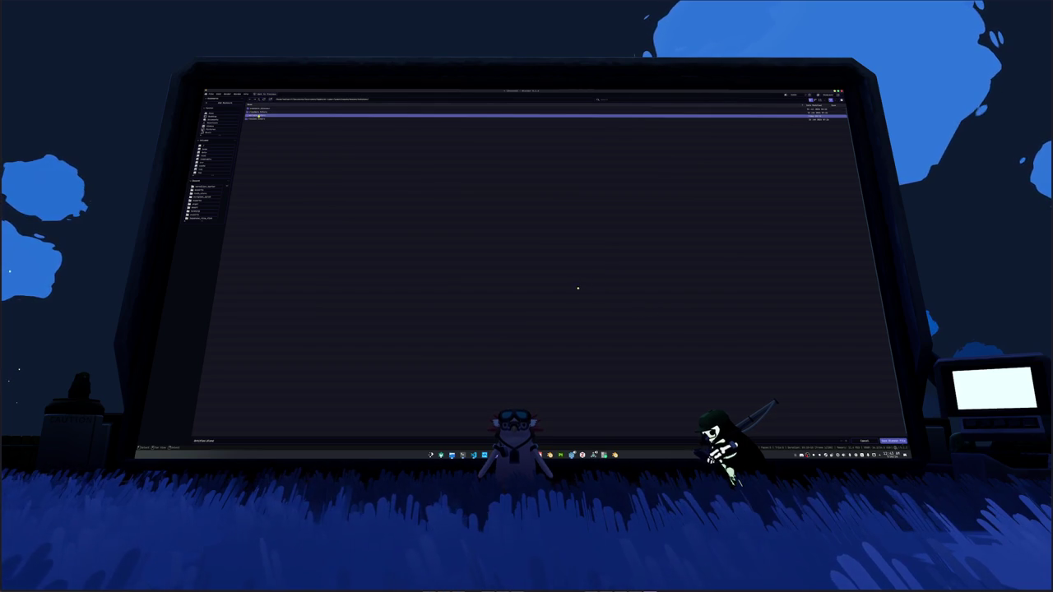
key(Return)
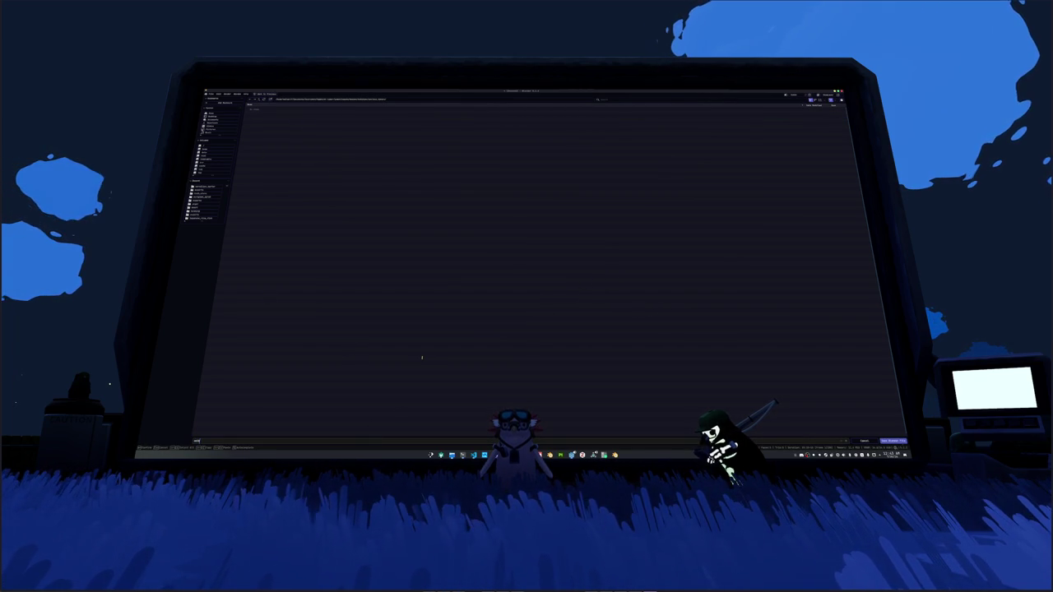
text(ing)
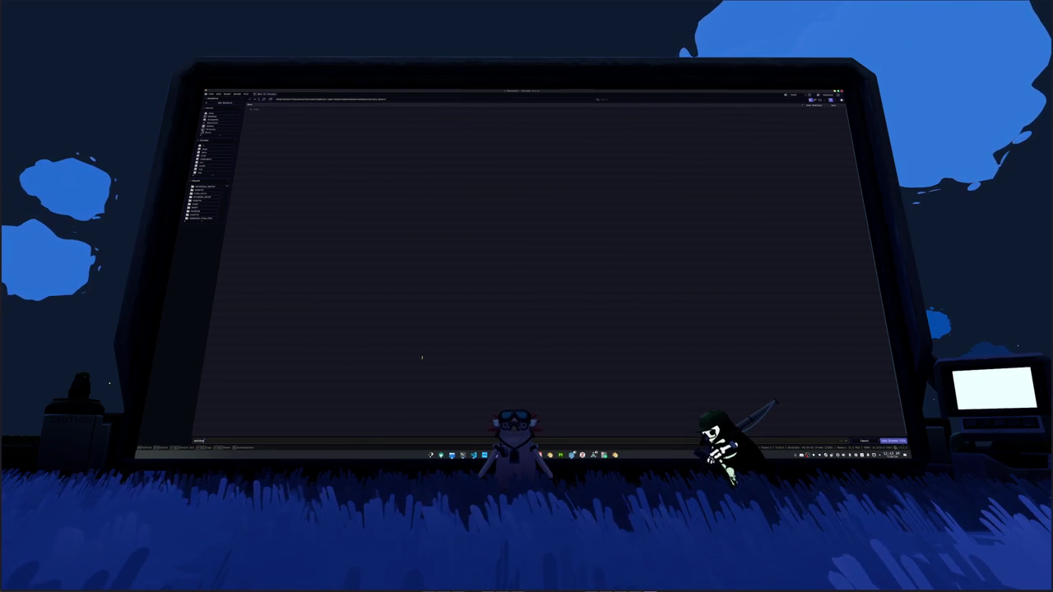
key(Return)
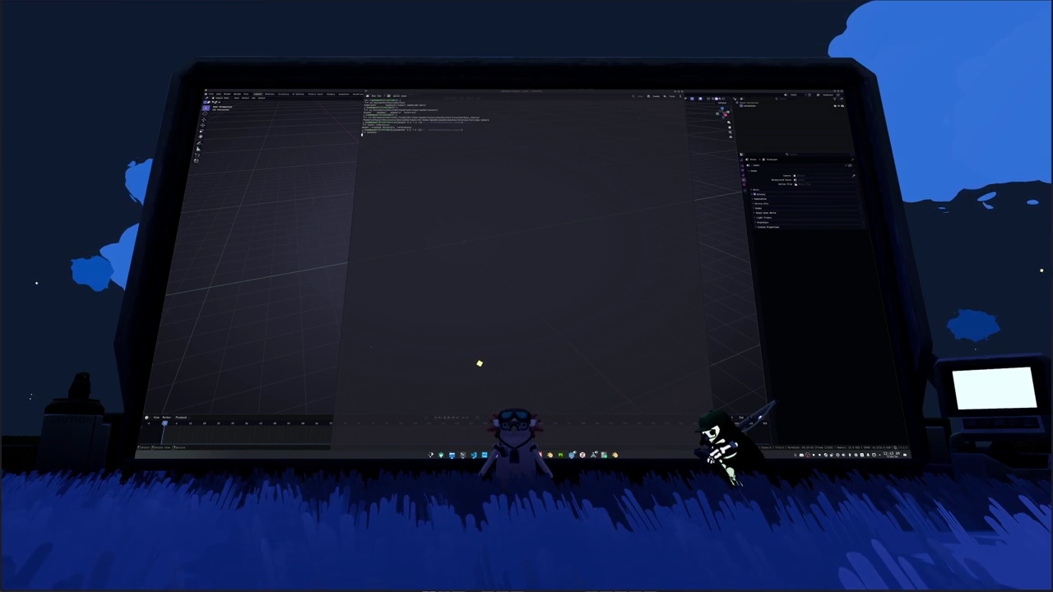
Step: Tile File Explorer, open the empty folder, and copy the bat image into it
key(super+Right)
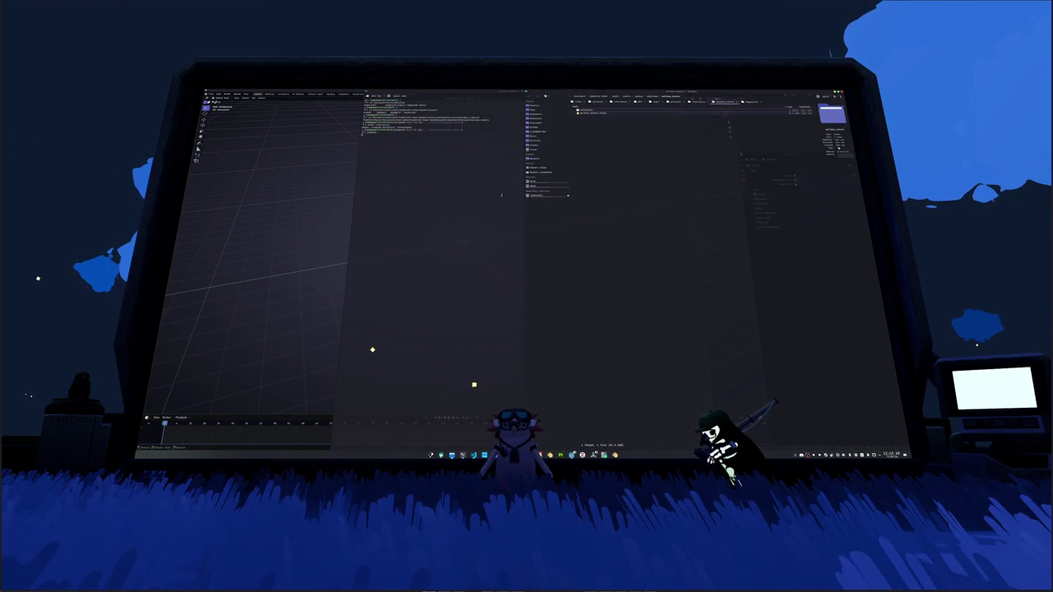
double_click(586, 110)
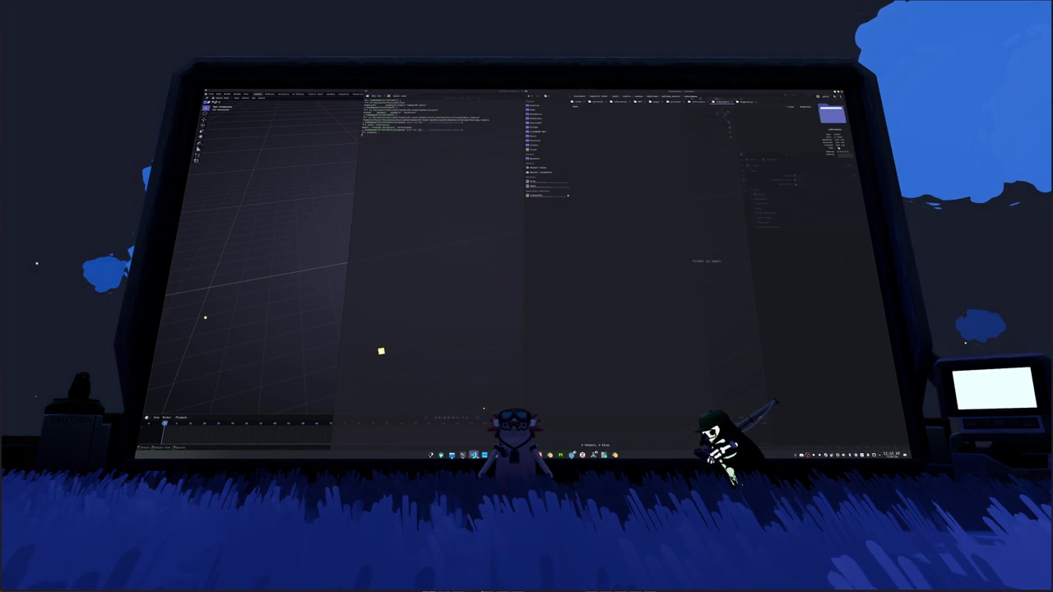
drag(407, 277, 689, 281)
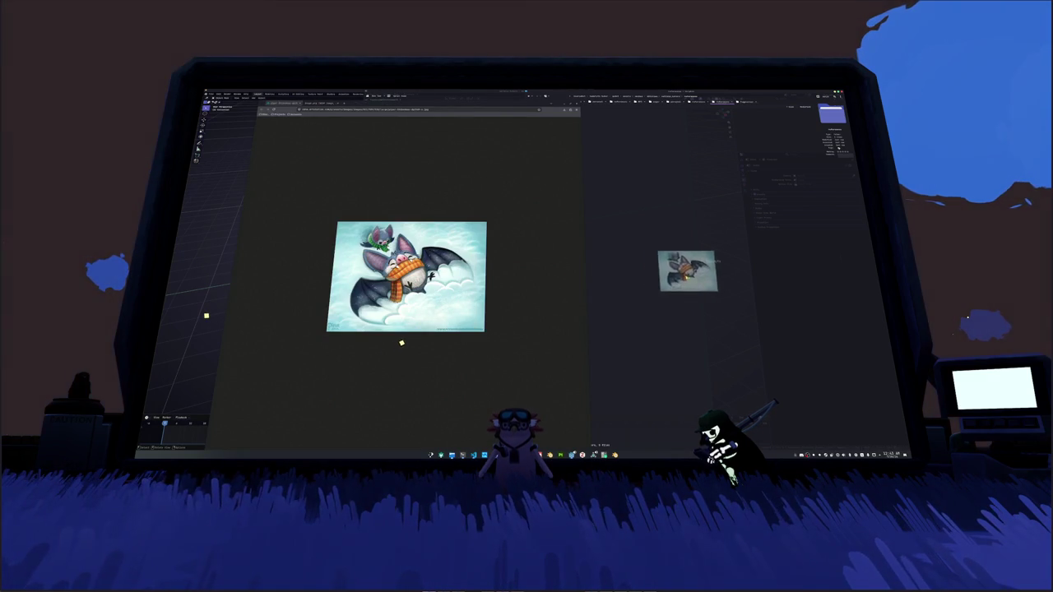
click(703, 279)
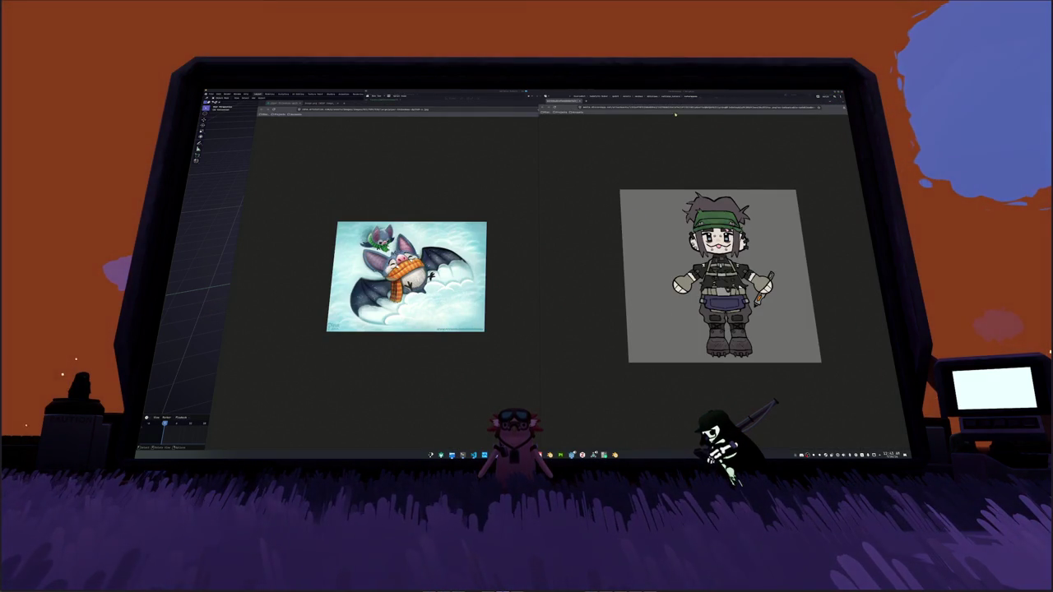
Step: Save the character image into the same folder
drag(682, 102, 432, 138)
right_click(687, 218)
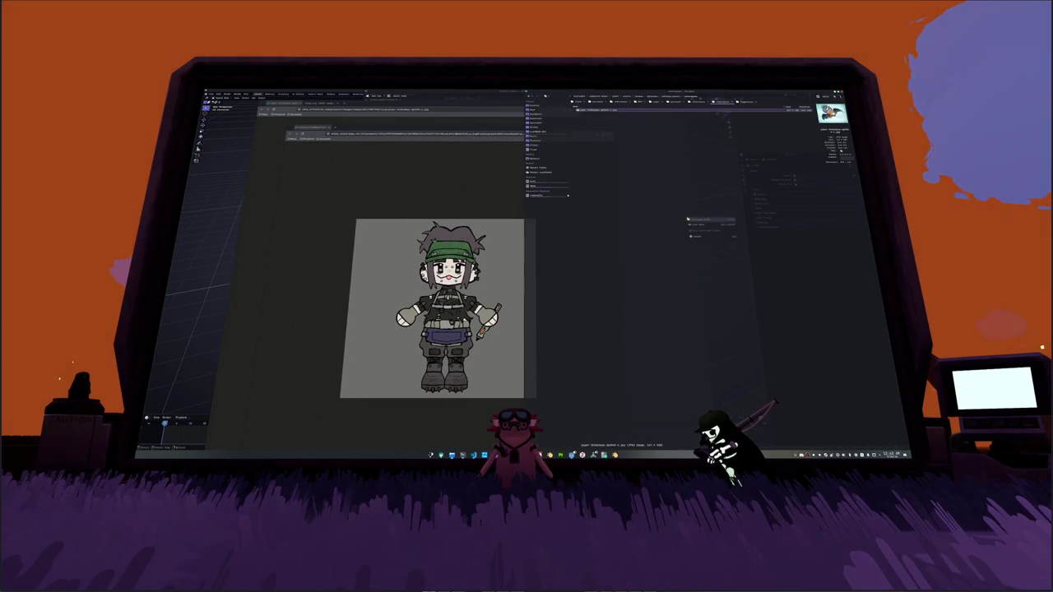
click(689, 224)
Step: Close the image viewer windows and drag the bat image into the Blender scene
click(452, 201)
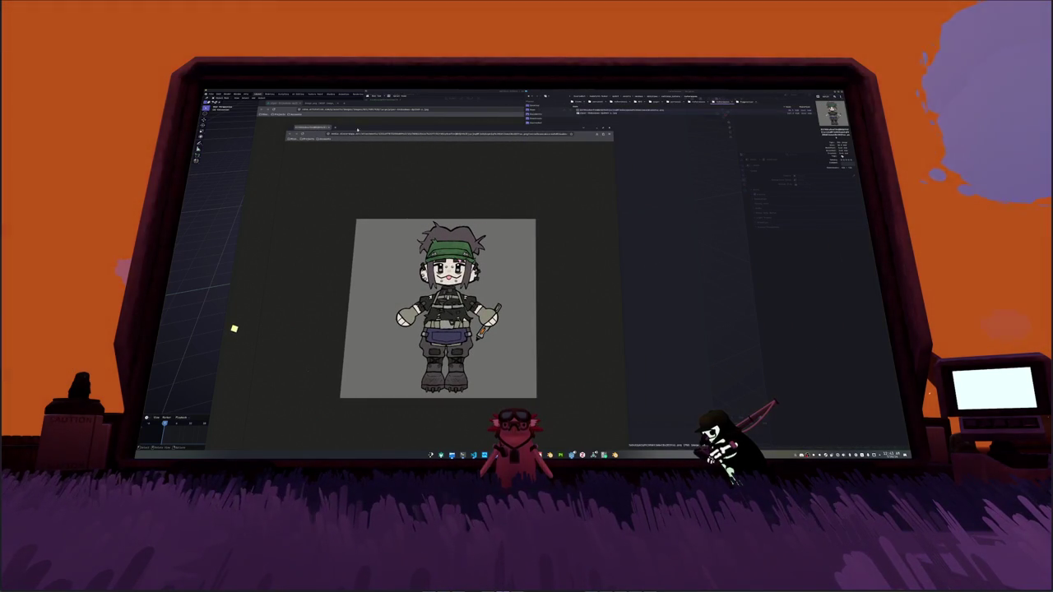
click(321, 108)
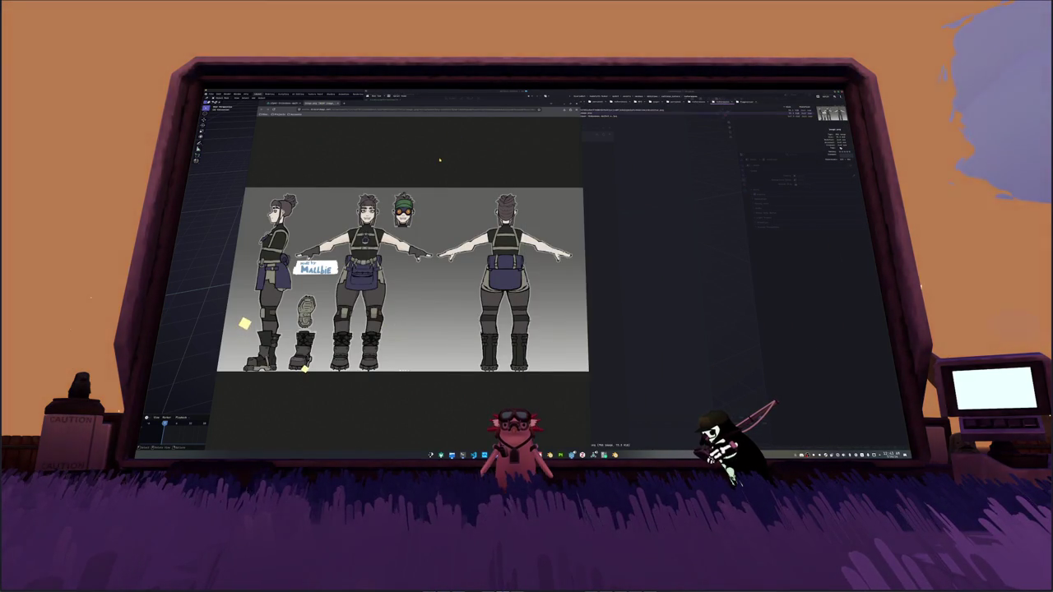
key(ctrl+w)
key(ctrl+w)
key(ctrl+w)
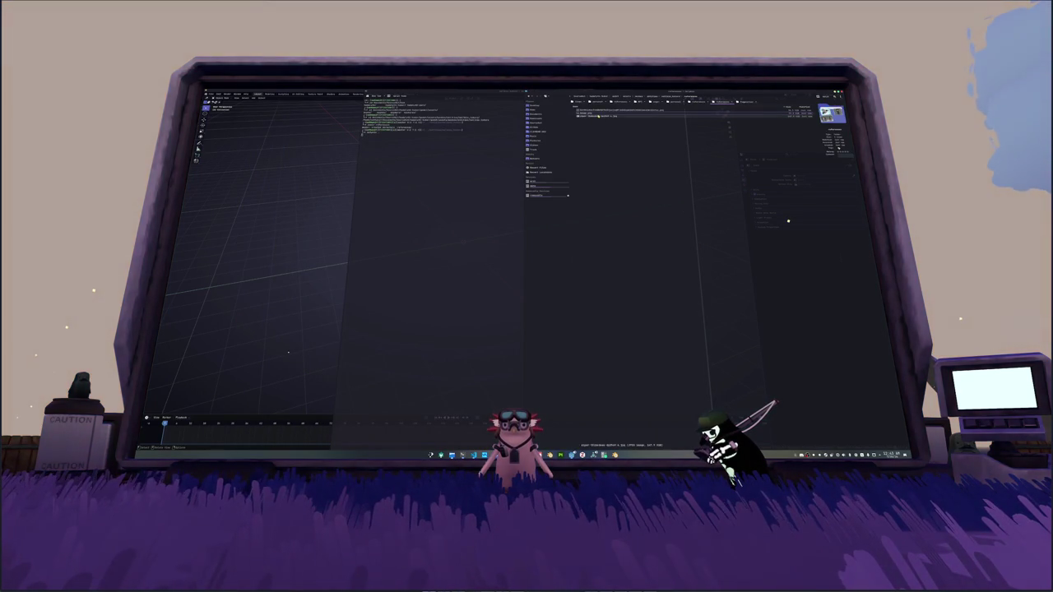
drag(598, 117, 288, 190)
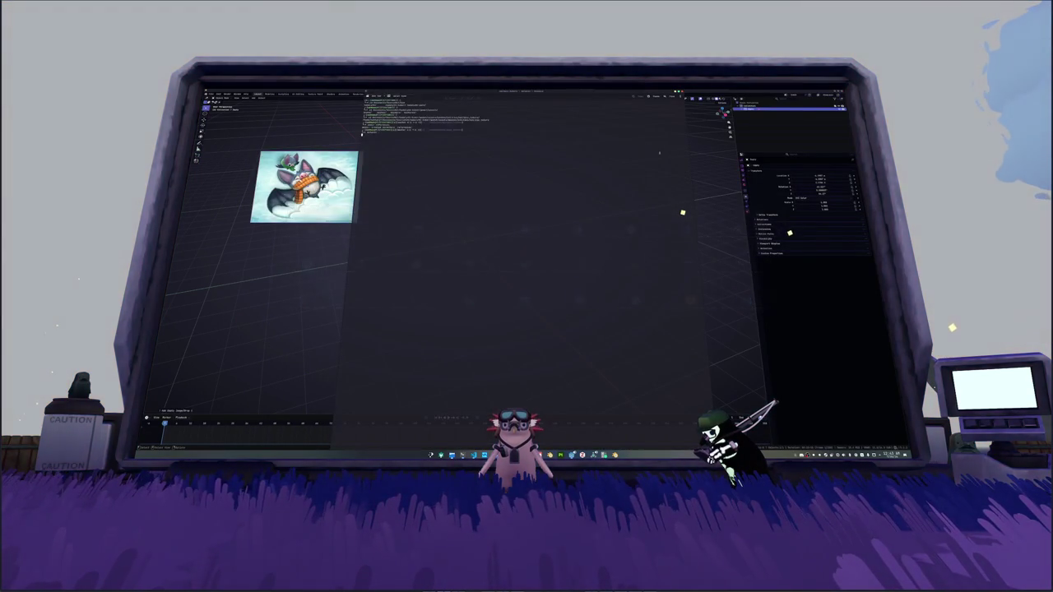
Step: Drag the character turnaround sheet and single character image into the 3D viewport
click(452, 454)
click(584, 113)
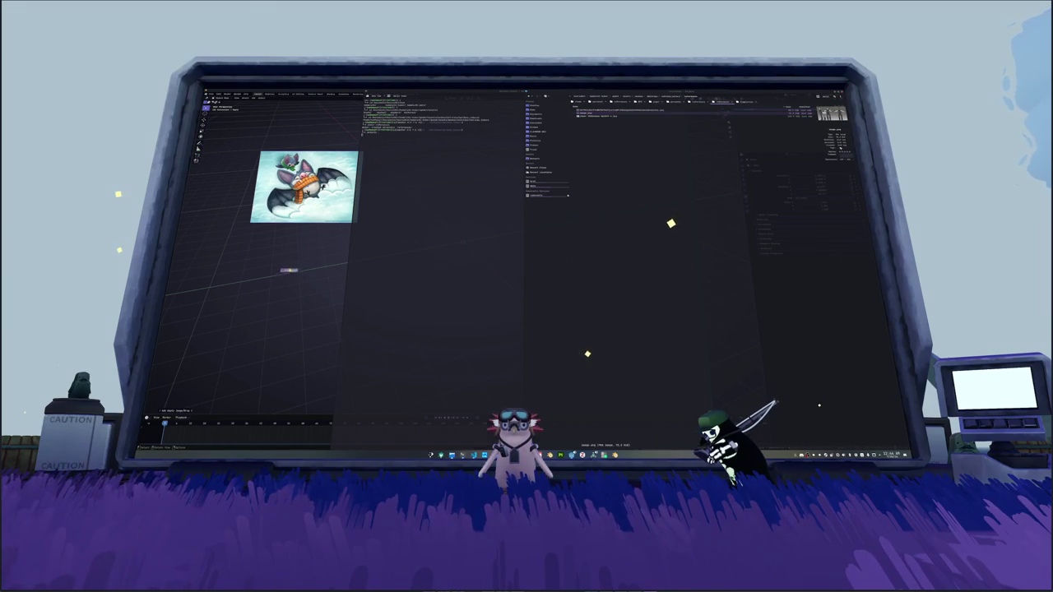
drag(288, 270, 288, 268)
click(452, 454)
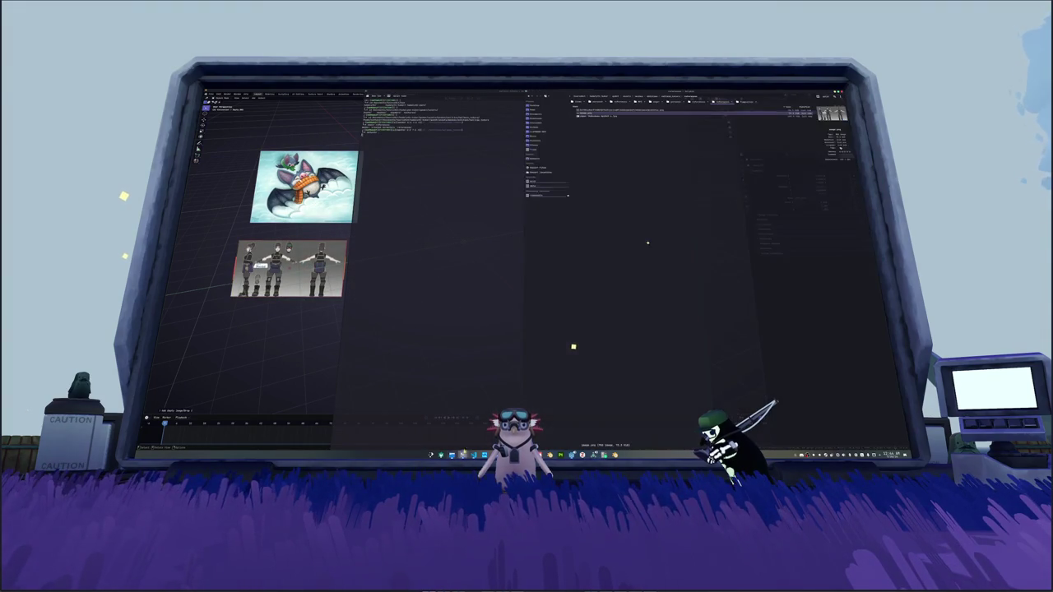
click(598, 109)
mouse_move(571, 354)
mouse_down()
mouse_move(341, 129)
mouse_move(591, 180)
mouse_up()
Step: Line up the bat and turnaround images beside the character image and centre the view
mouse_move(306, 186)
mouse_down()
mouse_move(472, 156)
mouse_move(483, 167)
mouse_up()
drag(305, 269, 374, 169)
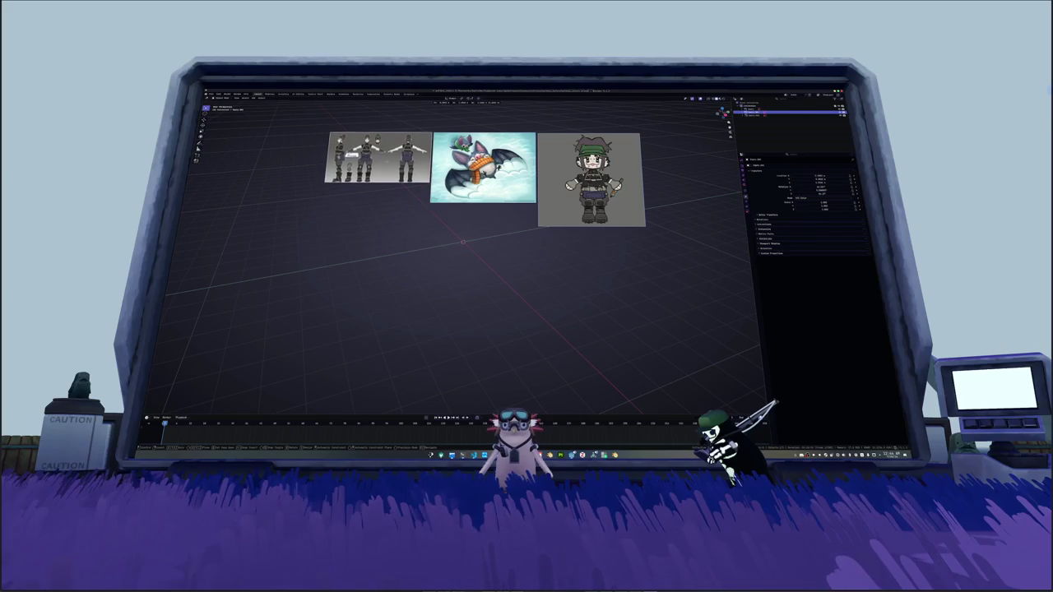
shift+middle_drag(381, 246, 373, 265)
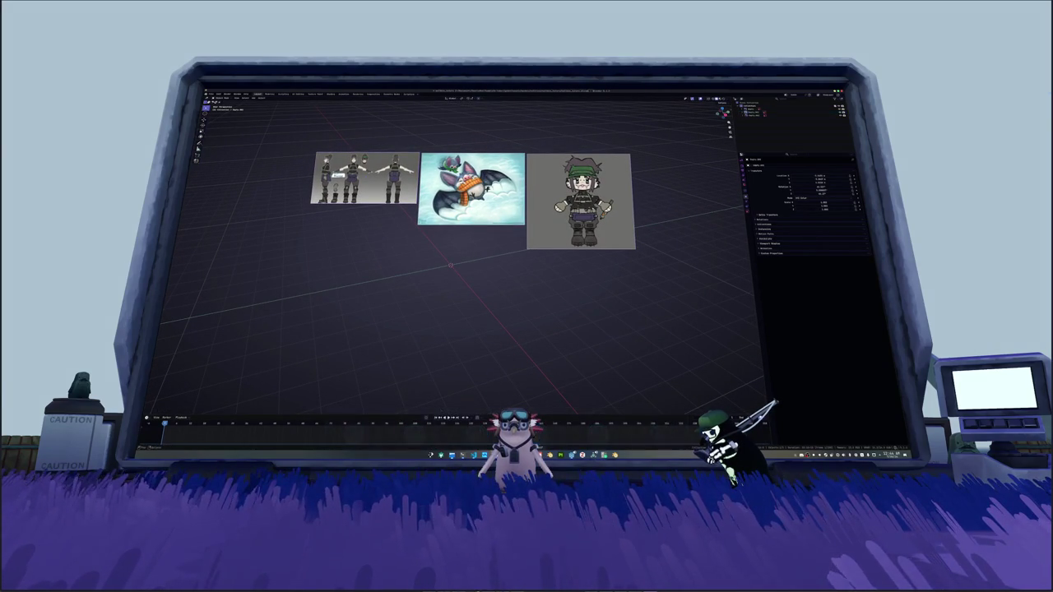
key(alt+Tab)
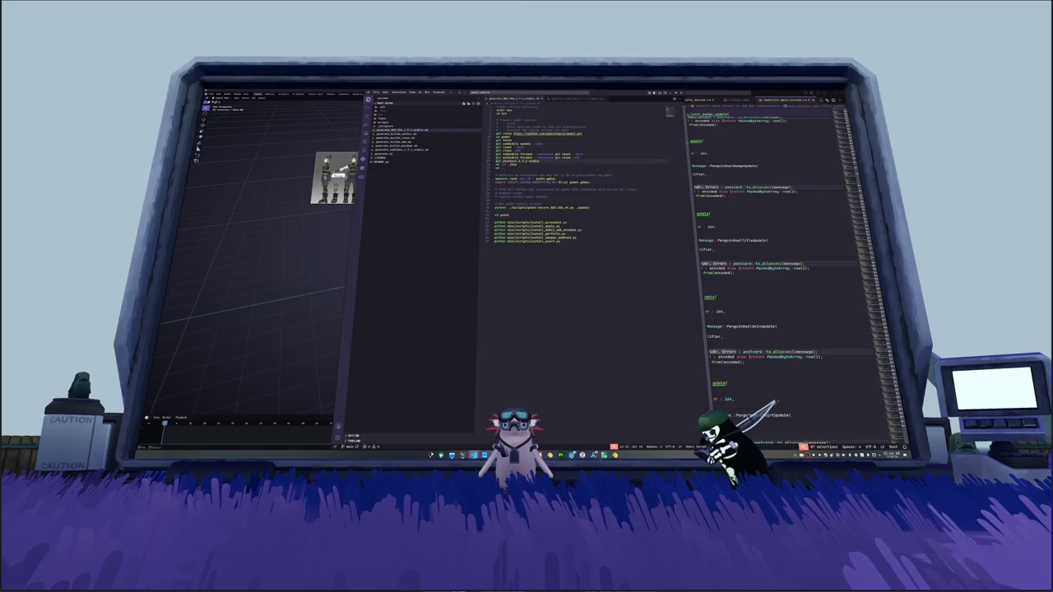
Step: Scroll through the training log output in VS Code's notebook
key(alt+Tab)
scroll(536, 330, down, 3)
scroll(543, 316, down, 3)
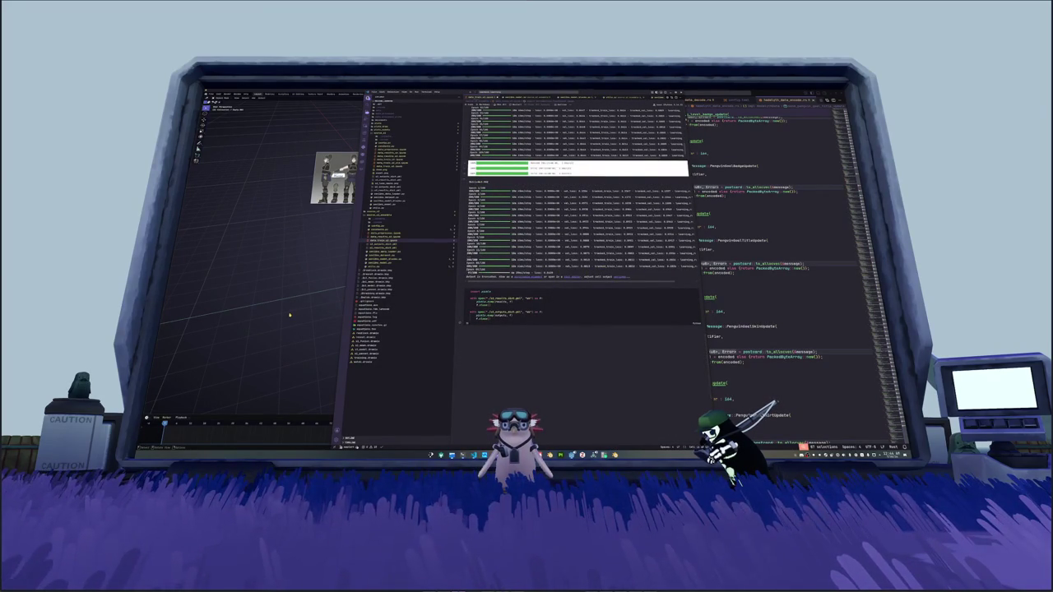
scroll(576, 247, up, 3)
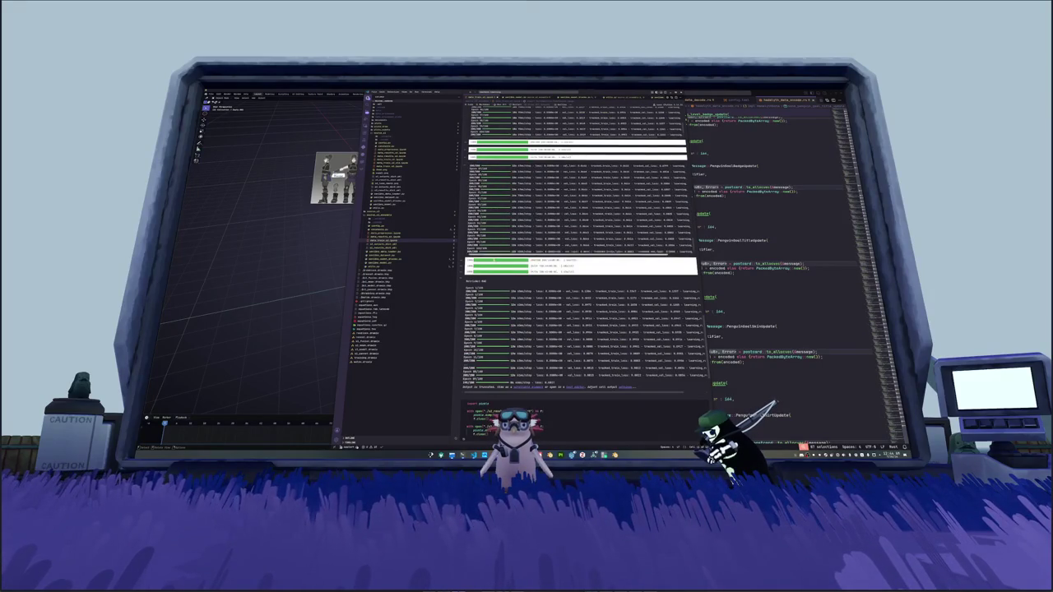
Step: Return to the full-screen Blender scene and box-select all three reference images
key(super+Up)
middle_drag(448, 302, 482, 289)
drag(631, 311, 291, 150)
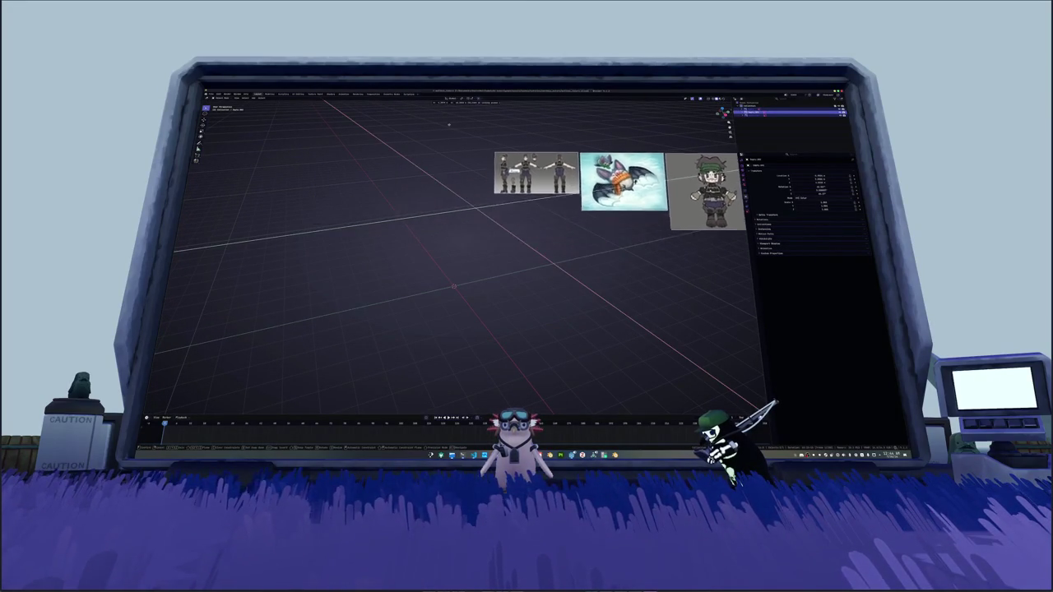
Step: Stand the bat image upright at the world origin (R X 90), face it front, and shrink it
click(399, 198)
key(alt+r)
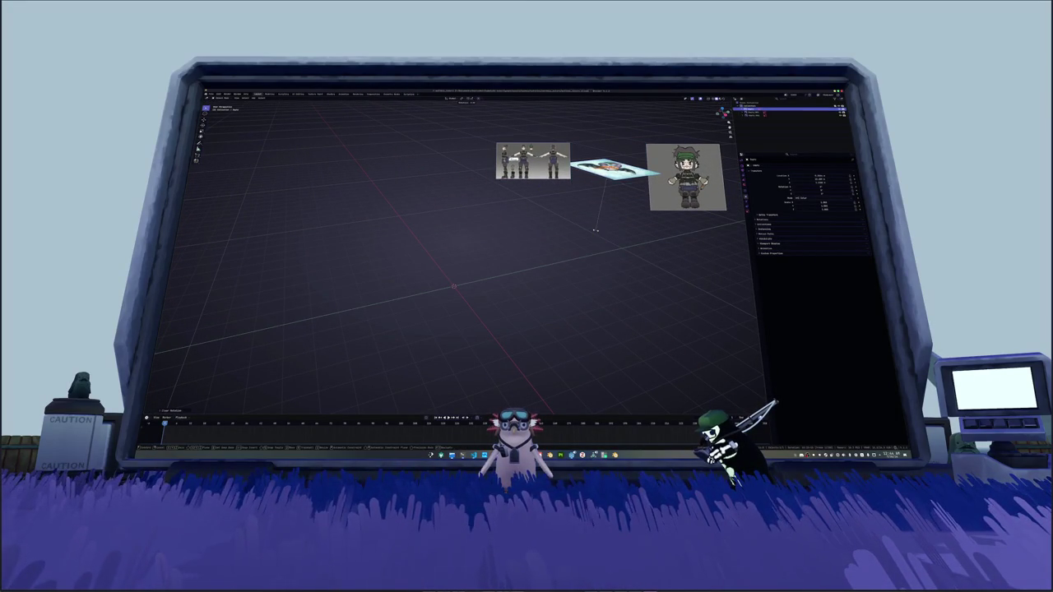
key(alt+g)
text(rx90)
key(Return)
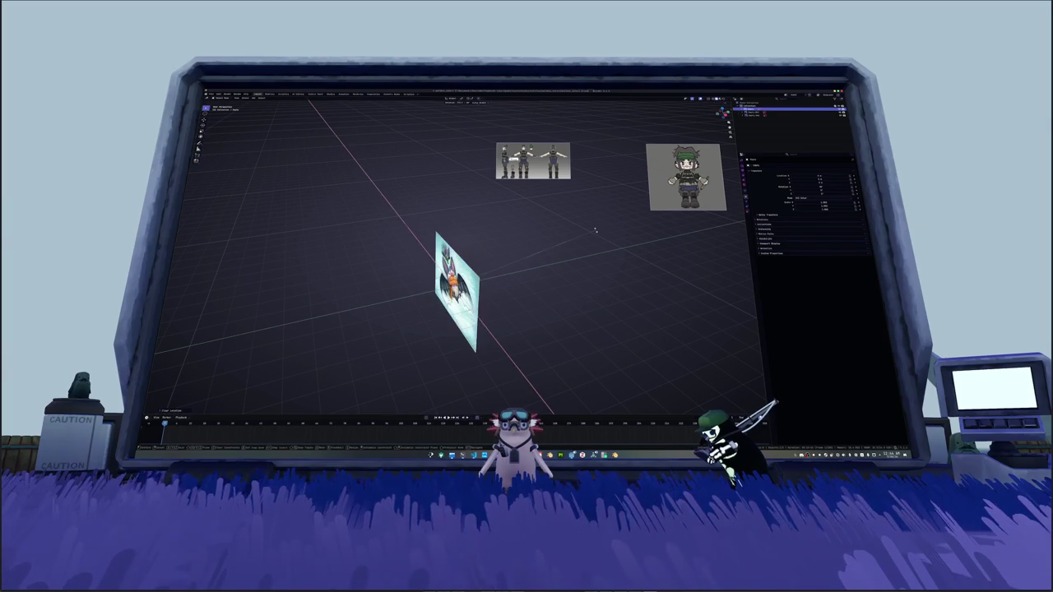
key(r)
key(z)
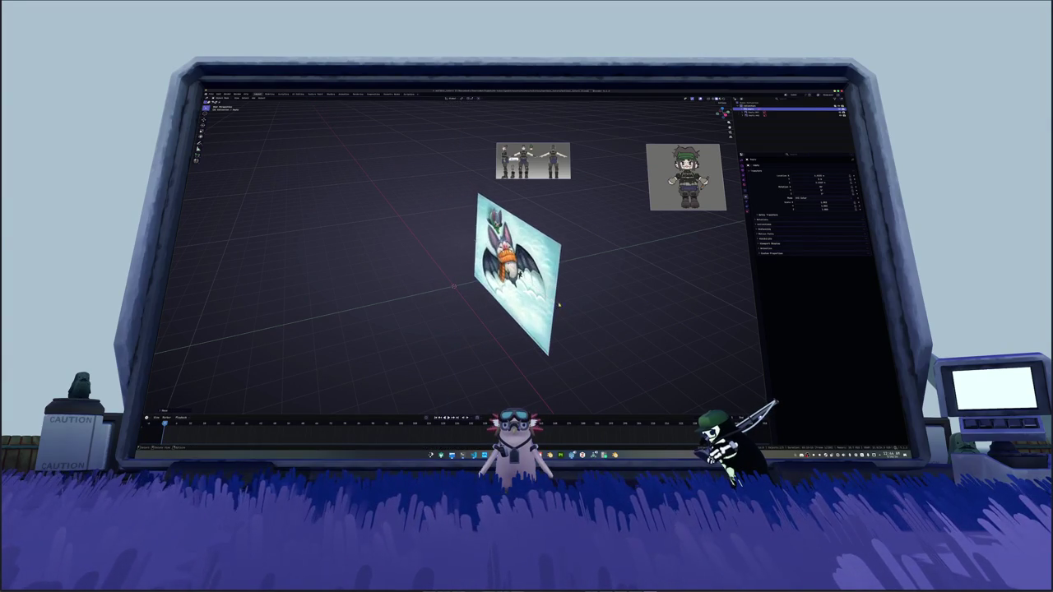
key(KP_1)
click(505, 337)
key(s)
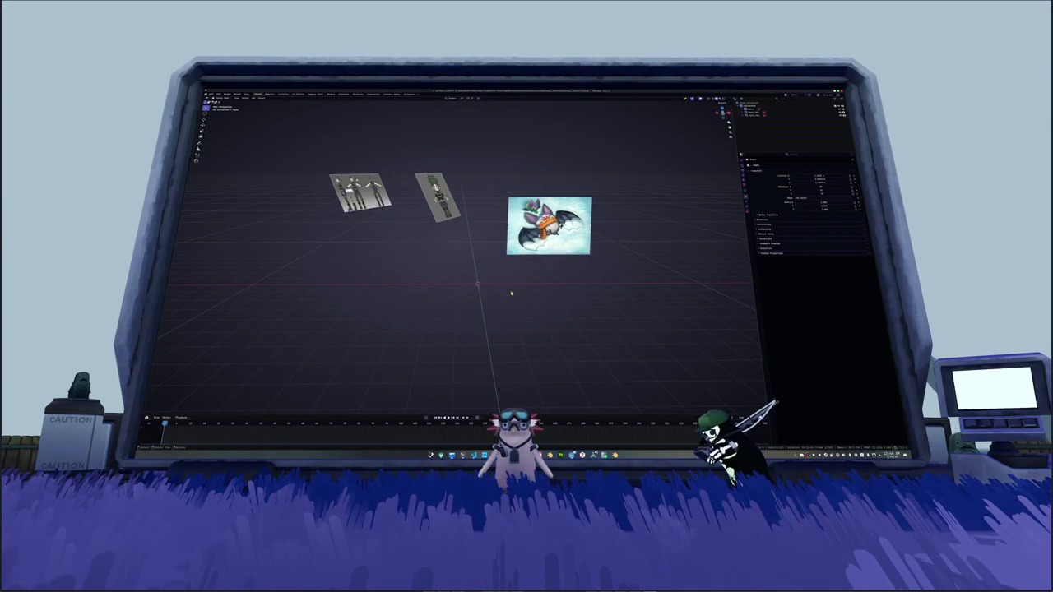
Step: Slide the turnaround sheet and character image along X into a row behind the bat
middle_drag(511, 293, 449, 311)
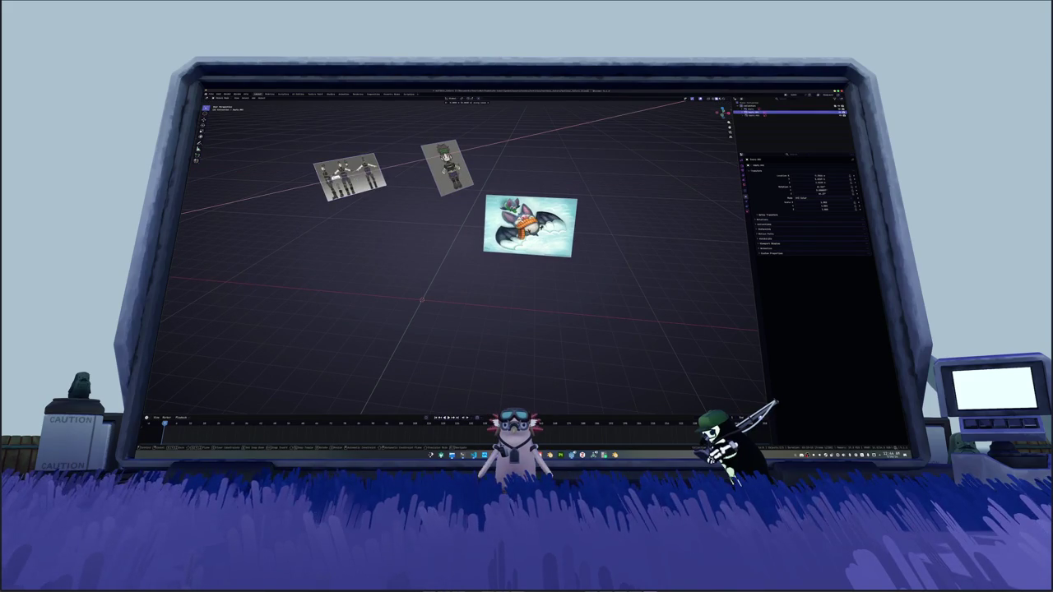
key(g)
key(Return)
click(447, 165)
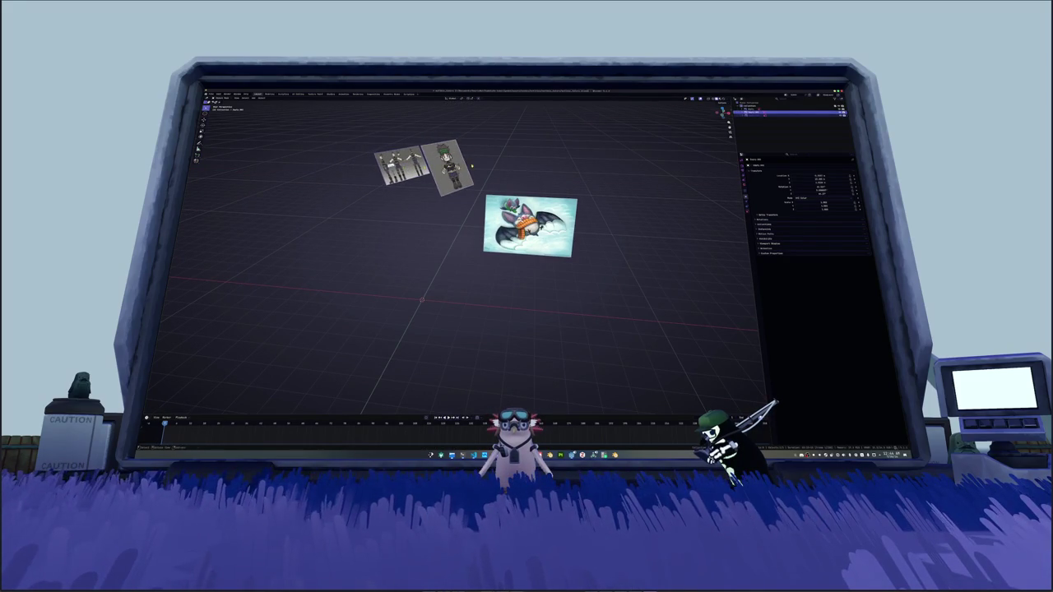
middle_drag(471, 167, 493, 189)
key(g)
key(x)
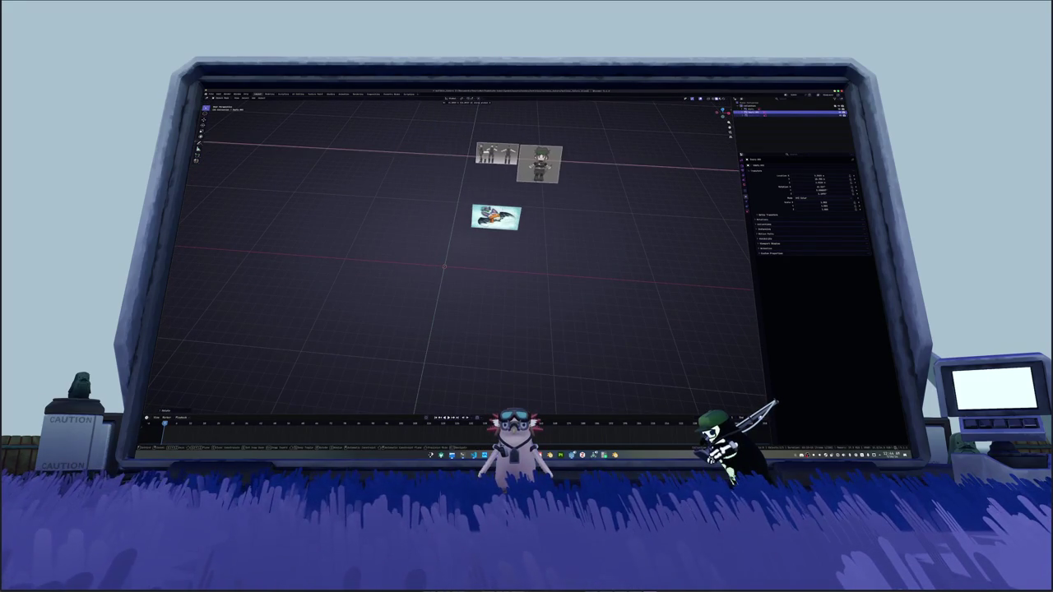
click(488, 182)
middle_drag(476, 256, 329, 168)
scroll(329, 168, up, 3)
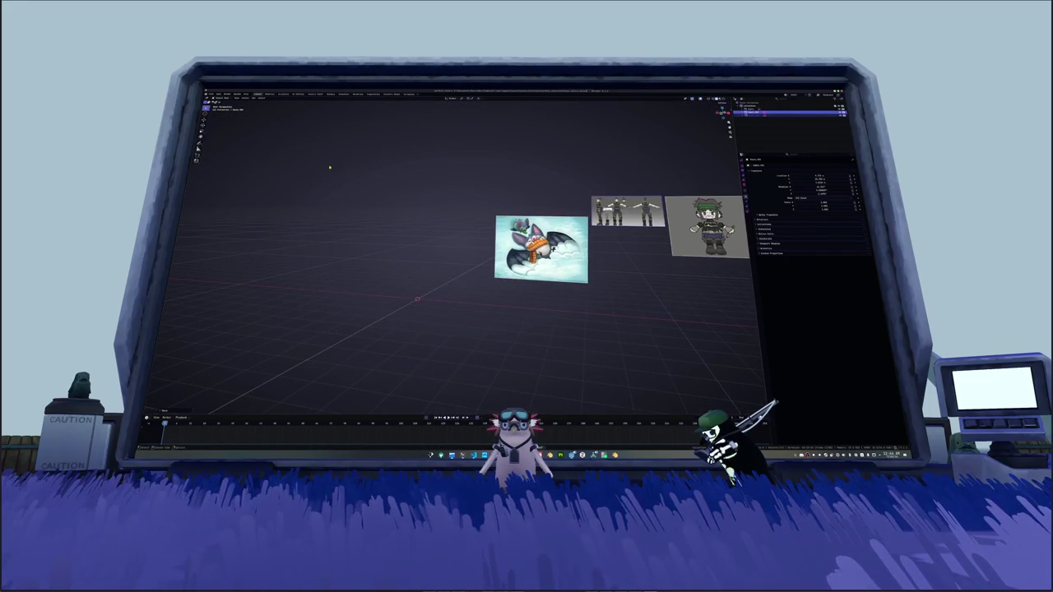
click(216, 93)
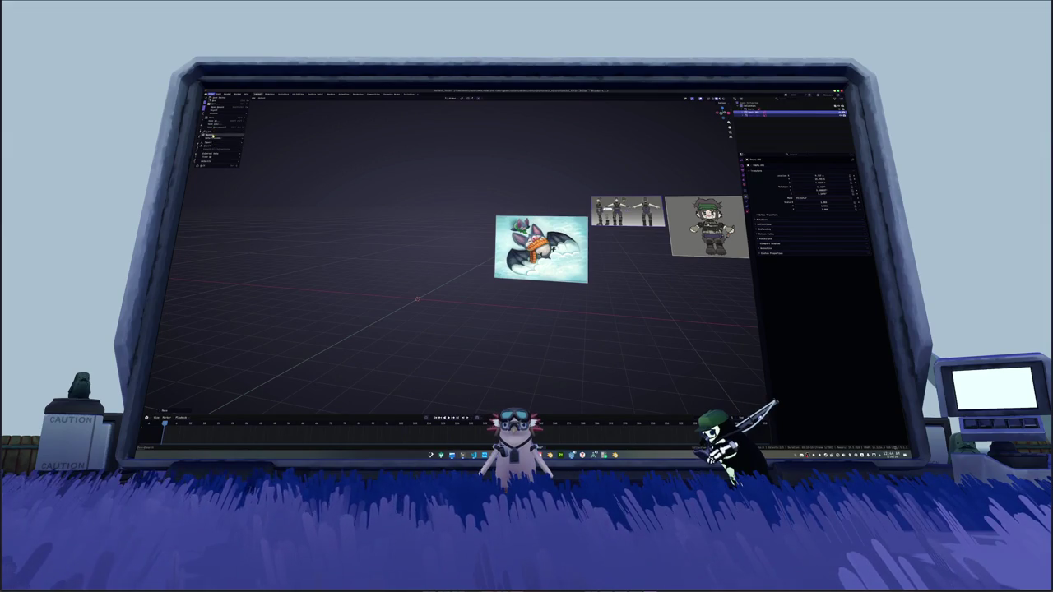
Step: Import several bat reference image files from a nested folder as planes
click(211, 136)
double_click(256, 112)
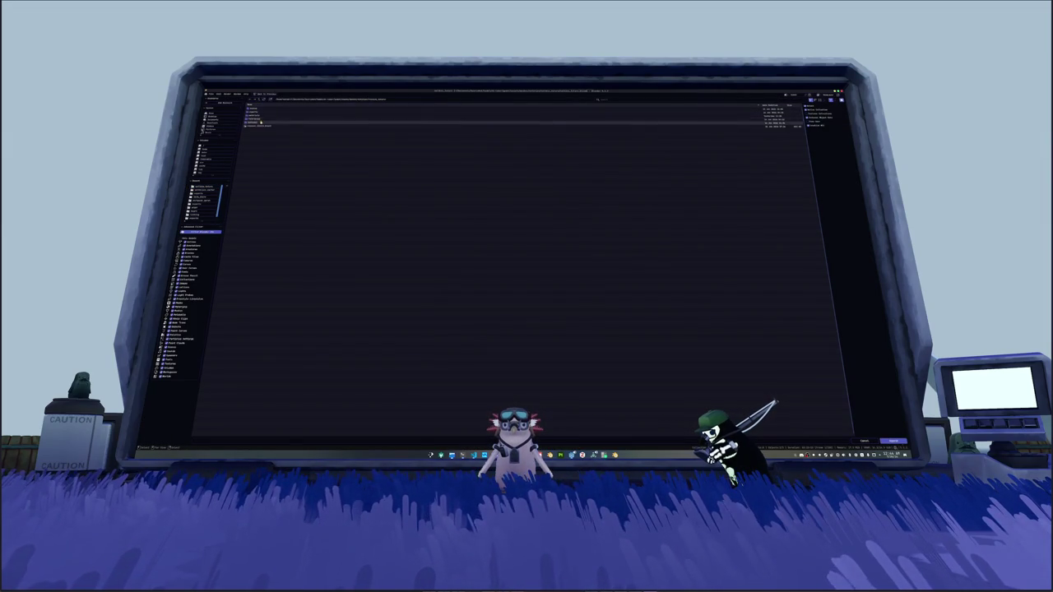
double_click(257, 125)
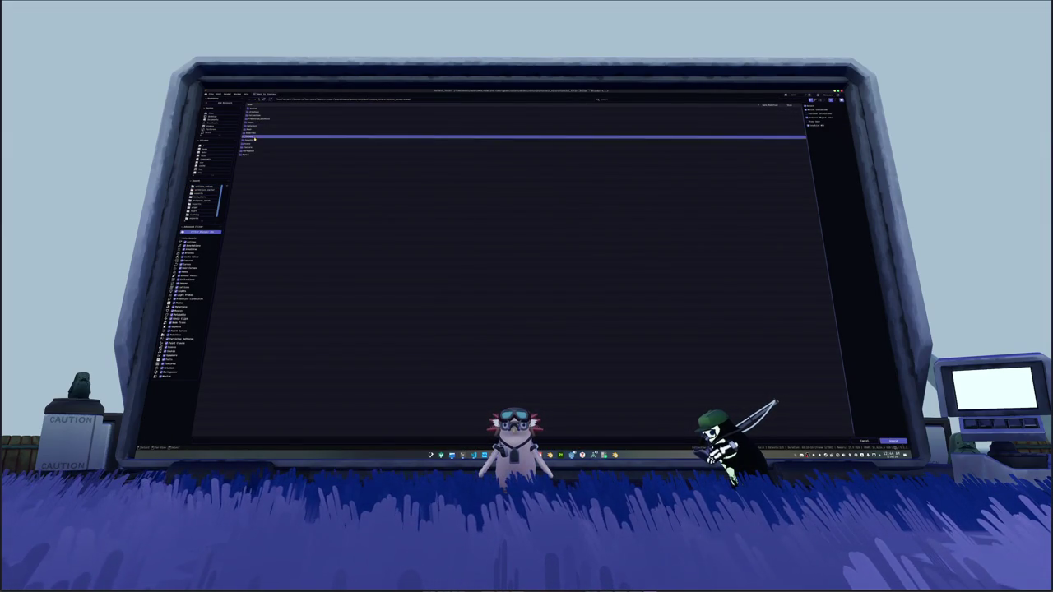
drag(259, 110, 266, 130)
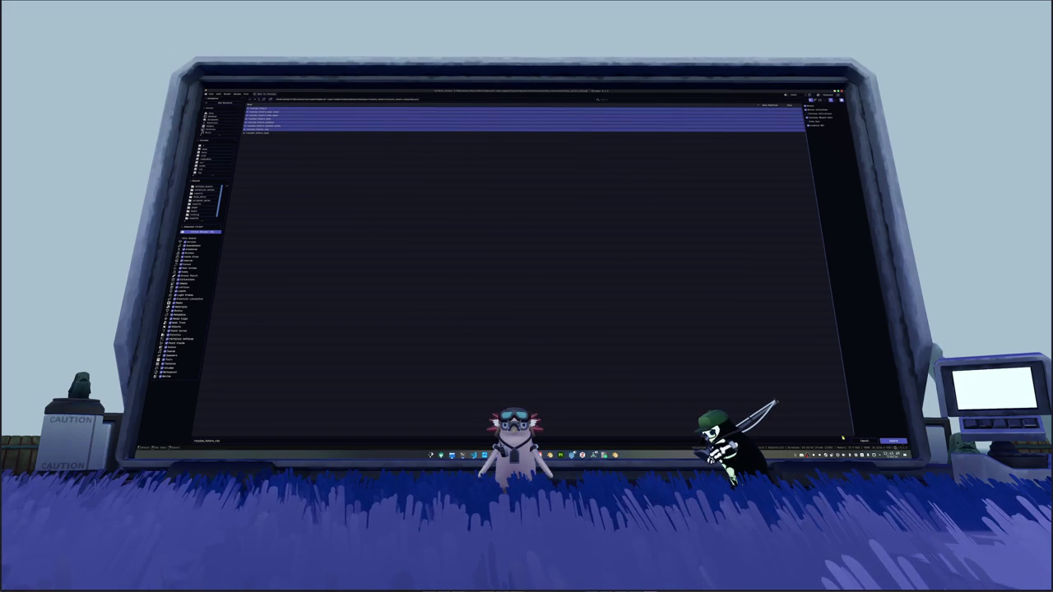
click(893, 442)
Step: Pan and zoom in on the bat reference image and the small figurine model
shift+middle_drag(501, 316, 536, 264)
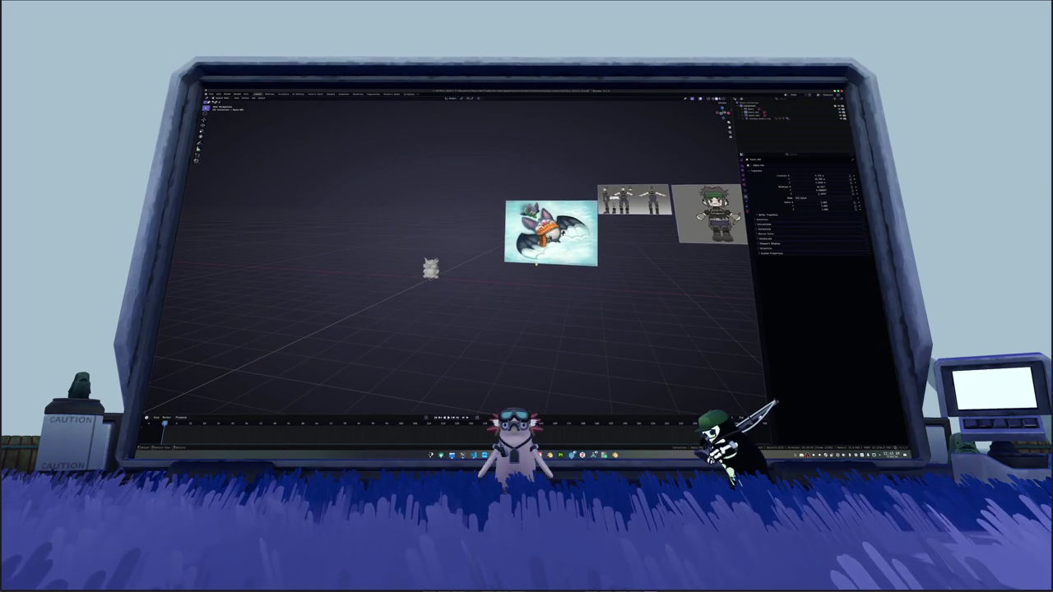
scroll(448, 281, up, 3)
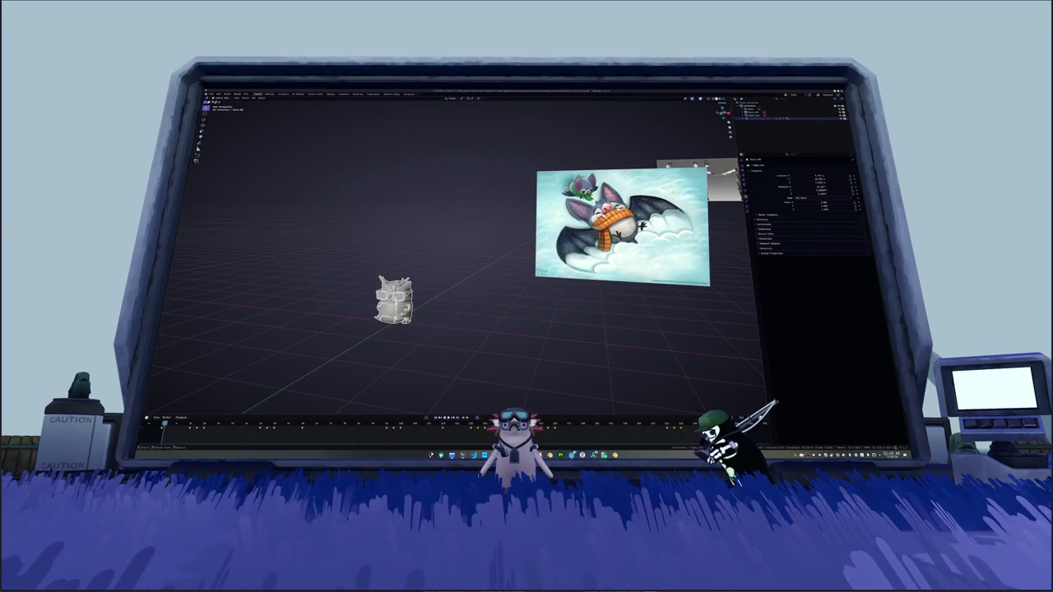
right_click(477, 232)
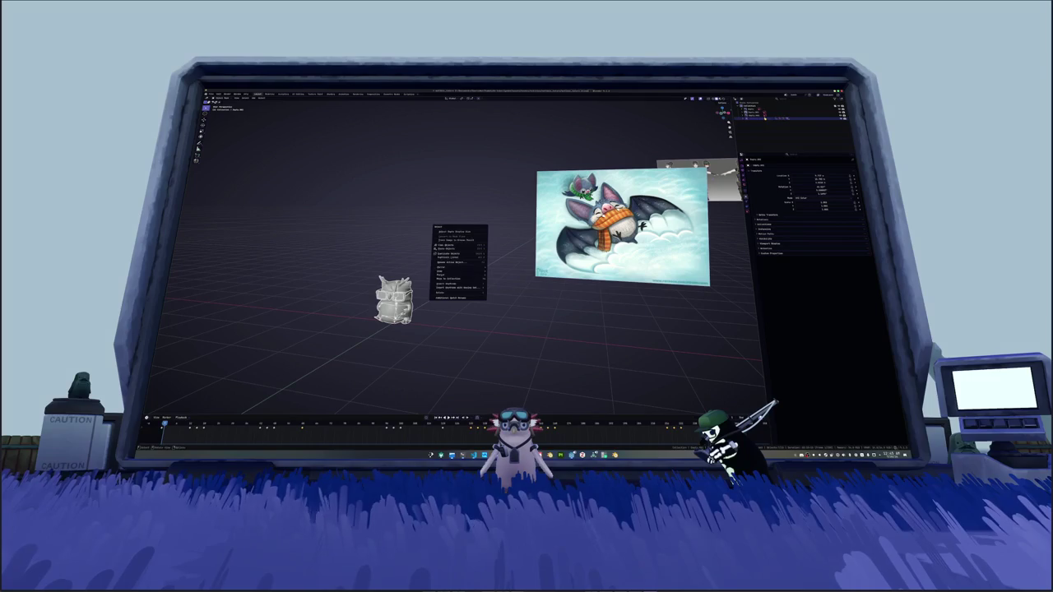
Step: Select the small figurine model through its Outliner context menu
right_click(747, 118)
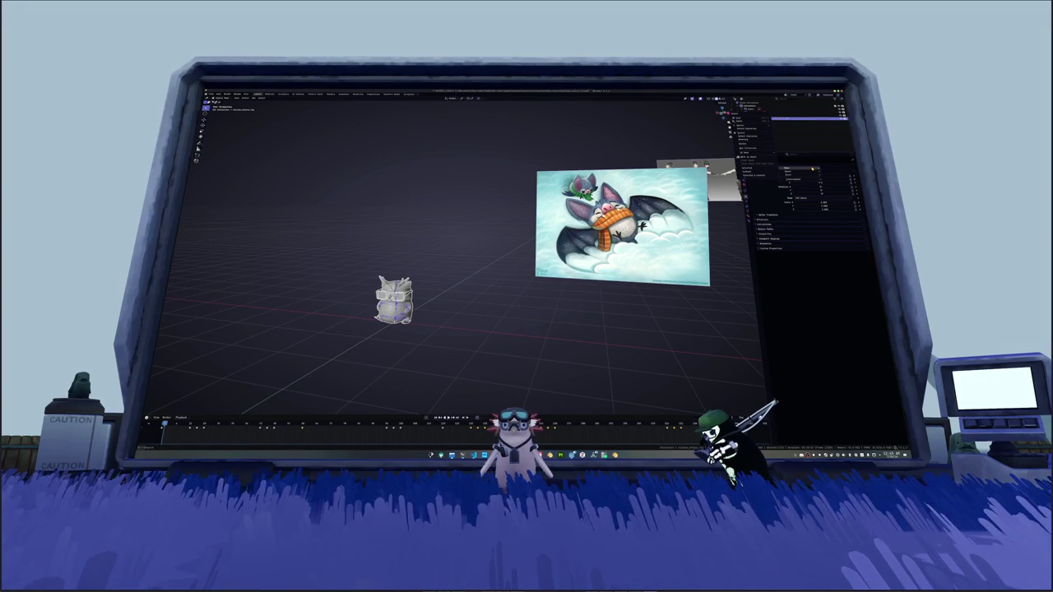
click(750, 168)
right_click(744, 121)
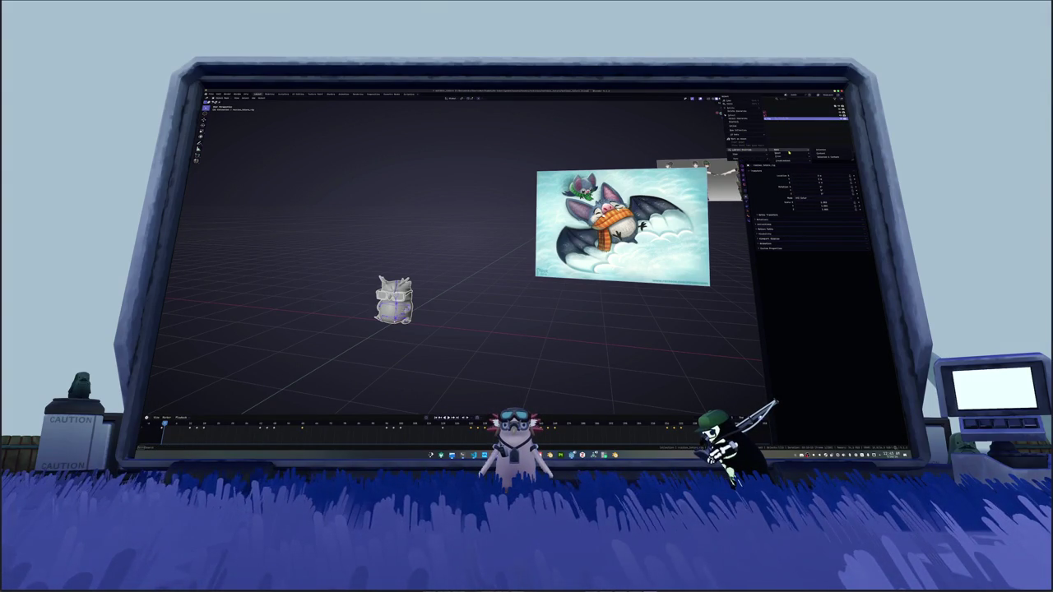
click(744, 132)
Step: Orbit toward the bat reference image and bring up the Shift+A Add menu
drag(331, 254, 446, 354)
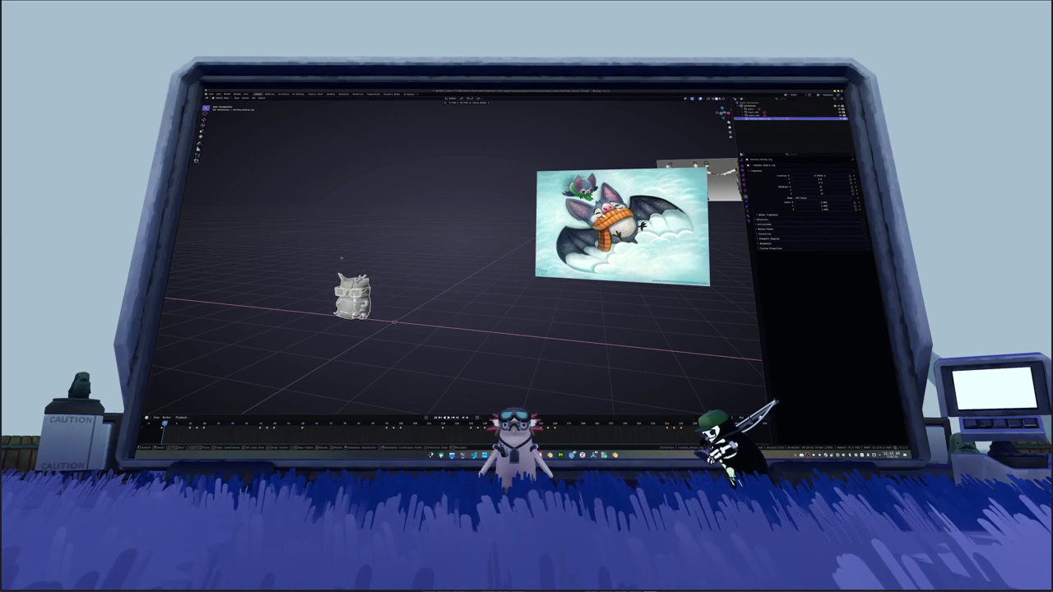
middle_drag(395, 296, 265, 255)
middle_drag(402, 287, 442, 264)
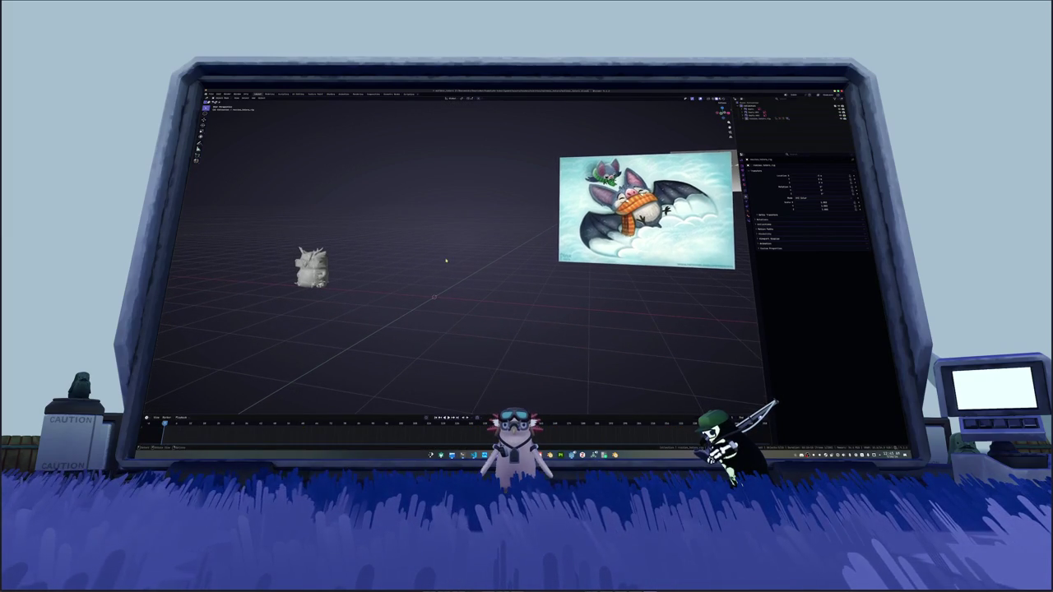
key(shift+a)
mouse_move(428, 264)
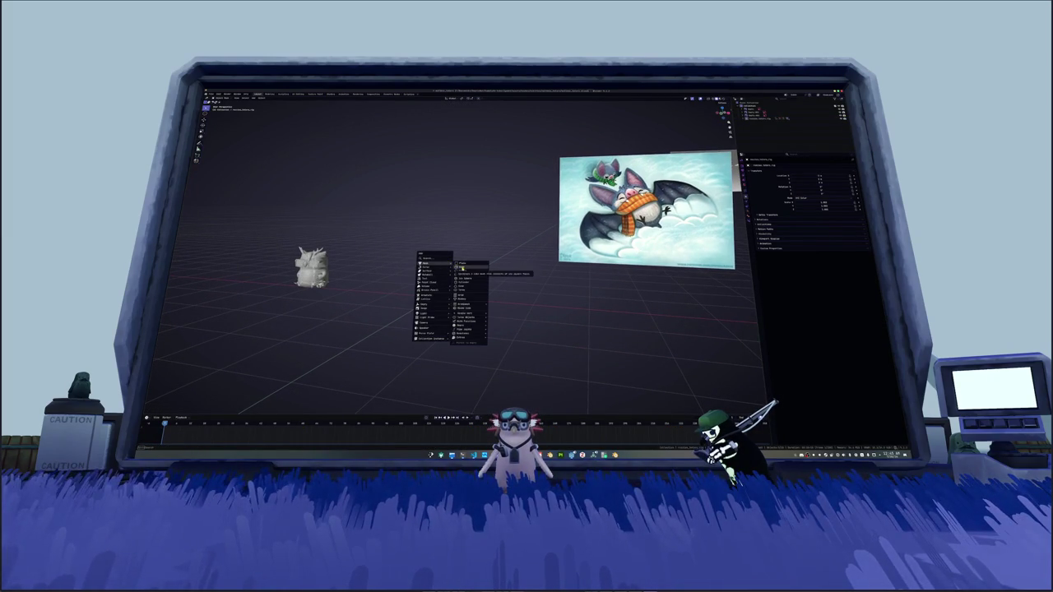
Step: Add a cube, shrink it, lower it along Z, and widen it along X
click(462, 268)
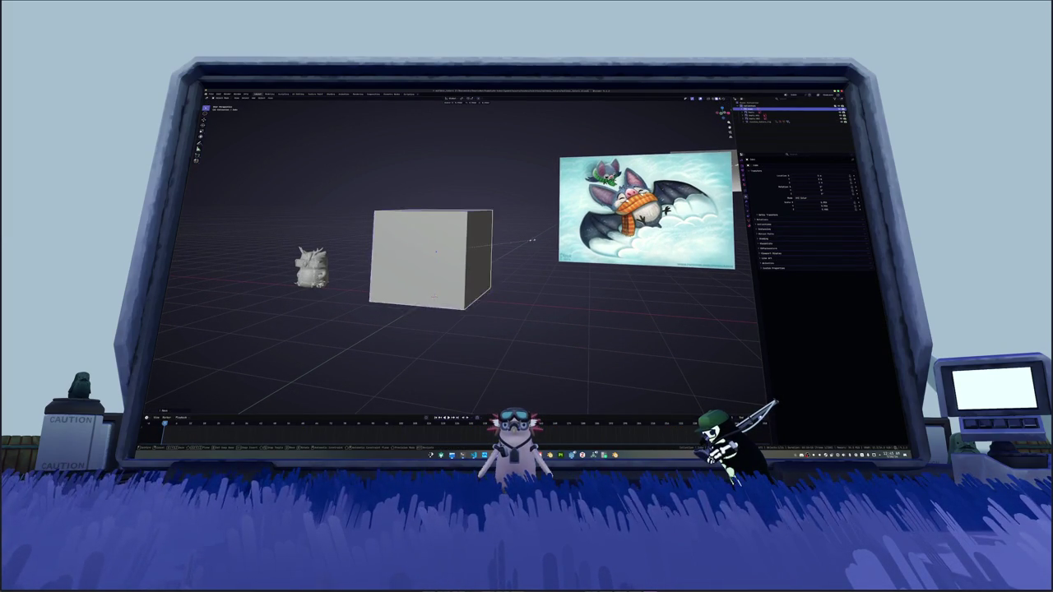
key(s)
key(g)
key(z)
click(467, 260)
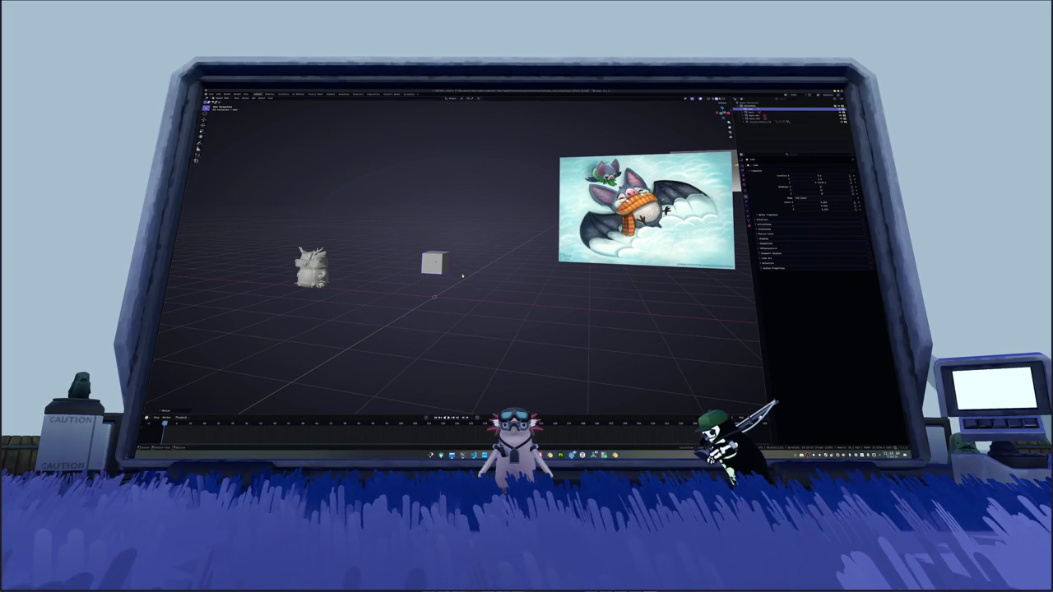
click(479, 271)
key(s)
key(x)
click(486, 272)
Step: Zoom out, box-select the old figurine model and delete it
scroll(488, 272, down, 2)
scroll(485, 278, down, 1)
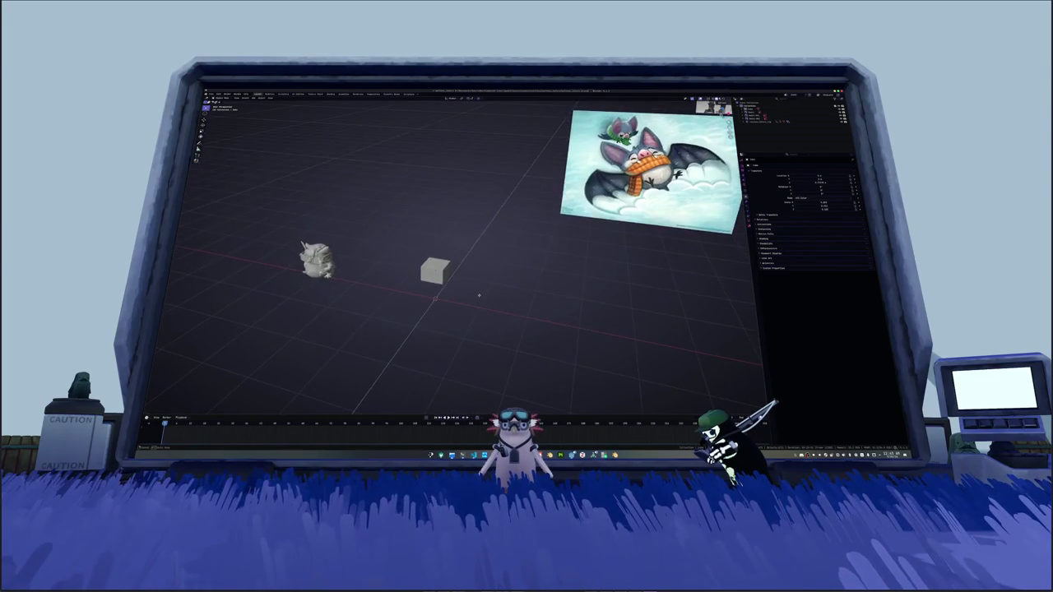
scroll(482, 286, down, 2)
drag(412, 284, 337, 231)
key(x)
click(328, 229)
Step: In front view, rotate and slightly enlarge the bat image, then subdivide the cube into a blob
key(KP_1)
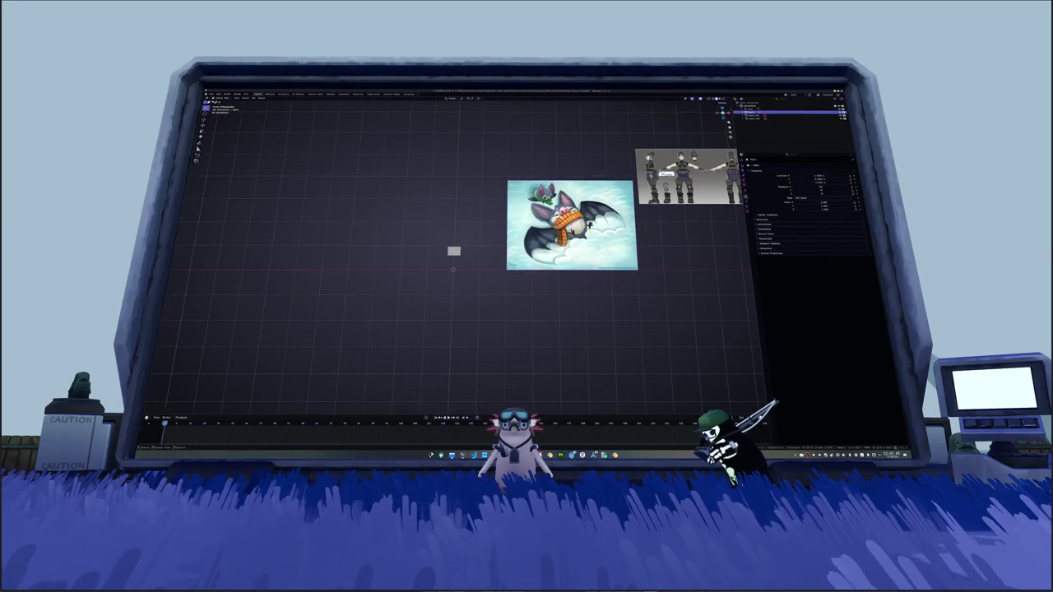
key(KP_5)
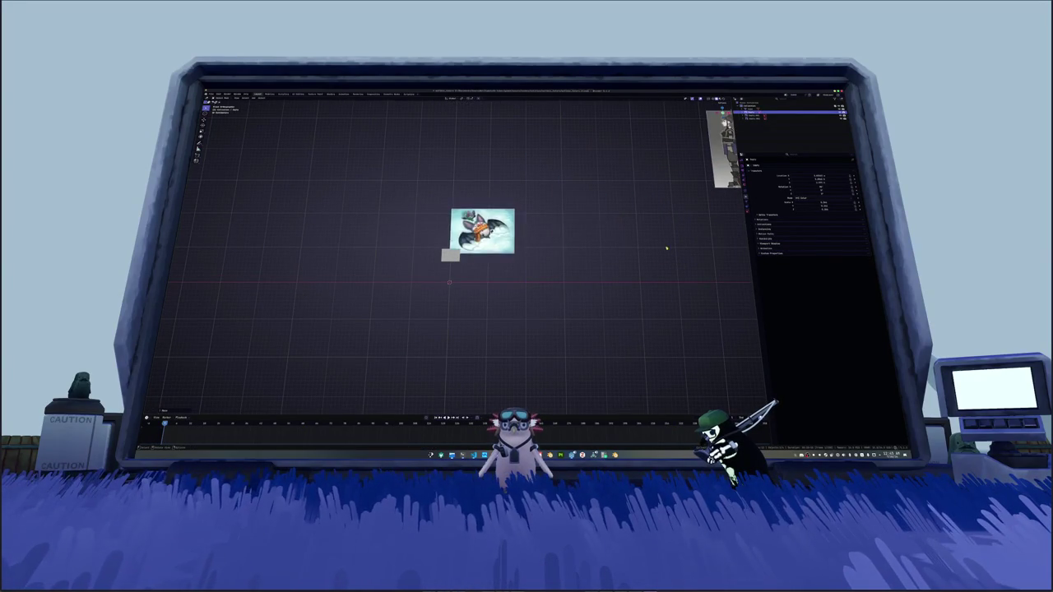
scroll(666, 247, up, 3)
scroll(639, 254, up, 3)
key(r)
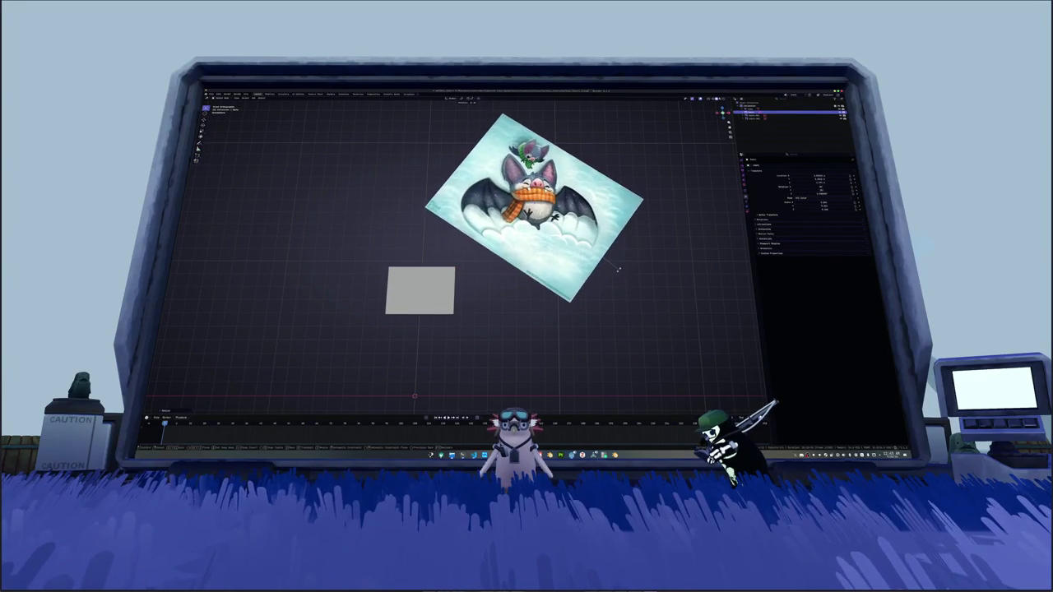
key(s)
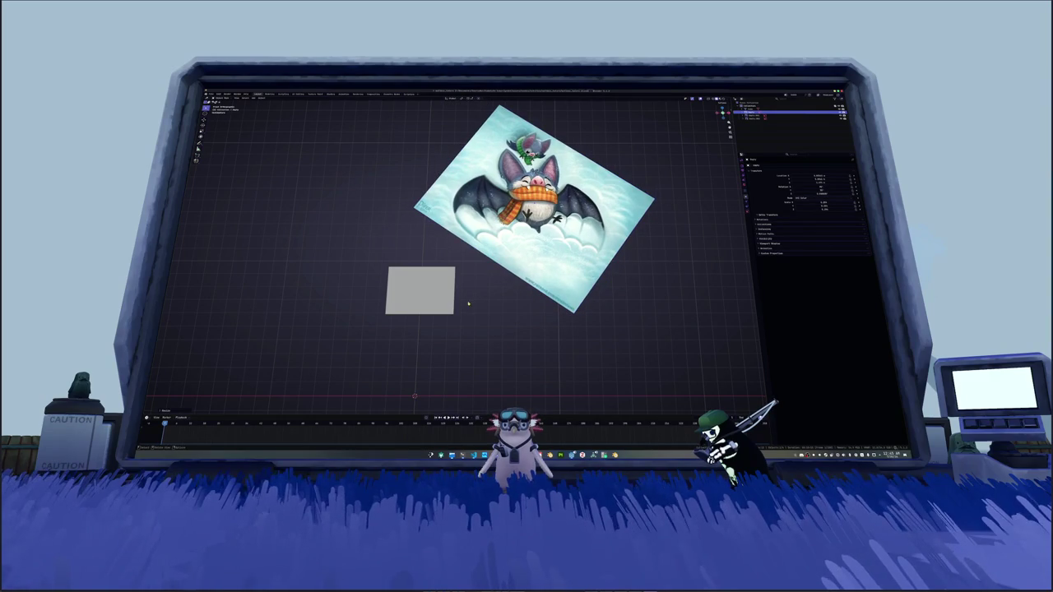
key(ctrl+1)
middle_drag(451, 306, 447, 307)
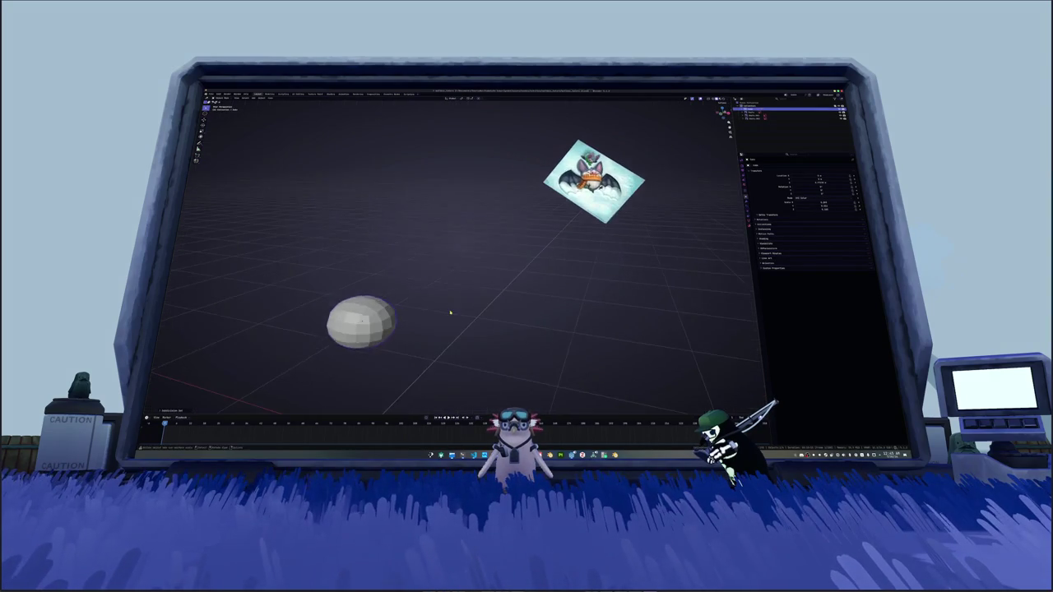
Step: Widen the blob and make it rounder and taller, using the N transform sidebar, then show its modifiers
middle_drag(402, 336, 454, 301)
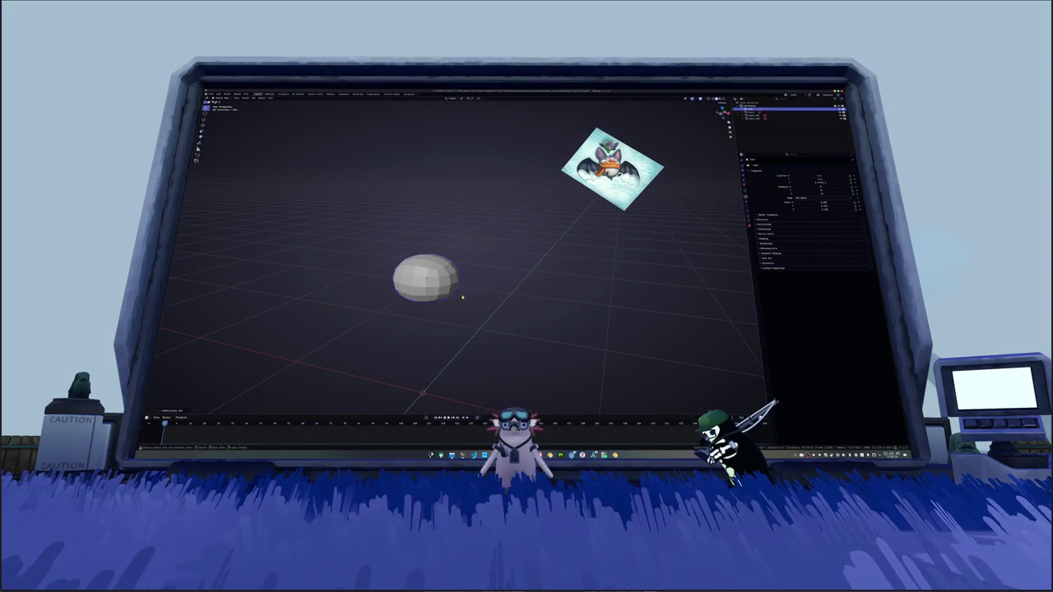
key(Tab)
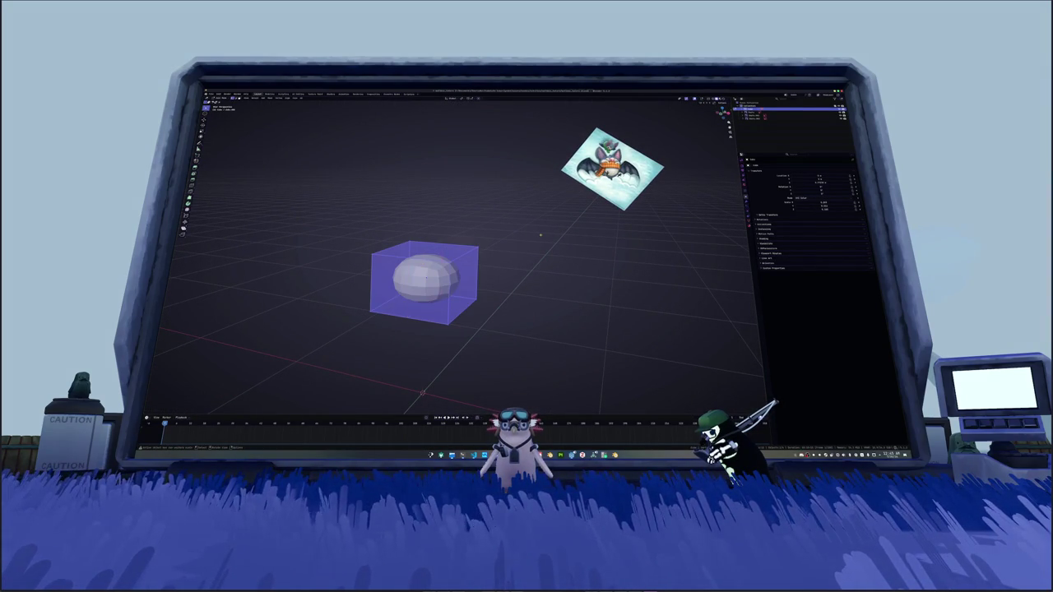
key(Tab)
key(Tab)
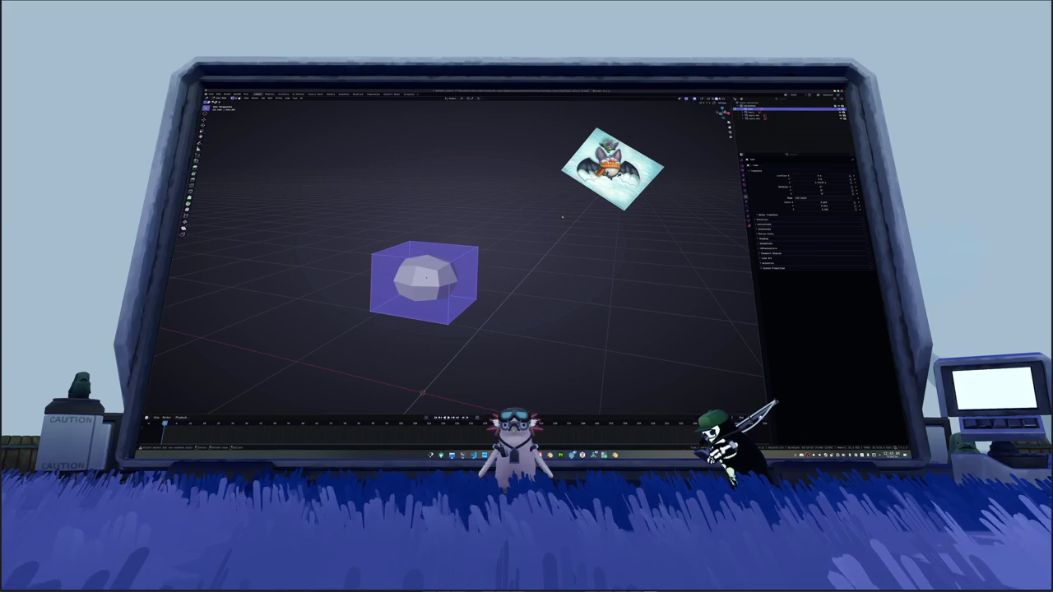
key(n)
key(ctrl+Tab)
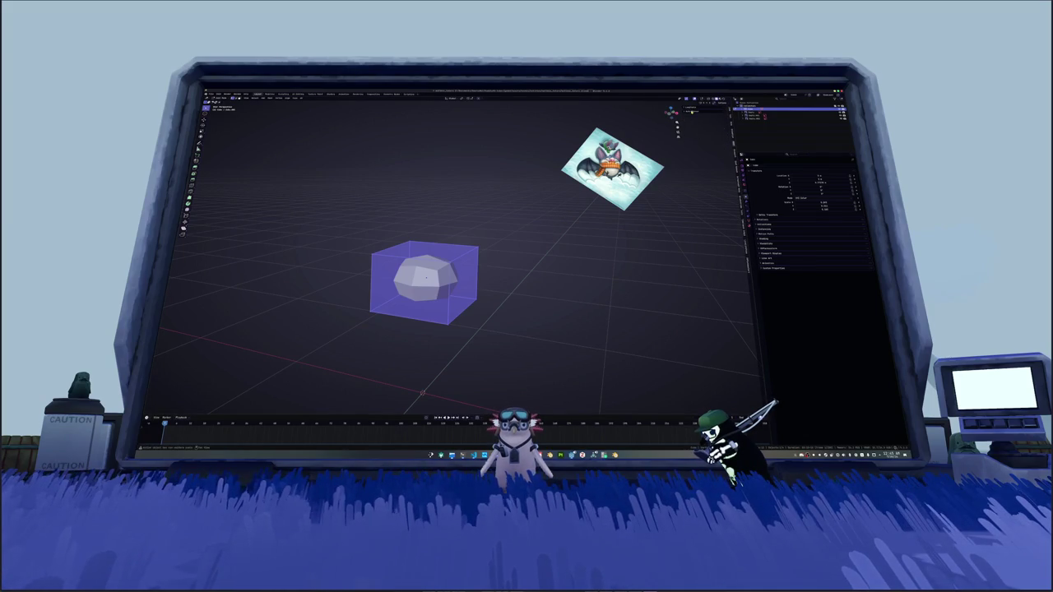
key(Tab)
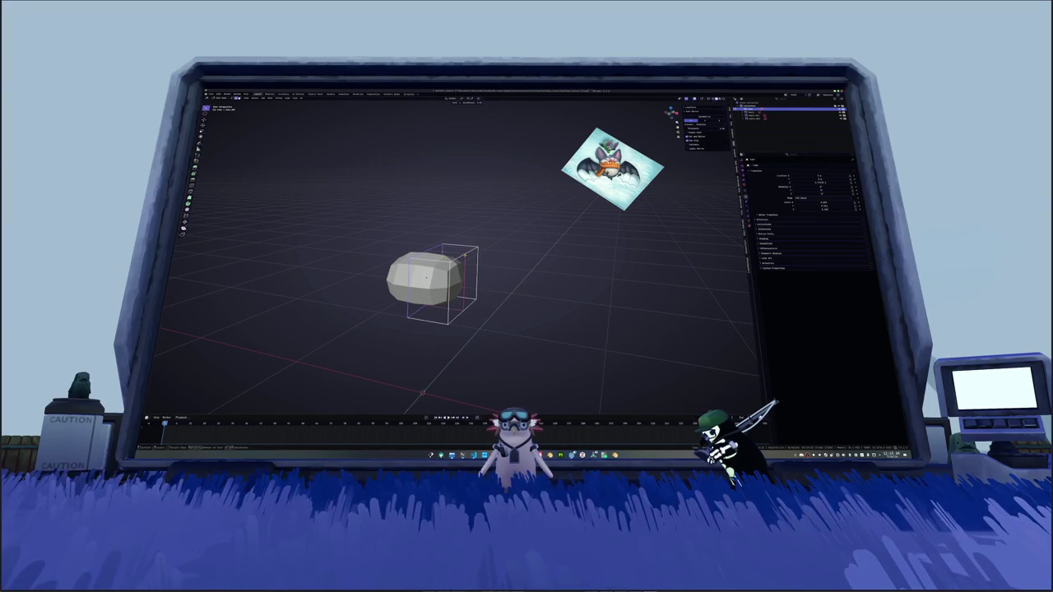
key(Tab)
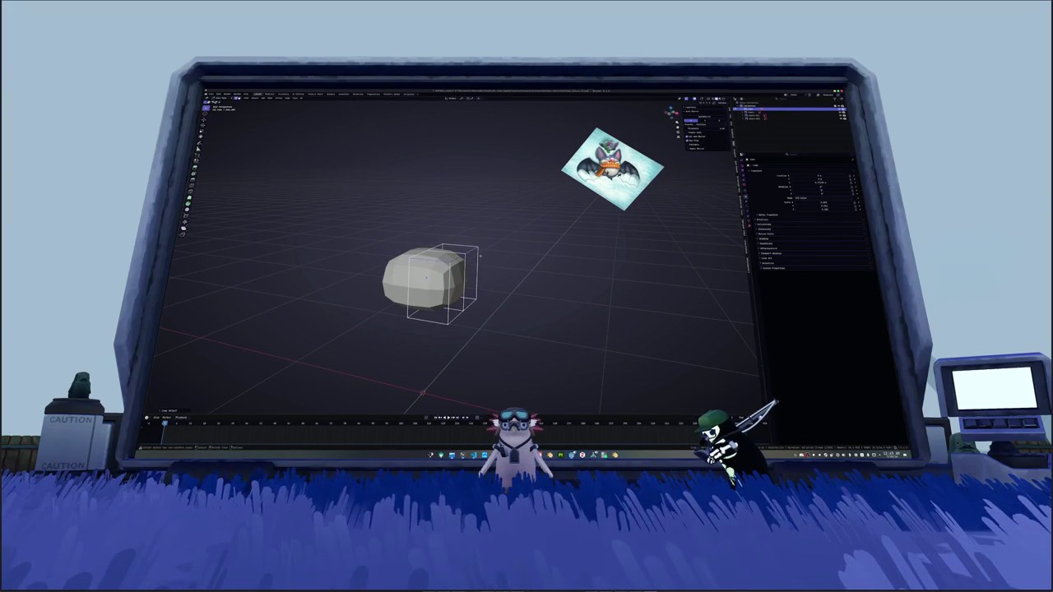
click(743, 184)
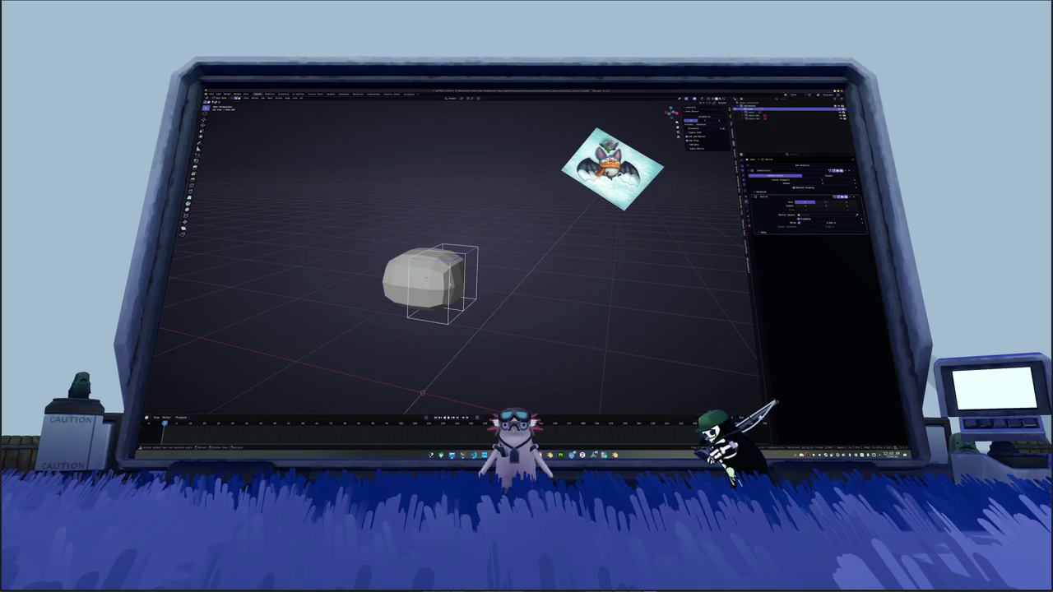
Step: In Edit Mode, round the blob's mesh with the To Sphere operation
key(Tab)
right_click(586, 266)
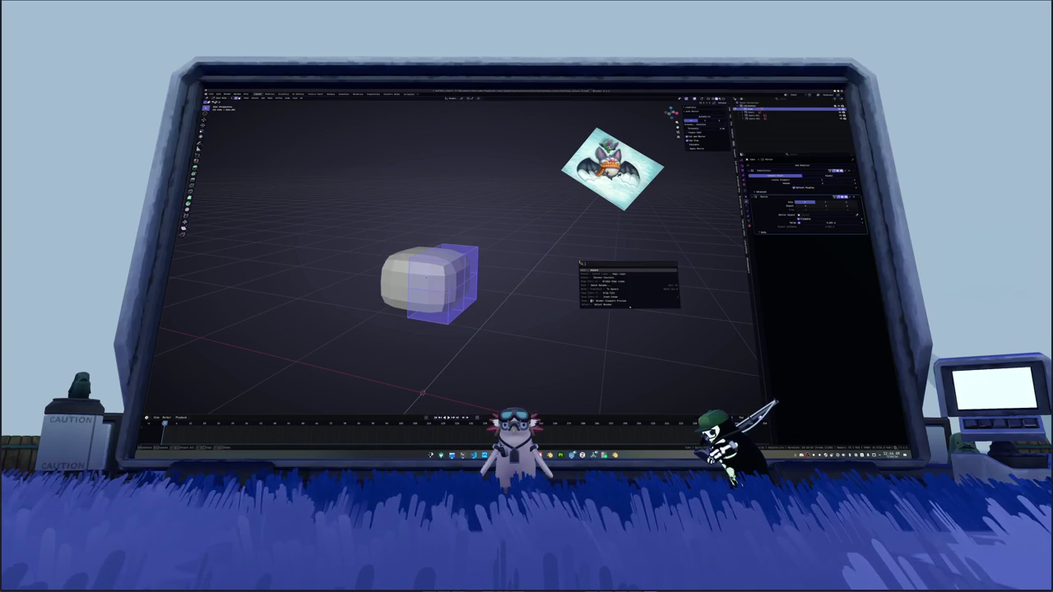
text(curve)
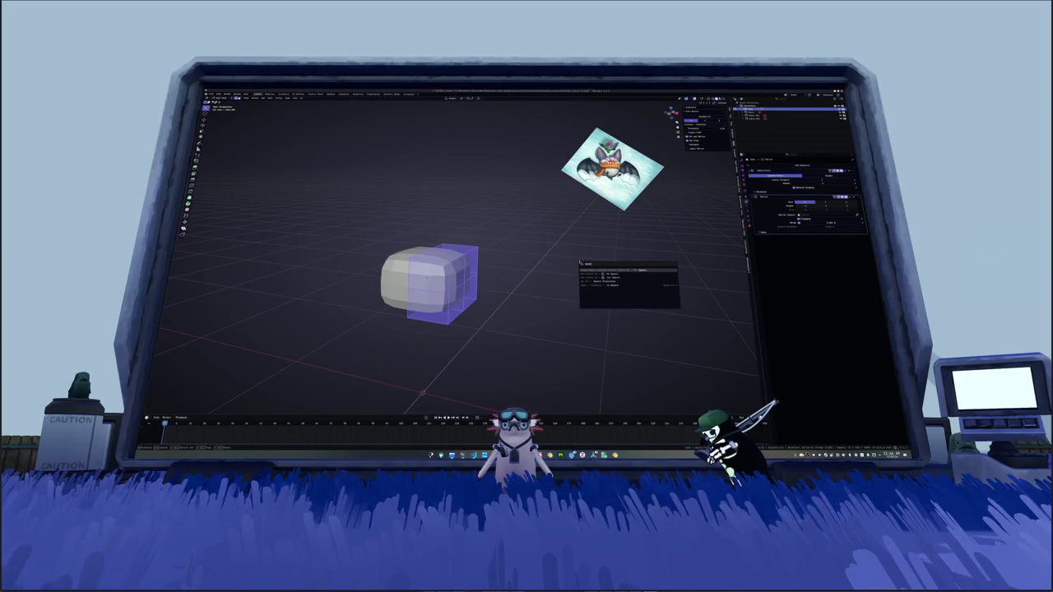
key(Down)
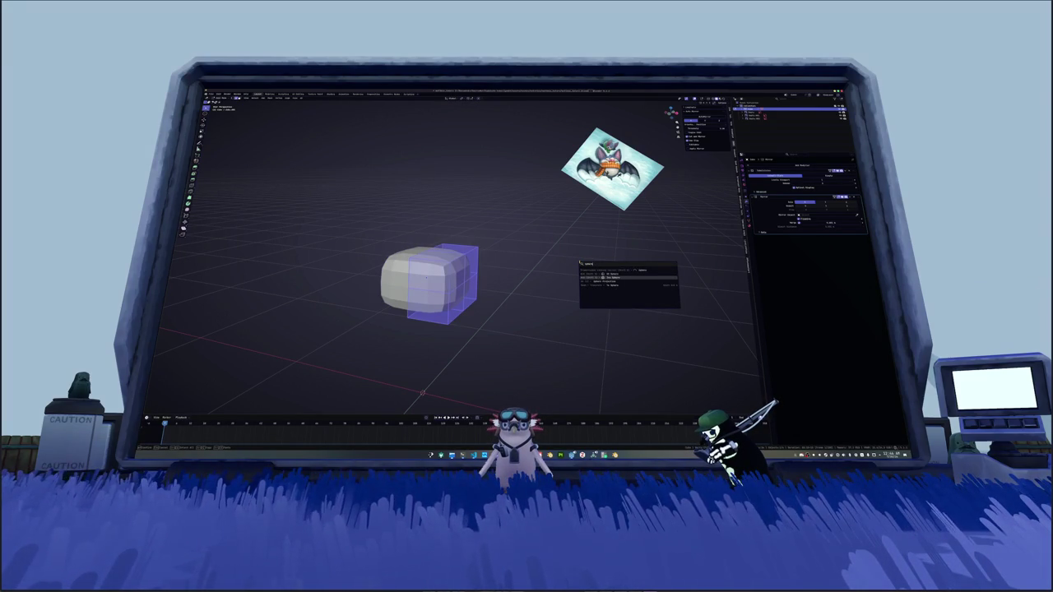
key(Return)
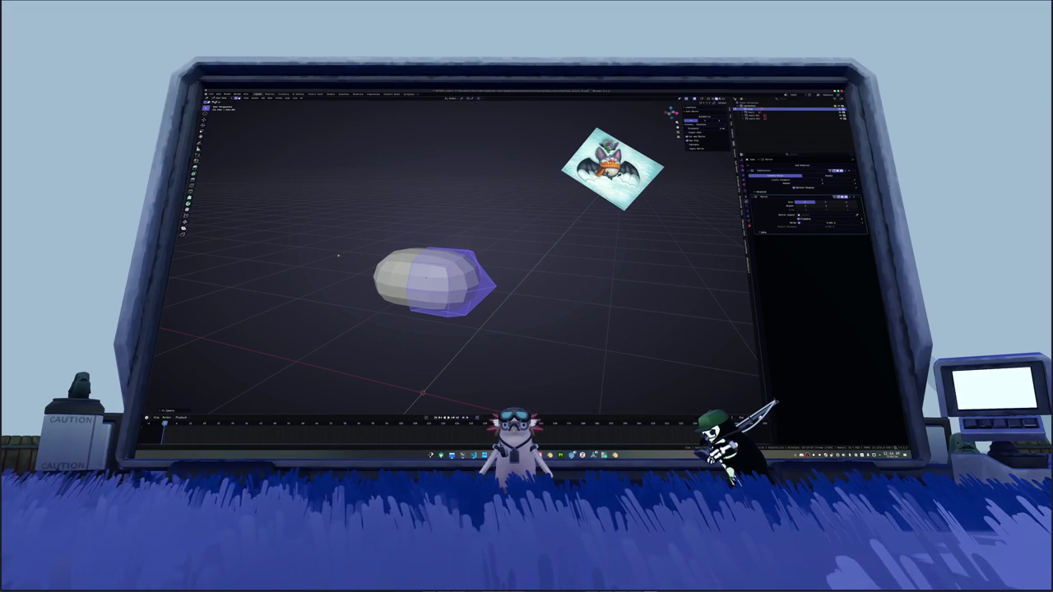
click(649, 229)
key(Tab)
Step: Select all geometry, run further F3 operations, and mirror the half sphere across its centre
key(ctrl+a)
key(Tab)
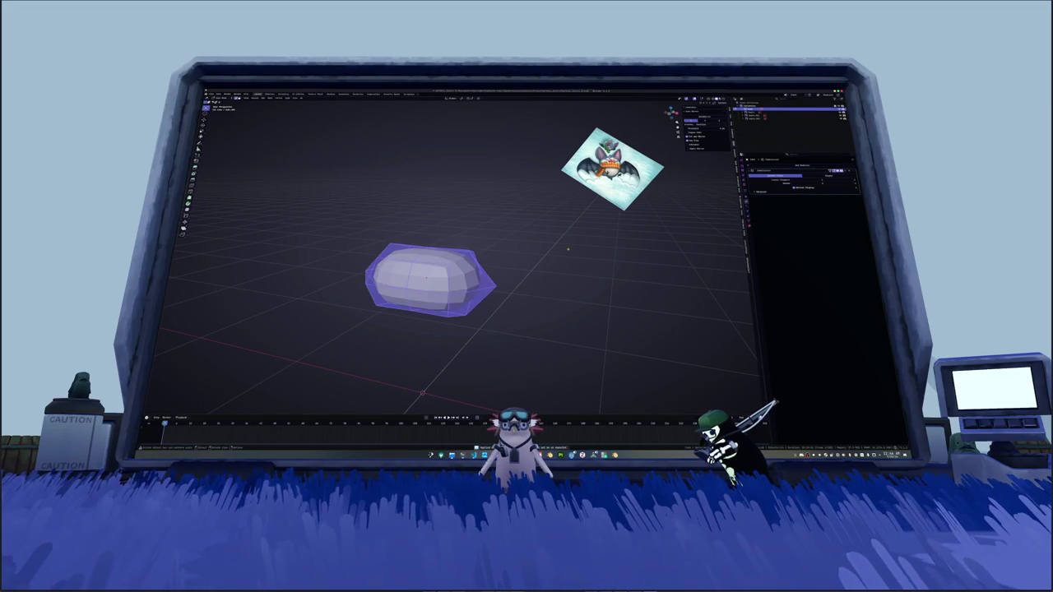
key(F3)
key(Return)
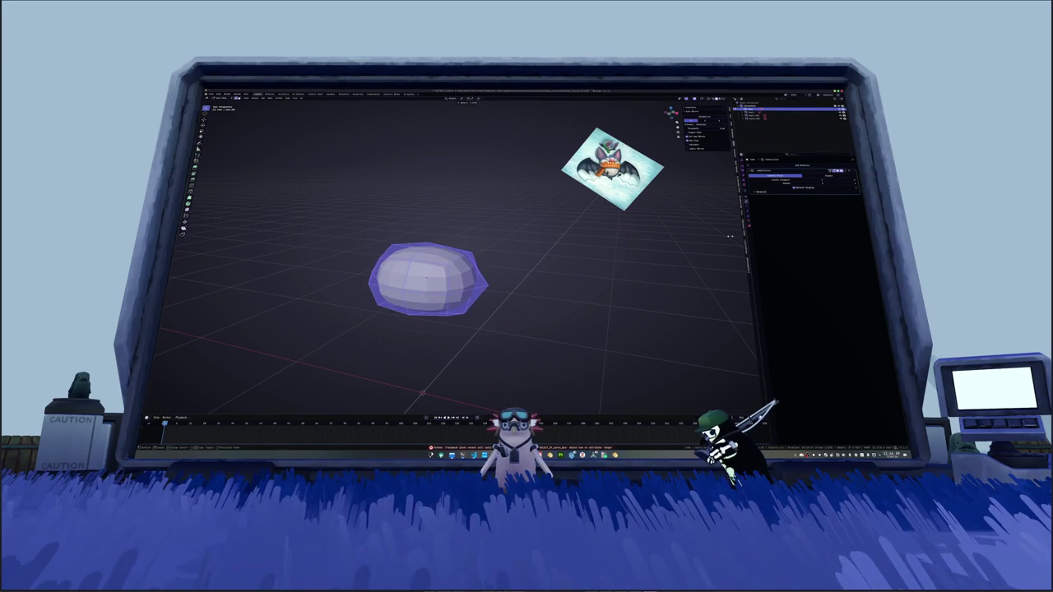
key(F3)
key(Return)
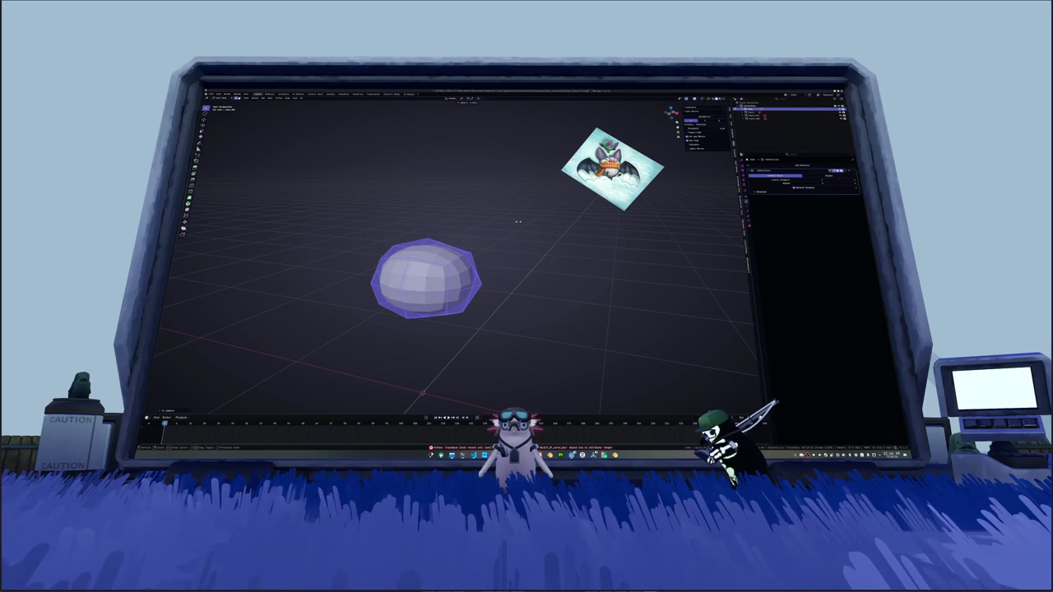
mouse_move(518, 221)
middle_down()
mouse_move(504, 250)
mouse_move(517, 242)
middle_up()
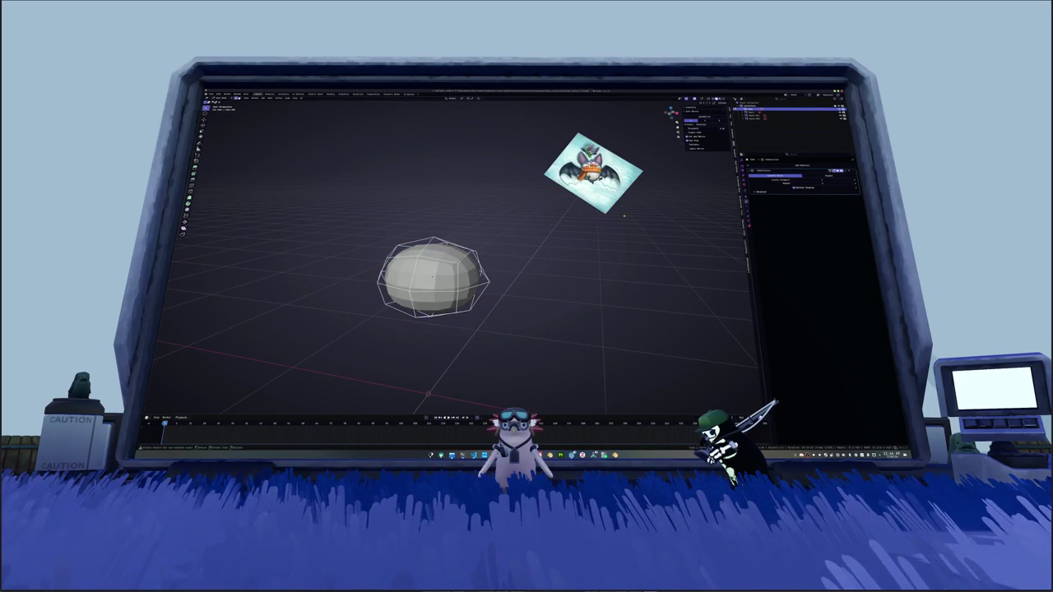
mouse_move(526, 264)
middle_down()
mouse_move(566, 267)
mouse_move(526, 255)
middle_up()
right_click(519, 261)
Step: Shrink the sphere slightly, then box-select its right half in front view
key(Escape)
key(s)
click(514, 235)
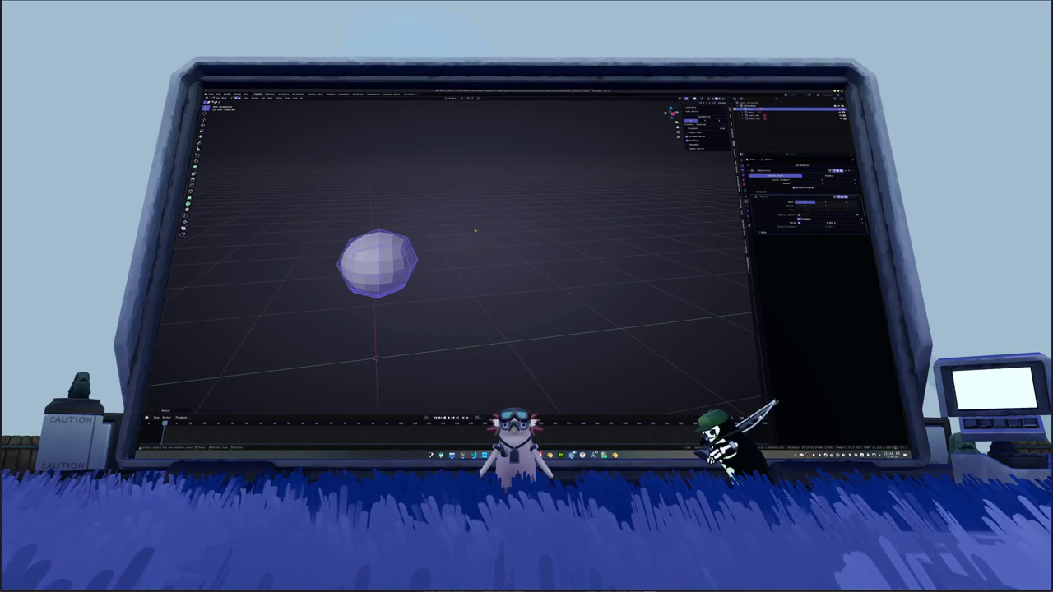
key(KP_1)
scroll(548, 264, up, 2)
drag(569, 309, 466, 207)
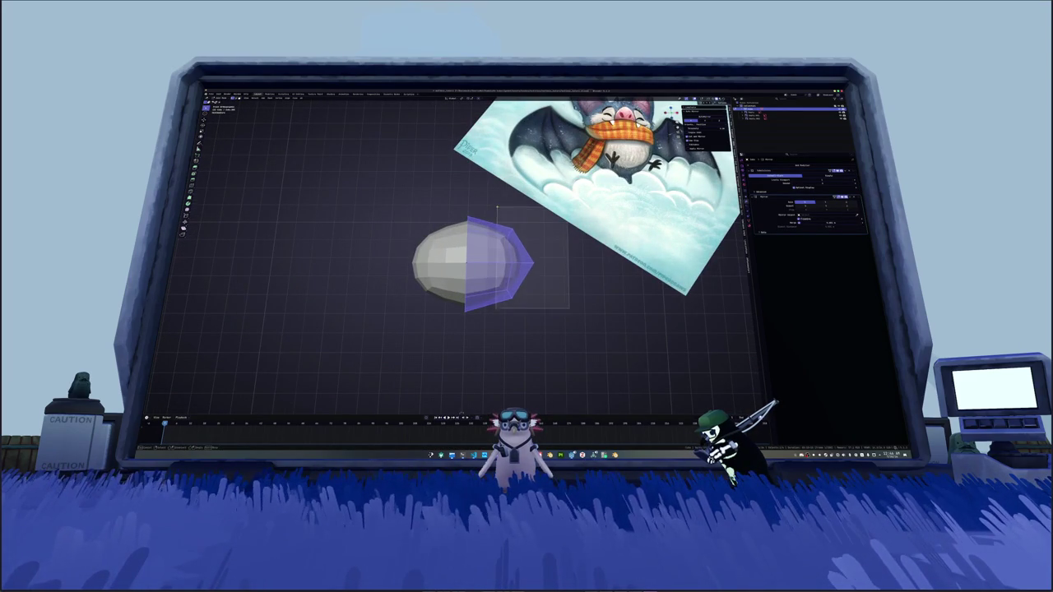
Step: Scale the selected front end along X and Z into a pointed, reshaped front
key(s)
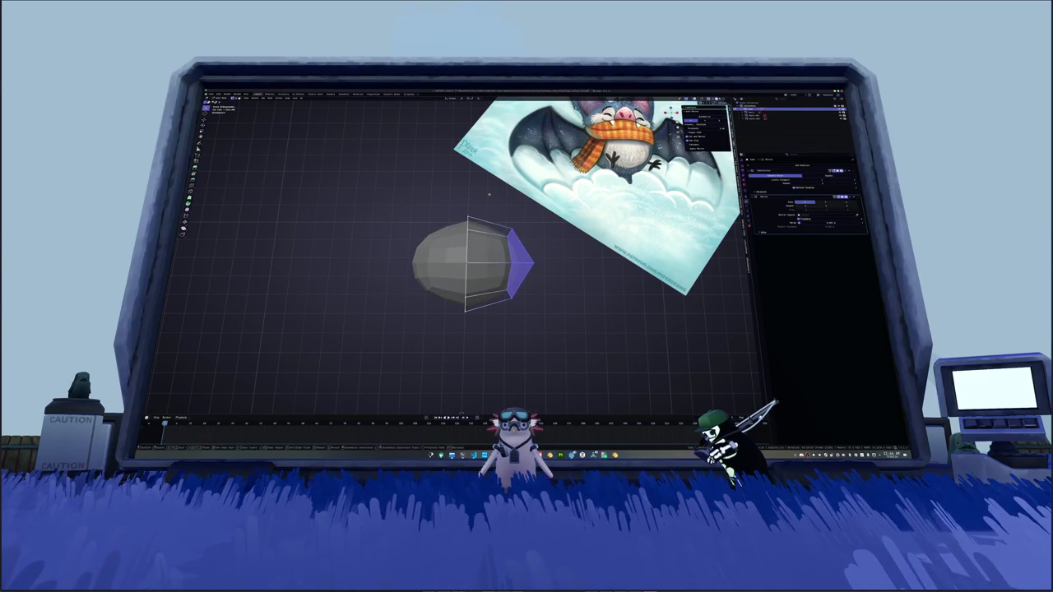
key(z)
key(x)
click(498, 204)
key(s)
key(z)
click(502, 268)
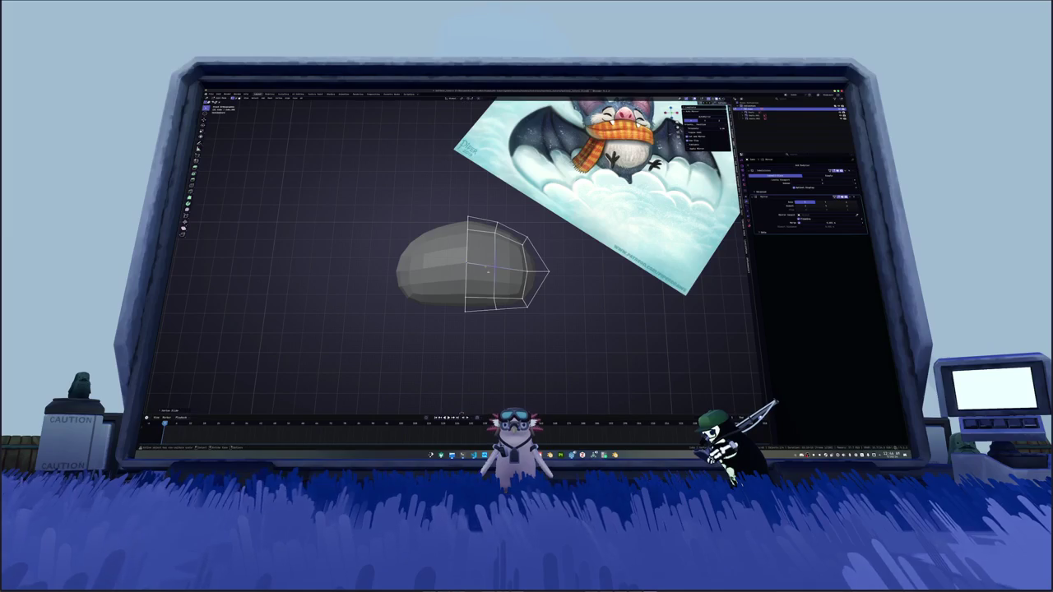
key(s)
scroll(484, 288, down, 2)
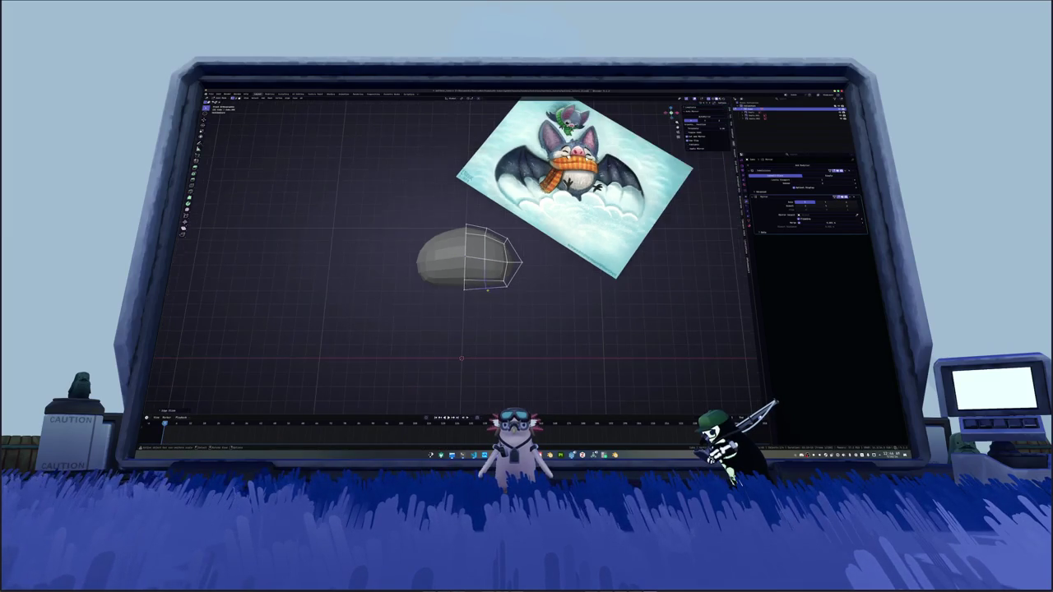
key(s)
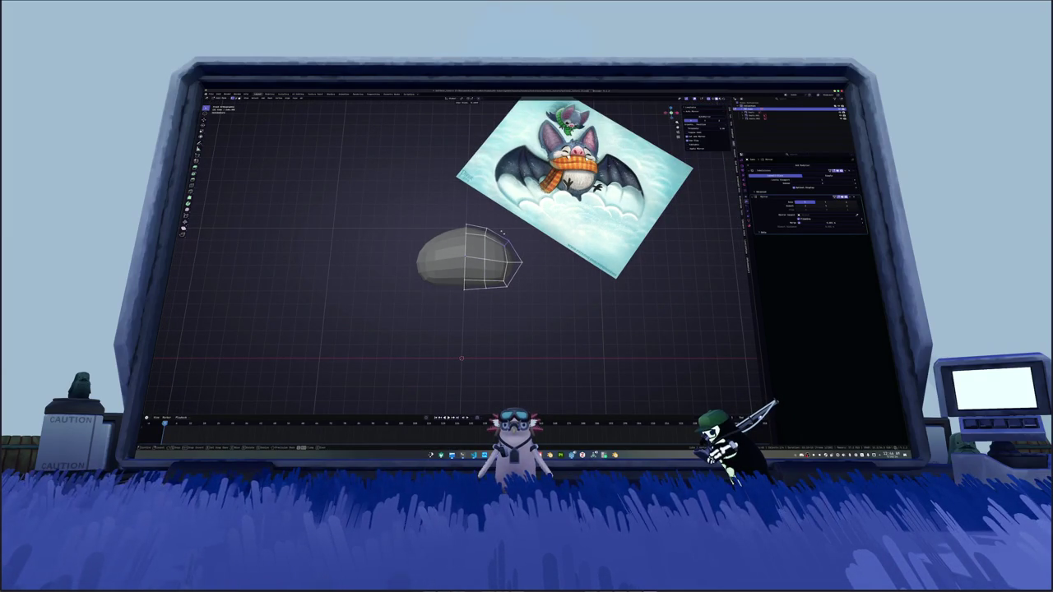
key(s)
key(s)
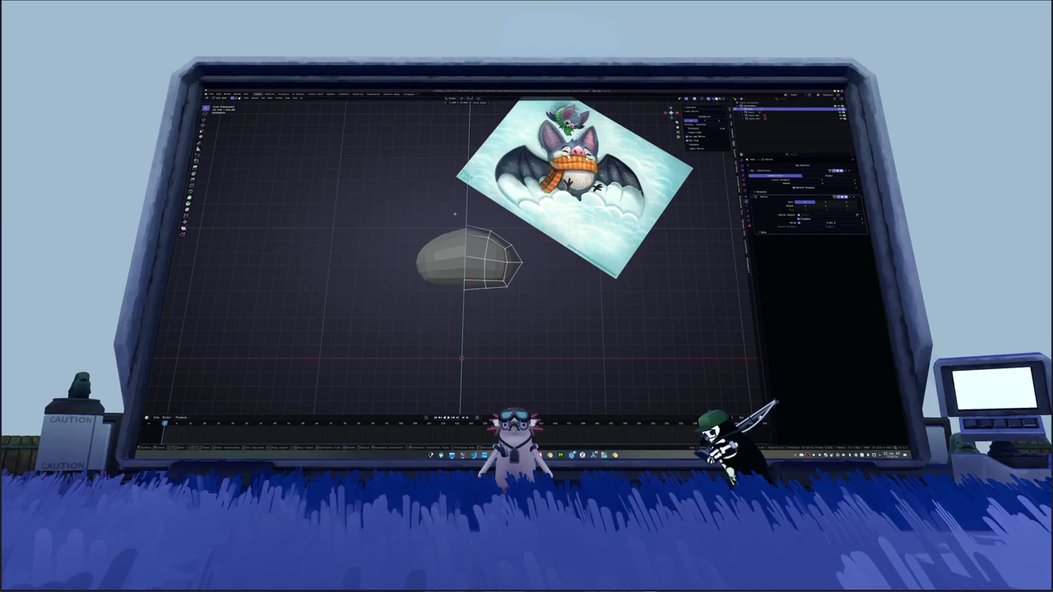
Step: Move Mirror above Subdivision, leave Edit Mode, and split into two side-by-side viewports
drag(858, 197, 856, 171)
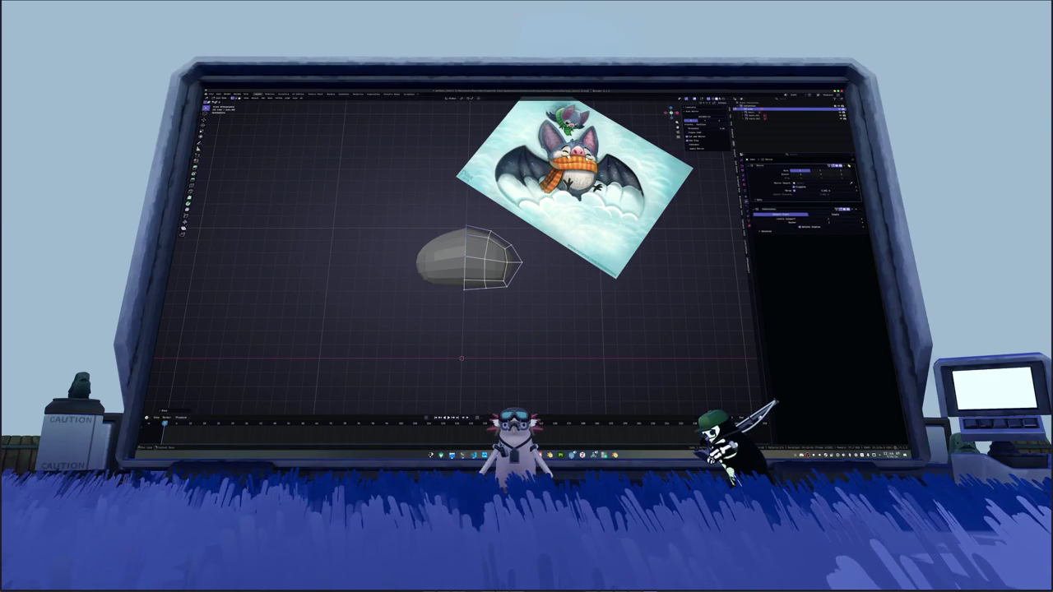
key(Tab)
scroll(524, 301, down, 2)
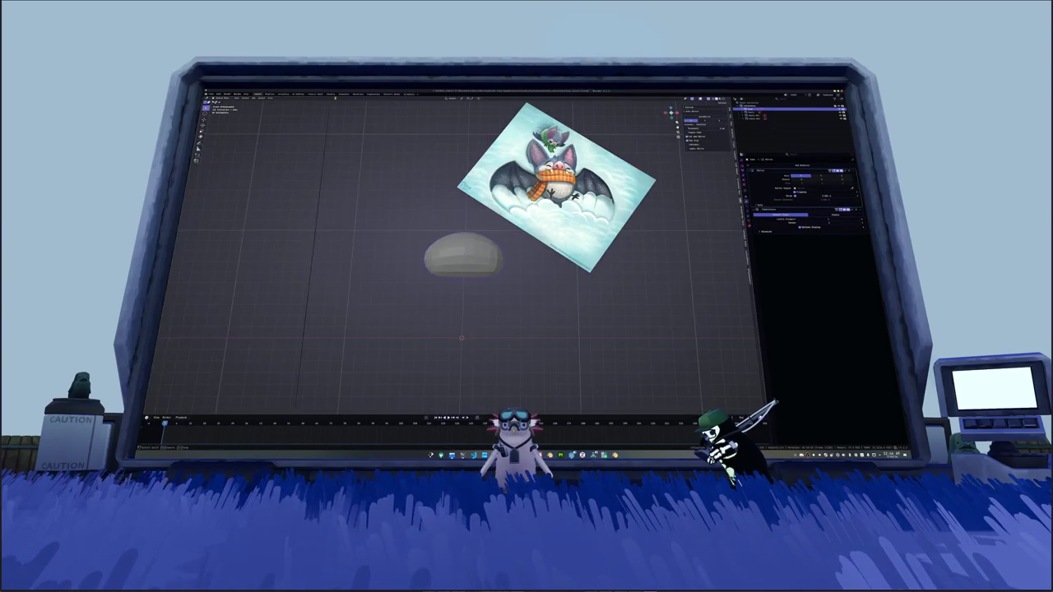
drag(147, 100, 325, 191)
middle_drag(245, 204, 271, 246)
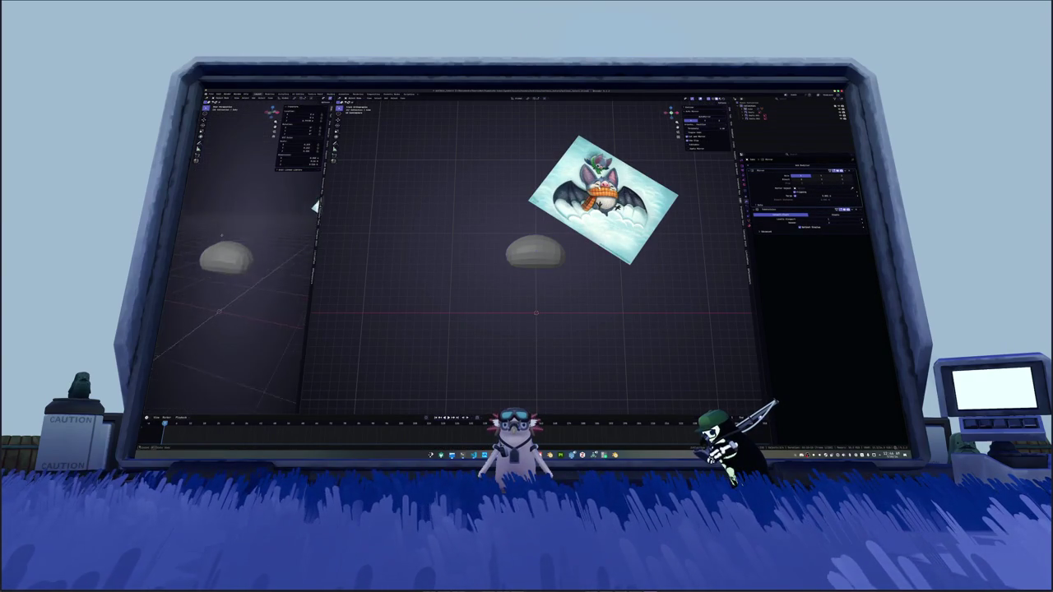
Step: Back in Edit Mode and front view, raise the top faces along Z
key(Tab)
mouse_move(431, 299)
middle_down()
mouse_move(478, 271)
mouse_move(559, 247)
mouse_move(535, 263)
mouse_move(543, 247)
mouse_move(510, 223)
mouse_move(502, 288)
middle_up()
key(KP_1)
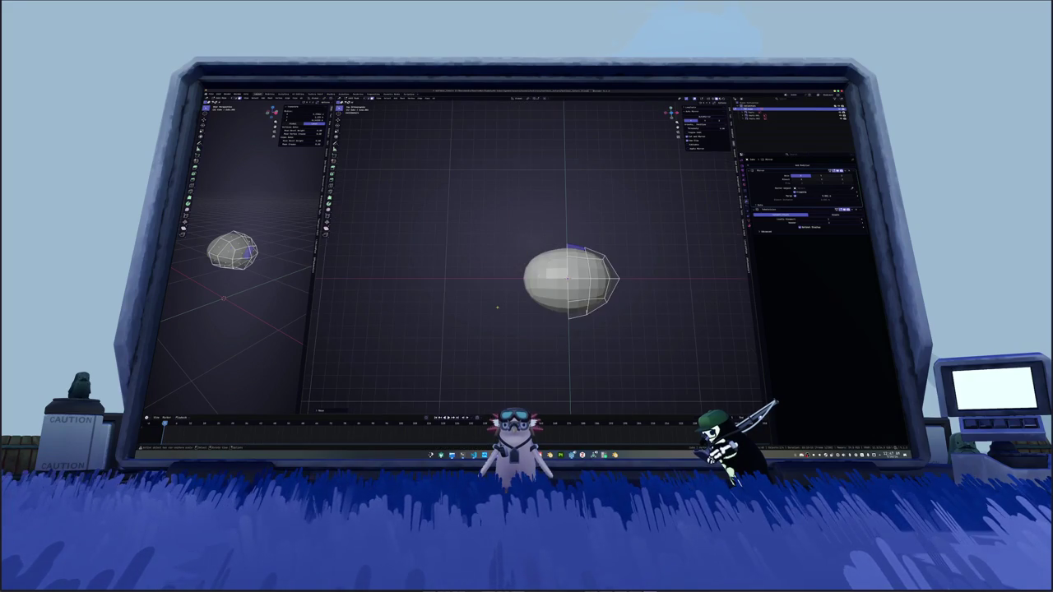
key(g)
key(z)
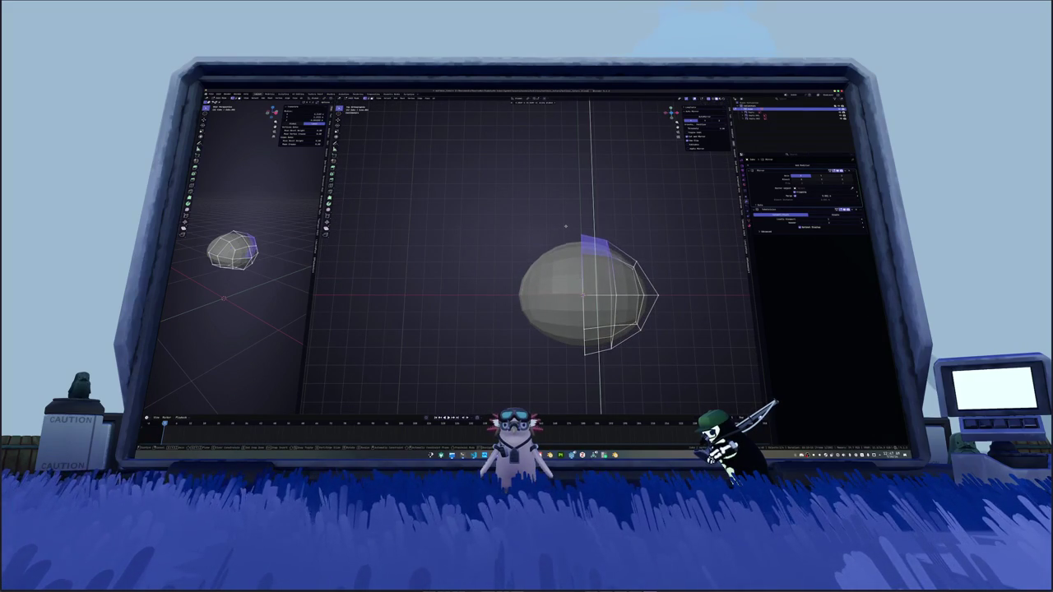
click(565, 228)
Step: Move the front tip vertex along X and scale around it
shift+middle_drag(565, 228, 530, 238)
click(599, 265)
key(g)
key(x)
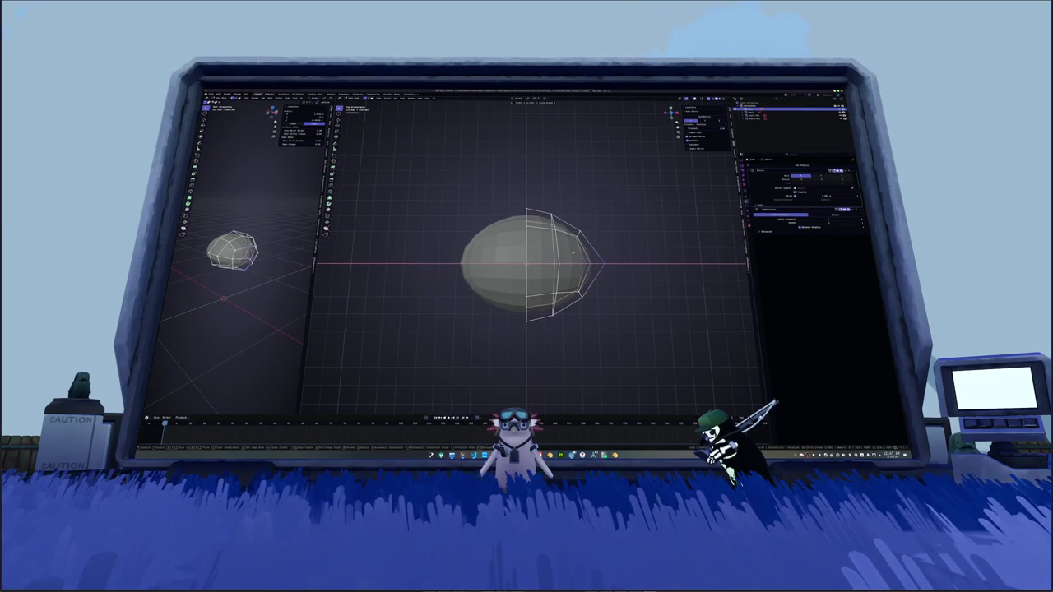
click(598, 271)
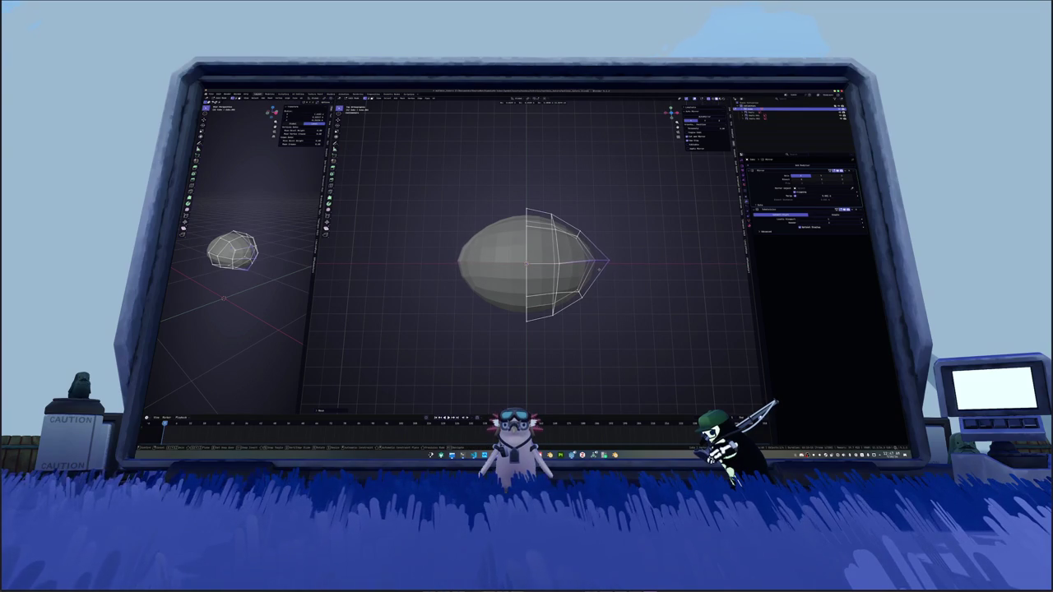
key(s)
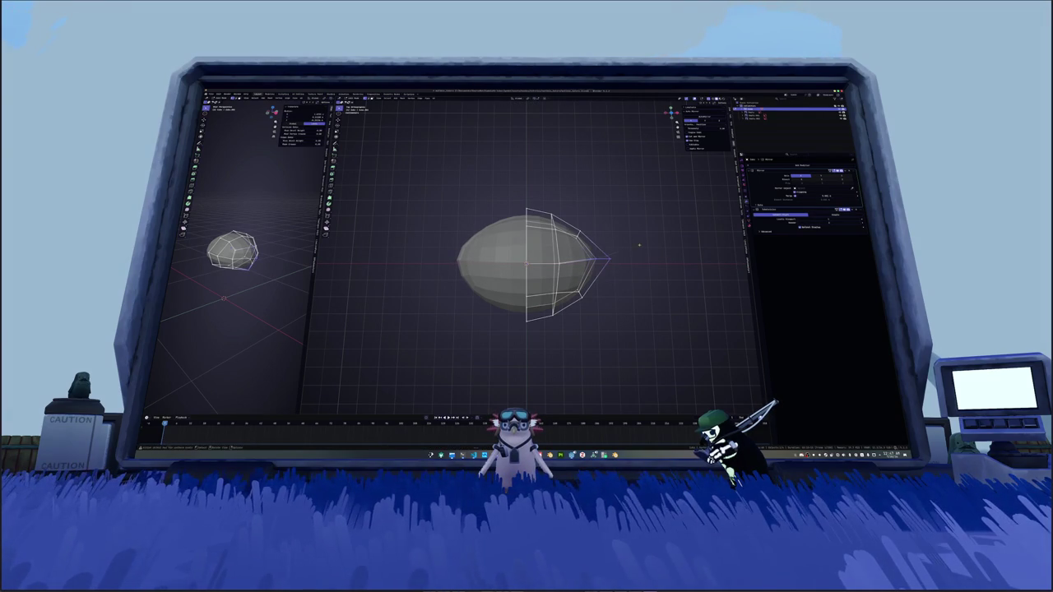
click(633, 237)
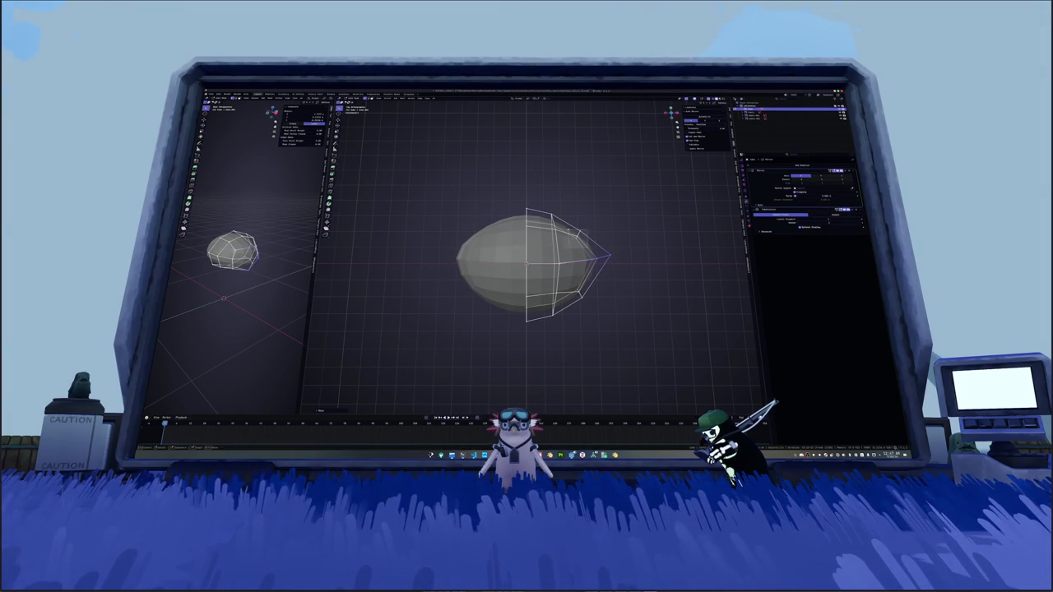
Step: Select a side face of the body, widen the left viewport, and re-enter Edit Mode
mouse_move(632, 237)
middle_down()
mouse_move(592, 246)
mouse_move(625, 255)
middle_up()
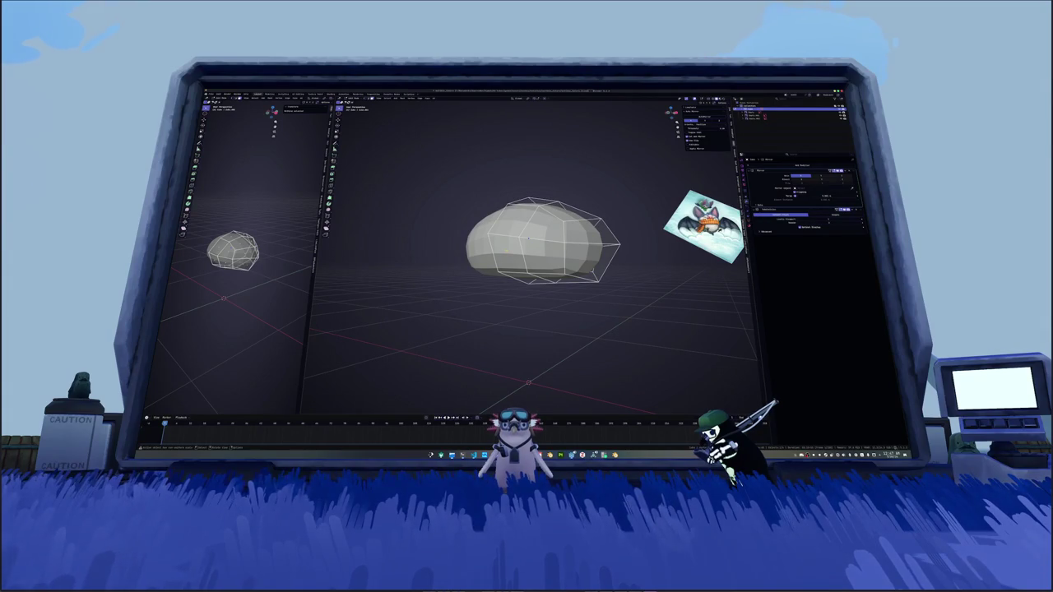
click(530, 257)
middle_drag(530, 257, 375, 273)
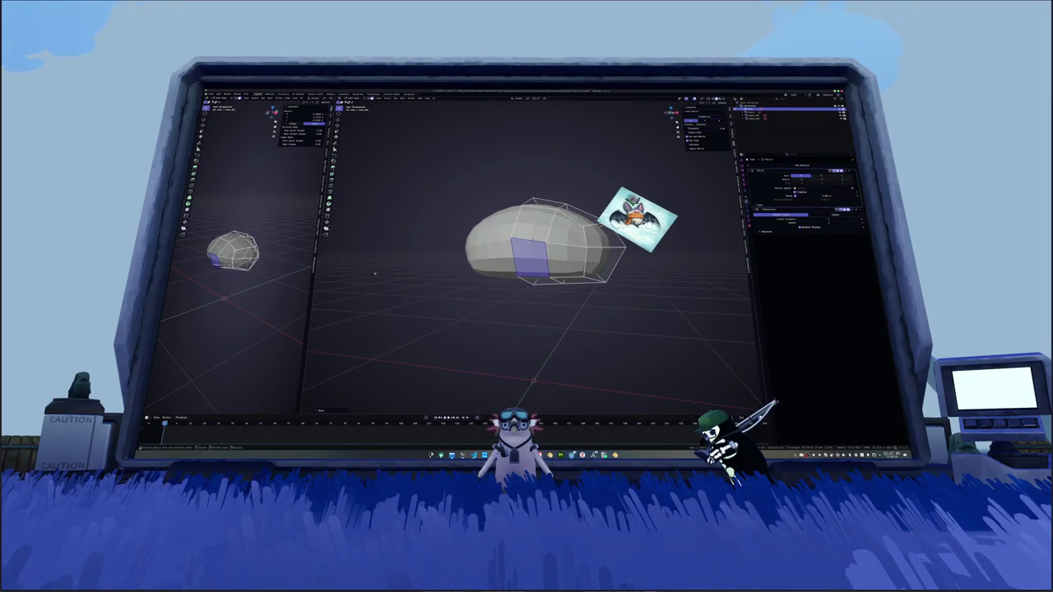
drag(316, 246, 372, 247)
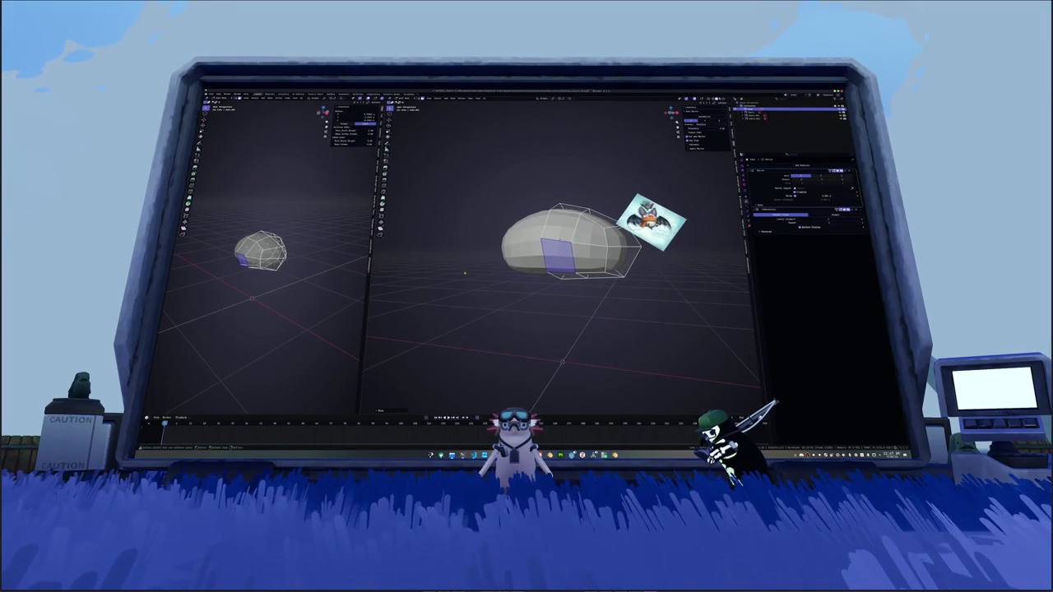
key(Tab)
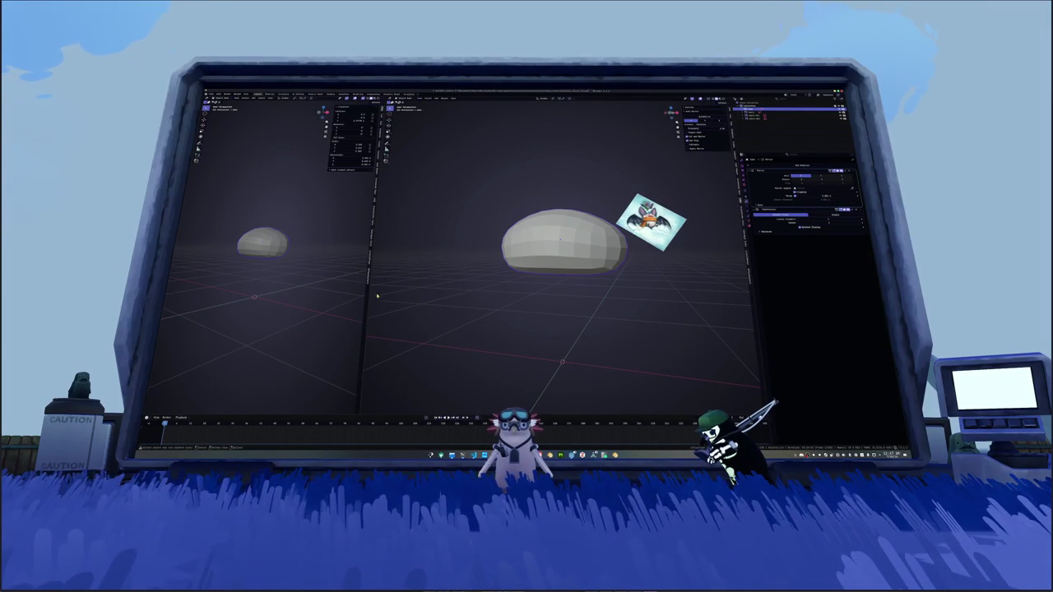
key(Tab)
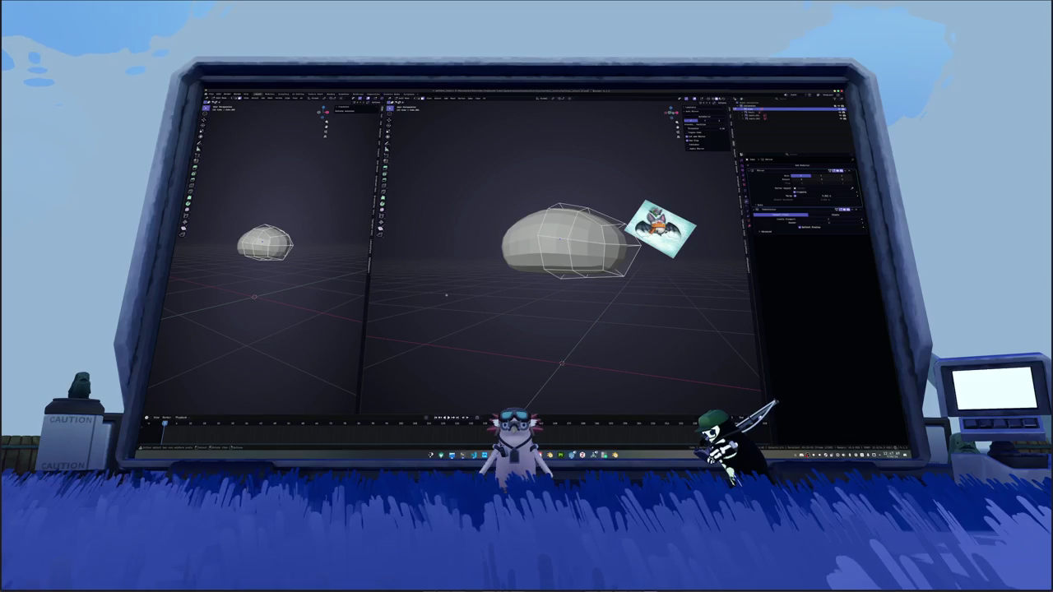
middle_drag(576, 246, 633, 232)
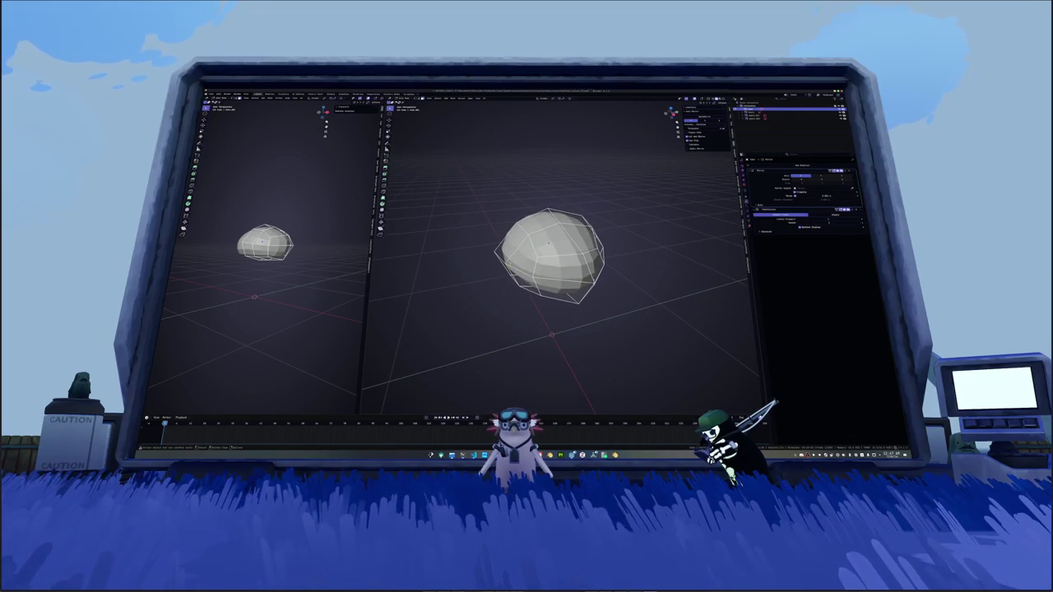
Step: Stretch the body into an elongated egg and inspect the faces underneath
drag(349, 124, 367, 123)
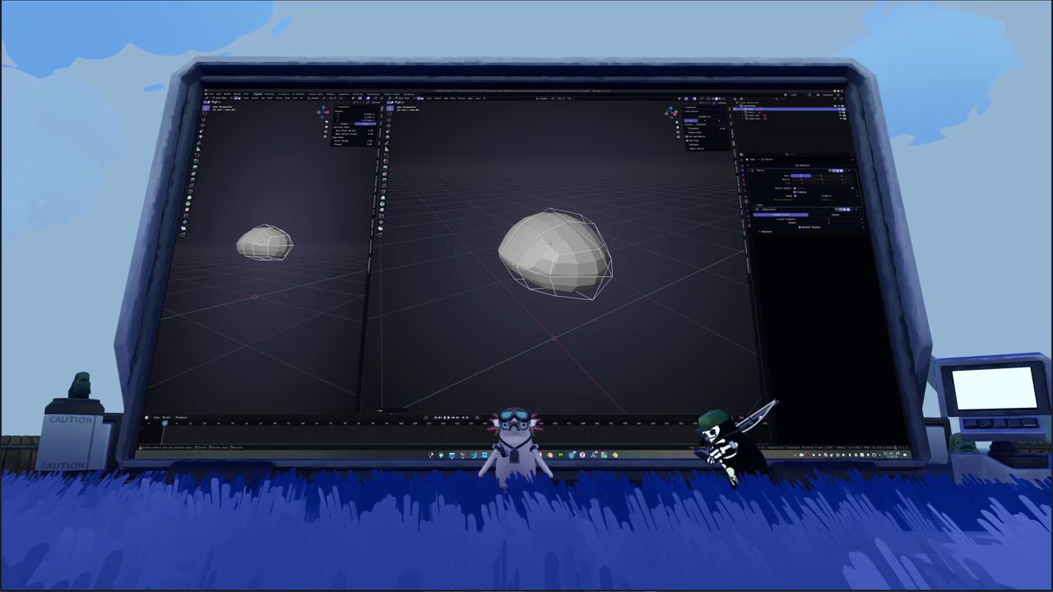
drag(370, 292, 740, 205)
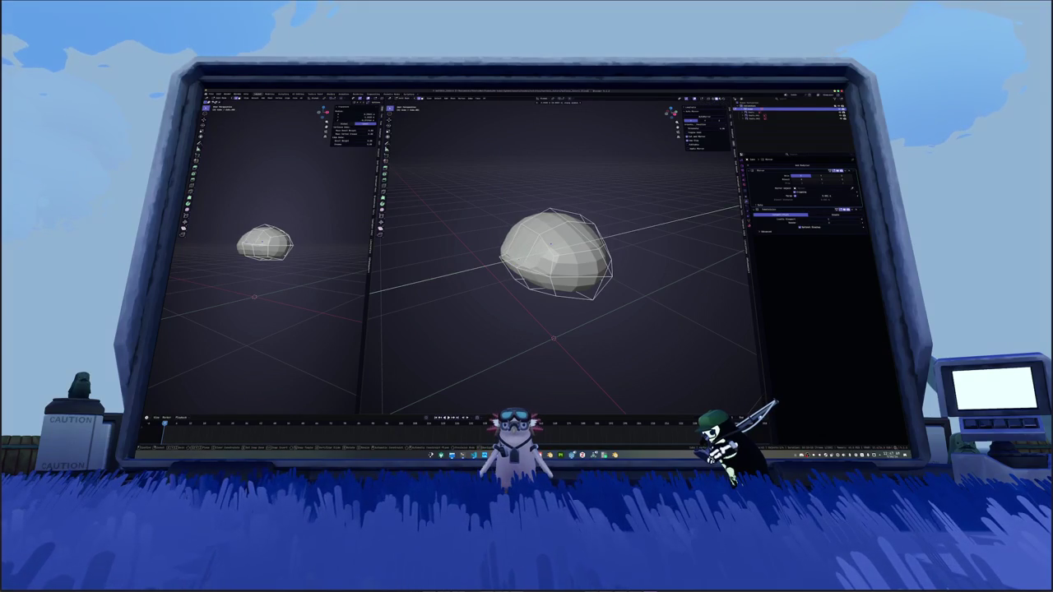
key(Escape)
mouse_move(670, 112)
mouse_down()
mouse_move(681, 123)
mouse_move(586, 191)
mouse_up()
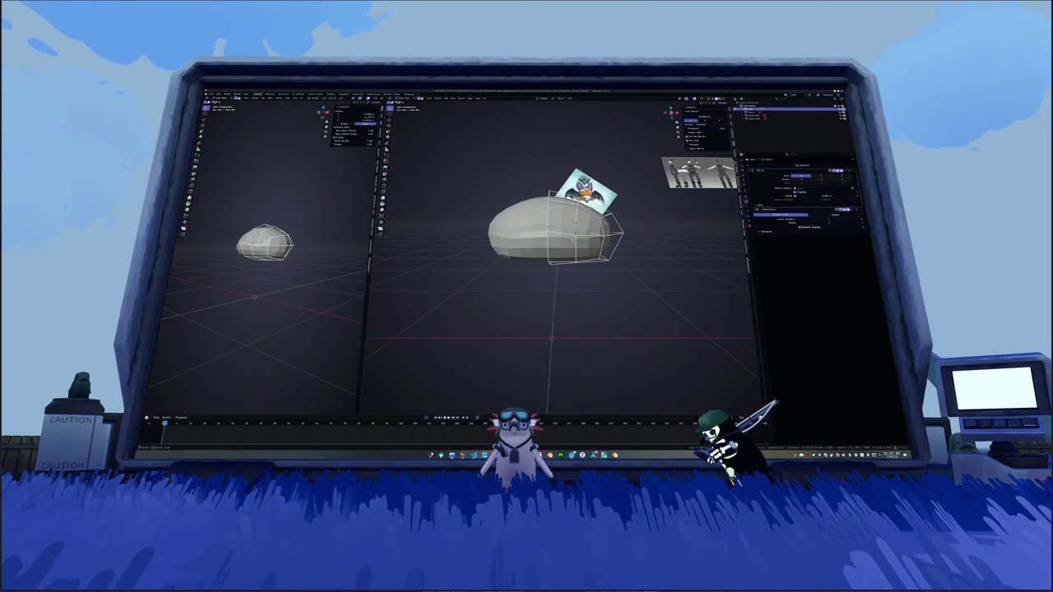
key(g)
key(x)
key(Escape)
mouse_move(526, 247)
middle_down()
mouse_move(541, 246)
mouse_move(554, 282)
mouse_move(551, 247)
middle_up()
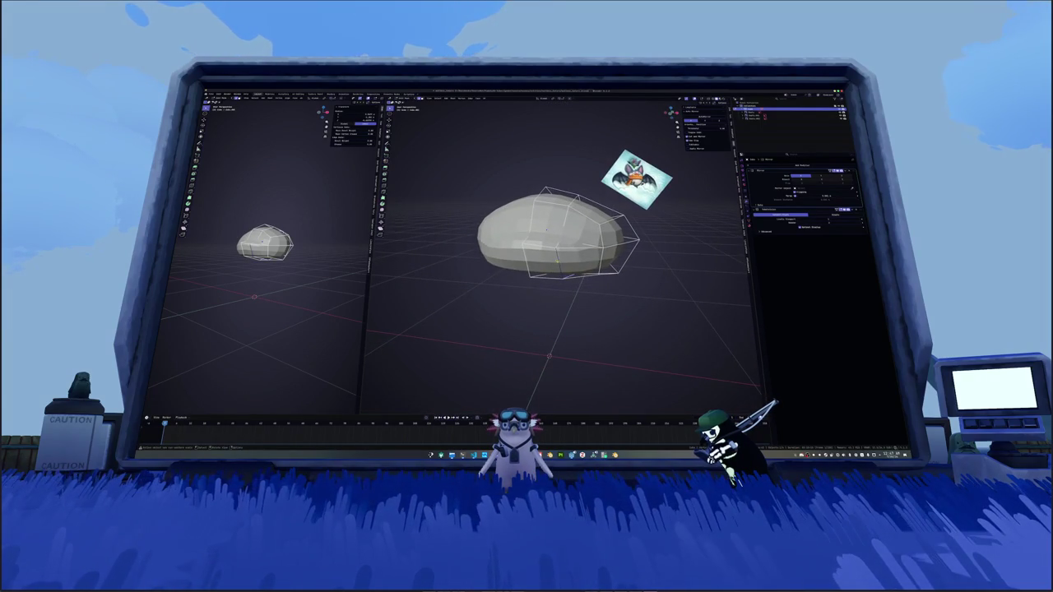
Step: Leave Edit Mode and scale up the bat reference image
key(Tab)
scroll(555, 238, down, 3)
key(s)
click(588, 277)
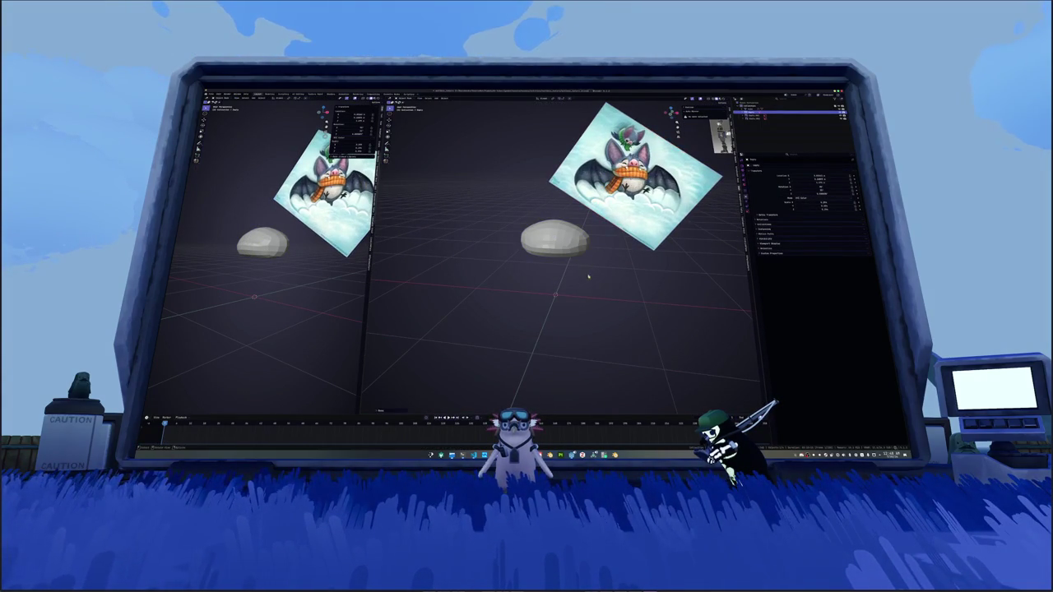
Step: Pull out and round the lower-right part of the blob with grab moves
scroll(588, 277, up, 3)
key(ctrl+2)
middle_drag(543, 247, 510, 214)
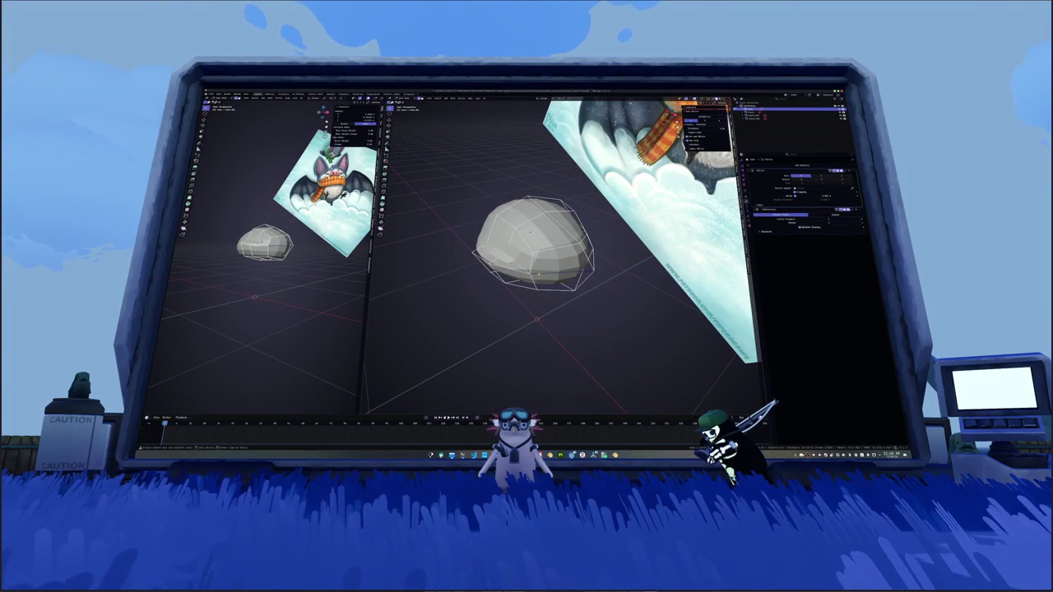
key(g)
key(Return)
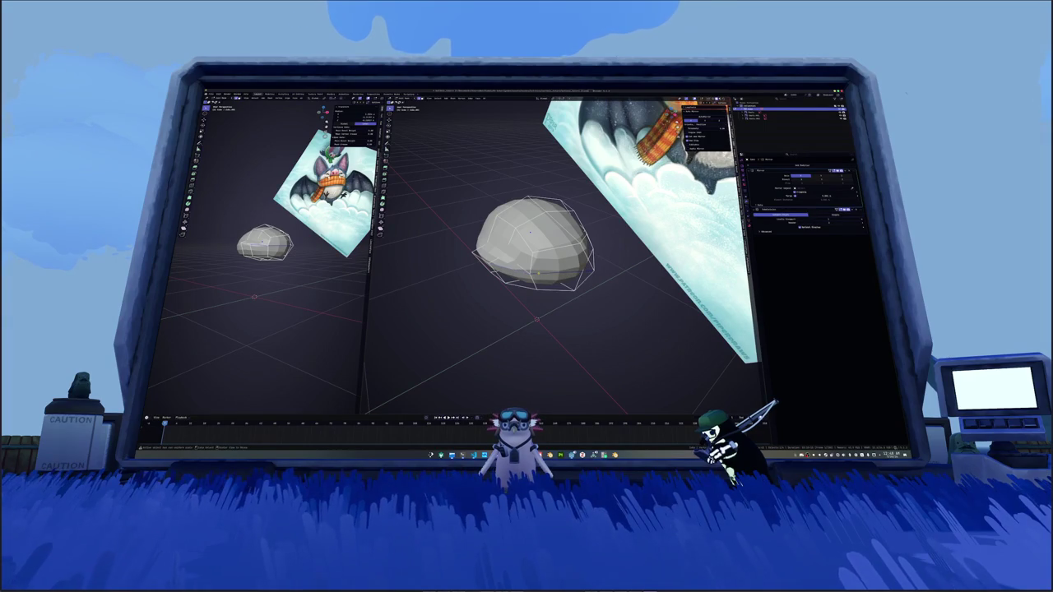
key(g)
key(Return)
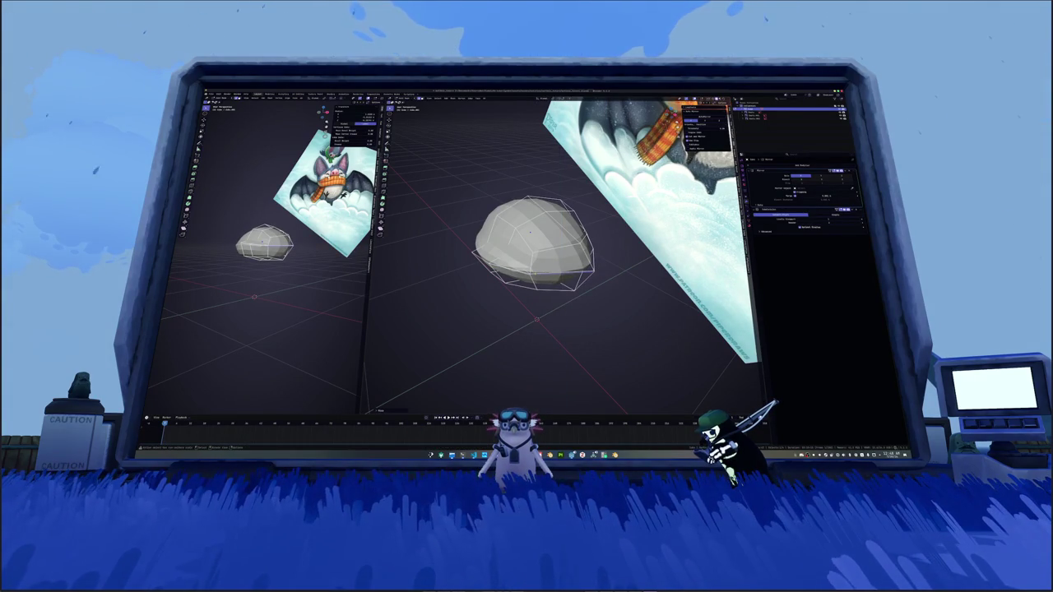
key(g)
key(x)
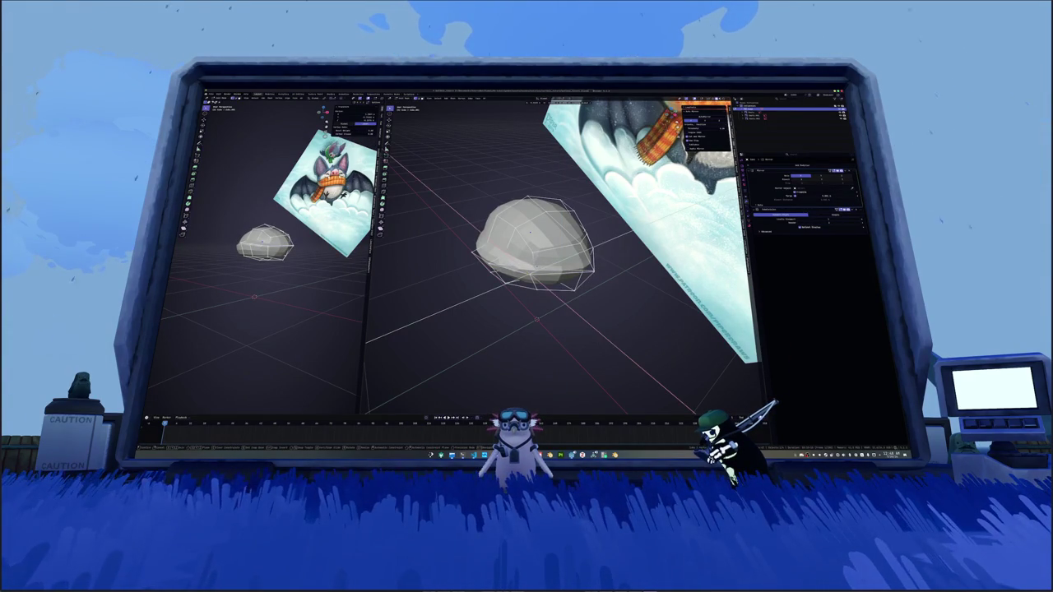
mouse_move(535, 247)
middle_down()
mouse_move(518, 245)
mouse_move(543, 244)
mouse_move(606, 279)
middle_up()
Step: Stretch the blob further into an elongated egg shape
key(g)
key(g)
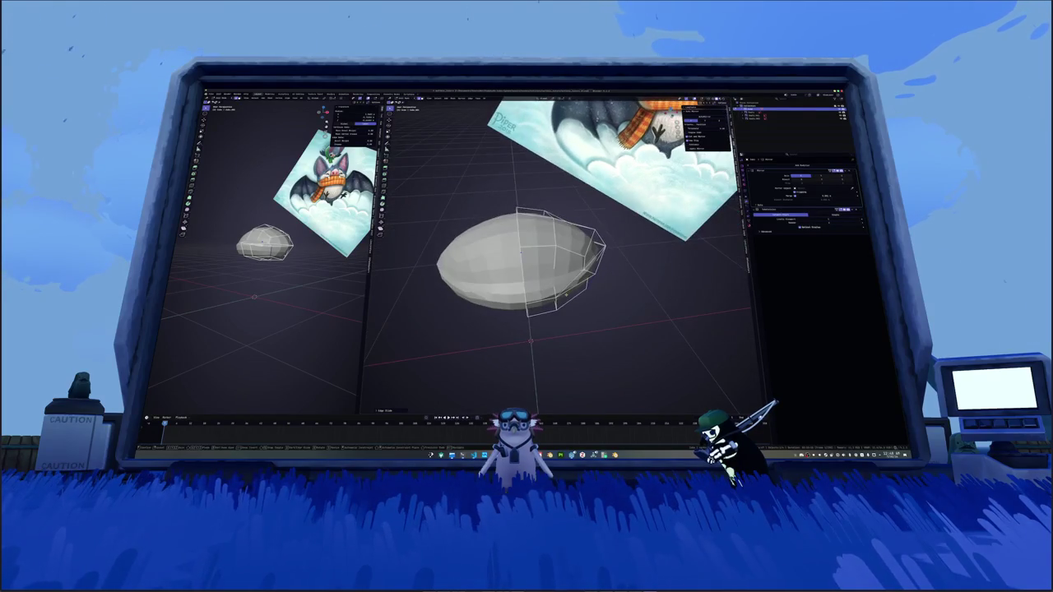
mouse_move(562, 294)
middle_down()
mouse_move(579, 247)
mouse_move(531, 299)
mouse_move(533, 286)
middle_up()
right_click(535, 296)
click(530, 307)
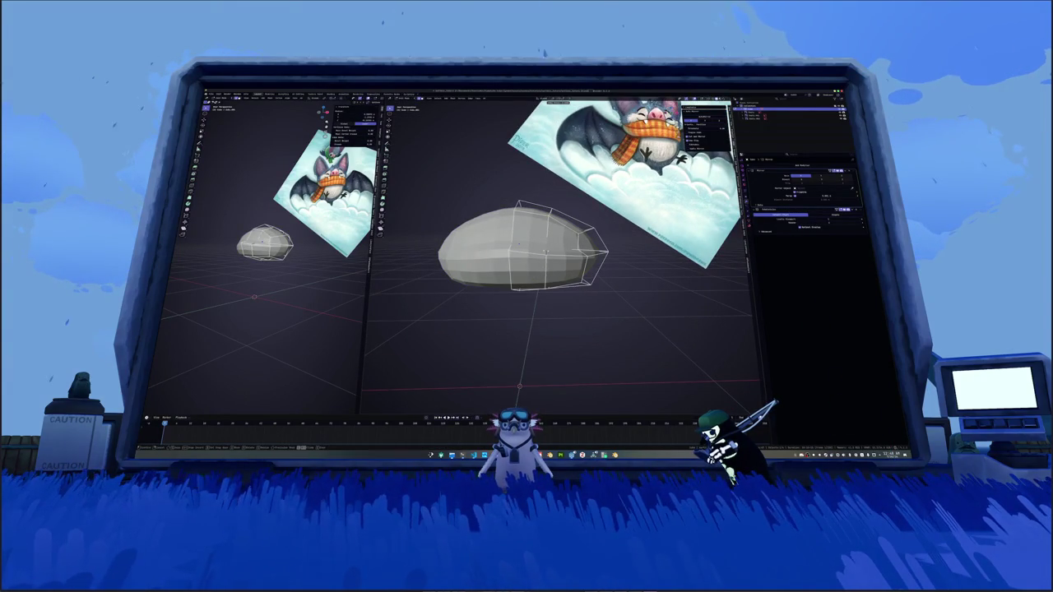
middle_drag(527, 247, 608, 247)
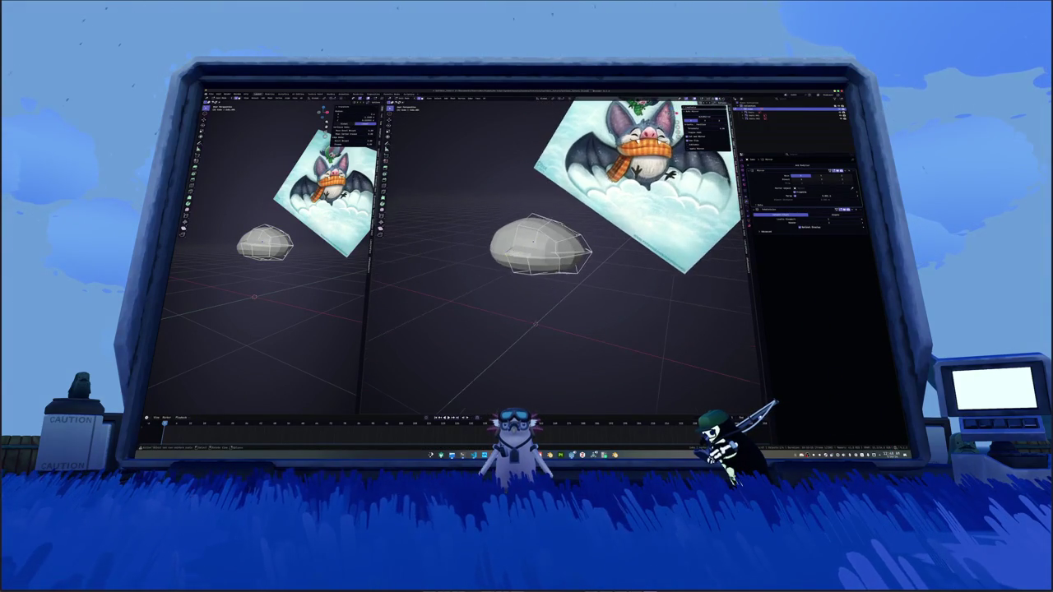
mouse_move(509, 265)
middle_down()
mouse_move(483, 267)
mouse_move(543, 240)
mouse_move(498, 248)
mouse_move(499, 289)
mouse_move(643, 293)
mouse_move(492, 292)
mouse_move(543, 290)
middle_up()
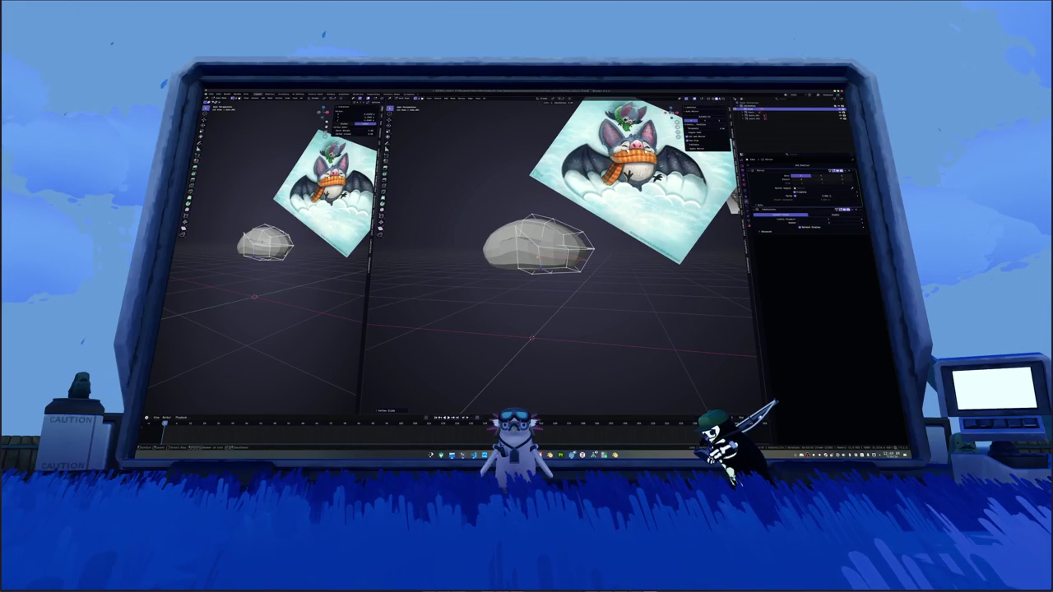
Step: Refine the shape with Shift+V vertex sliding and add a loop cut across the blob
key(shift+v)
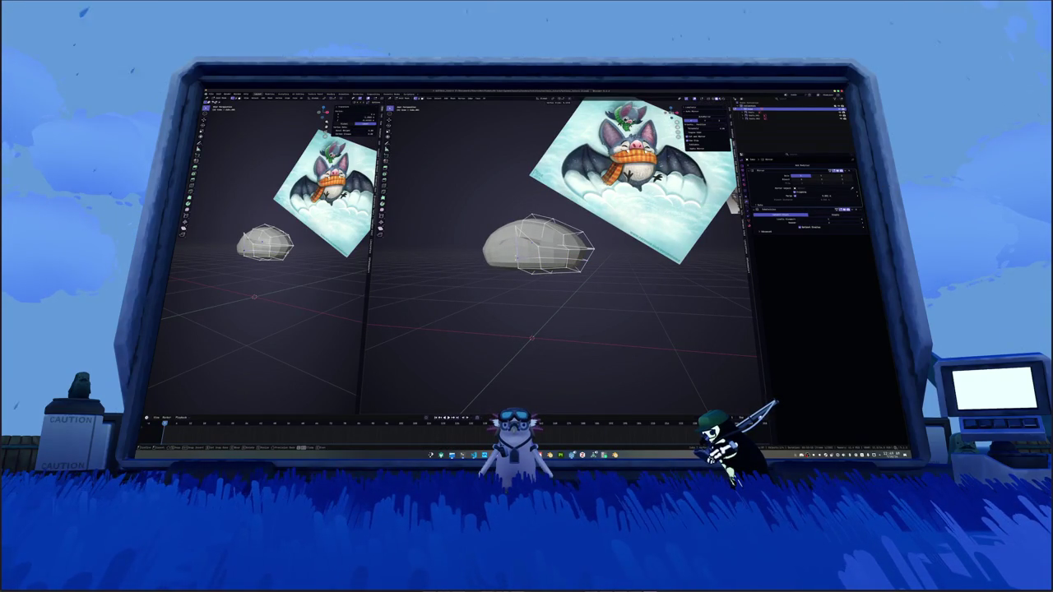
key(g)
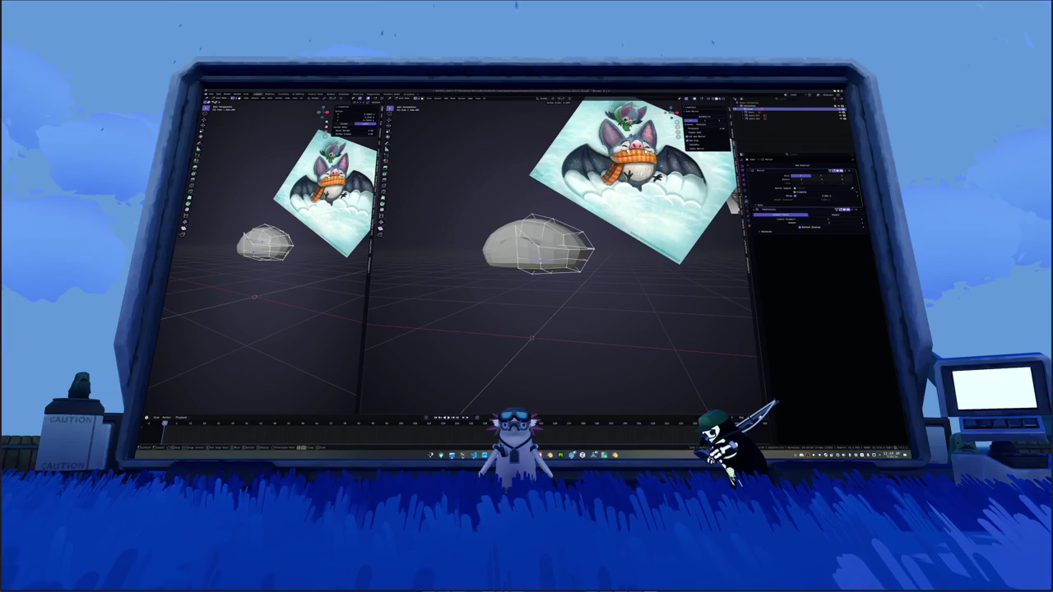
scroll(535, 247, up, 1)
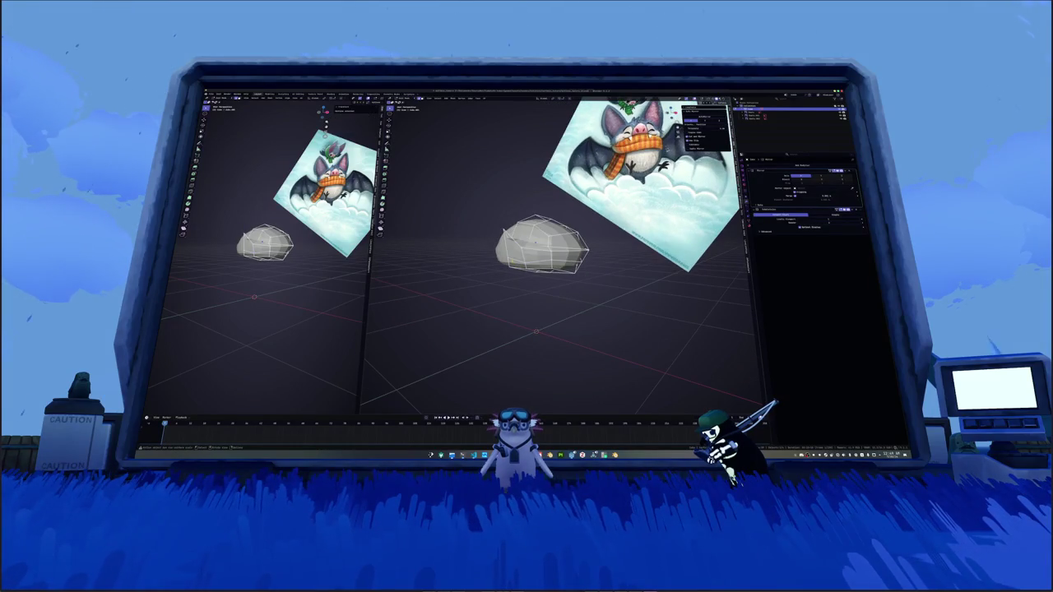
scroll(535, 247, up, 2)
mouse_move(535, 247)
middle_down()
mouse_move(547, 243)
mouse_move(527, 247)
mouse_move(531, 272)
mouse_move(556, 252)
mouse_move(531, 244)
middle_up()
key(ctrl+r)
click(506, 263)
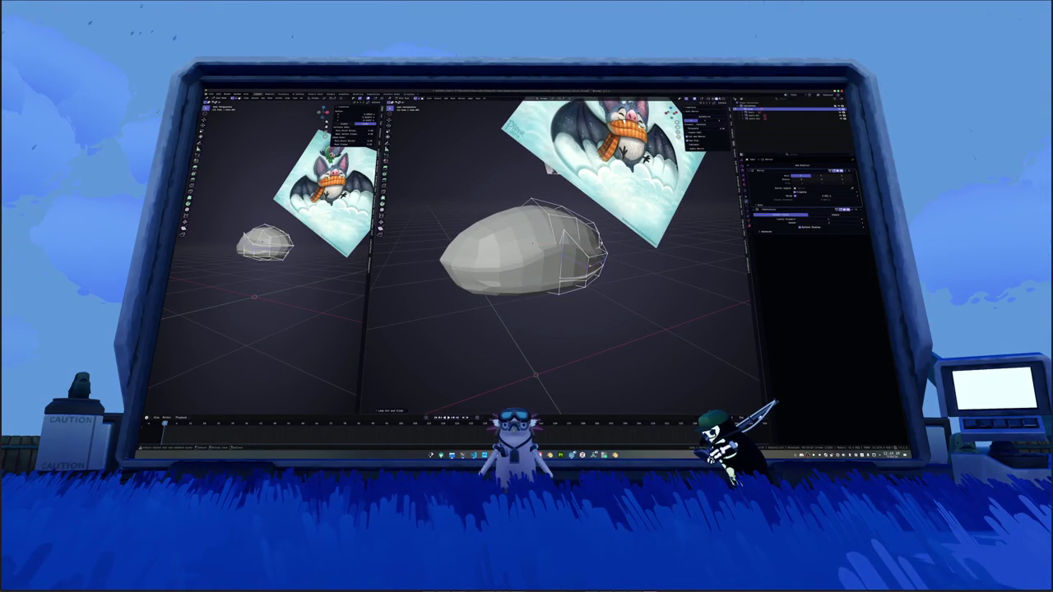
Step: Turn on X-ray and orbit around the blob to see its hidden edges, then select a left-side face
middle_drag(576, 263, 582, 268)
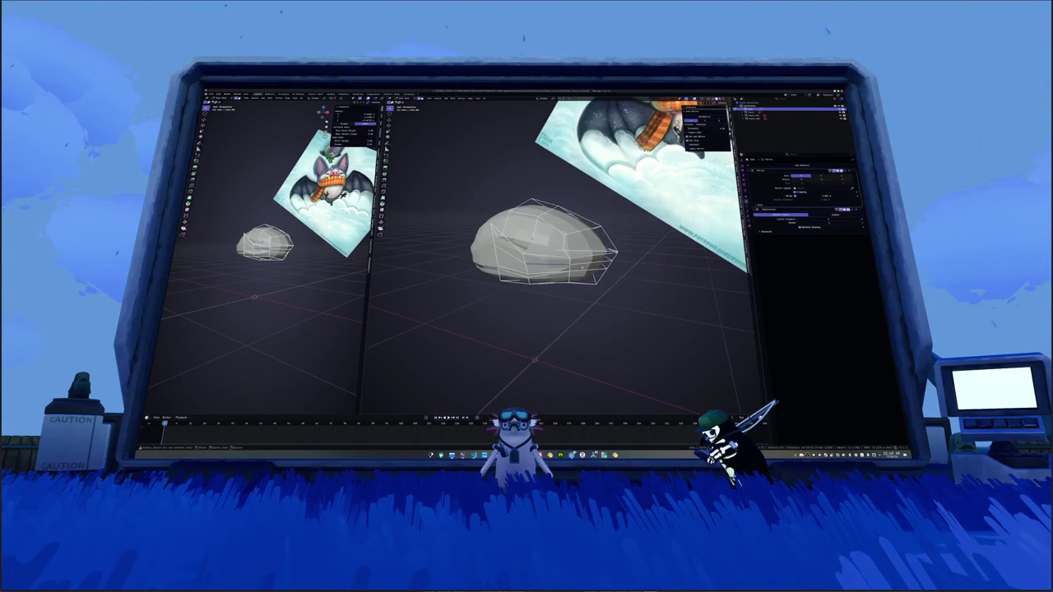
mouse_move(516, 259)
middle_down()
mouse_move(538, 236)
mouse_move(609, 247)
mouse_move(566, 255)
mouse_move(590, 240)
mouse_move(557, 246)
middle_up()
scroll(586, 248, up, 3)
key(alt+z)
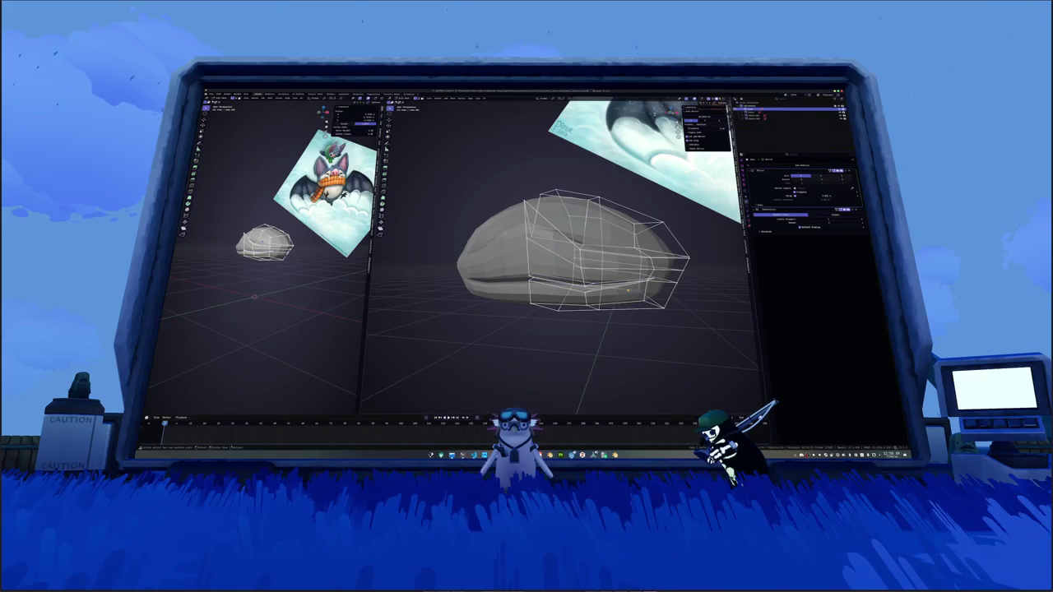
middle_drag(557, 246, 596, 226)
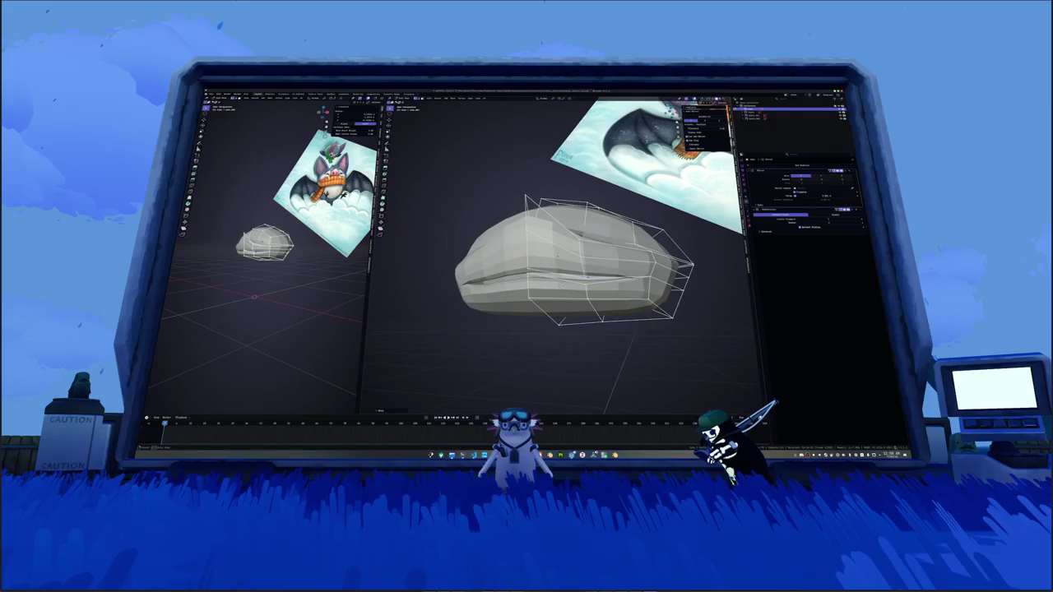
mouse_move(561, 275)
middle_down()
mouse_move(652, 287)
mouse_move(632, 276)
mouse_move(659, 290)
mouse_move(609, 240)
mouse_move(647, 252)
middle_up()
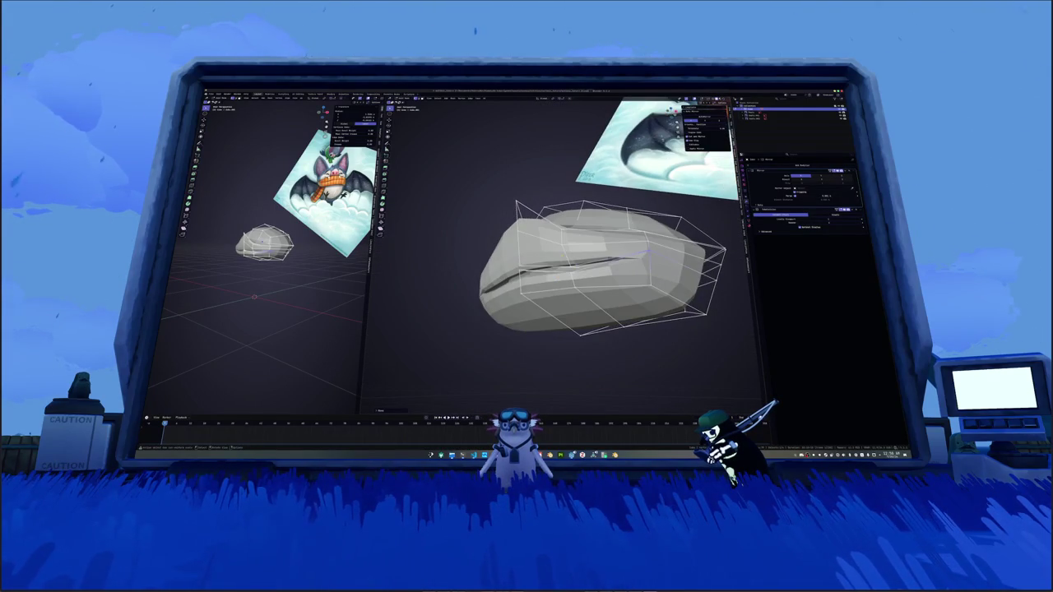
click(544, 249)
Step: Select a group of faces on the blob's front and inset them
scroll(545, 246, down, 3)
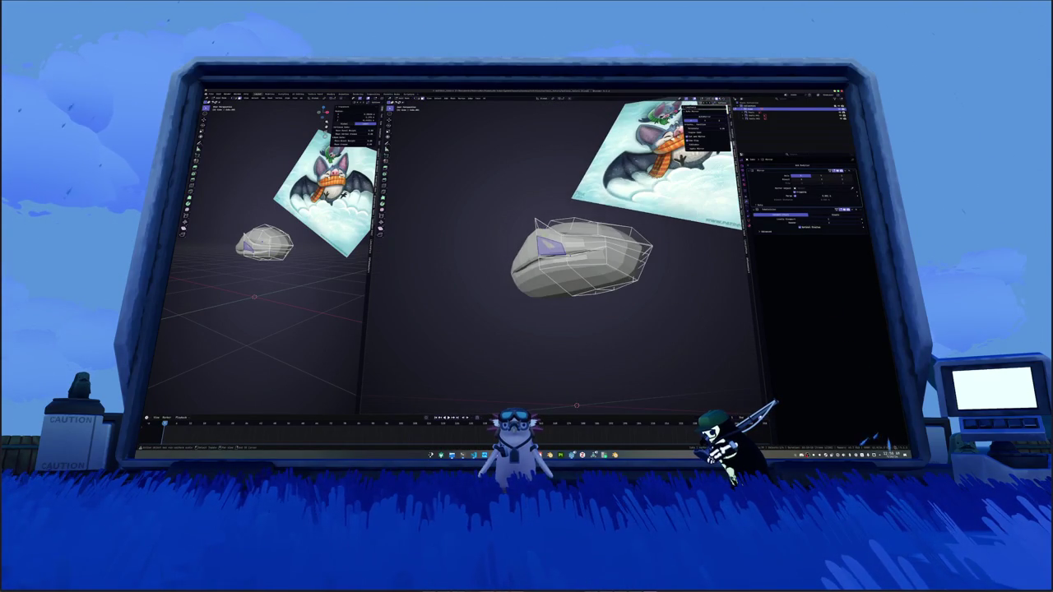
mouse_move(545, 247)
middle_down()
mouse_move(539, 235)
mouse_move(511, 260)
mouse_move(518, 272)
mouse_move(527, 263)
middle_up()
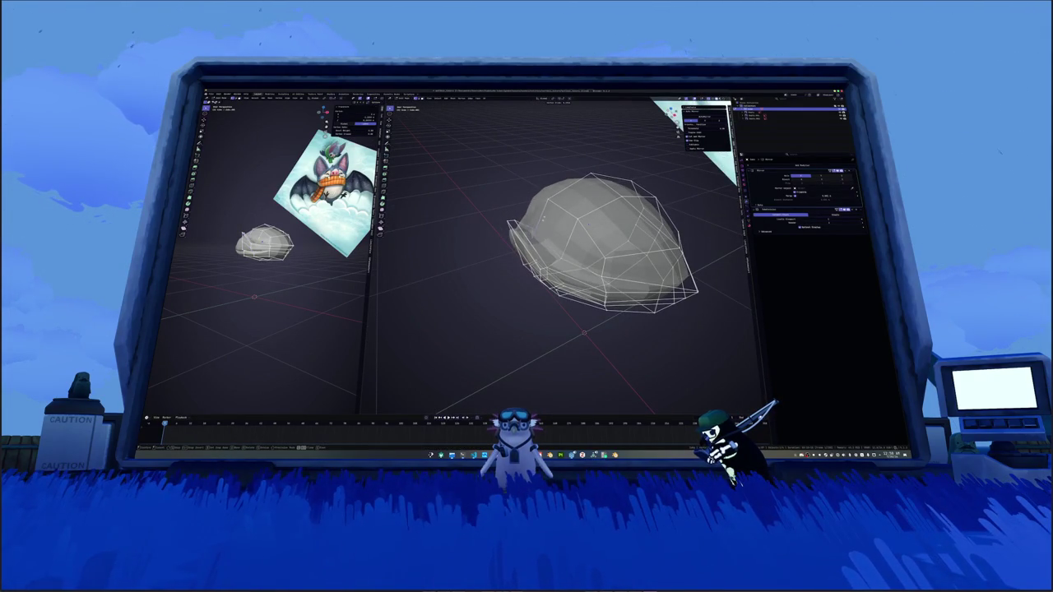
middle_drag(541, 221, 601, 224)
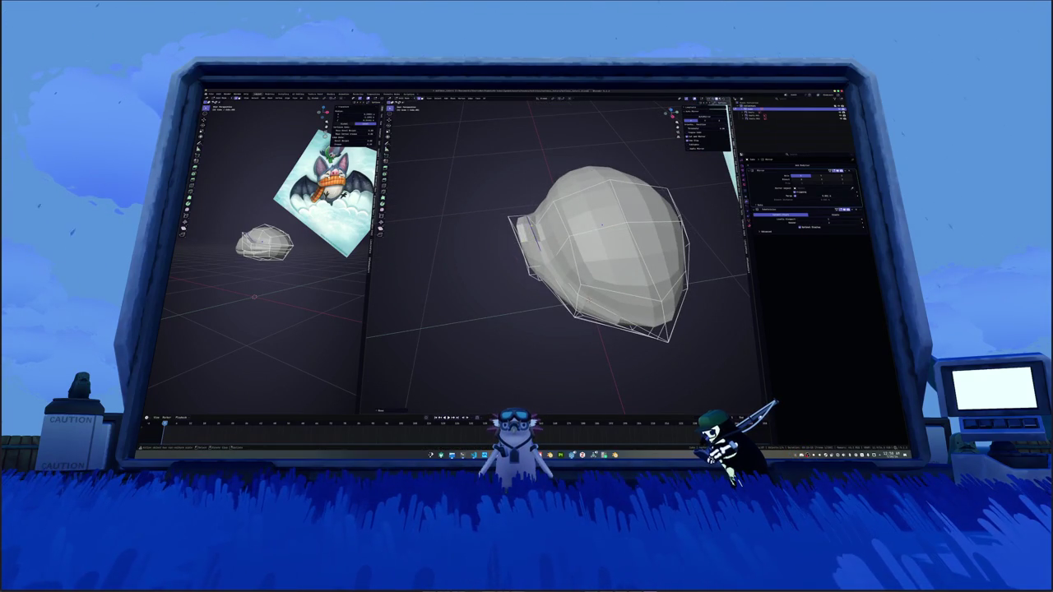
mouse_move(601, 224)
middle_down()
mouse_move(521, 203)
mouse_move(594, 224)
mouse_move(552, 238)
mouse_move(568, 246)
mouse_move(583, 408)
middle_up()
click(552, 239)
middle_drag(576, 245, 573, 240)
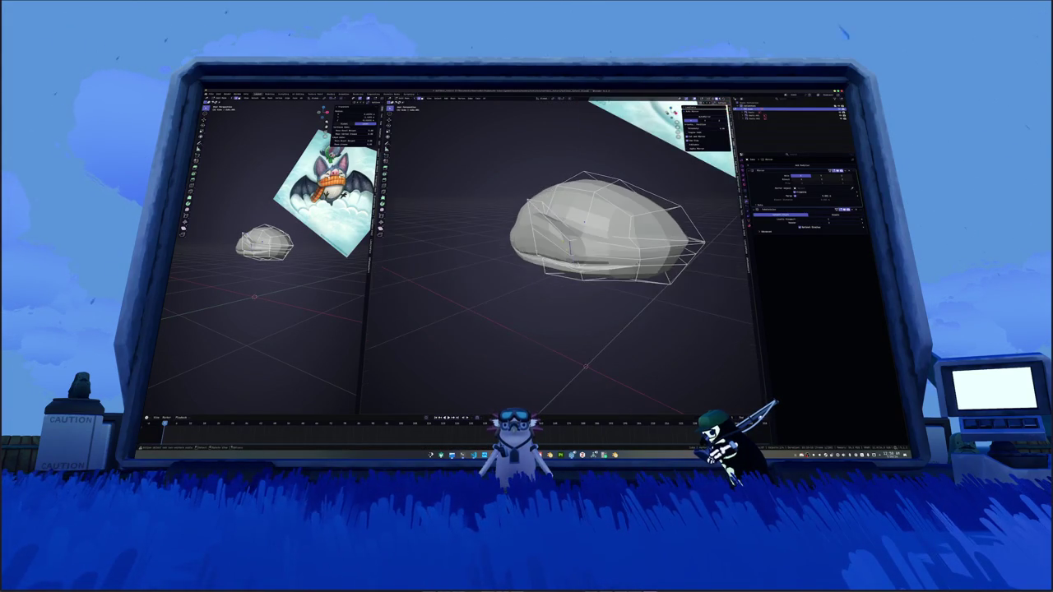
click(566, 242)
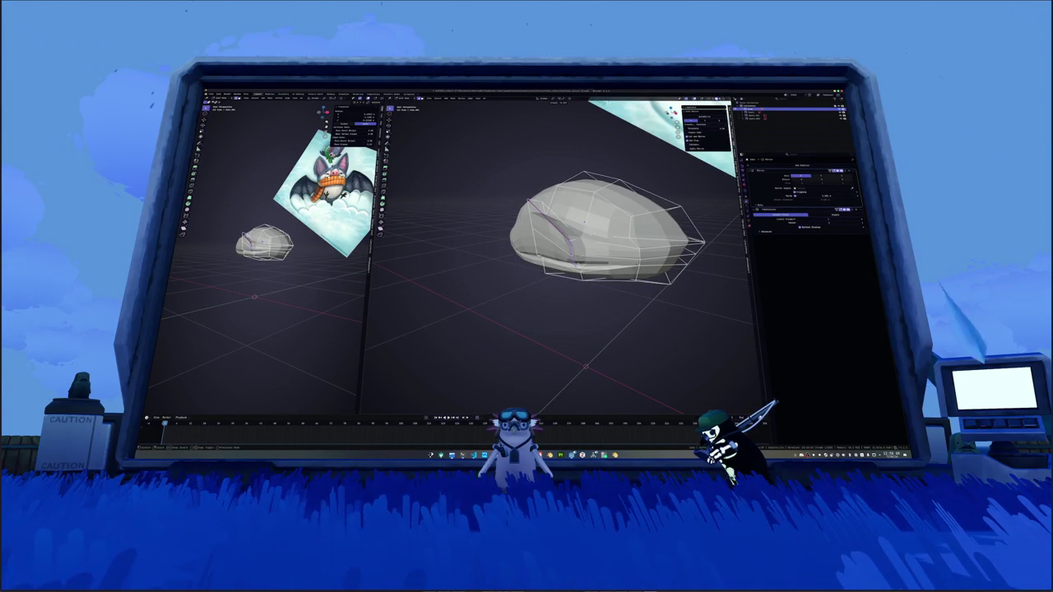
mouse_move(583, 220)
middle_down()
mouse_move(586, 238)
mouse_move(567, 243)
middle_up()
click(567, 239)
key(i)
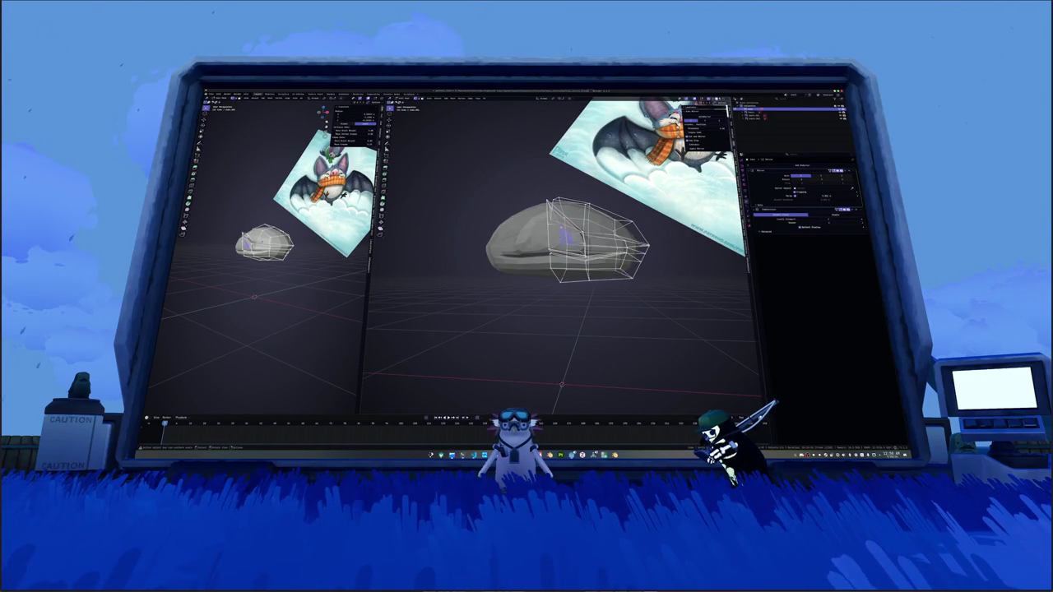
middle_drag(576, 246, 580, 247)
Step: Move the front inset outward in three passes, shaping it into a pointed protrusion
click(563, 232)
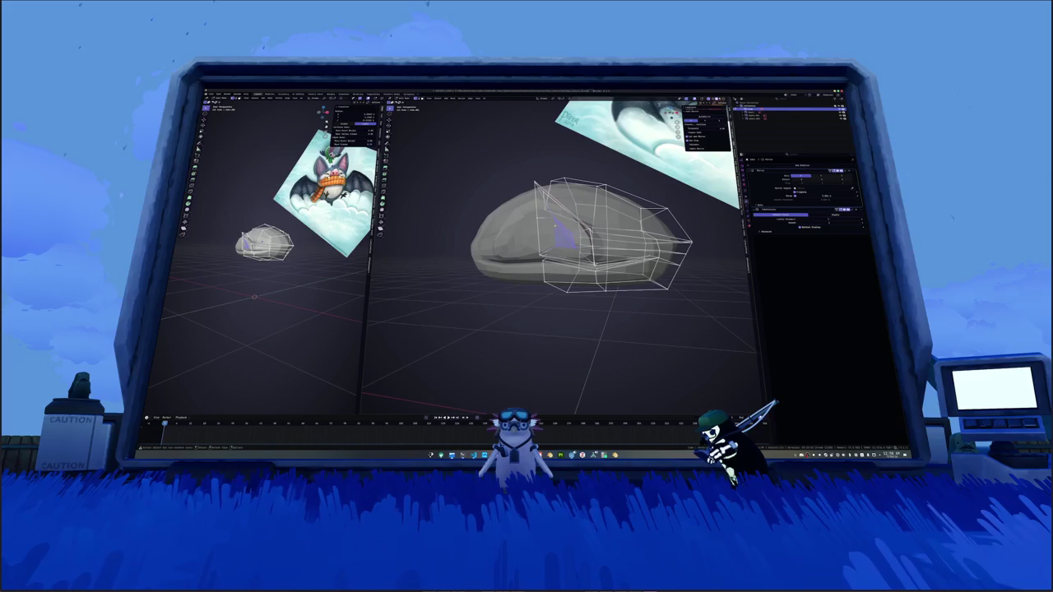
key(g)
key(Return)
key(g)
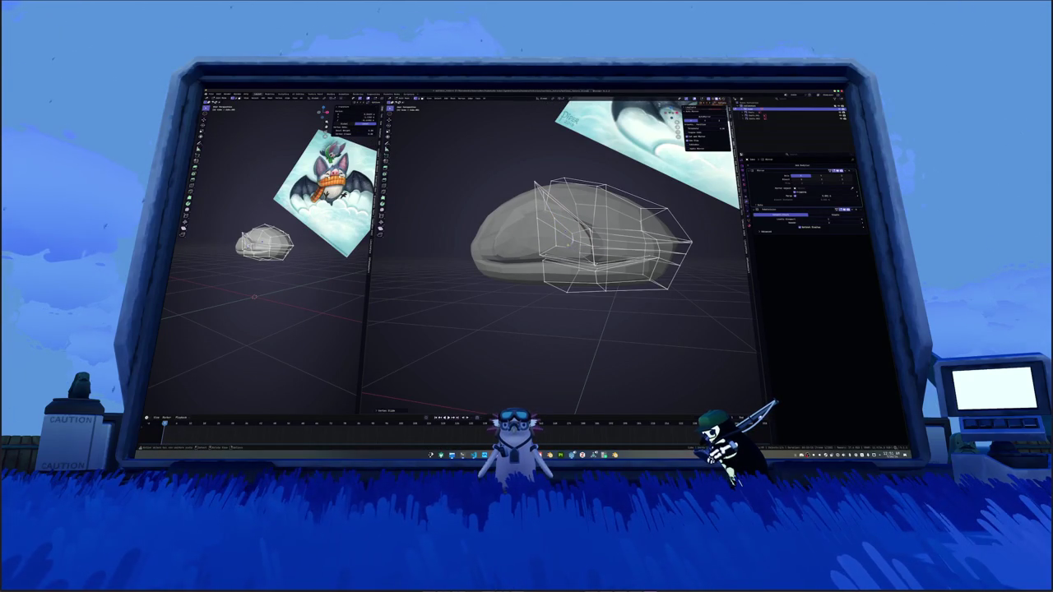
key(Return)
middle_drag(445, 181, 459, 177)
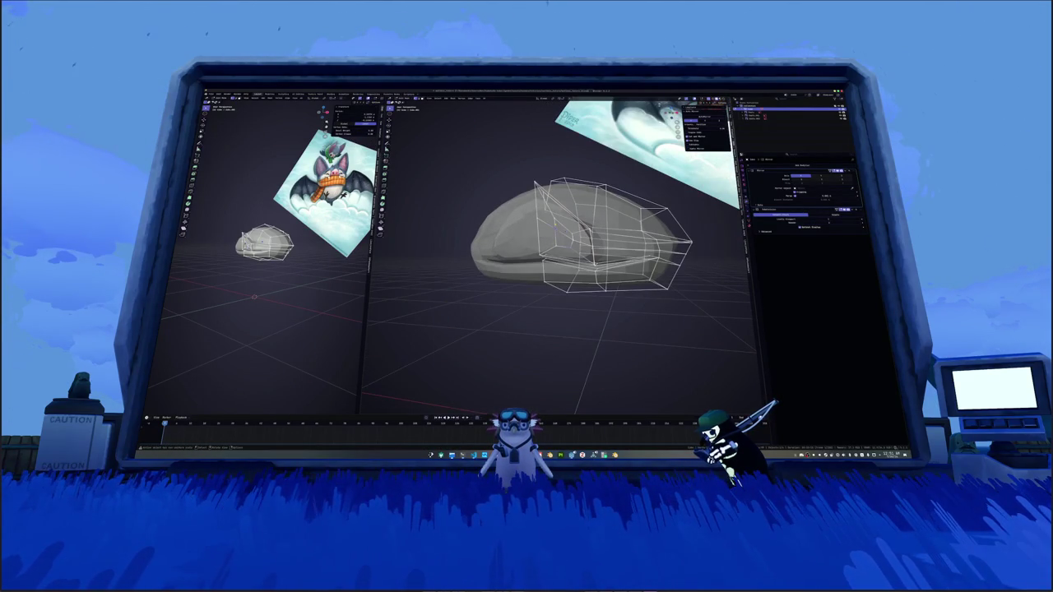
key(g)
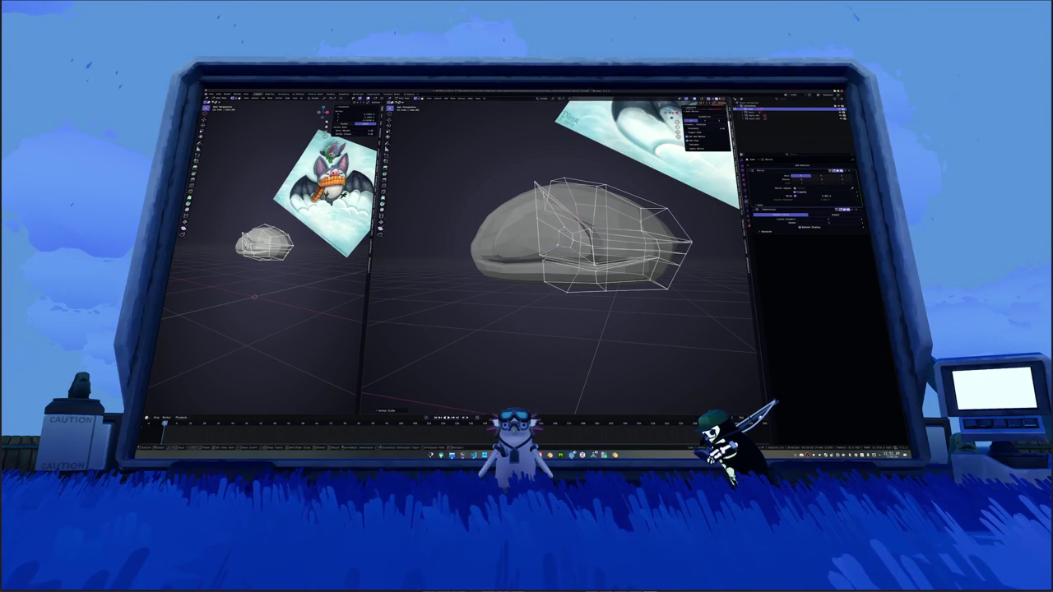
key(Return)
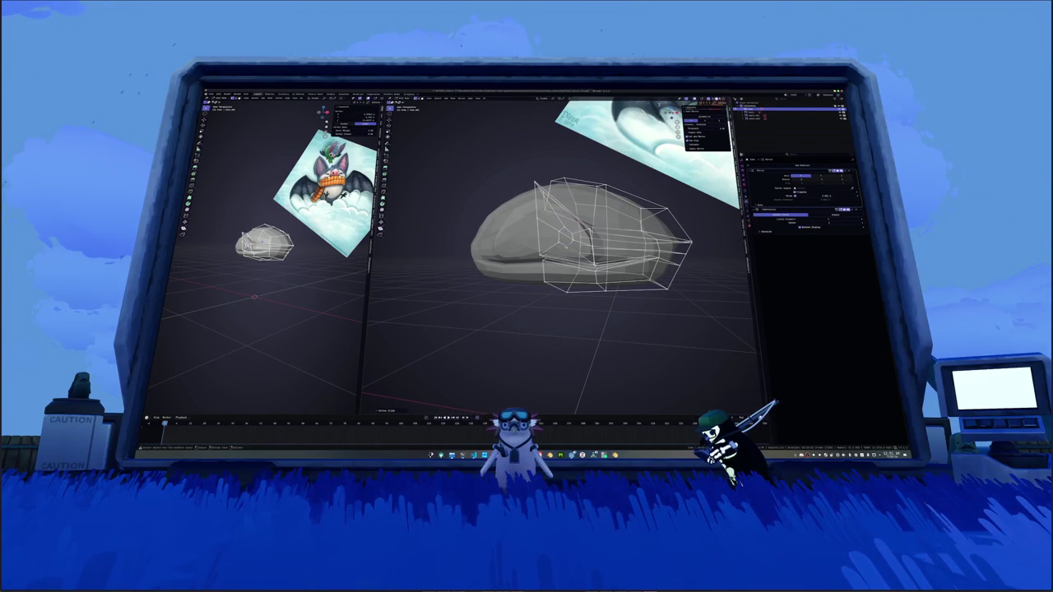
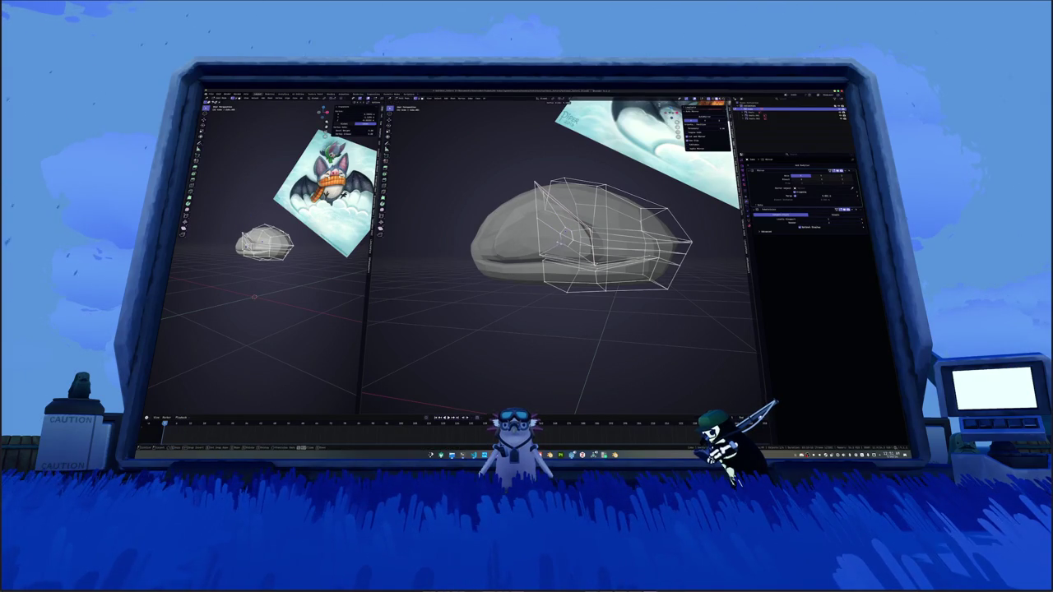
Step: In side view, move and scale the cage vertices at the front of the snout
key(Home)
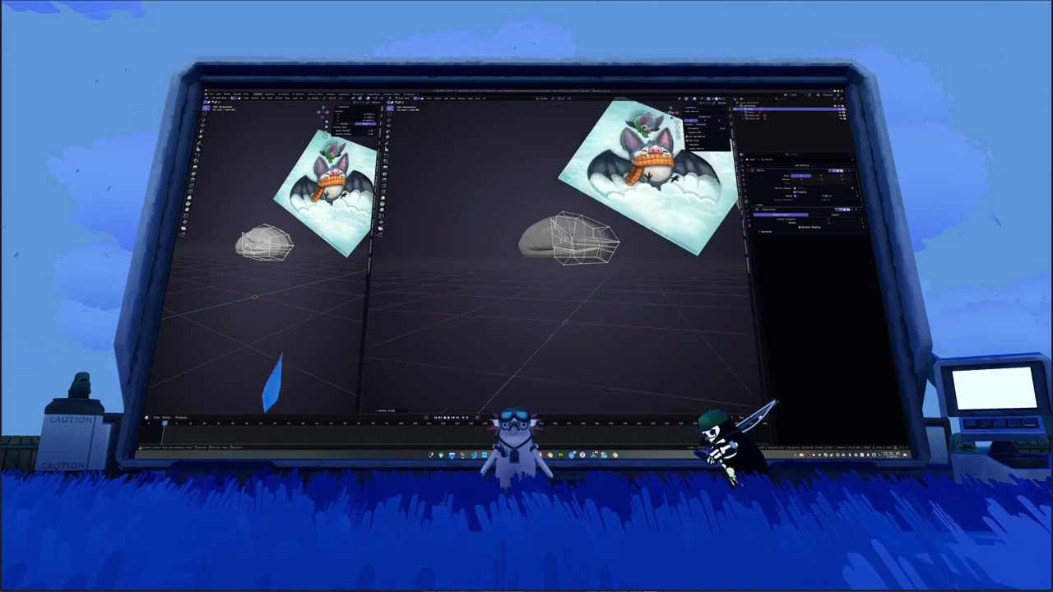
key(KP_Decimal)
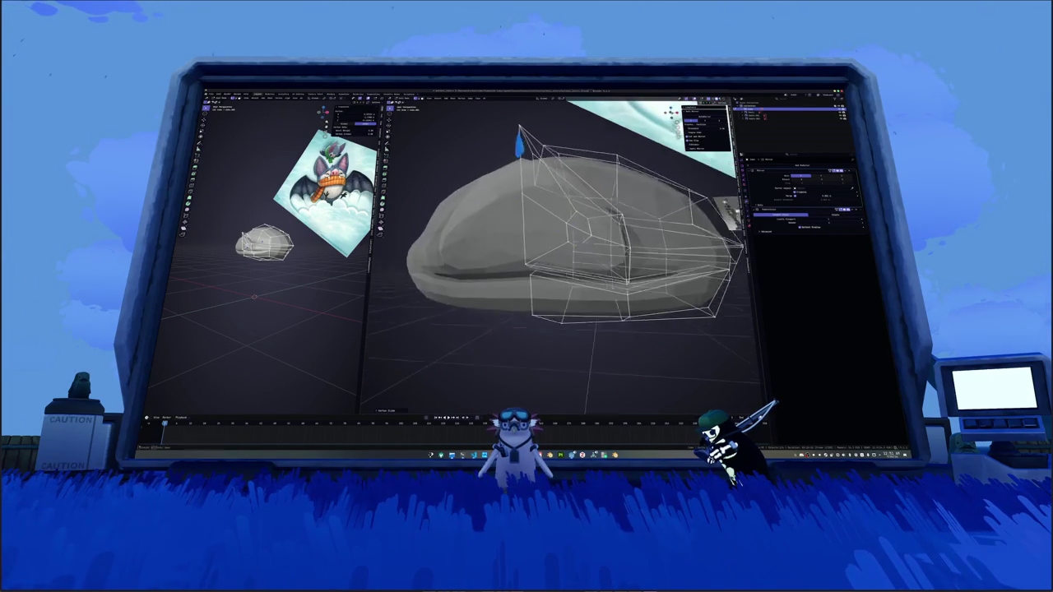
key(Home)
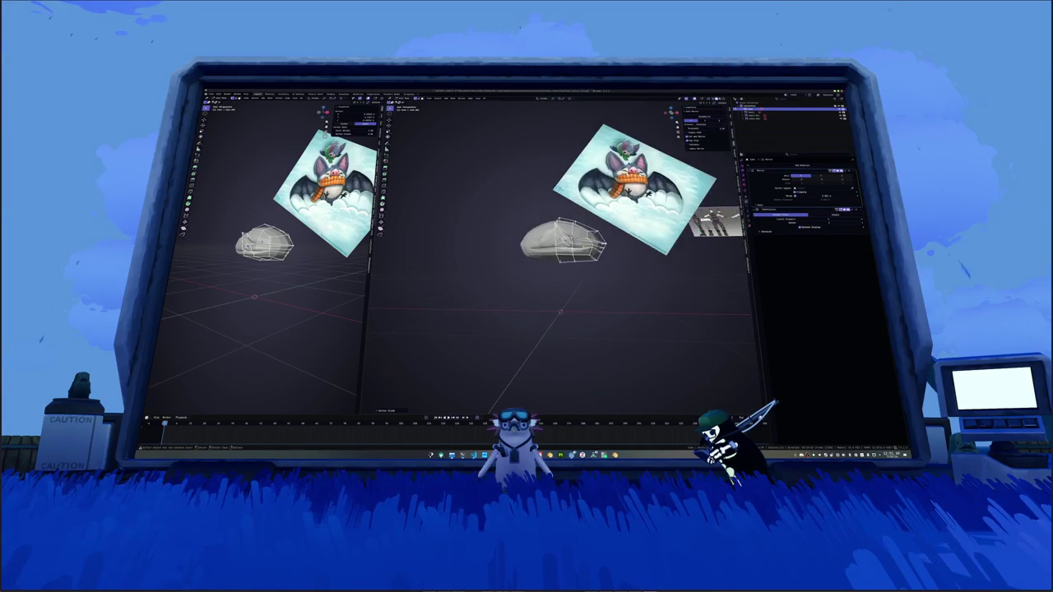
key(KP_Decimal)
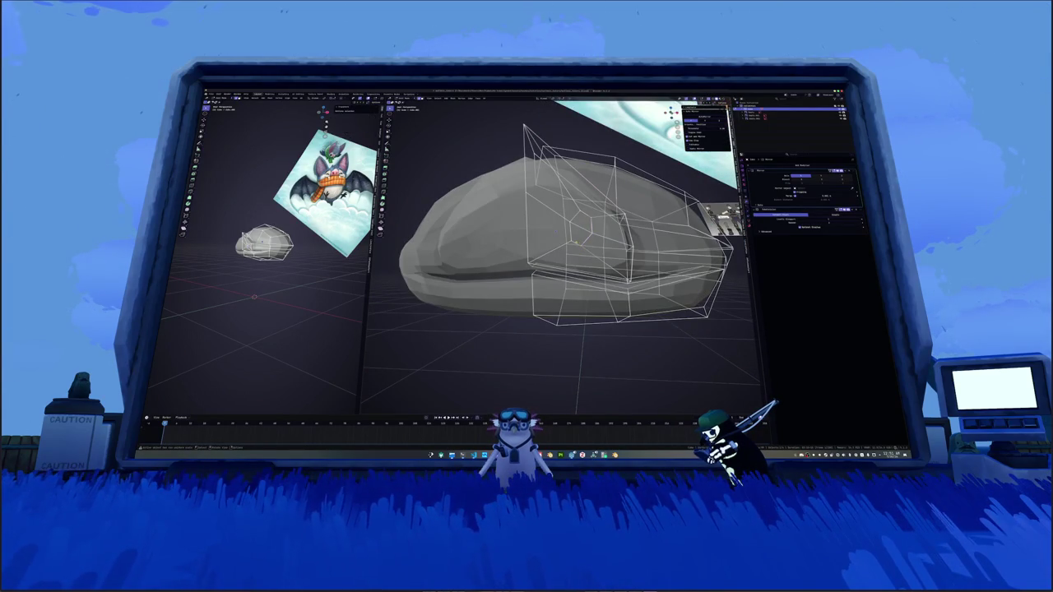
key(KP_1)
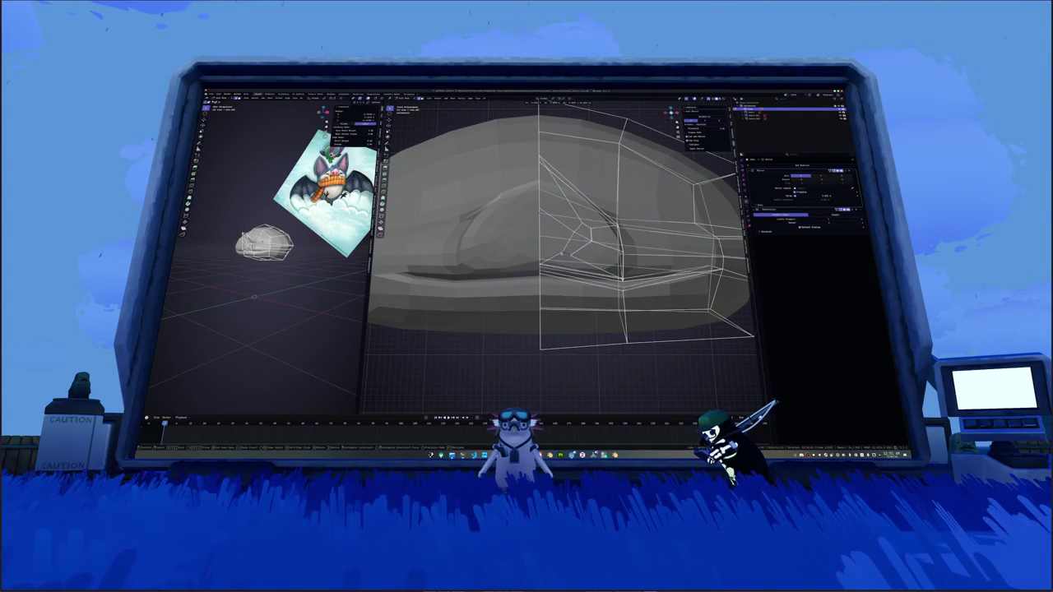
key(g)
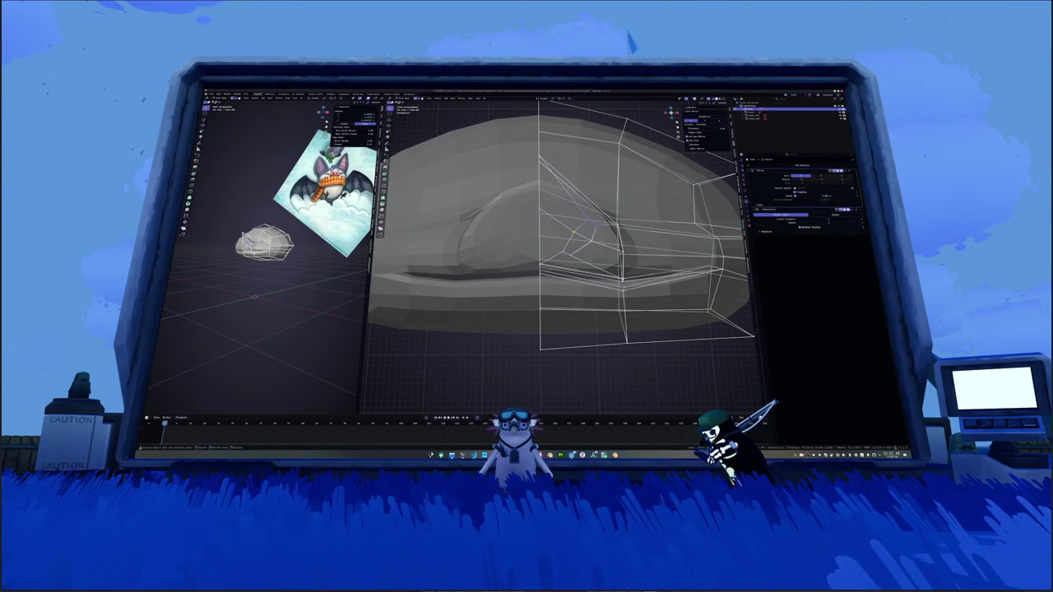
key(Return)
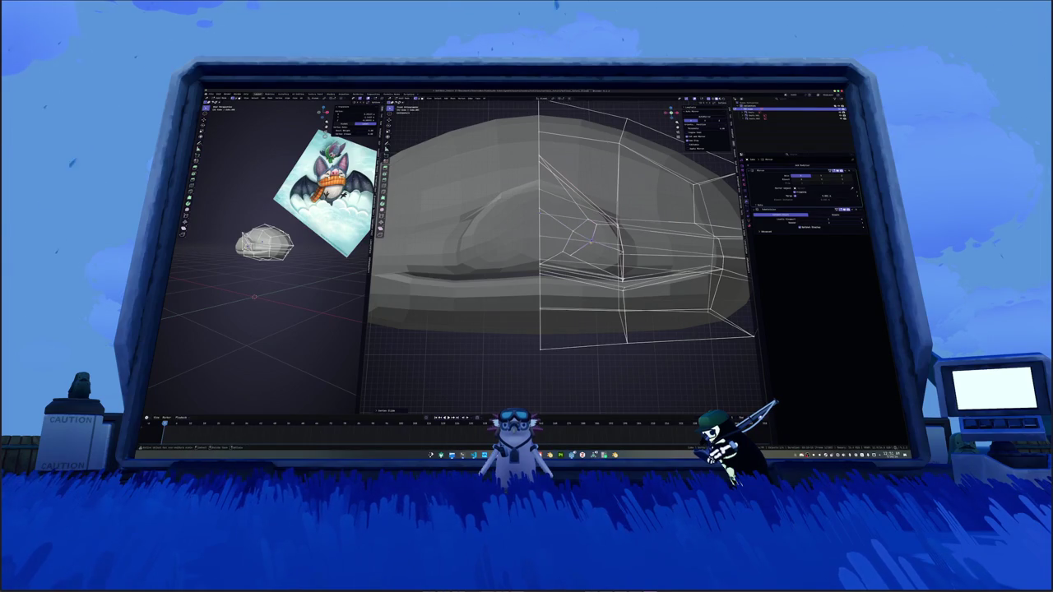
middle_drag(590, 239, 611, 205)
key(s)
middle_drag(366, 353, 494, 379)
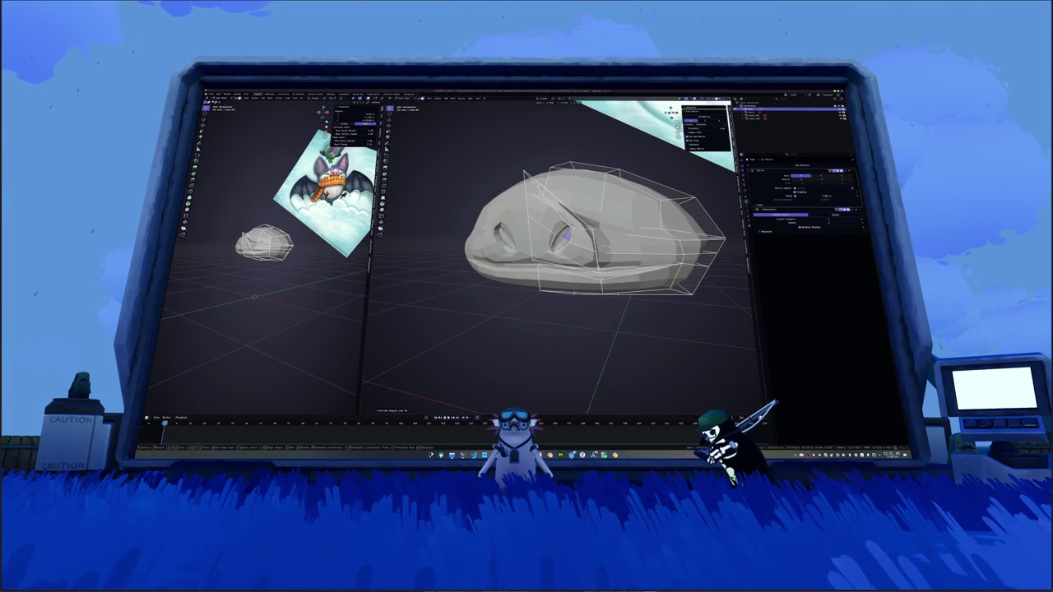
Step: Check the smoothed head against the reference outside Edit Mode, then resume editing
mouse_move(560, 403)
middle_down()
mouse_move(566, 325)
mouse_move(585, 317)
middle_up()
mouse_move(544, 261)
middle_down()
mouse_move(537, 230)
mouse_move(580, 235)
mouse_move(564, 226)
mouse_move(572, 240)
mouse_move(560, 237)
middle_up()
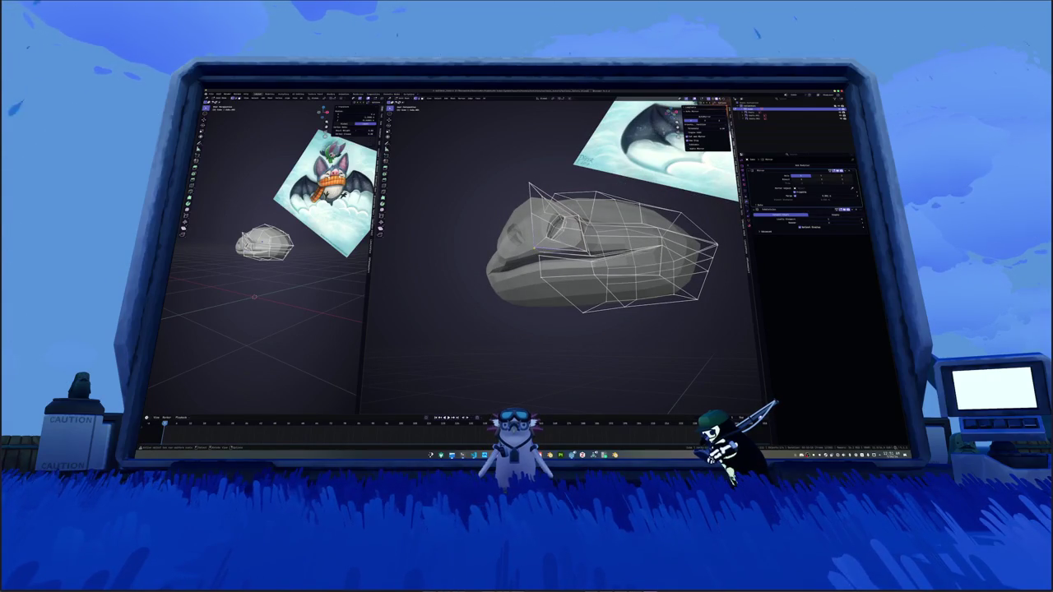
key(Tab)
mouse_move(534, 253)
middle_down()
mouse_move(518, 247)
mouse_move(547, 234)
mouse_move(543, 288)
mouse_move(630, 220)
middle_up()
key(Tab)
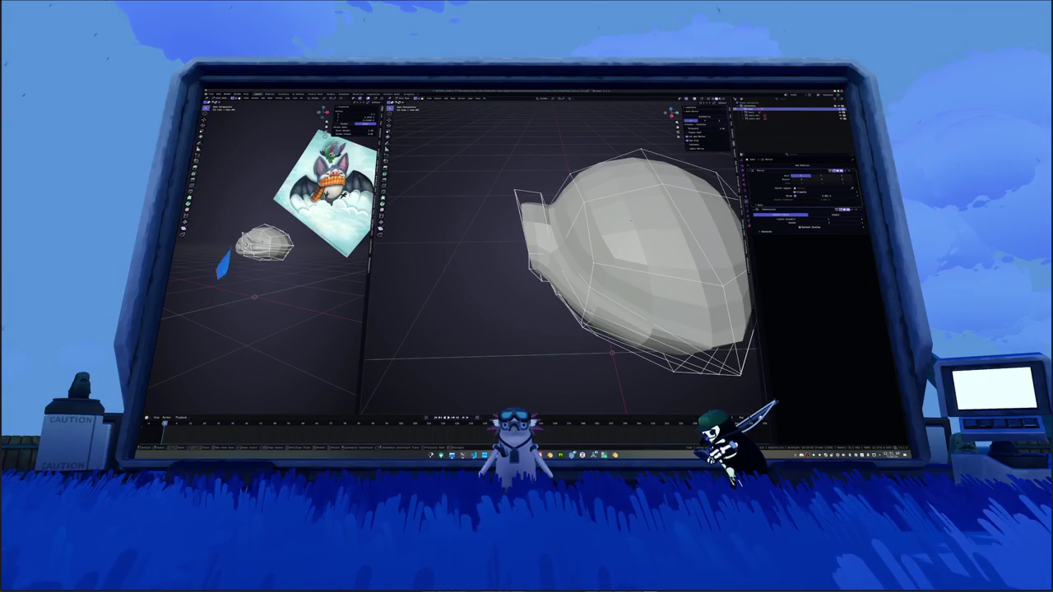
middle_drag(631, 220, 599, 224)
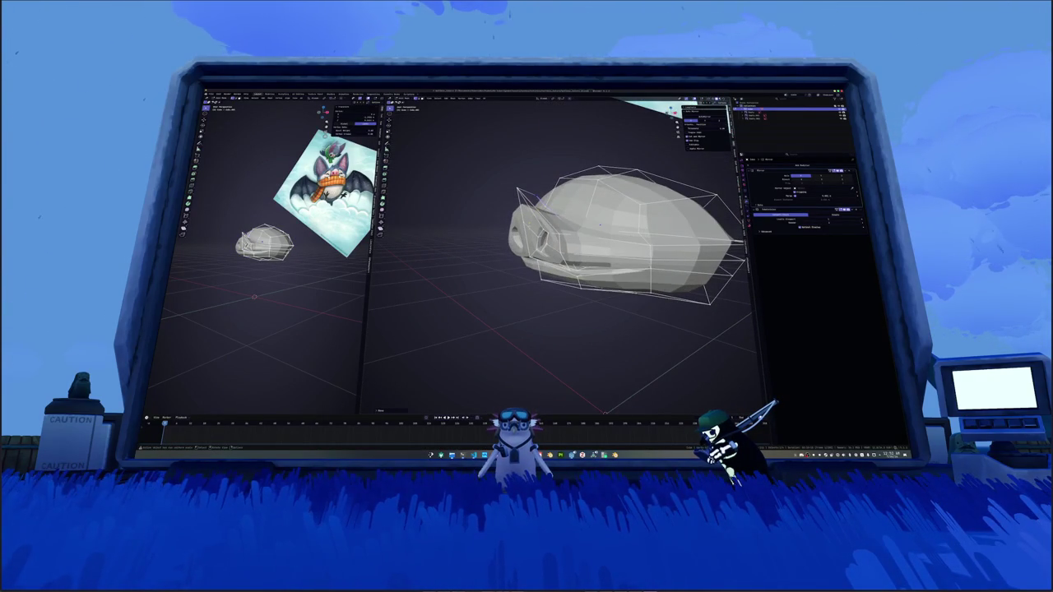
Step: Box-select the snout's front faces in top view and extrude them outward
key(ctrl+KP_Add)
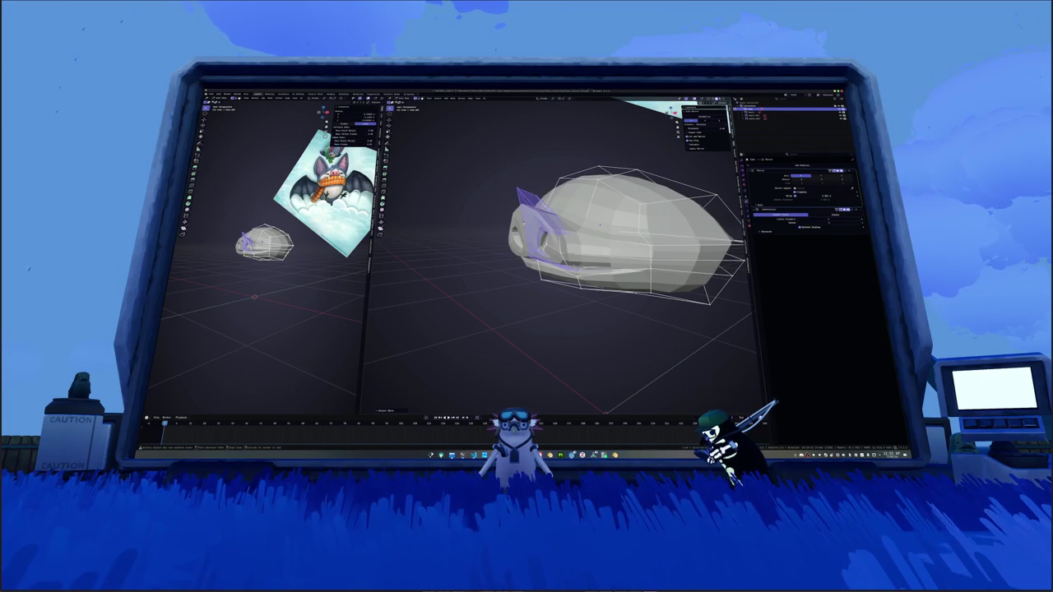
key(KP_7)
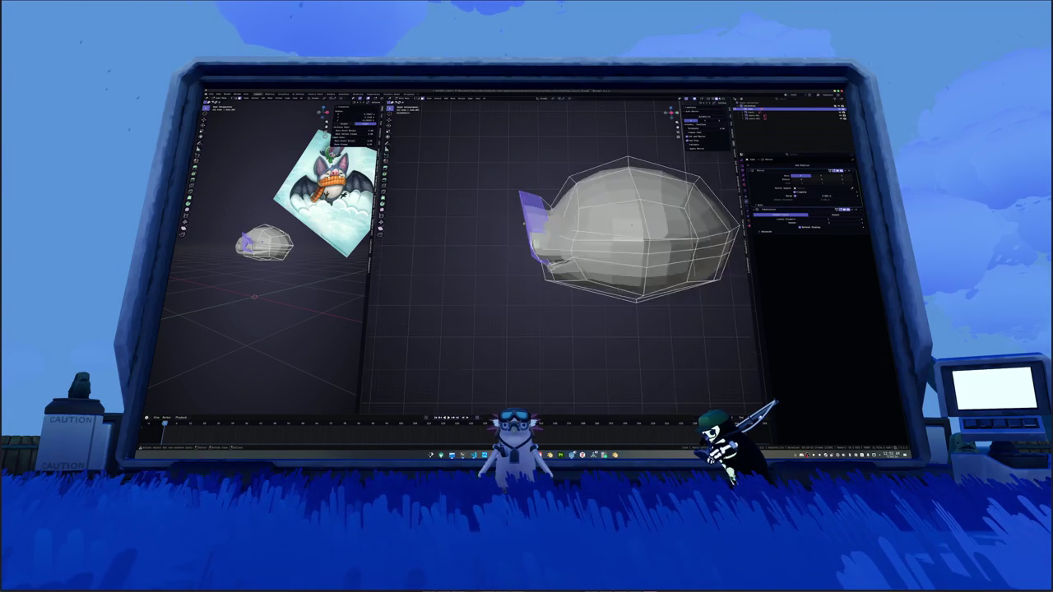
key(alt+a)
drag(499, 169, 536, 263)
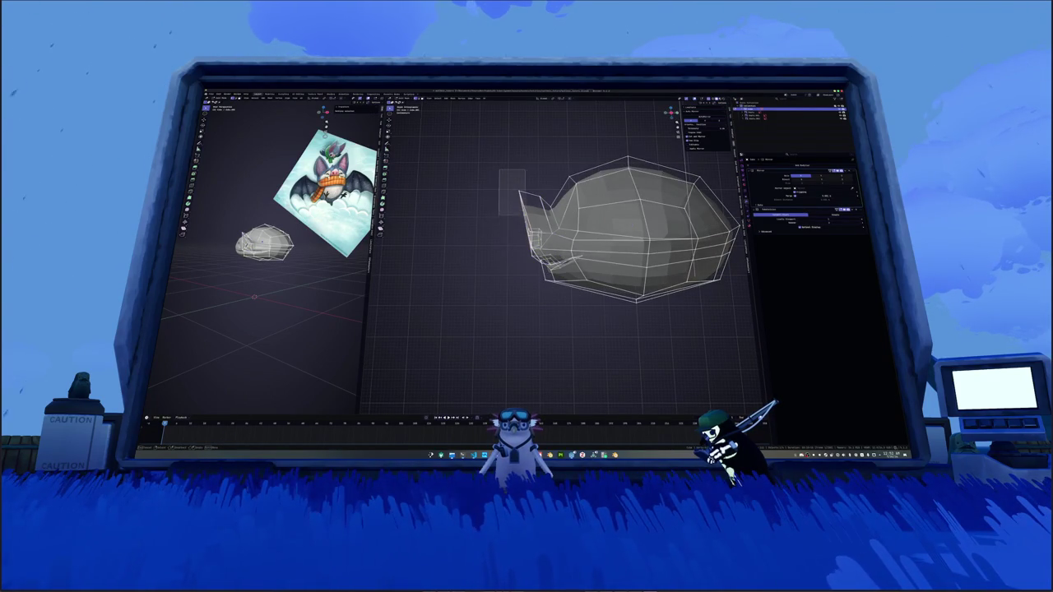
scroll(634, 206, up, 3)
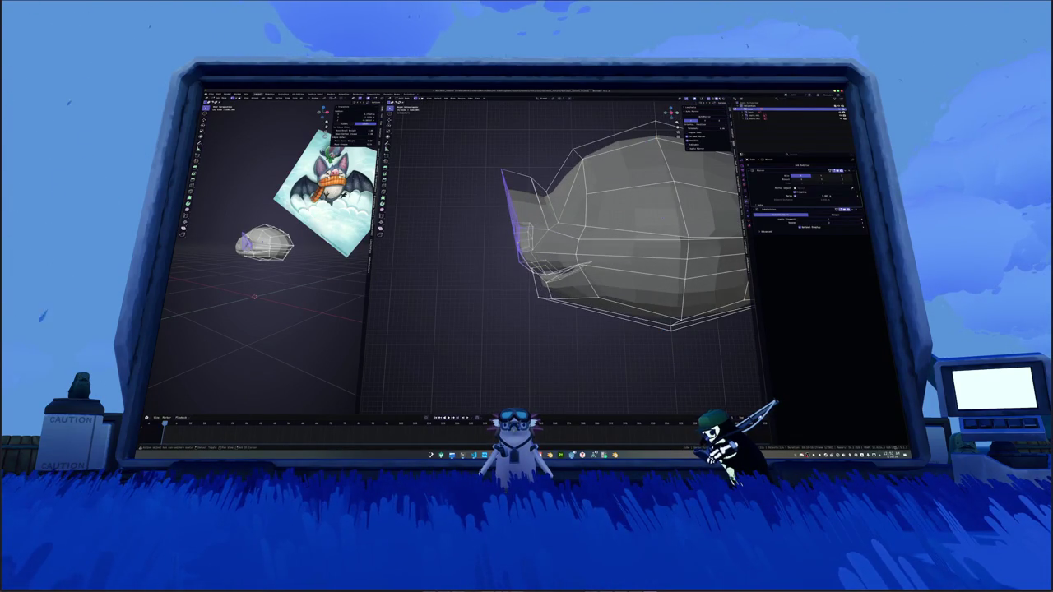
key(e)
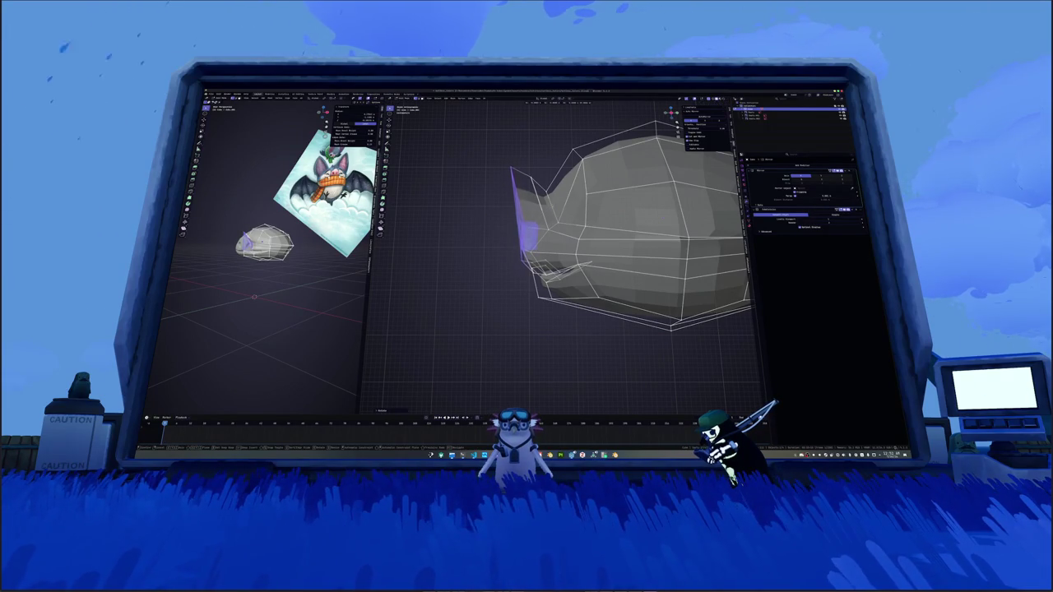
click(554, 205)
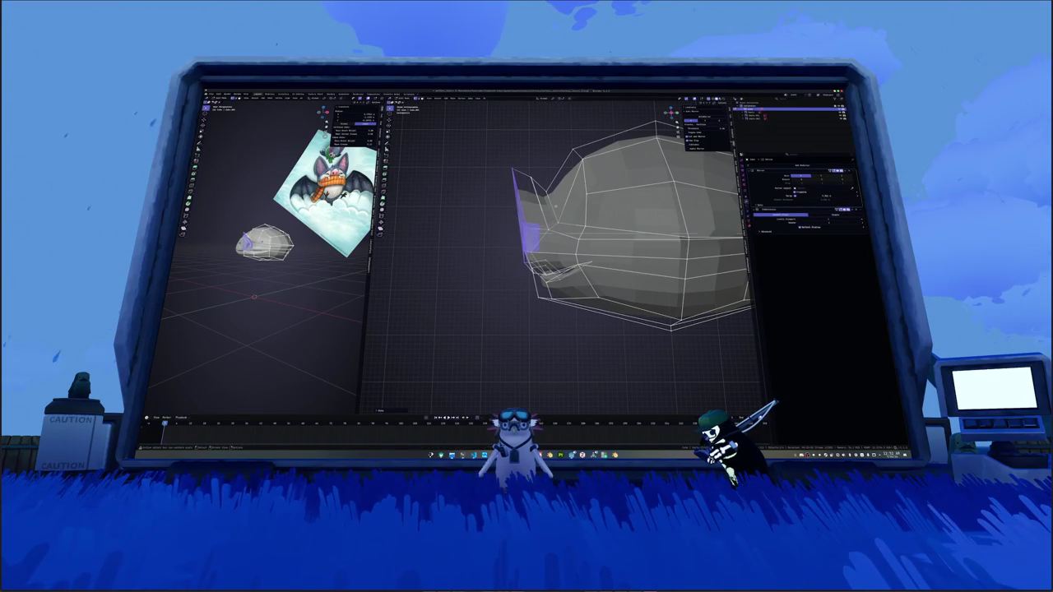
Step: Deselect the front vertices and inspect the extruded snout from several angles
middle_drag(559, 247, 510, 246)
scroll(559, 239, down, 4)
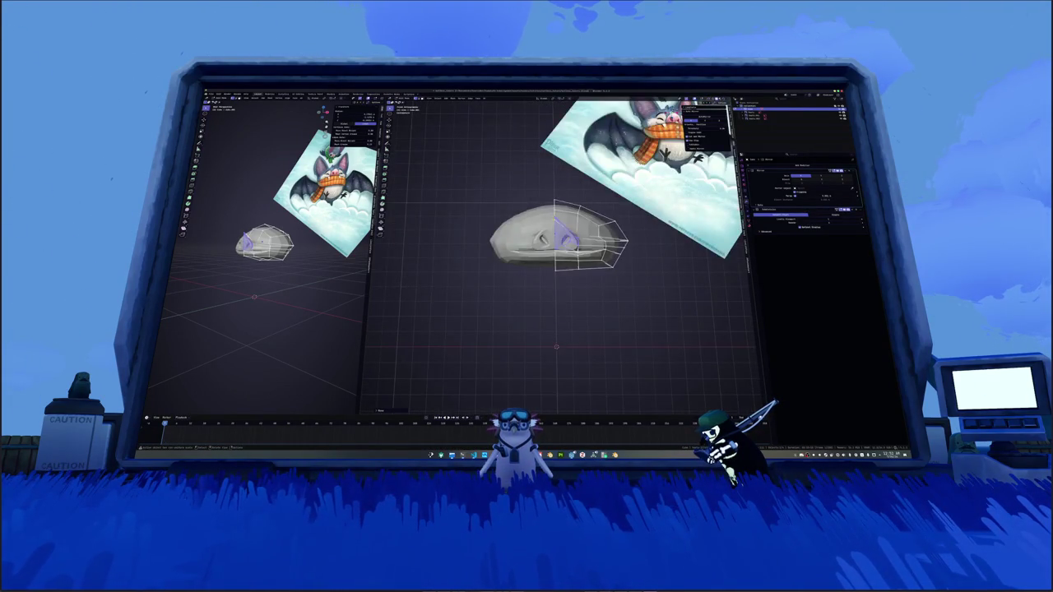
scroll(576, 239, up, 3)
middle_drag(567, 234, 514, 197)
drag(509, 189, 545, 212)
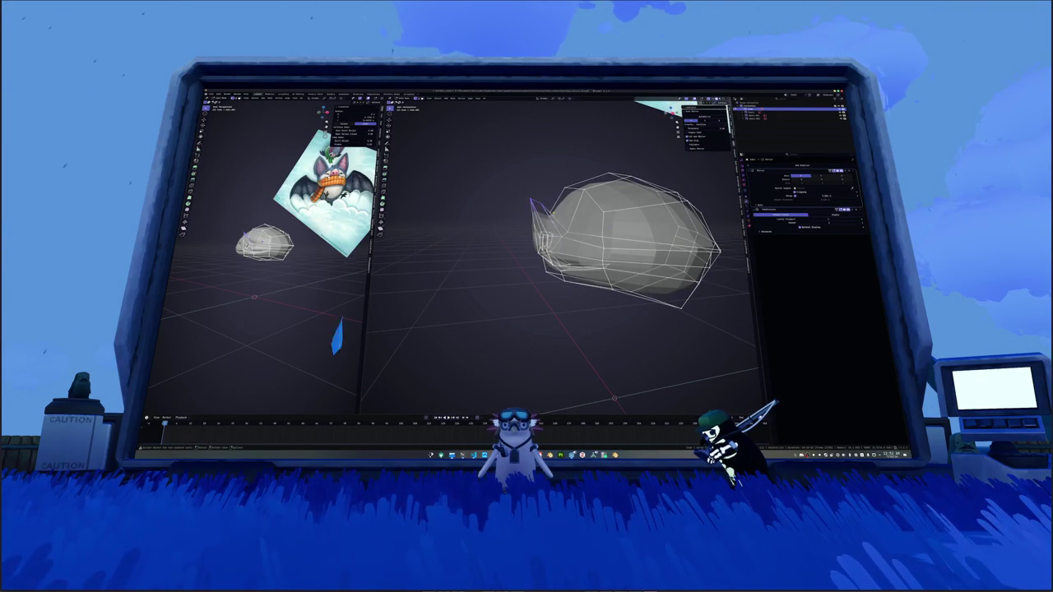
mouse_move(544, 212)
middle_down()
mouse_move(531, 201)
mouse_move(536, 186)
middle_up()
Step: Review the snout in side and front views, then leave Edit Mode to see it smoothed
key(KP_1)
middle_drag(560, 247, 567, 214)
scroll(560, 247, down, 5)
scroll(576, 222, up, 3)
scroll(575, 222, up, 3)
scroll(576, 223, down, 2)
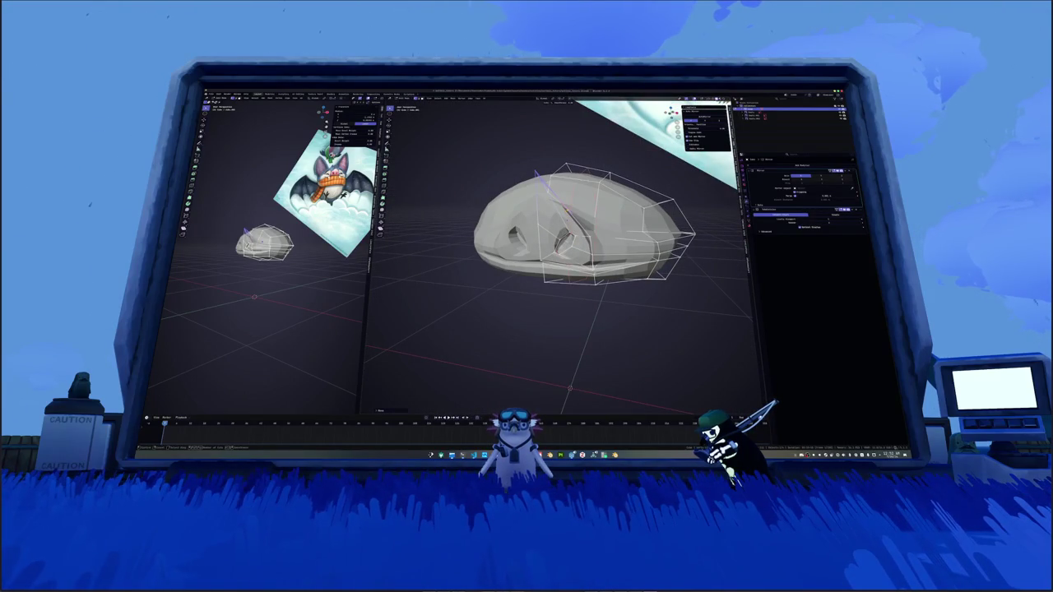
middle_drag(575, 230, 563, 218)
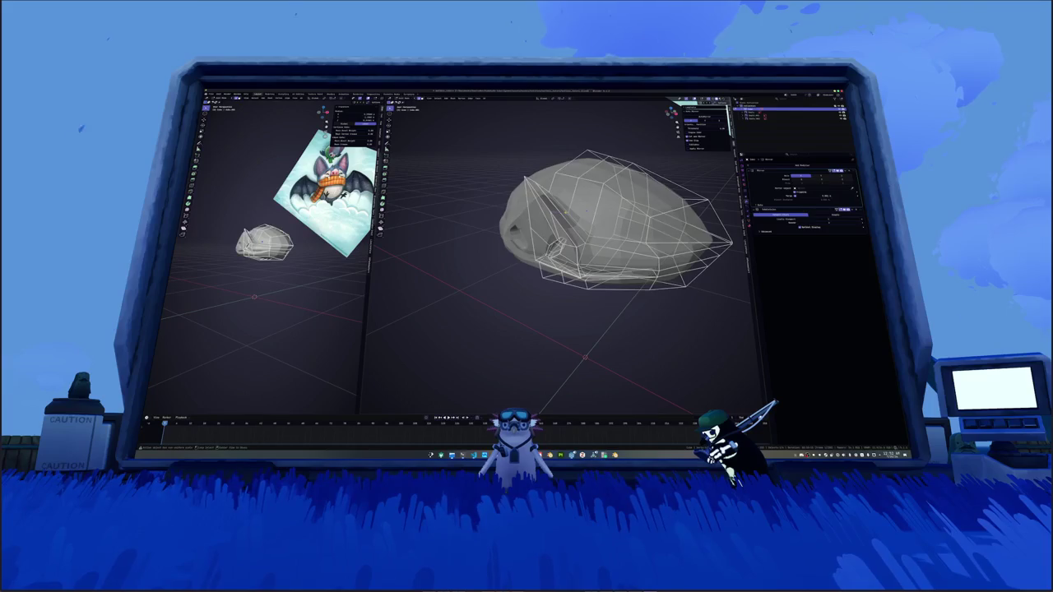
key(KP_1)
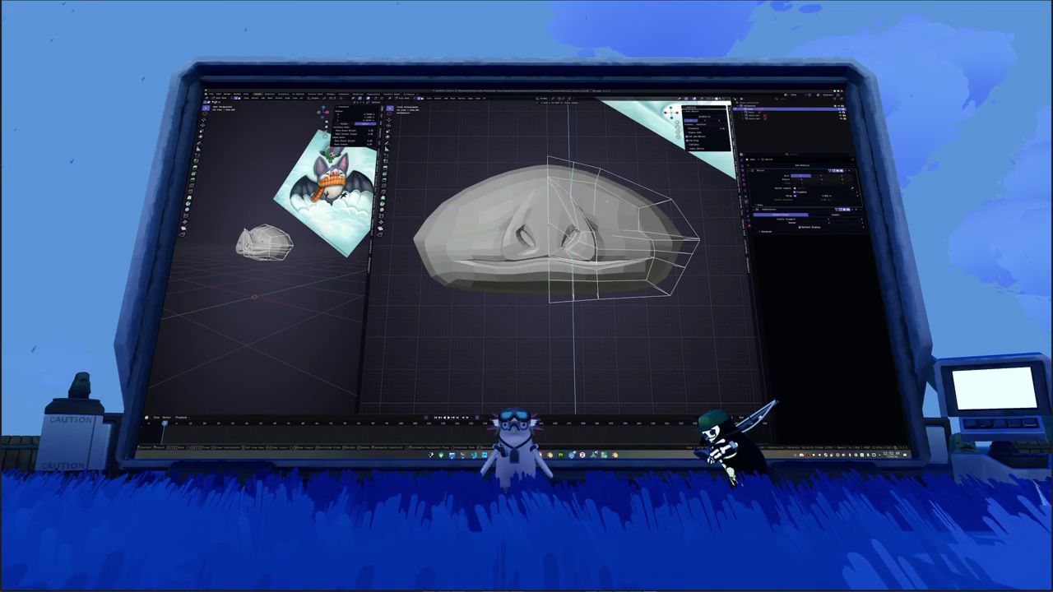
key(KP_5)
mouse_move(575, 211)
middle_down()
mouse_move(604, 219)
mouse_move(621, 189)
mouse_move(558, 227)
mouse_move(567, 232)
mouse_move(550, 208)
mouse_move(536, 296)
middle_up()
key(Tab)
key(Tab)
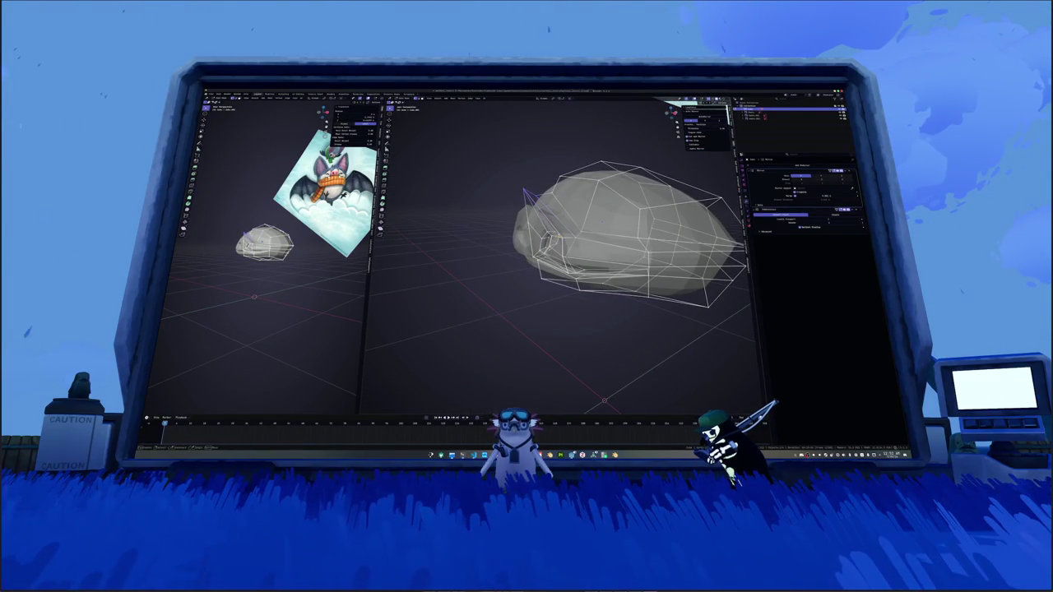
Step: Compare the head with the reference in X-ray and move the selection along Z
mouse_move(550, 234)
middle_down()
mouse_move(617, 238)
mouse_move(591, 200)
middle_up()
key(alt+a)
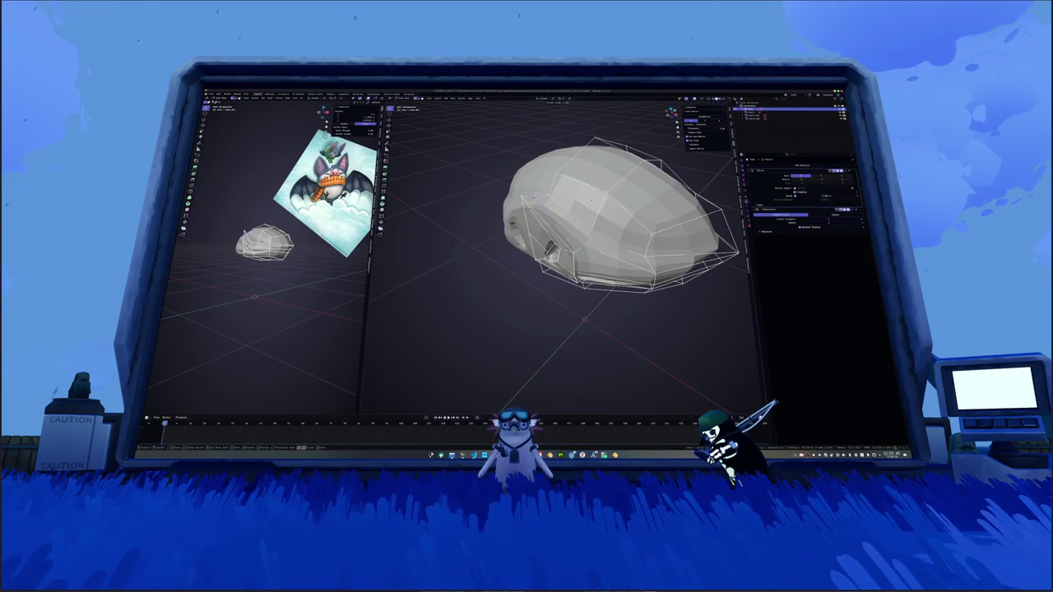
mouse_move(590, 200)
middle_down()
mouse_move(589, 189)
mouse_move(591, 207)
middle_up()
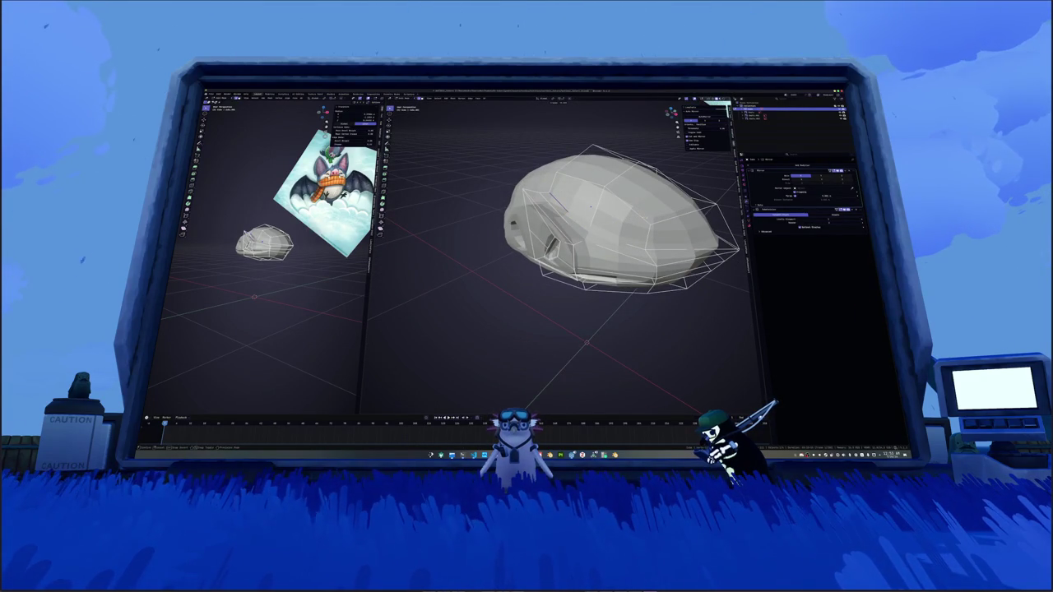
key(alt+z)
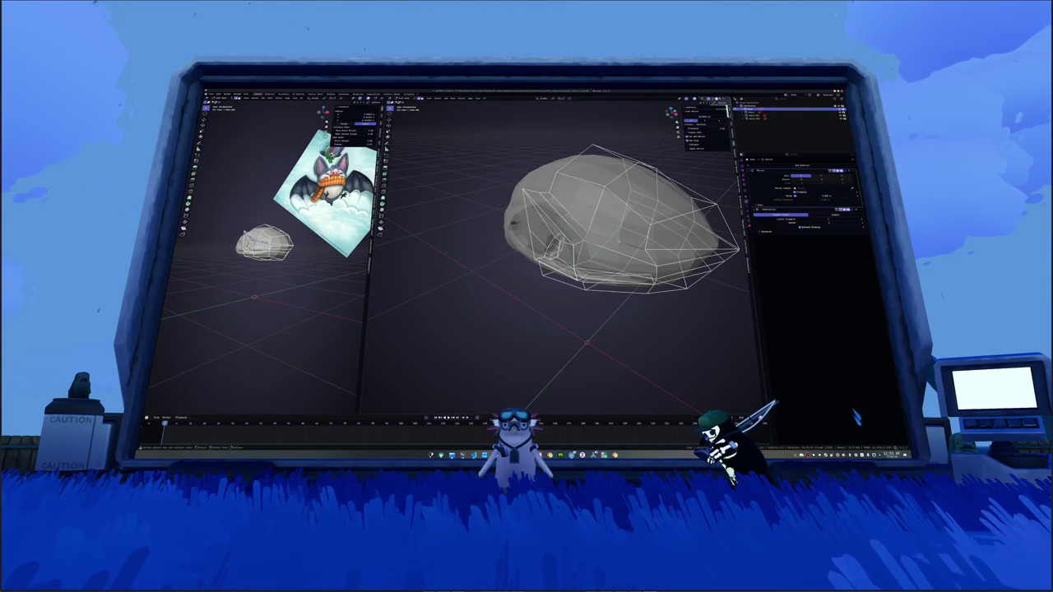
key(alt+z)
mouse_move(580, 227)
middle_down()
mouse_move(592, 215)
mouse_move(602, 236)
mouse_move(584, 242)
mouse_move(604, 251)
mouse_move(585, 262)
middle_up()
key(alt+z)
scroll(587, 262, up, 5)
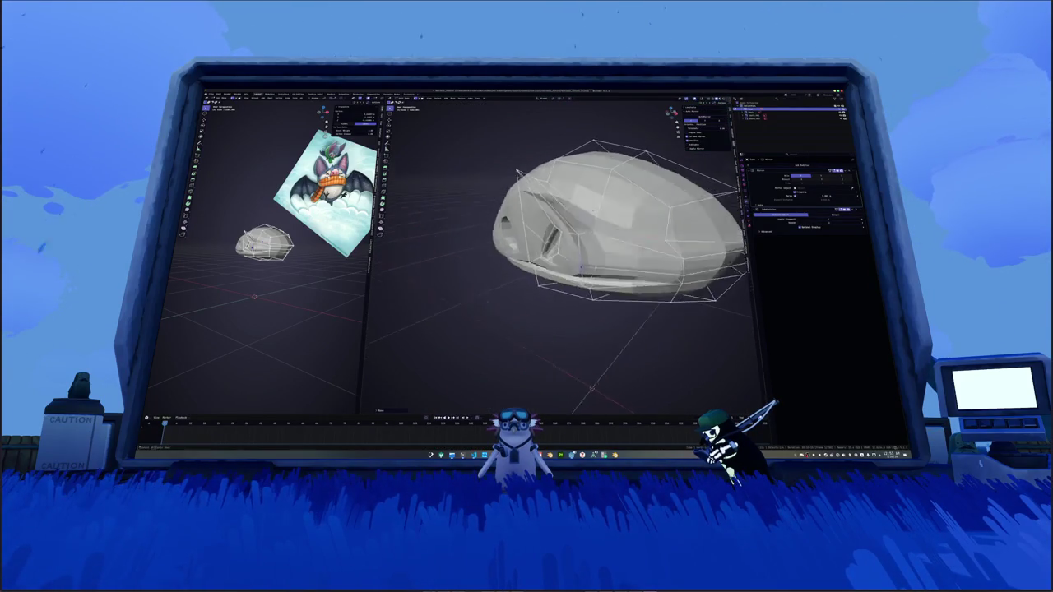
key(g)
key(z)
key(Return)
Step: Add an edge loop across the lower front of the snout
key(ctrl+r)
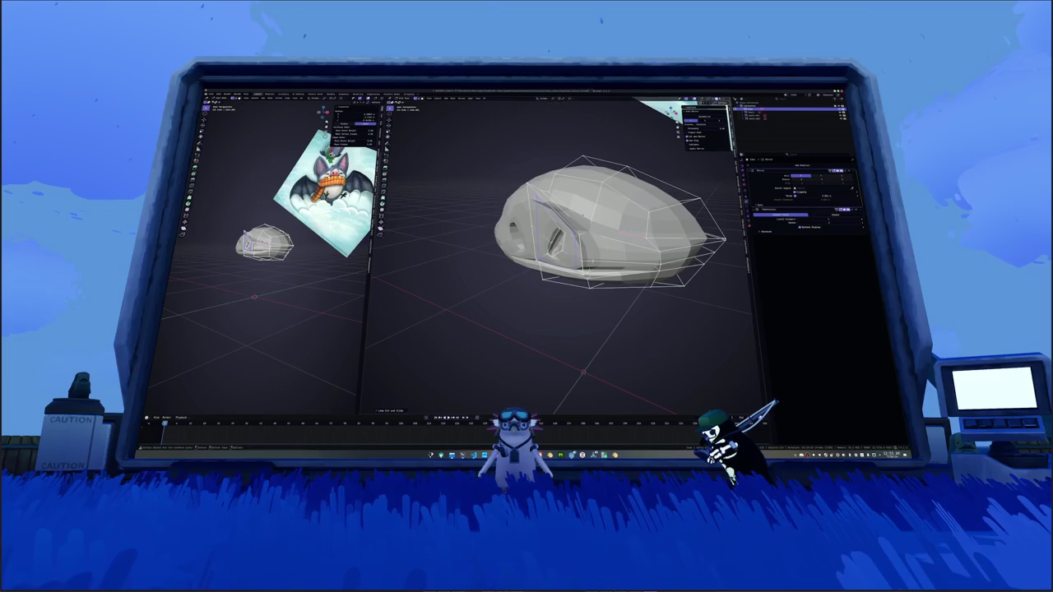
scroll(585, 262, up, 3)
middle_drag(585, 262, 586, 232)
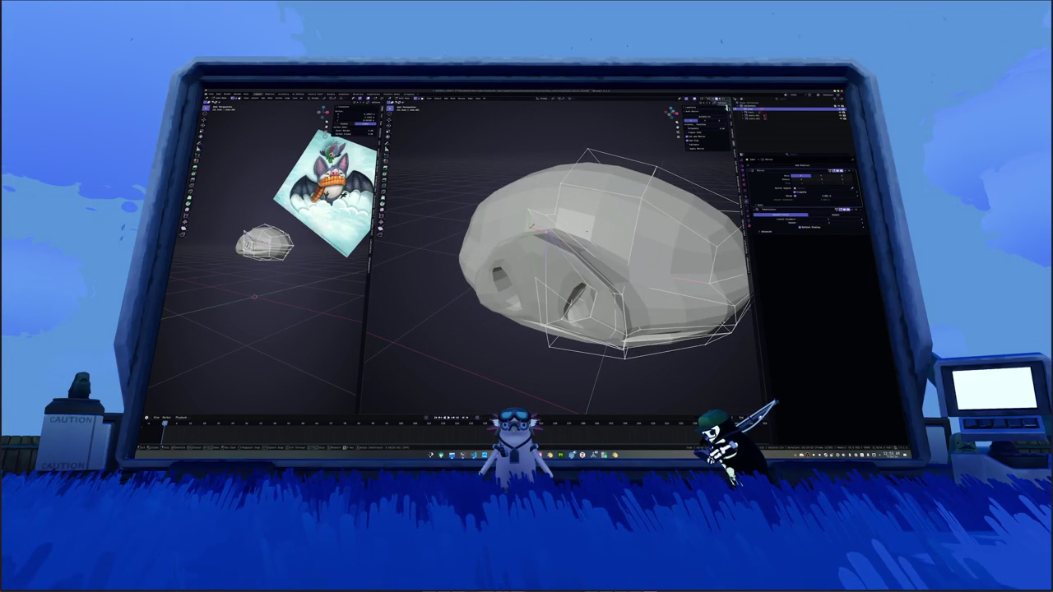
click(586, 231)
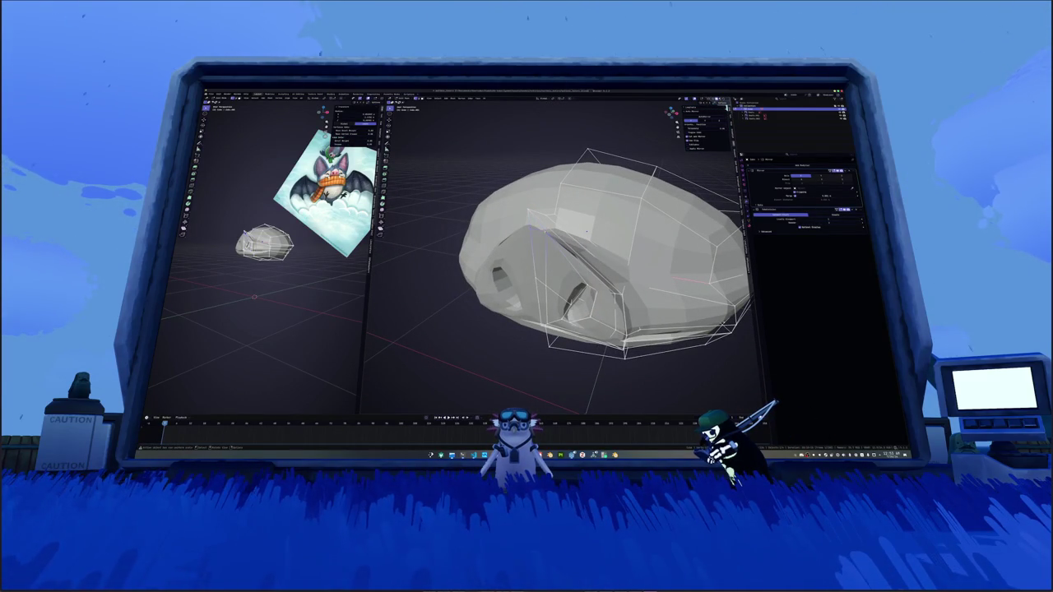
Step: Merge the selected snout vertices at center and by distance
key(m)
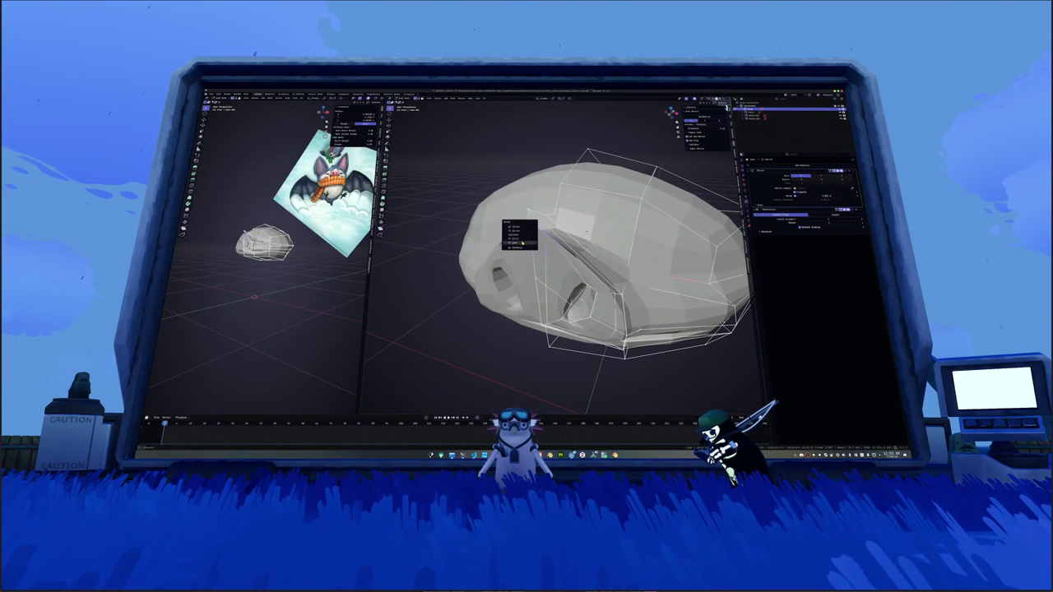
click(524, 242)
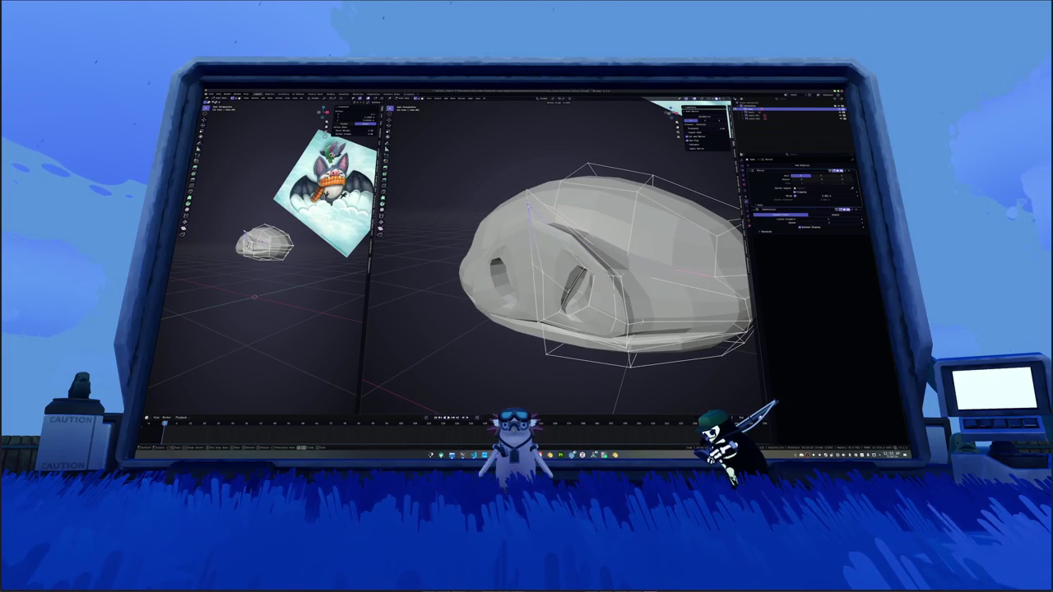
middle_drag(527, 200, 514, 195)
key(m)
click(518, 206)
click(520, 212)
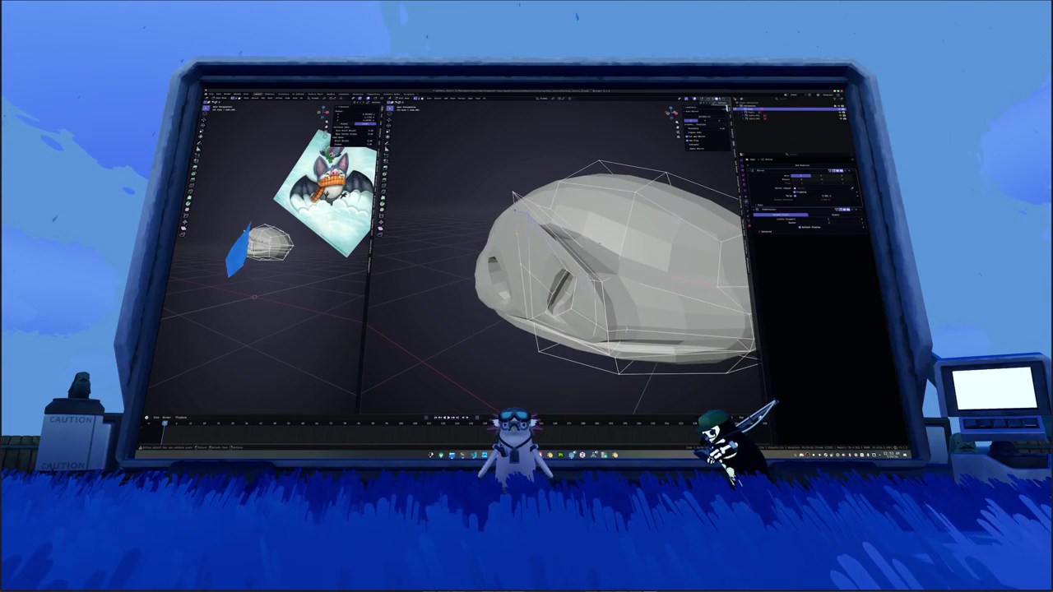
middle_drag(516, 212, 567, 215)
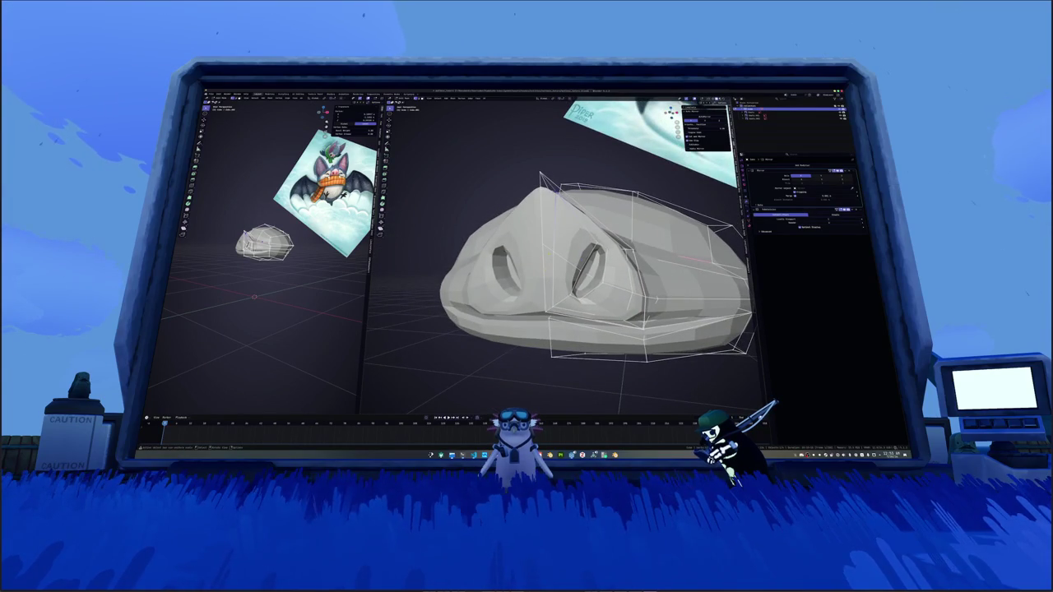
Step: Merge more snout vertices, including close-lying ones by distance
key(m)
click(535, 235)
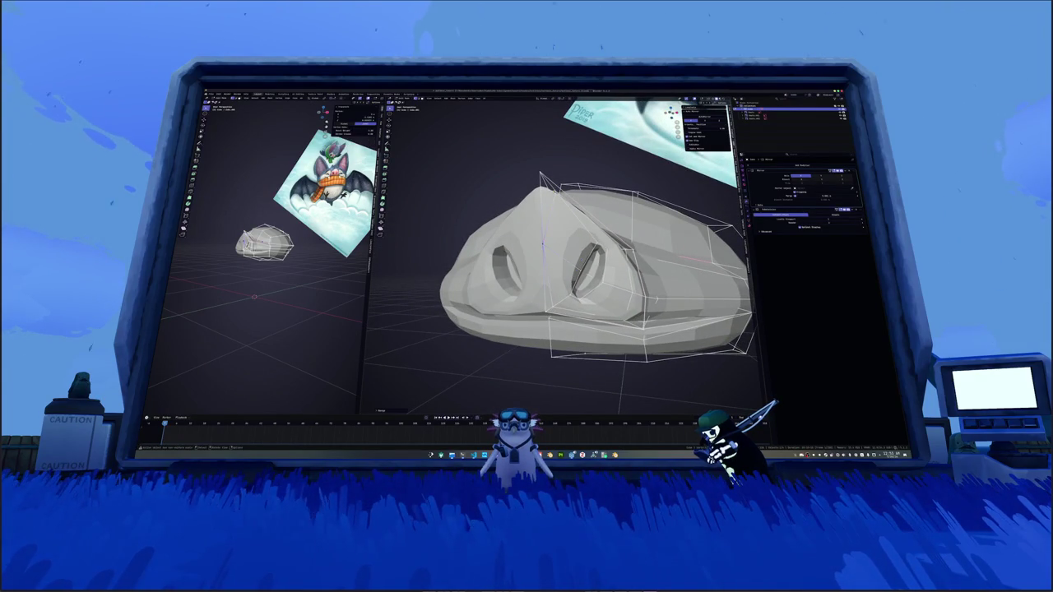
mouse_move(531, 182)
middle_down()
mouse_move(501, 186)
mouse_move(604, 235)
middle_up()
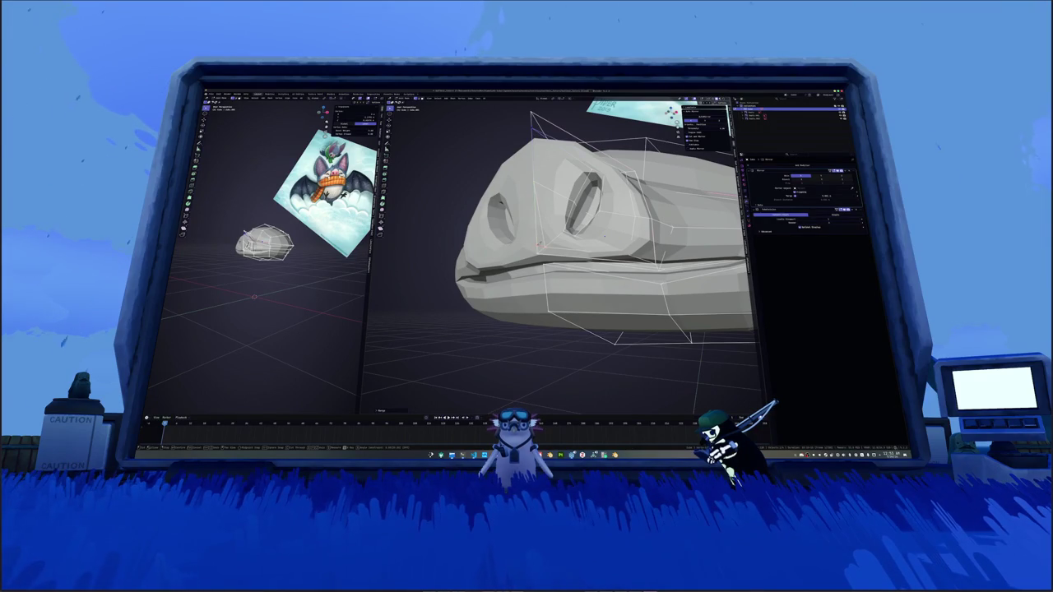
key(m)
click(536, 246)
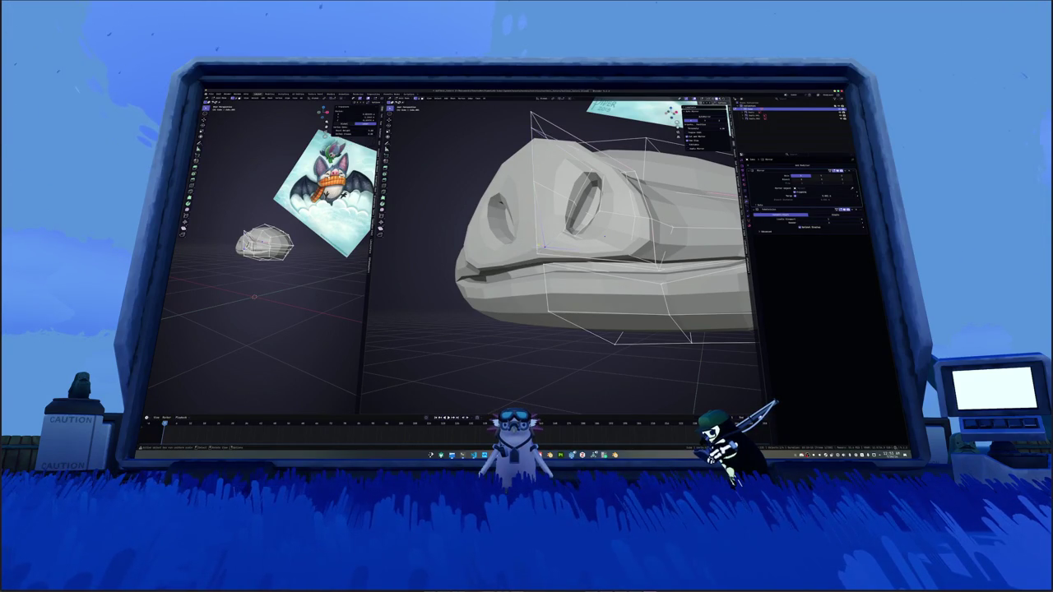
mouse_move(510, 222)
middle_down()
mouse_move(543, 244)
mouse_move(603, 235)
middle_up()
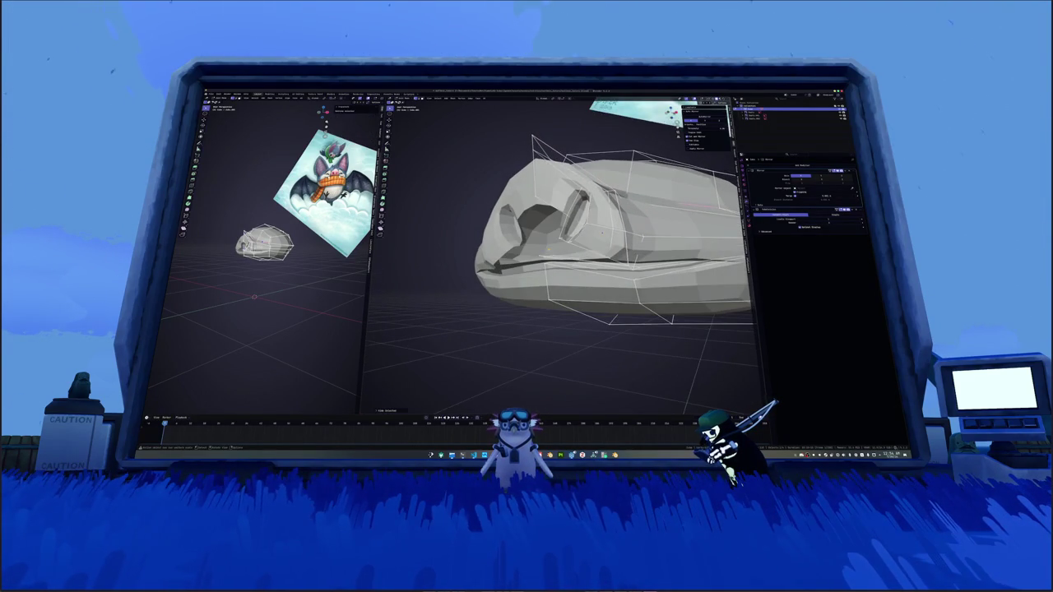
Step: Dissolve the geometry near the nostril and refine the result in the F9 panel
key(ctrl+x)
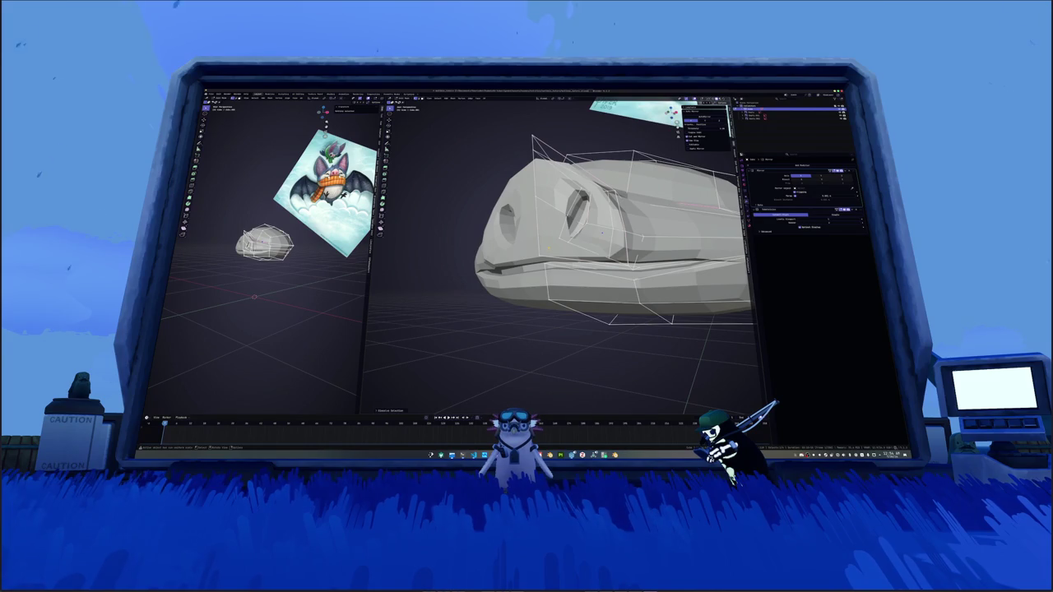
key(F9)
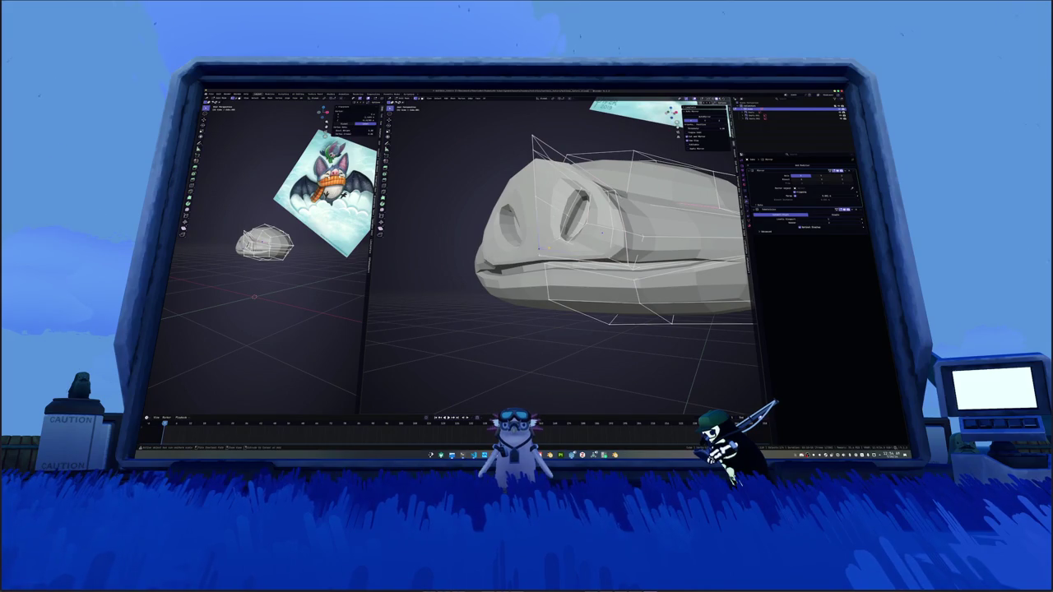
mouse_move(601, 232)
middle_down()
mouse_move(602, 222)
mouse_move(576, 232)
mouse_move(585, 223)
middle_up()
scroll(601, 232, down, 2)
scroll(575, 232, up, 2)
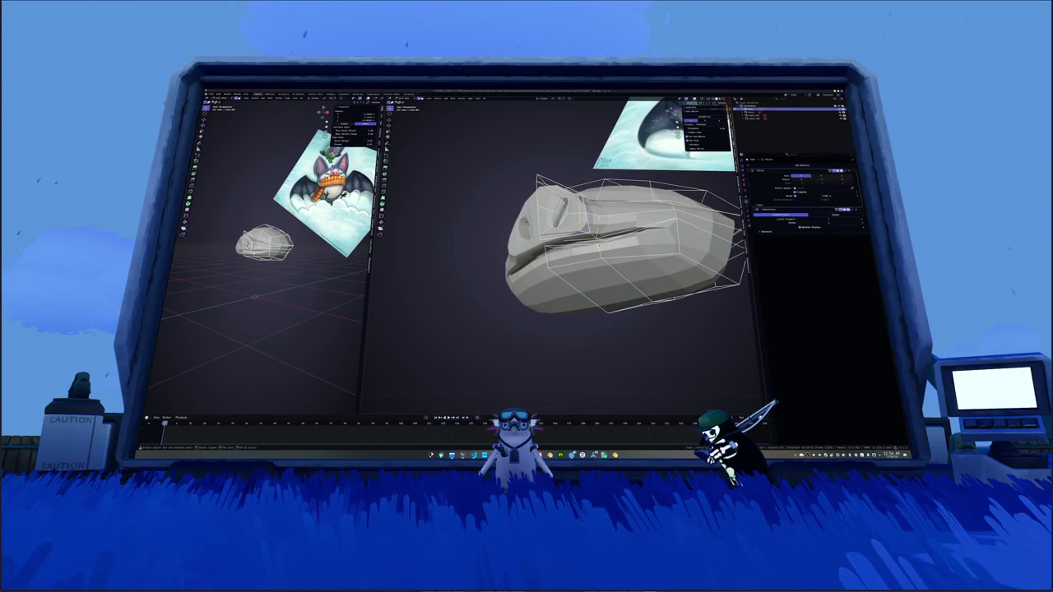
middle_drag(599, 245, 625, 222)
scroll(609, 237, up, 2)
key(g)
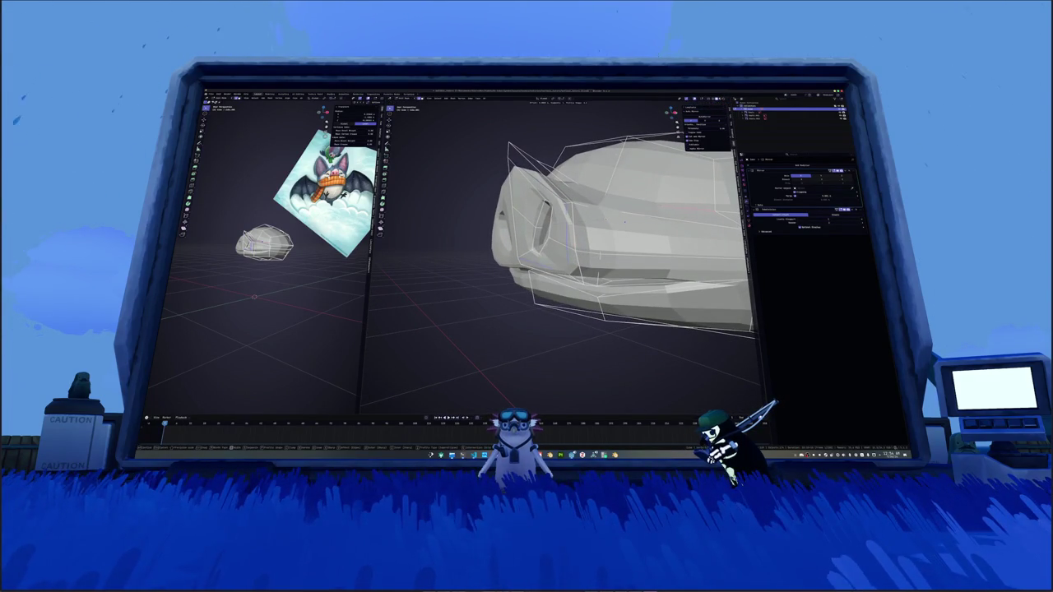
key(alt+a)
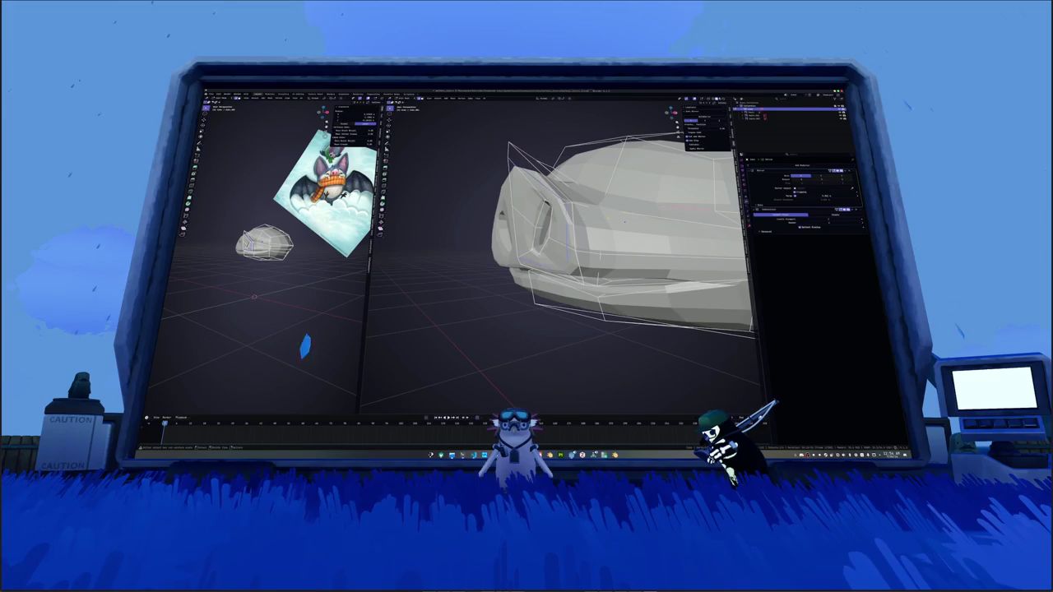
middle_drag(624, 222, 613, 222)
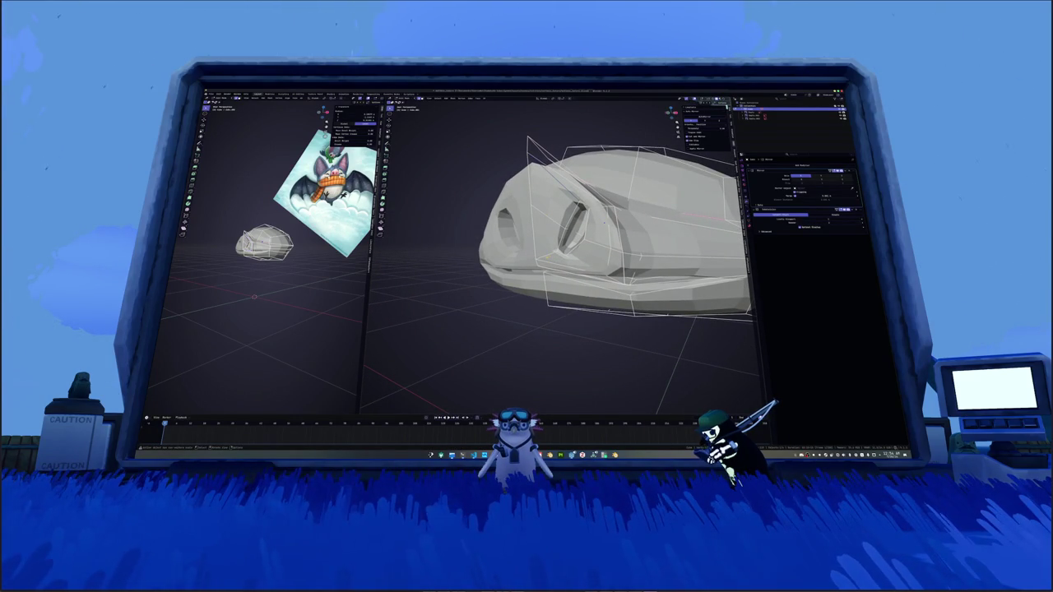
Step: Undo the last change and reposition part of the snout around the nostril
key(ctrl+z)
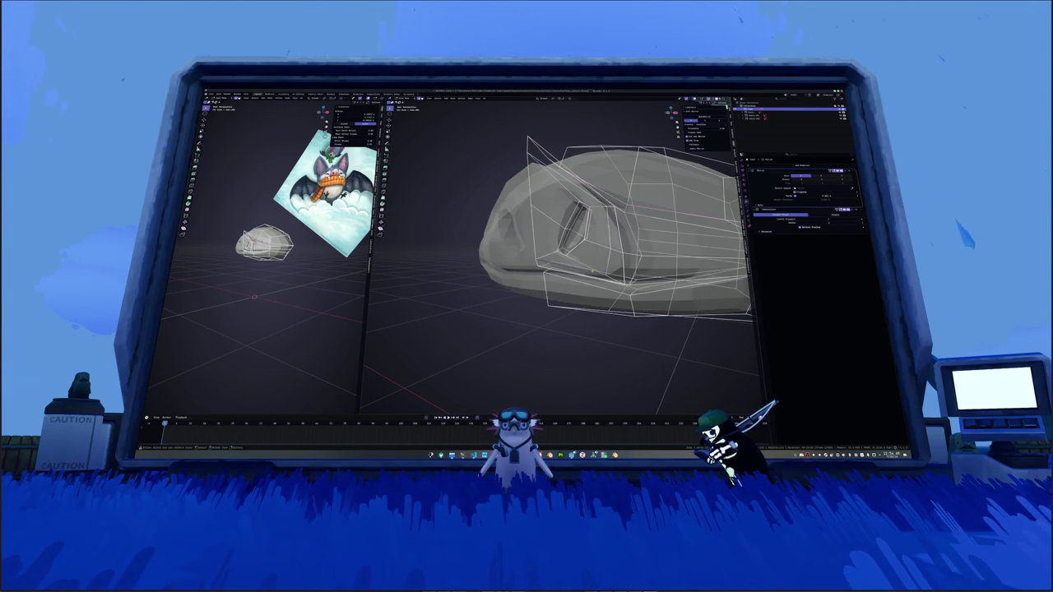
middle_drag(576, 263, 543, 247)
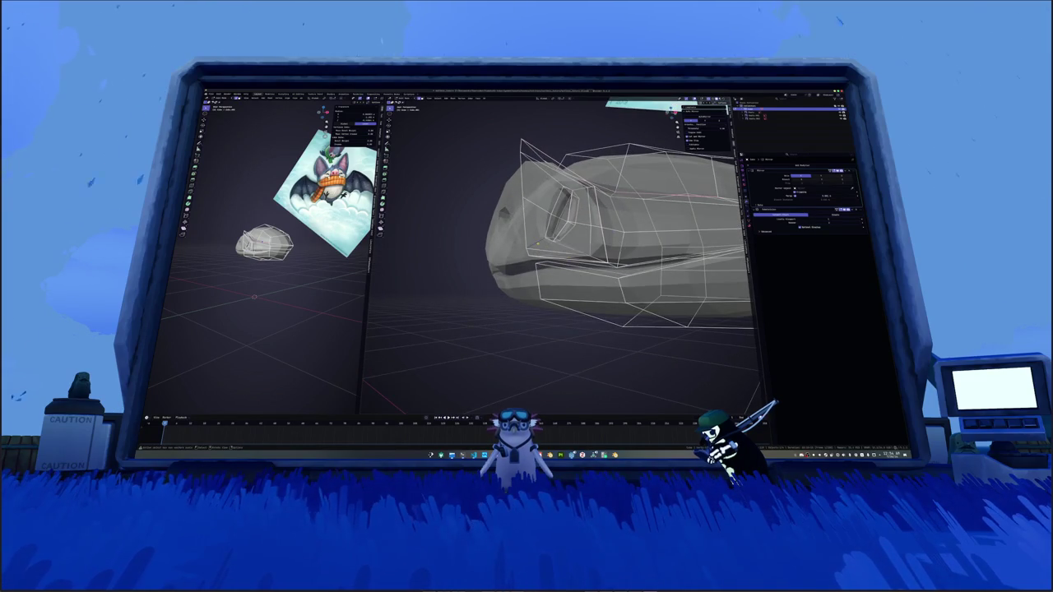
scroll(576, 247, up, 1)
scroll(575, 247, up, 1)
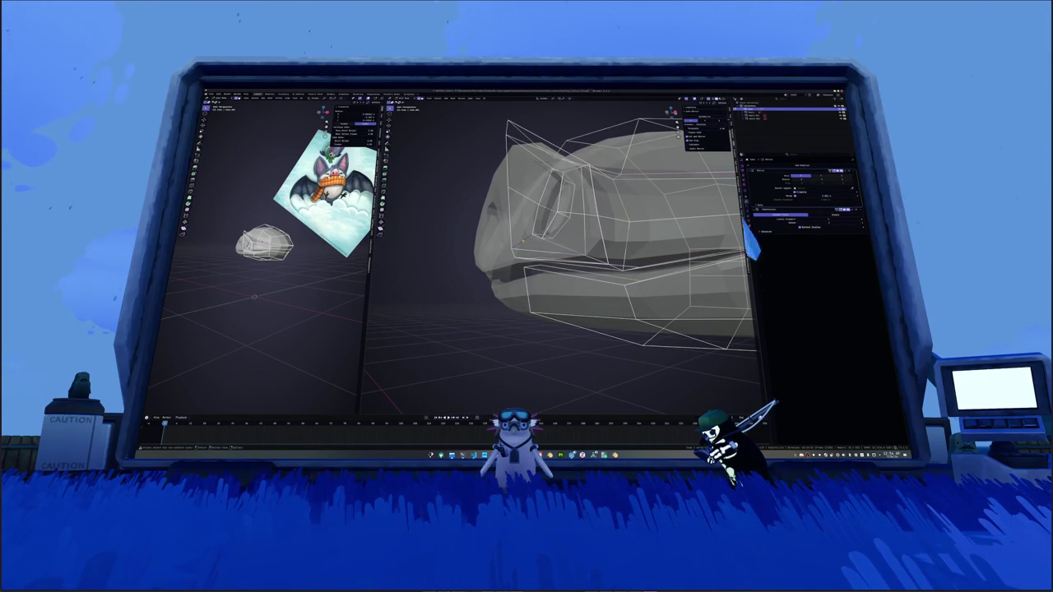
middle_drag(751, 239, 585, 147)
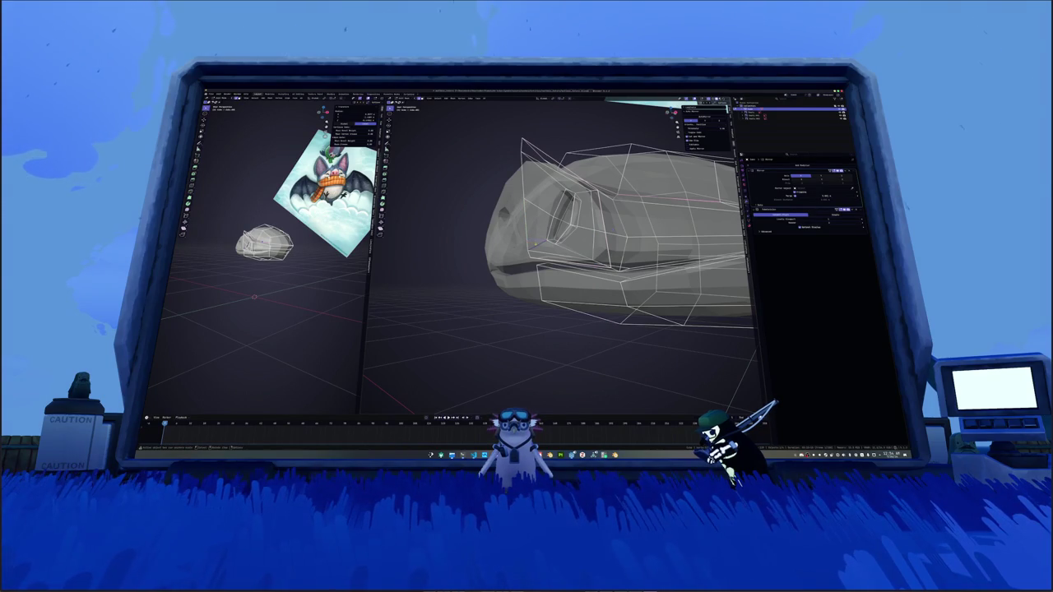
middle_drag(576, 247, 601, 283)
key(g)
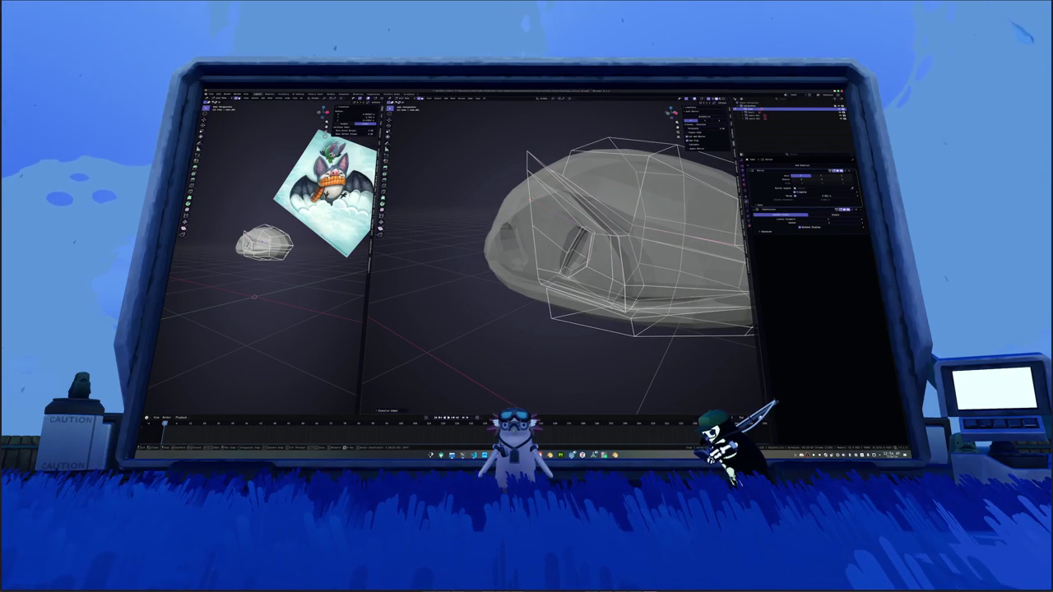
key(Return)
Step: Dissolve the edges of a face on the upper snout
click(549, 194)
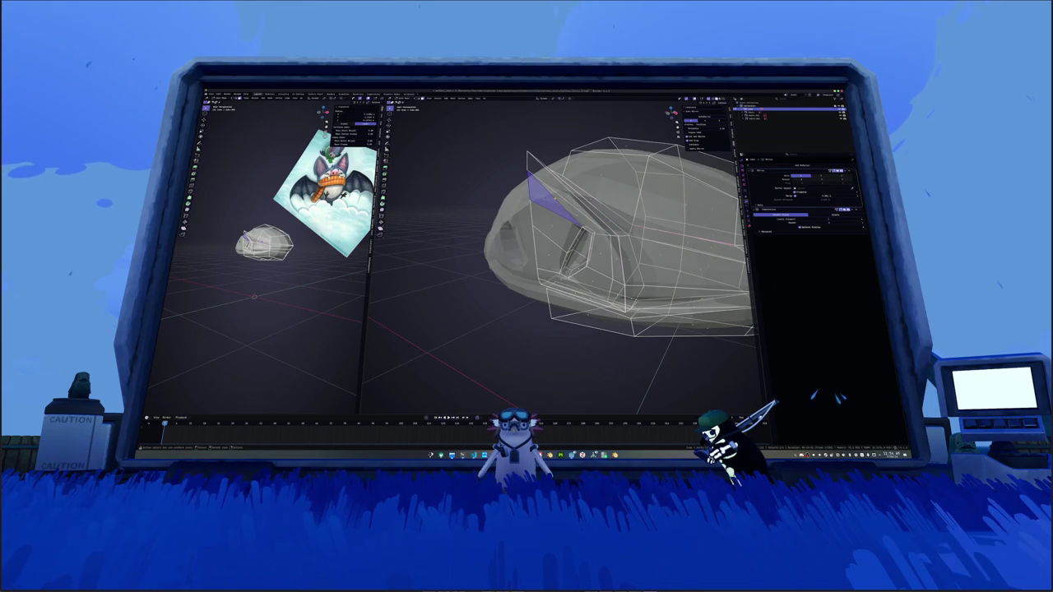
key(x)
click(549, 197)
middle_drag(549, 198, 592, 206)
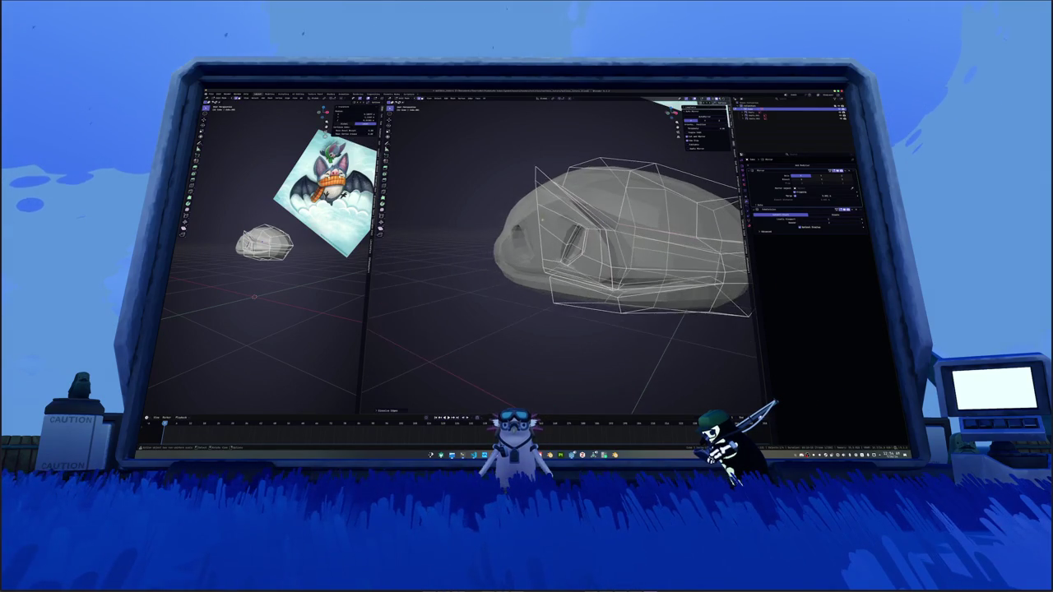
Step: Try removing an edge across the snout, then undo back to the earlier shape
click(576, 190)
alt+click(539, 224)
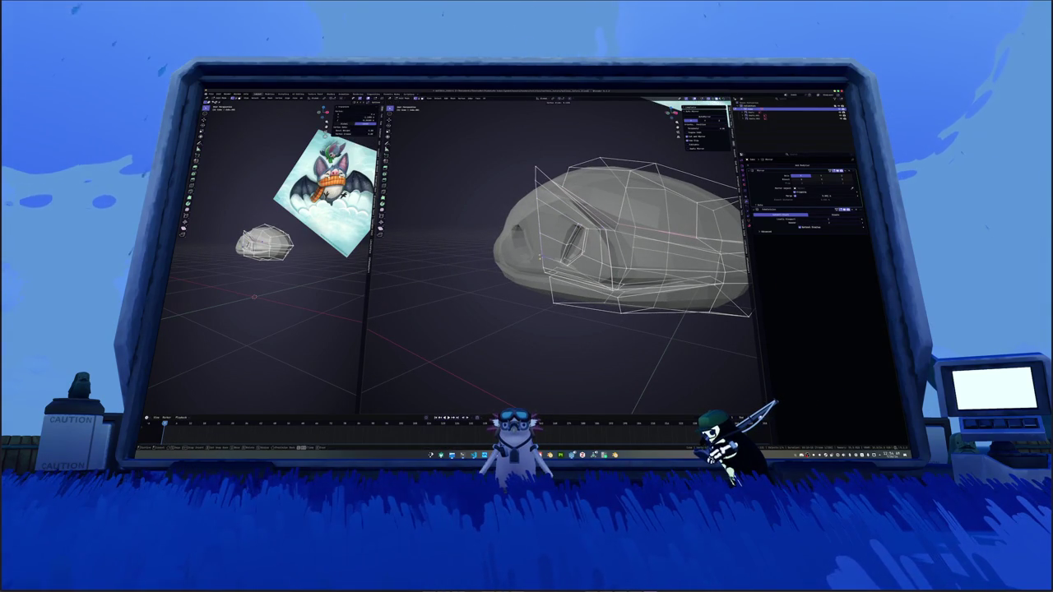
key(x)
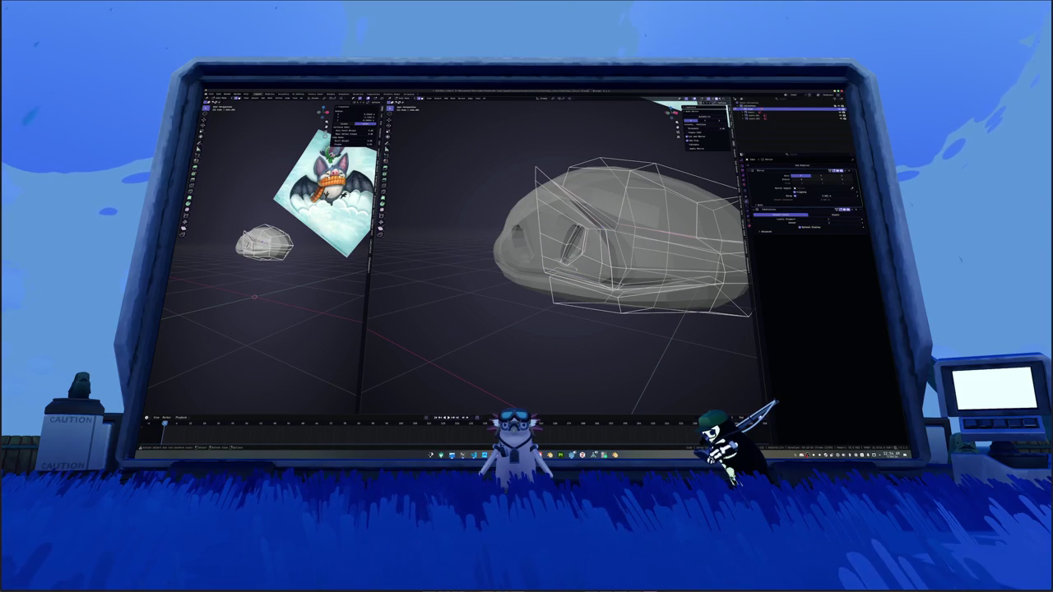
mouse_move(617, 239)
middle_down()
mouse_move(575, 247)
mouse_move(561, 230)
mouse_move(596, 222)
mouse_move(576, 230)
middle_up()
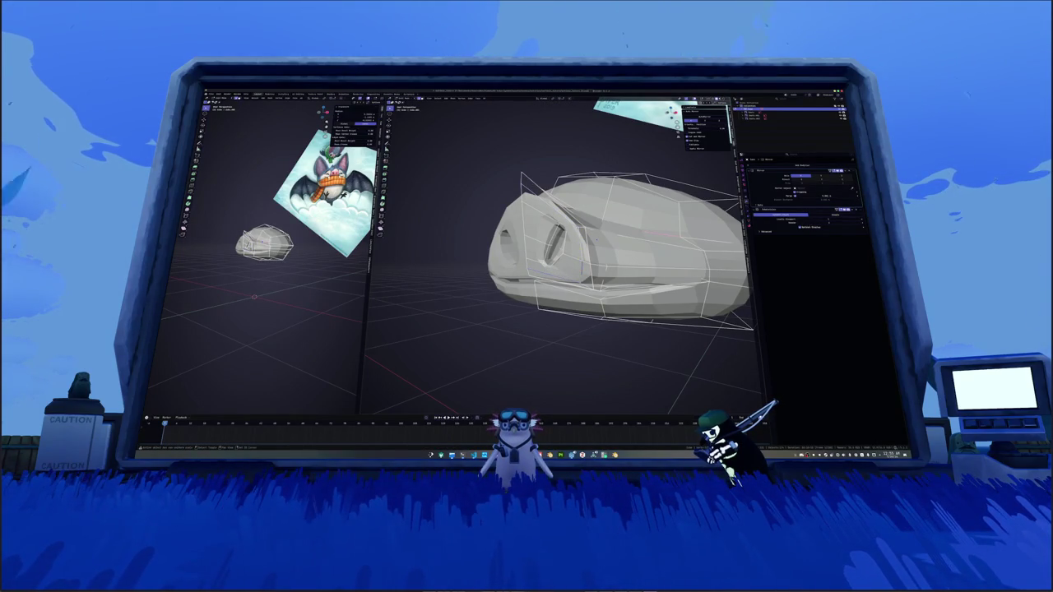
key(ctrl+z)
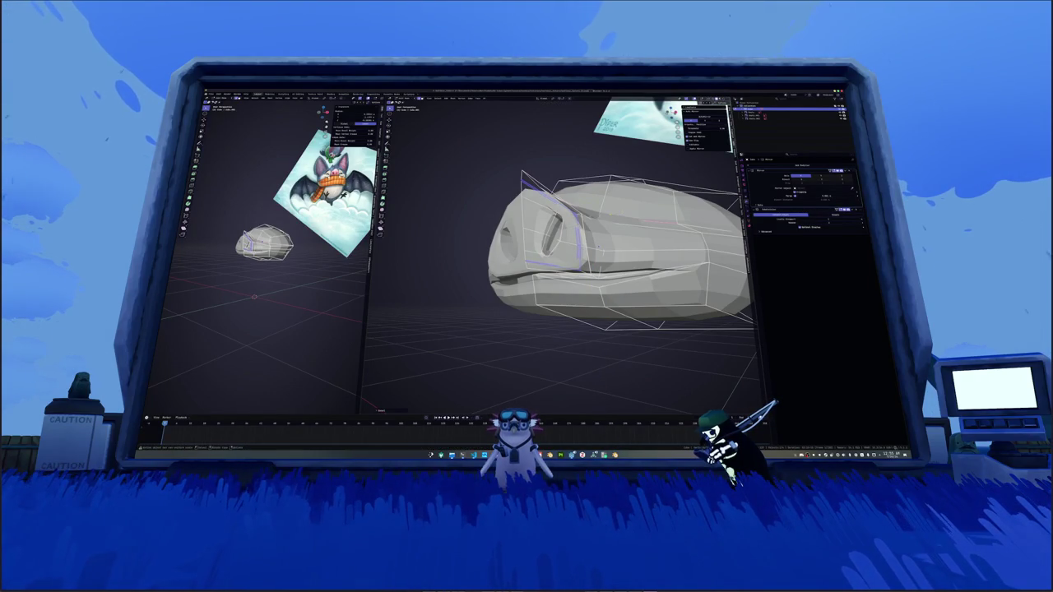
key(ctrl+z)
Step: Scale the selected part of the snout smaller
key(s)
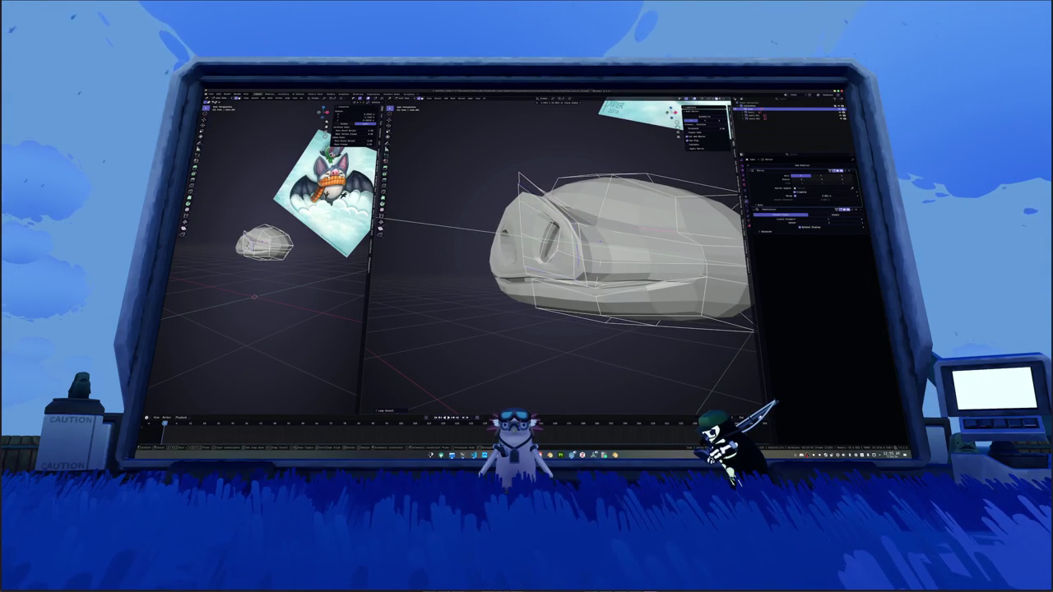
key(Escape)
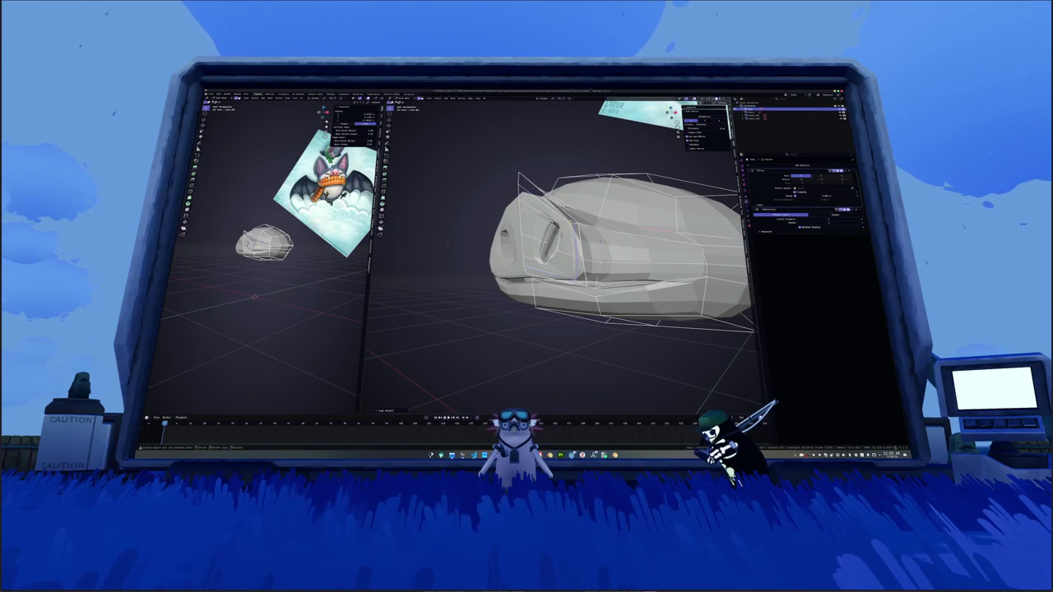
key(ctrl+z)
key(s)
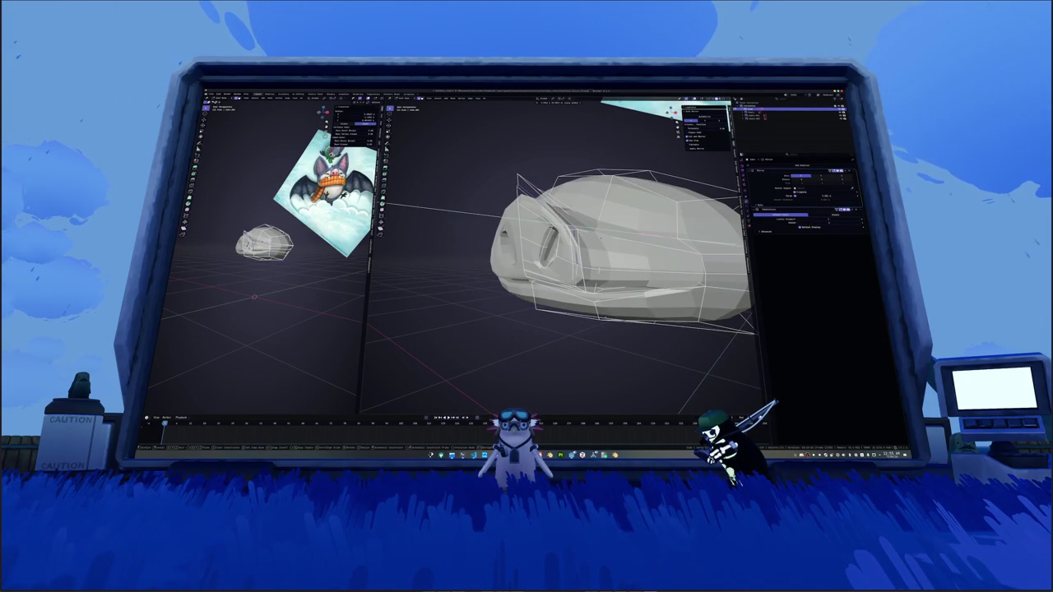
click(505, 264)
Step: Apply Shade Smooth to the snout from the object context menu
mouse_move(504, 264)
middle_down()
mouse_move(520, 250)
mouse_move(506, 245)
middle_up()
right_click(535, 254)
click(535, 255)
middle_drag(559, 247, 592, 247)
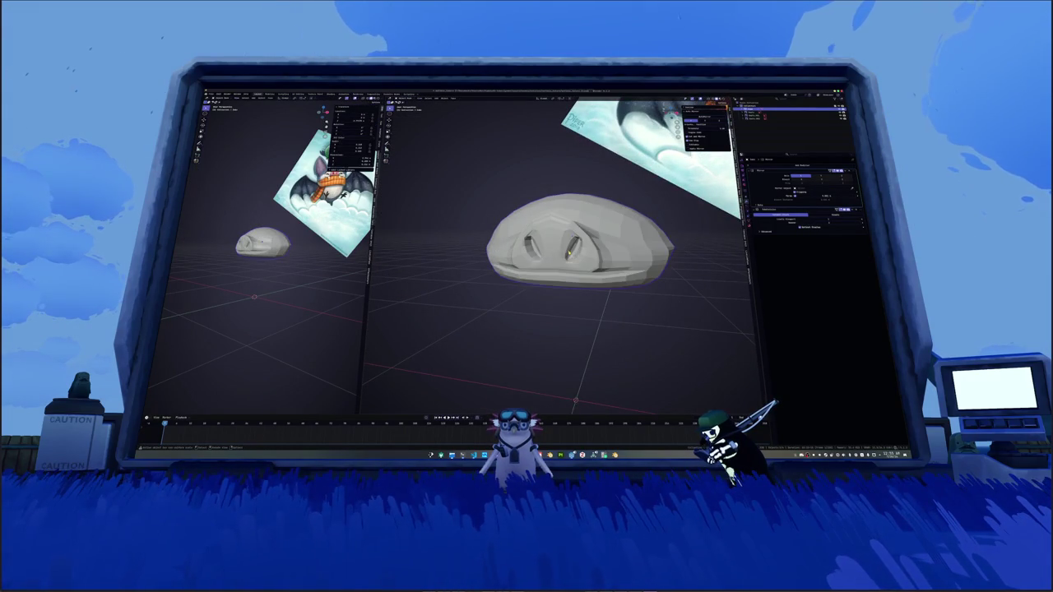
Step: Cut a new edge loop across the snout from a top-side view
scroll(559, 255, up, 2)
scroll(559, 255, up, 3)
middle_drag(560, 247, 617, 82)
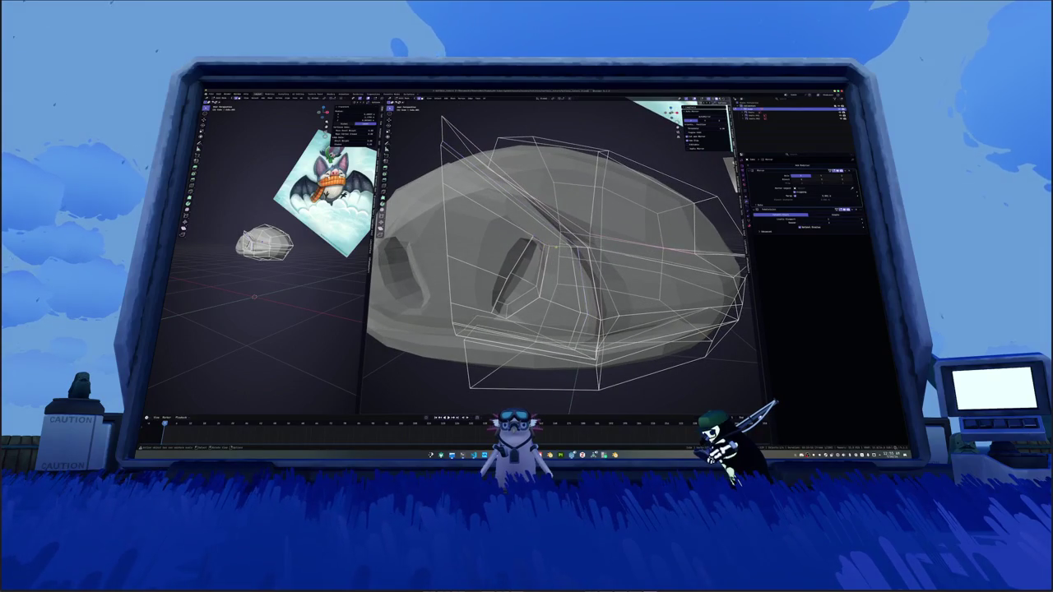
middle_drag(517, 231, 535, 238)
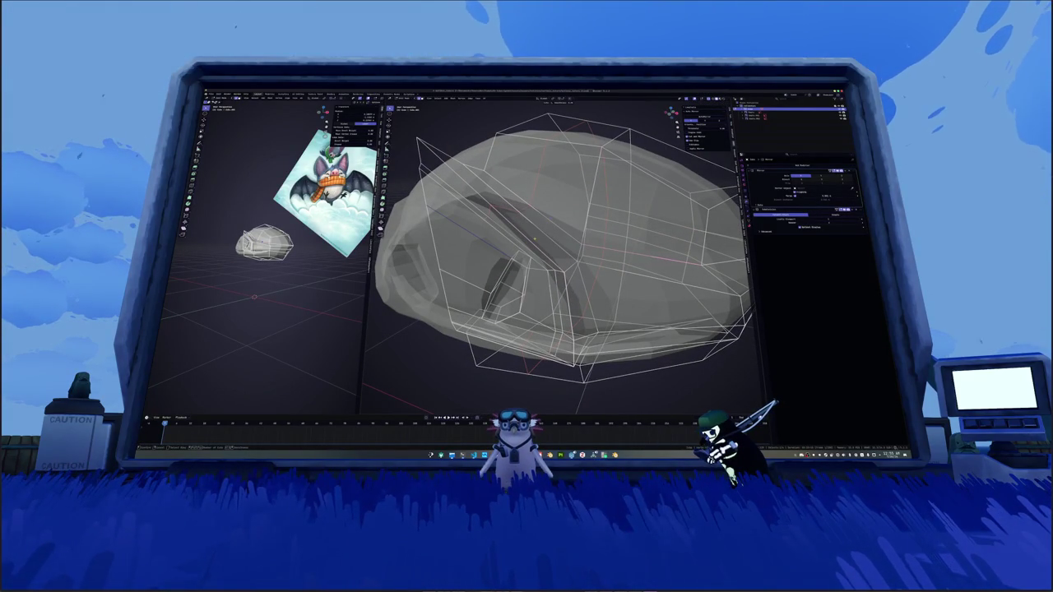
key(ctrl+r)
click(516, 218)
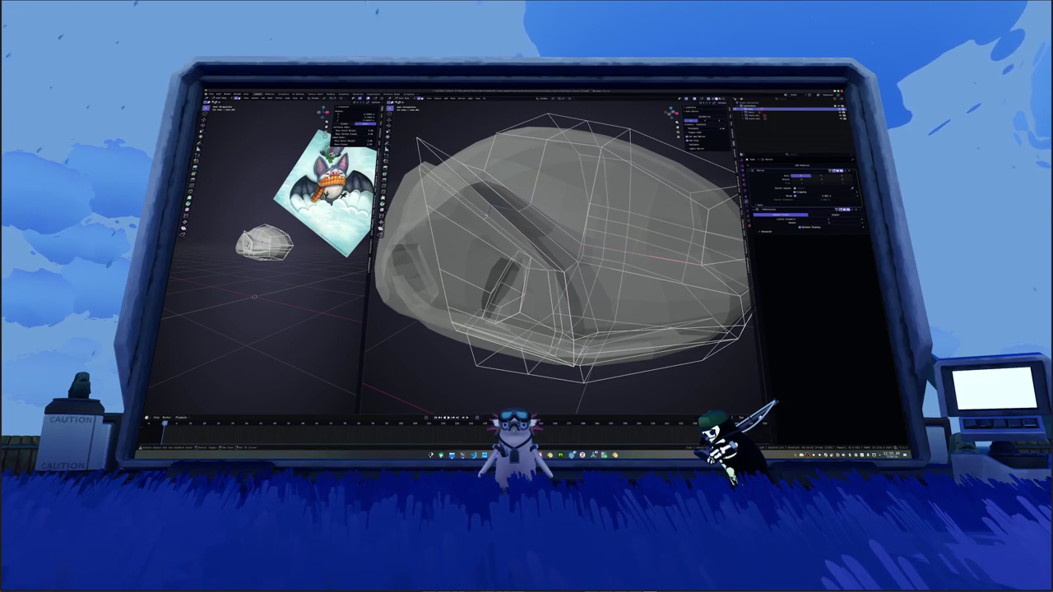
middle_drag(559, 247, 592, 231)
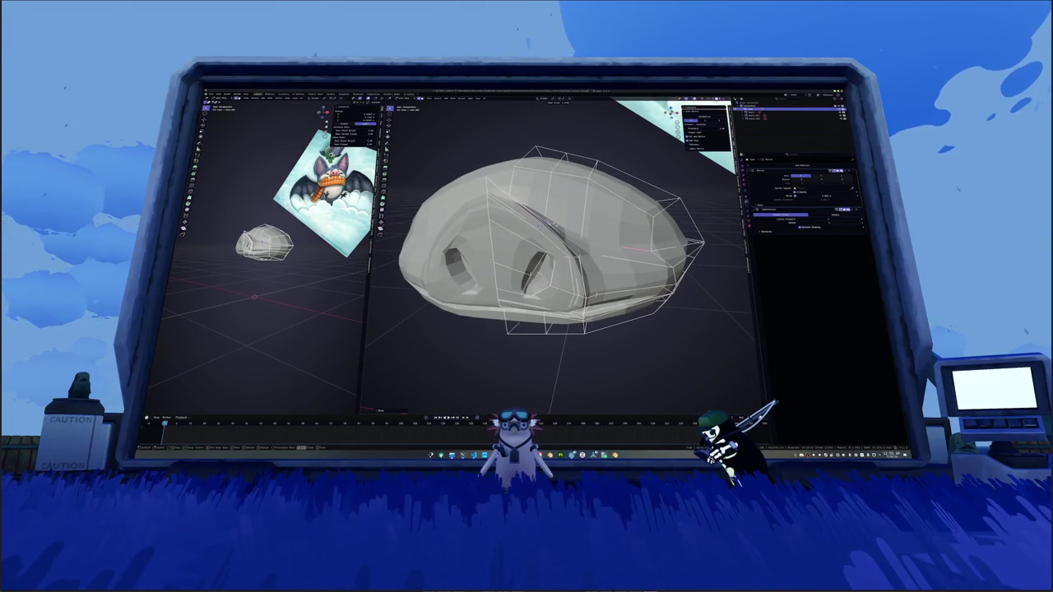
mouse_move(551, 247)
middle_down()
mouse_move(534, 244)
mouse_move(559, 247)
middle_up()
Step: Compare the snout with the reference in X-ray and add a second edge loop
key(alt+z)
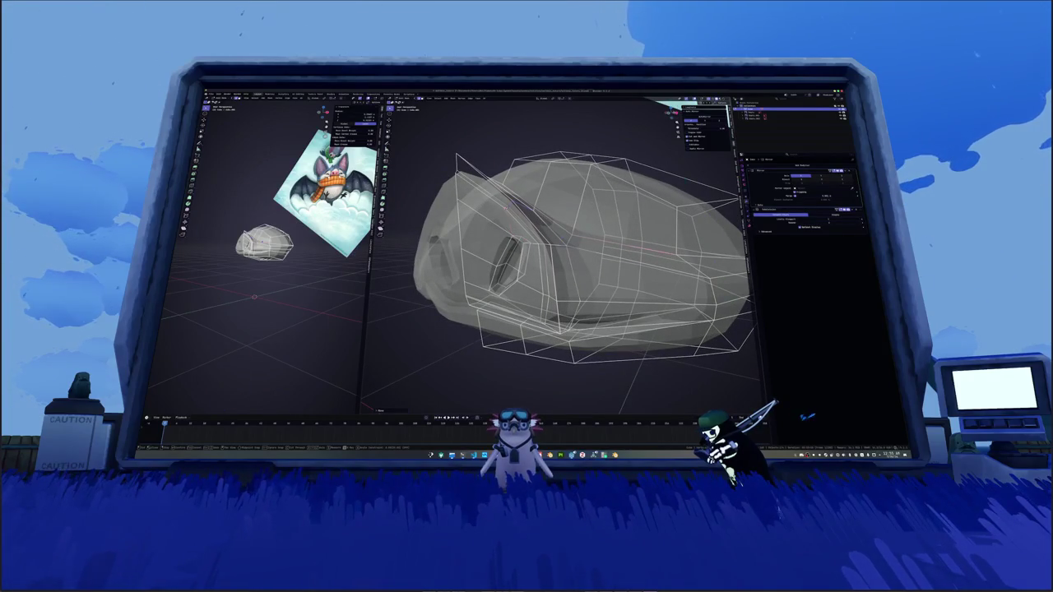
key(alt+z)
mouse_move(511, 238)
middle_down()
mouse_move(483, 250)
mouse_move(510, 238)
mouse_move(494, 247)
middle_up()
key(ctrl+r)
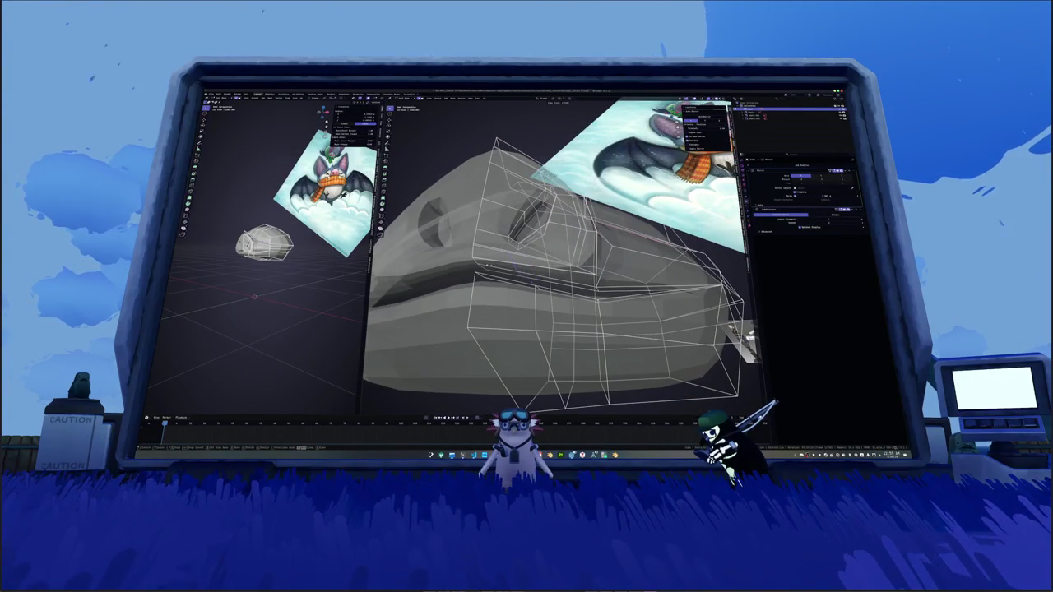
middle_drag(493, 247, 510, 276)
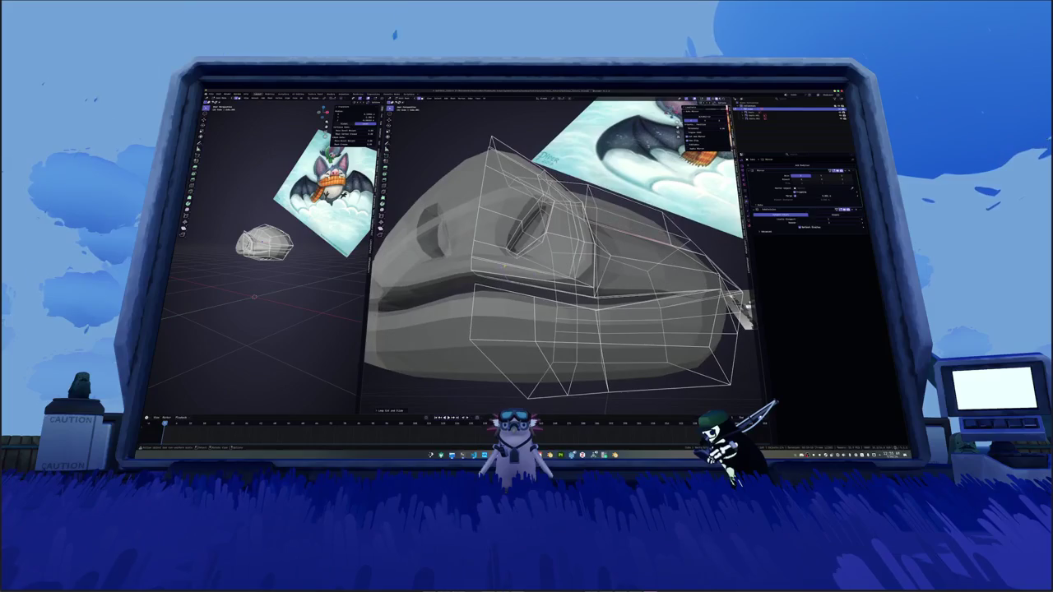
click(510, 280)
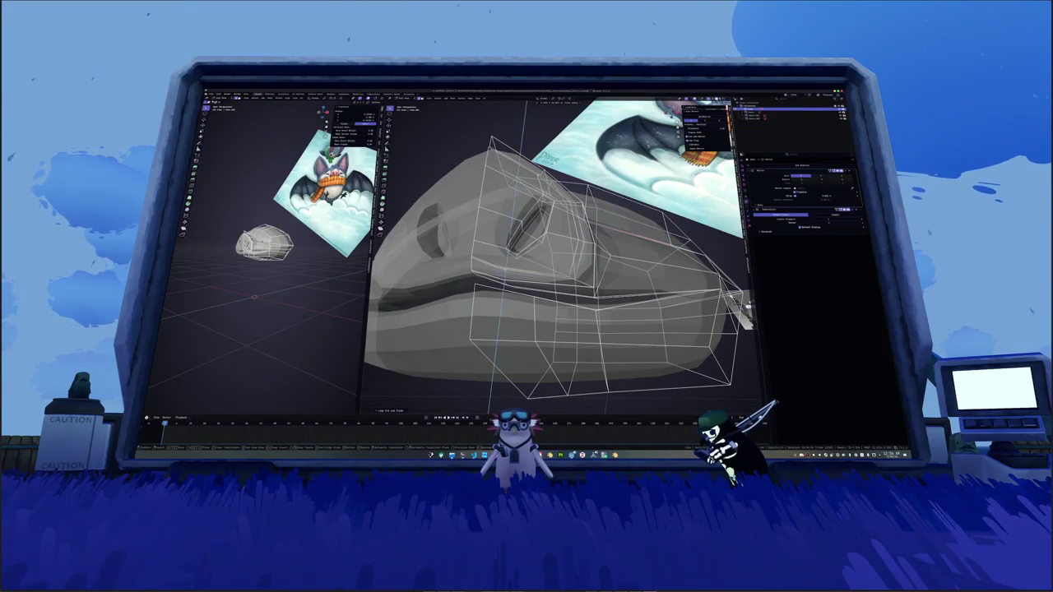
mouse_move(560, 263)
middle_down()
mouse_move(567, 272)
mouse_move(535, 238)
mouse_move(548, 298)
mouse_move(566, 265)
middle_up()
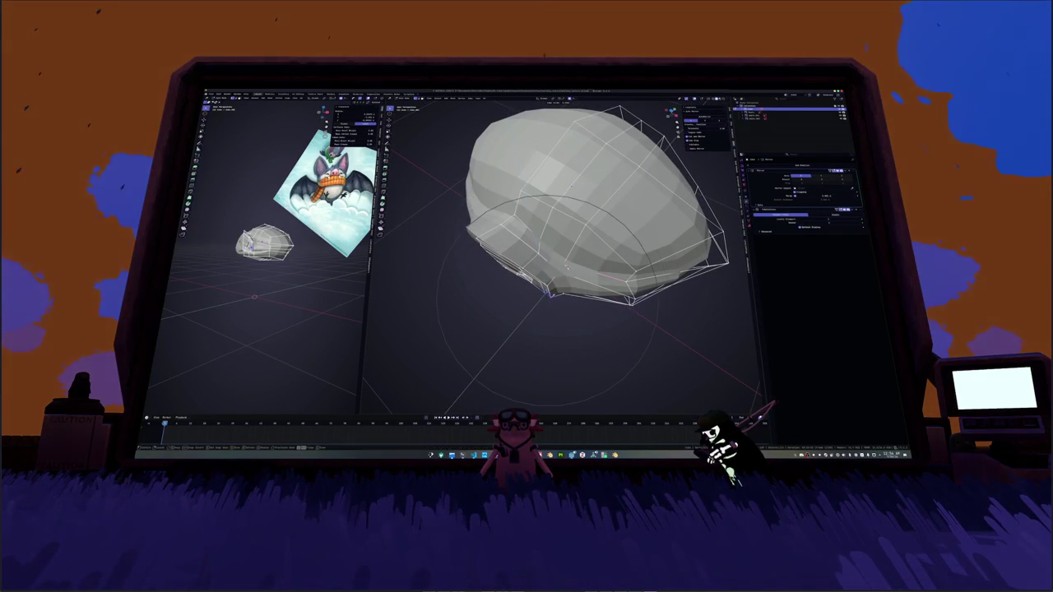
Step: Confirm the soft reshape and the move of the lower head vertices
scroll(449, 410, down, 3)
scroll(449, 410, down, 2)
click(550, 291)
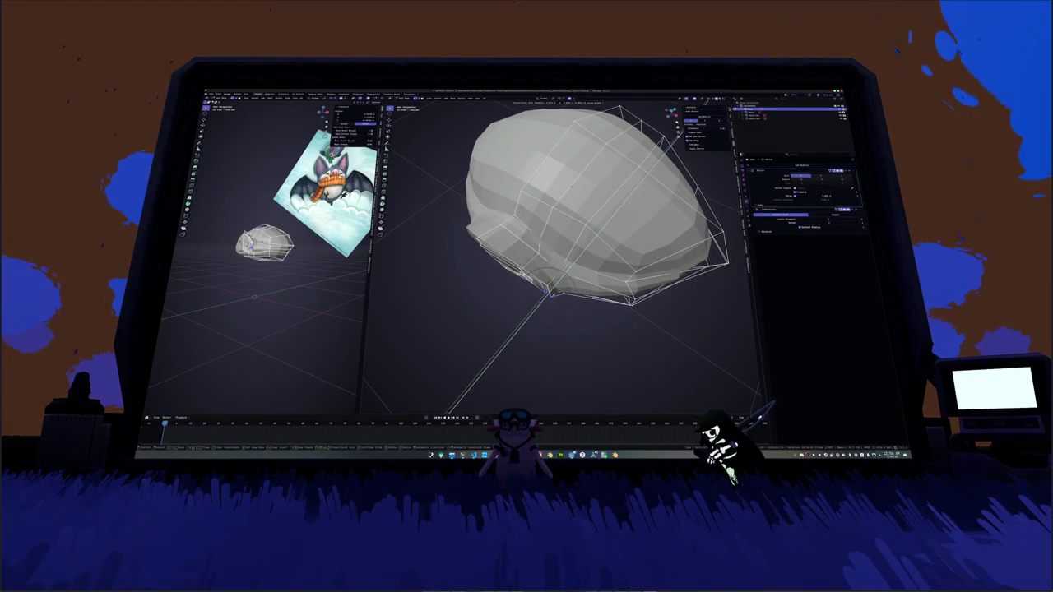
click(562, 362)
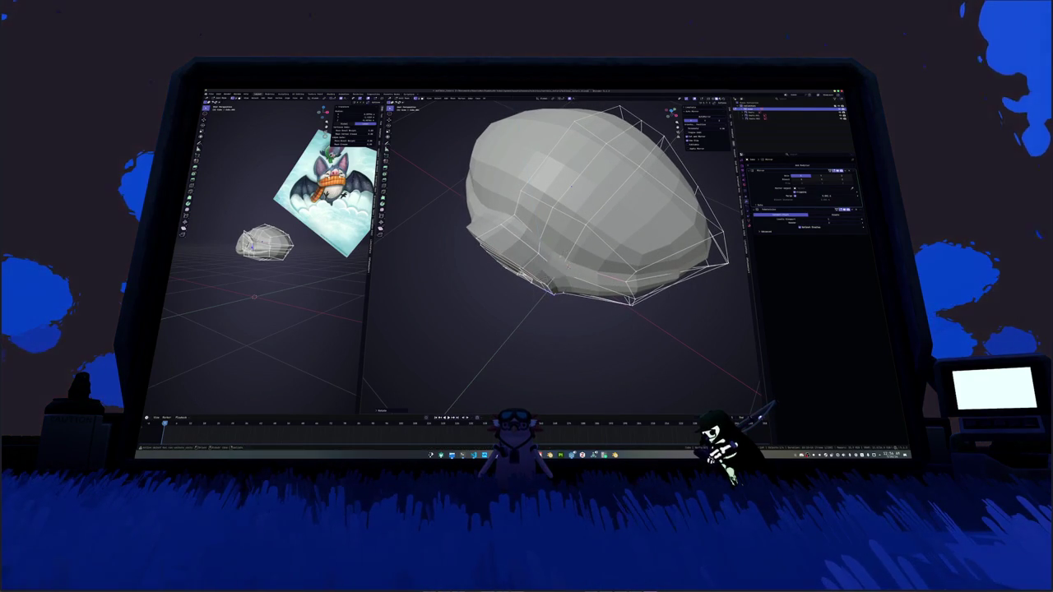
middle_drag(562, 362, 532, 267)
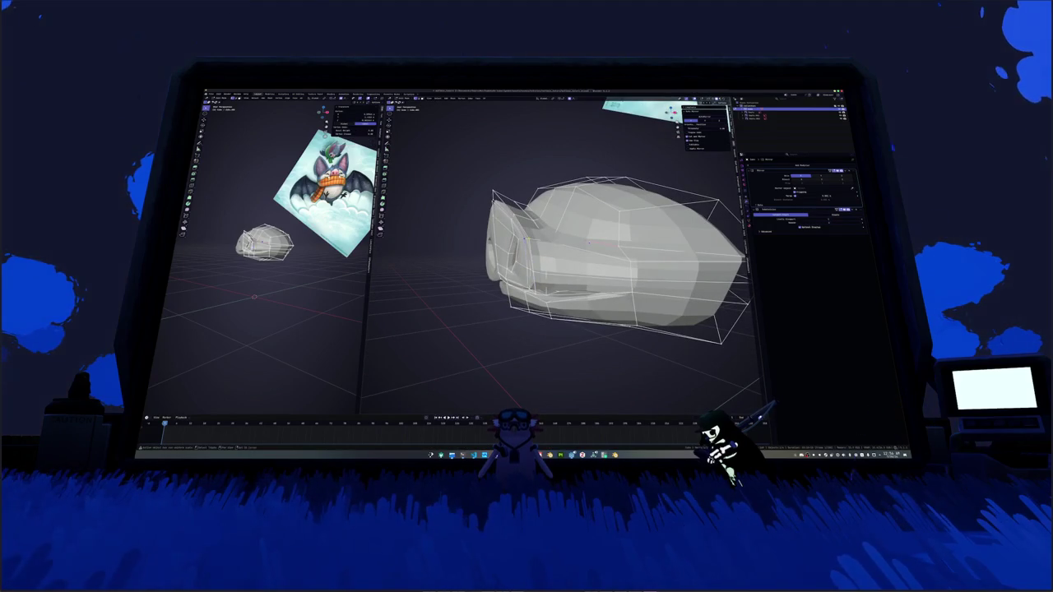
Step: Check the smoothed head, zoom in, and select the mouth crease edge loop
scroll(526, 239, up, 5)
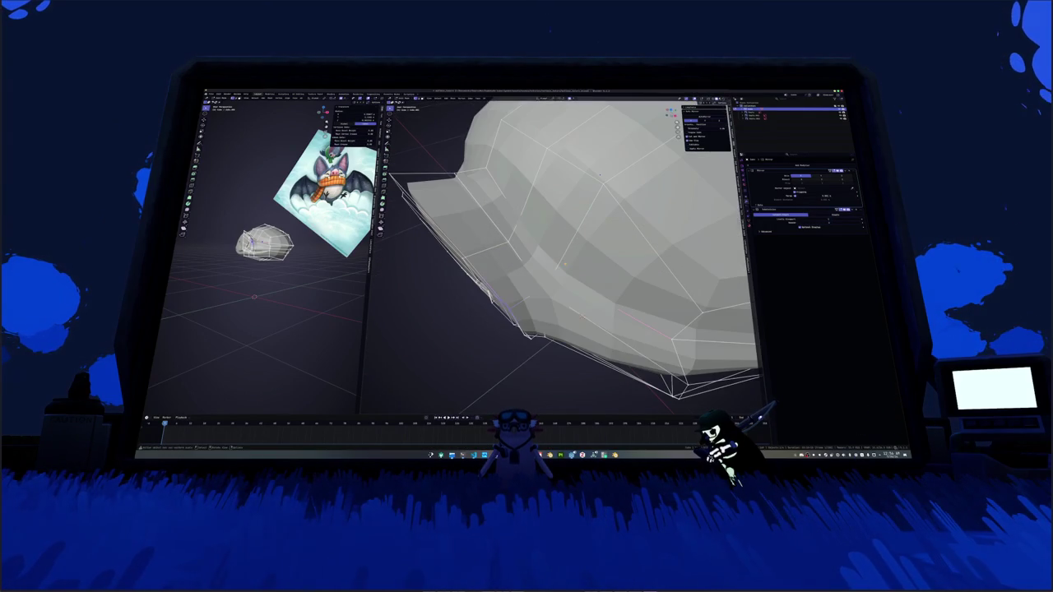
key(Tab)
mouse_move(526, 238)
middle_down()
mouse_move(514, 278)
mouse_move(481, 282)
mouse_move(544, 285)
mouse_move(540, 301)
mouse_move(515, 327)
mouse_move(499, 319)
middle_up()
key(Tab)
scroll(540, 302, up, 5)
key(alt+z)
alt+click(500, 320)
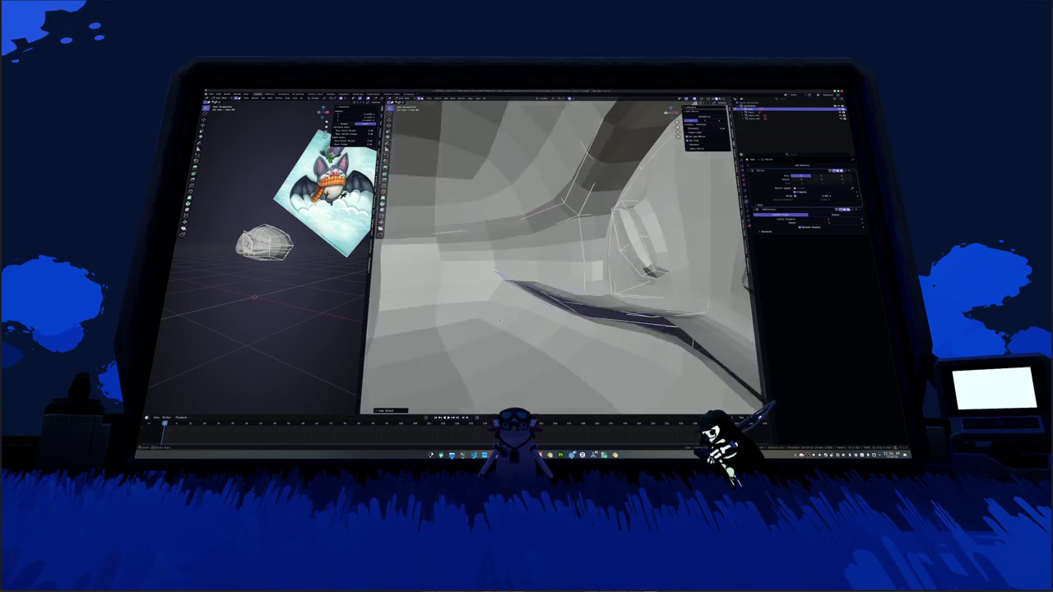
Step: Move the mouth crease loop inward, then extrude it and push it vertically along Z
key(g)
click(495, 321)
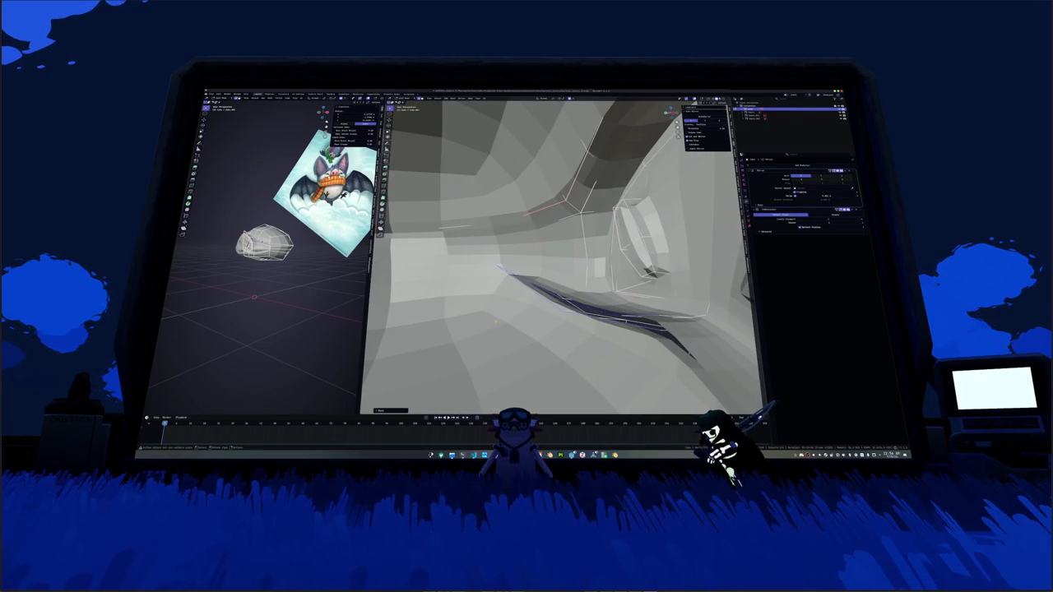
key(g)
key(e)
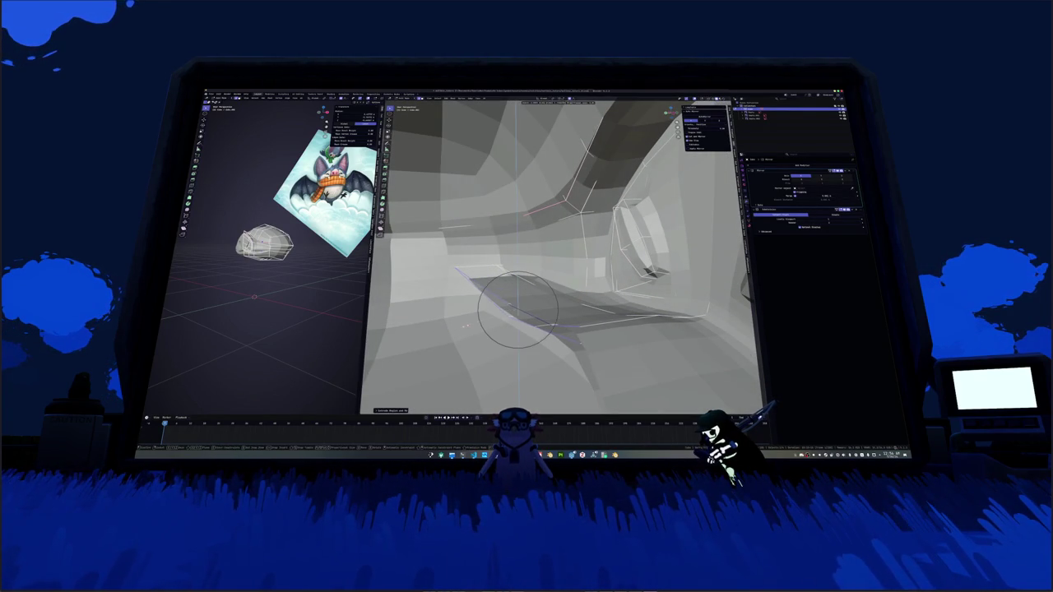
click(419, 356)
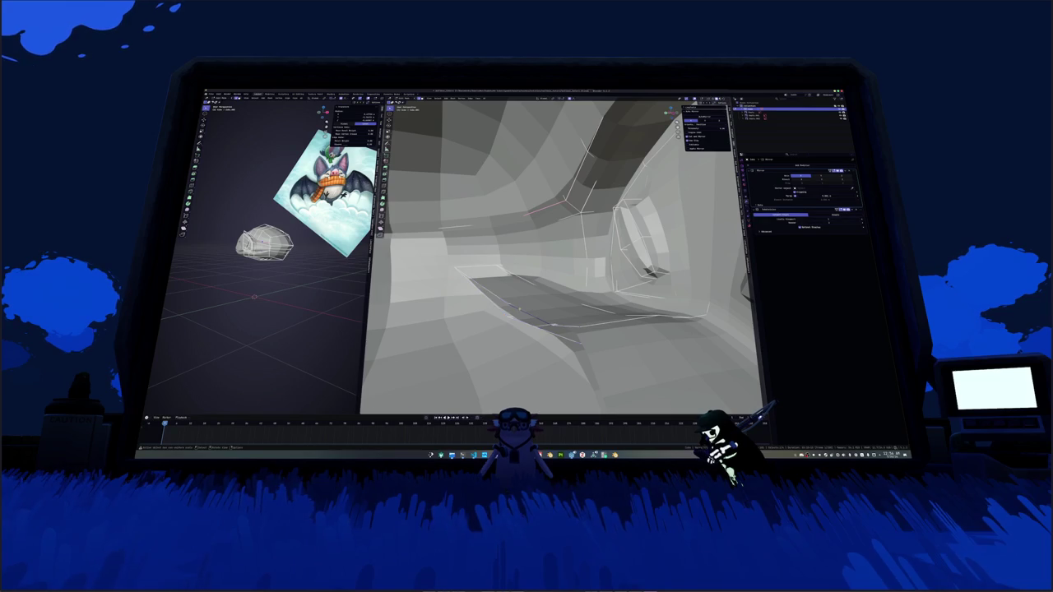
key(g)
key(z)
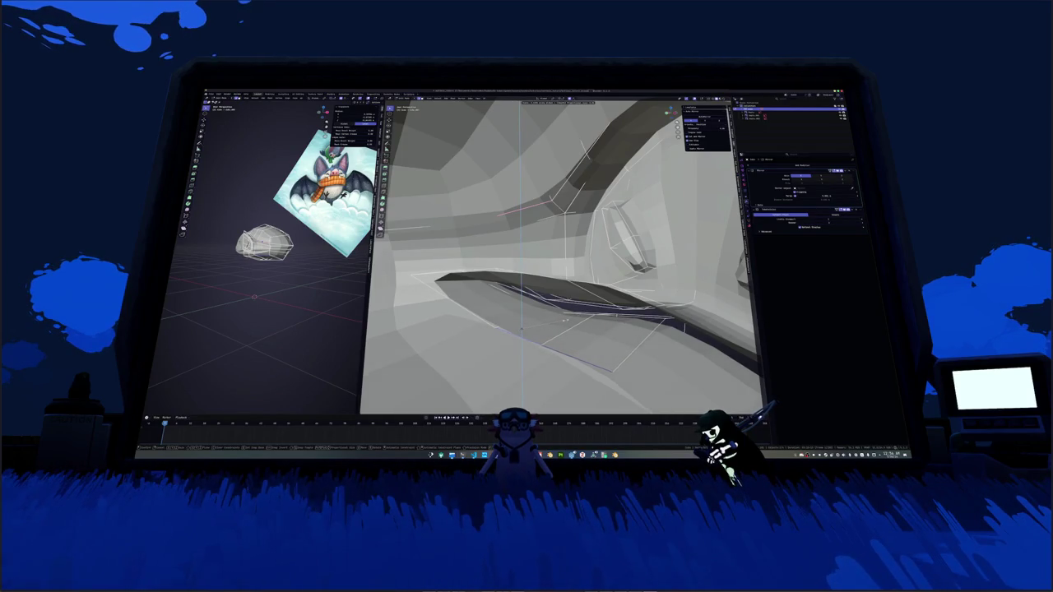
click(585, 328)
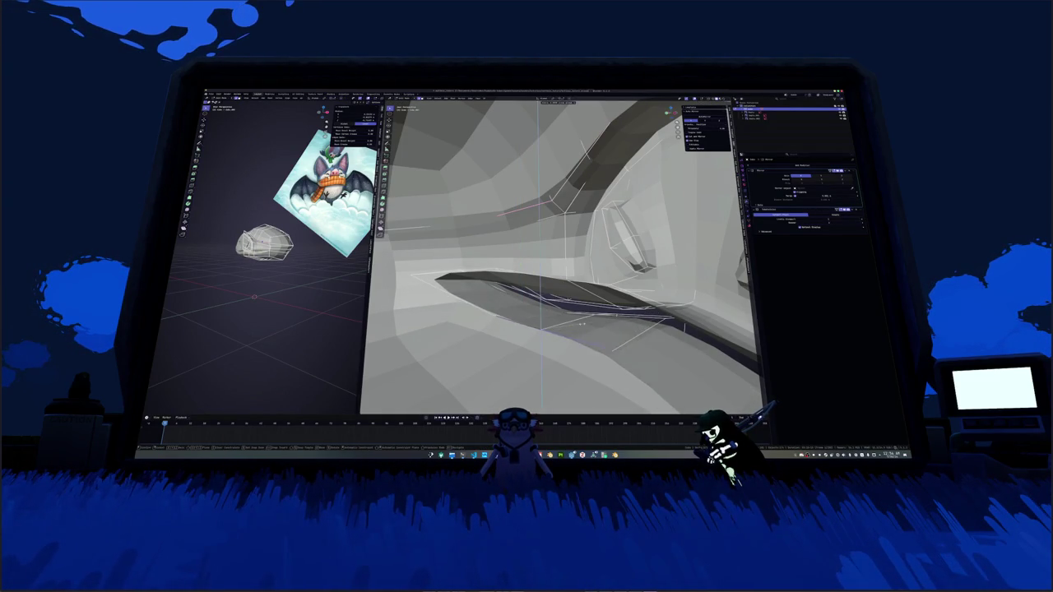
mouse_move(543, 320)
middle_down()
mouse_move(554, 313)
mouse_move(542, 329)
mouse_move(526, 300)
middle_up()
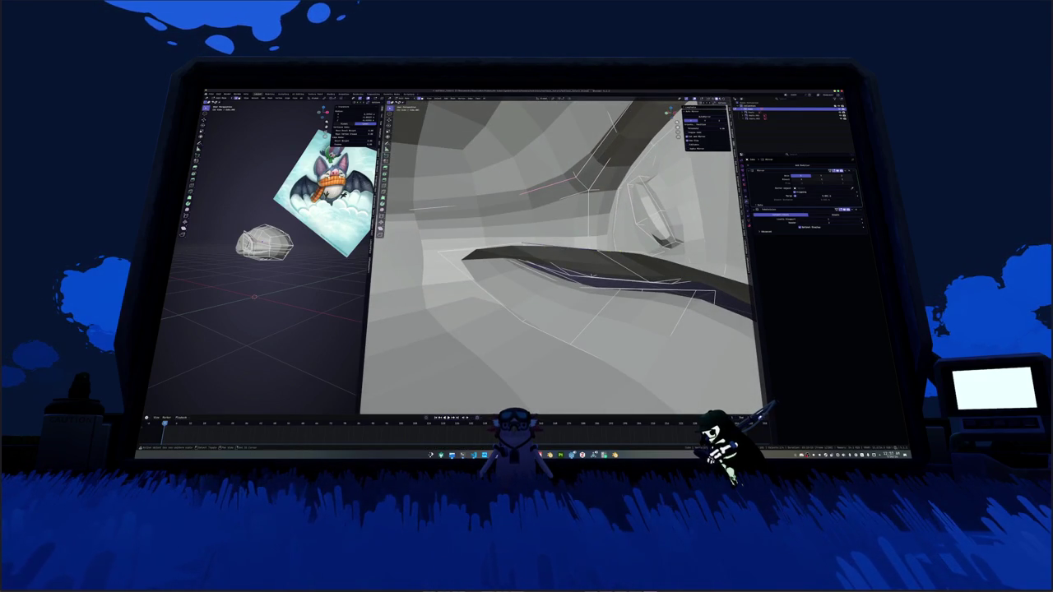
mouse_move(526, 300)
middle_down()
mouse_move(539, 320)
mouse_move(506, 259)
mouse_move(433, 289)
mouse_move(538, 282)
middle_up()
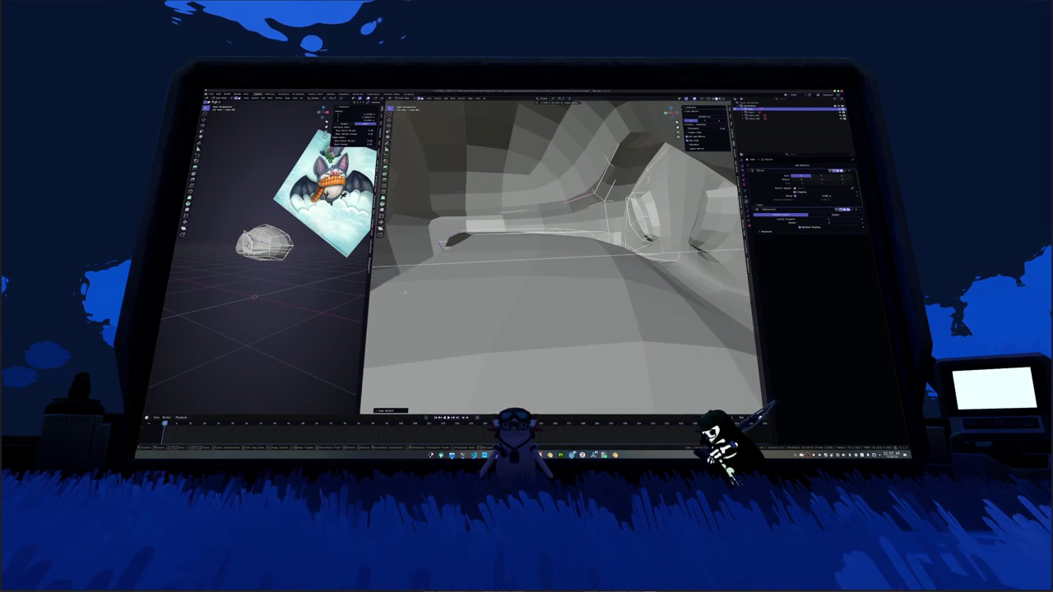
Step: Add a new edge loop to the box piece and delete one of its faces
key(k)
mouse_move(536, 282)
middle_down()
mouse_move(564, 297)
mouse_move(515, 300)
mouse_move(466, 262)
mouse_move(554, 274)
middle_up()
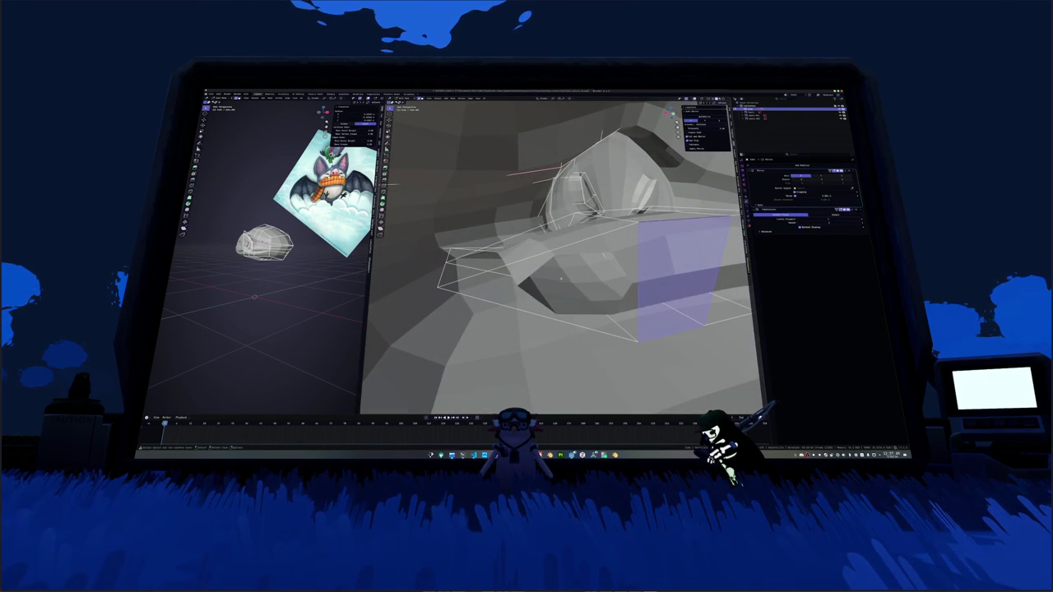
click(641, 284)
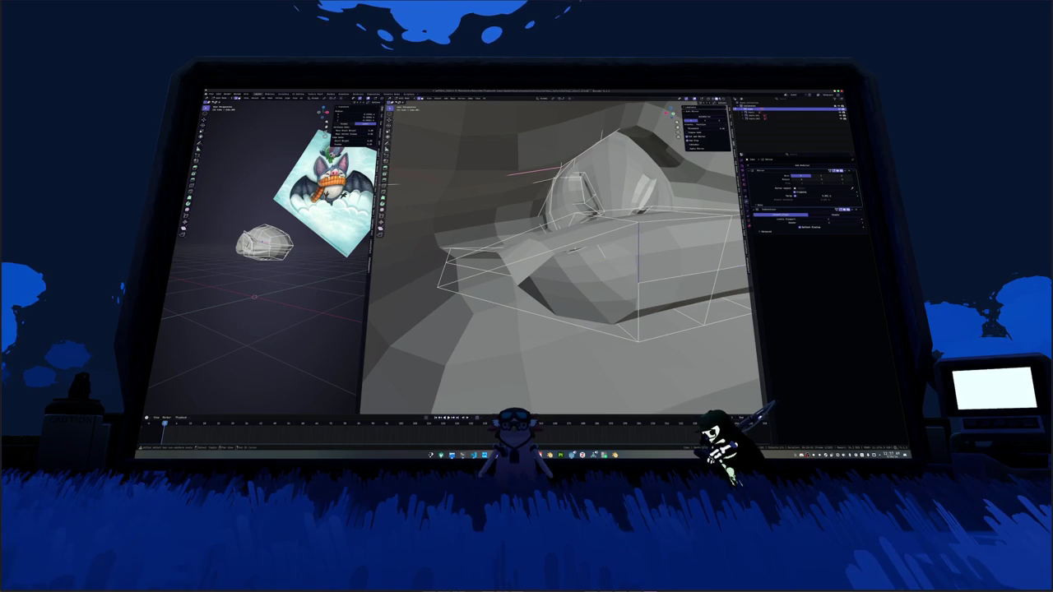
click(556, 271)
mouse_move(563, 323)
middle_down()
mouse_move(592, 325)
mouse_move(609, 313)
middle_up()
scroll(609, 313, up, 3)
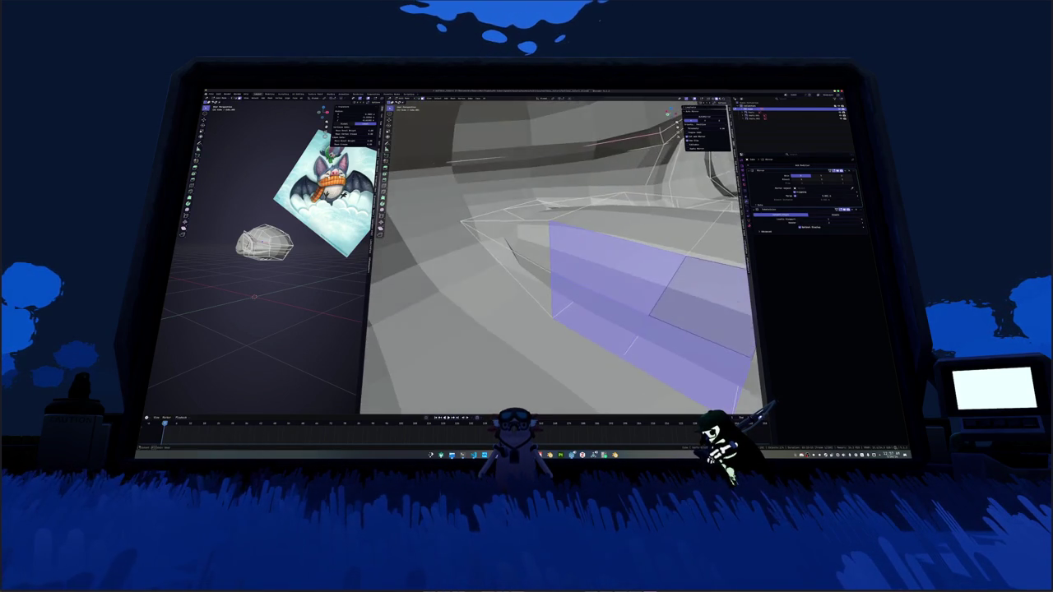
key(Delete)
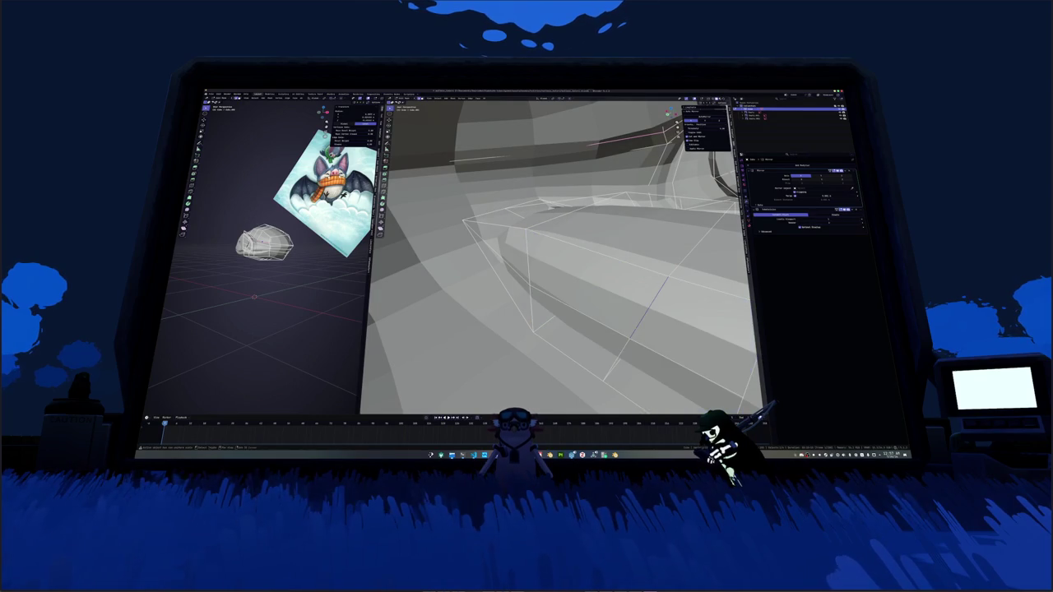
middle_drag(619, 353, 601, 374)
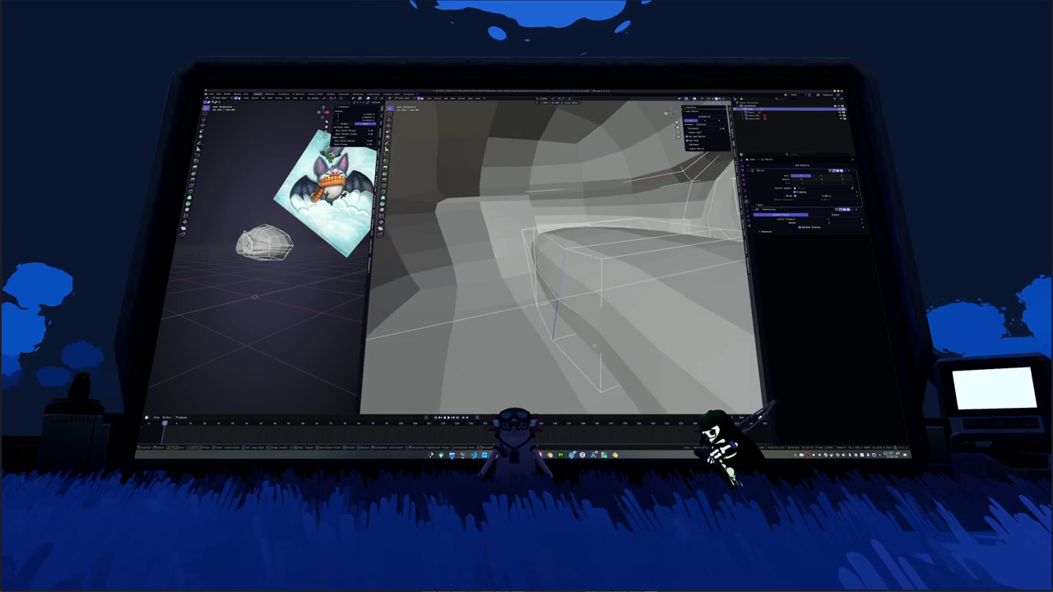
Step: Reposition the open box edges, then move selected cage vertices along the X axis
key(g)
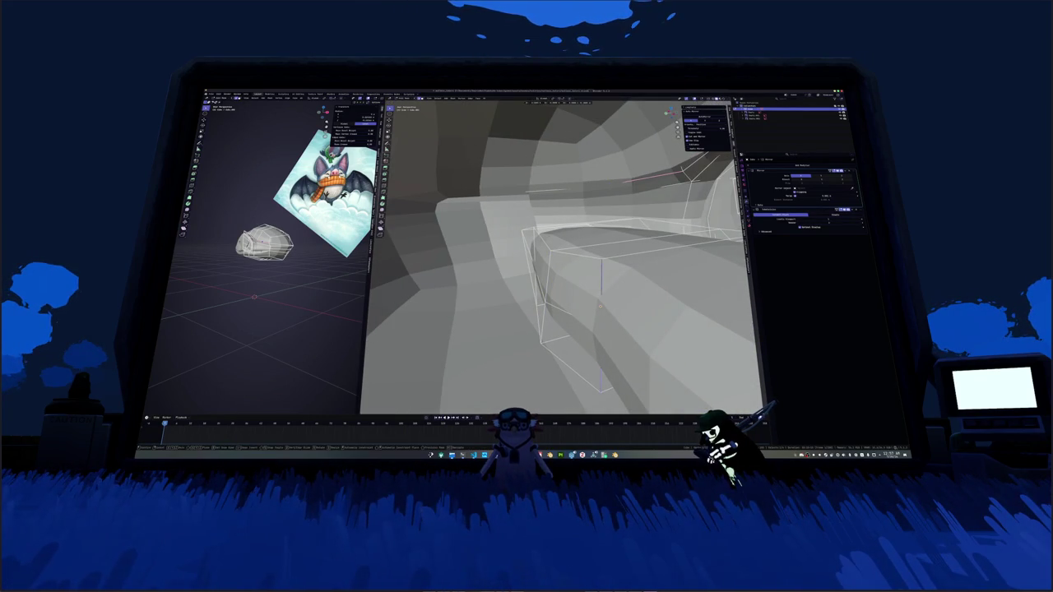
key(Return)
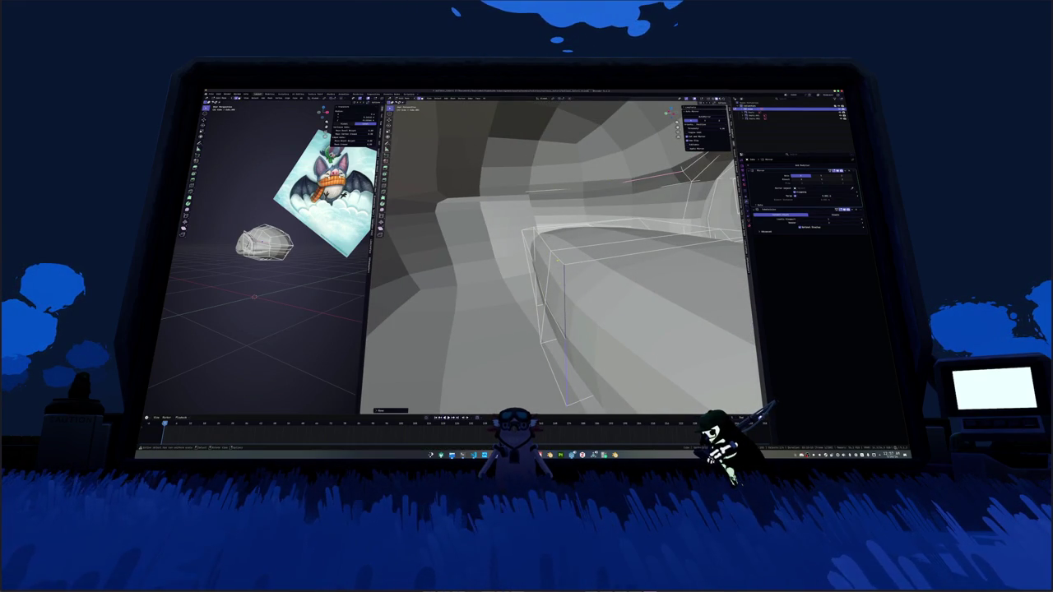
mouse_move(608, 362)
middle_down()
mouse_move(576, 354)
mouse_move(477, 280)
middle_up()
middle_drag(559, 264, 378, 299)
mouse_move(398, 260)
middle_down()
mouse_move(448, 262)
mouse_move(420, 271)
middle_up()
click(473, 300)
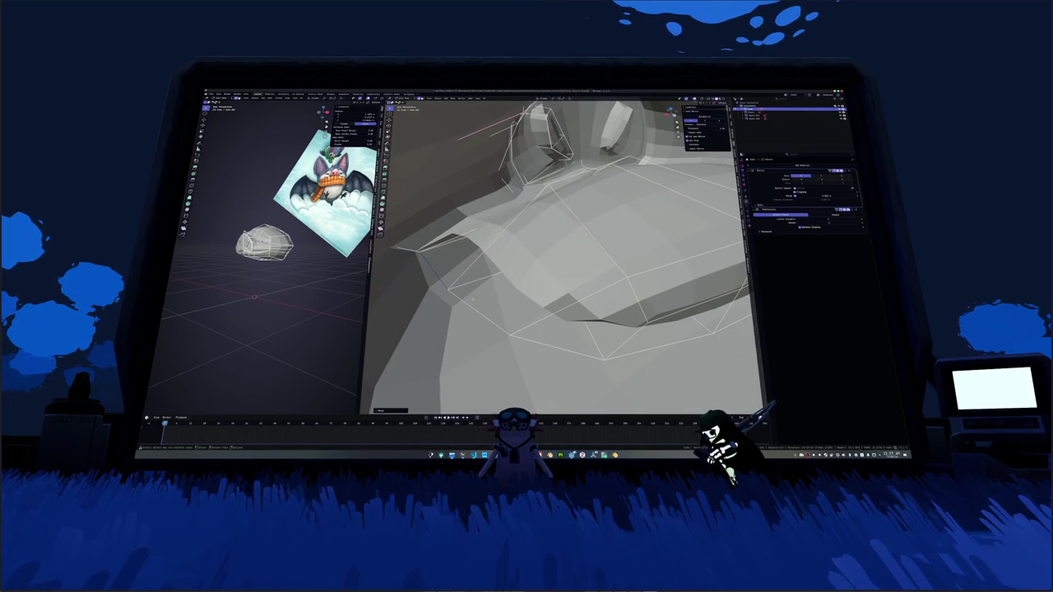
key(g)
key(x)
Step: Select an edge loop on the mesh cage and subdivide it
mouse_move(536, 328)
middle_down()
mouse_move(556, 301)
mouse_move(591, 306)
mouse_move(600, 238)
mouse_move(608, 247)
mouse_move(555, 236)
mouse_move(563, 250)
mouse_move(597, 224)
mouse_move(580, 218)
mouse_move(585, 211)
mouse_move(518, 236)
middle_up()
scroll(556, 301, down, 5)
scroll(556, 301, down, 3)
alt+click(599, 238)
right_click(515, 239)
click(516, 239)
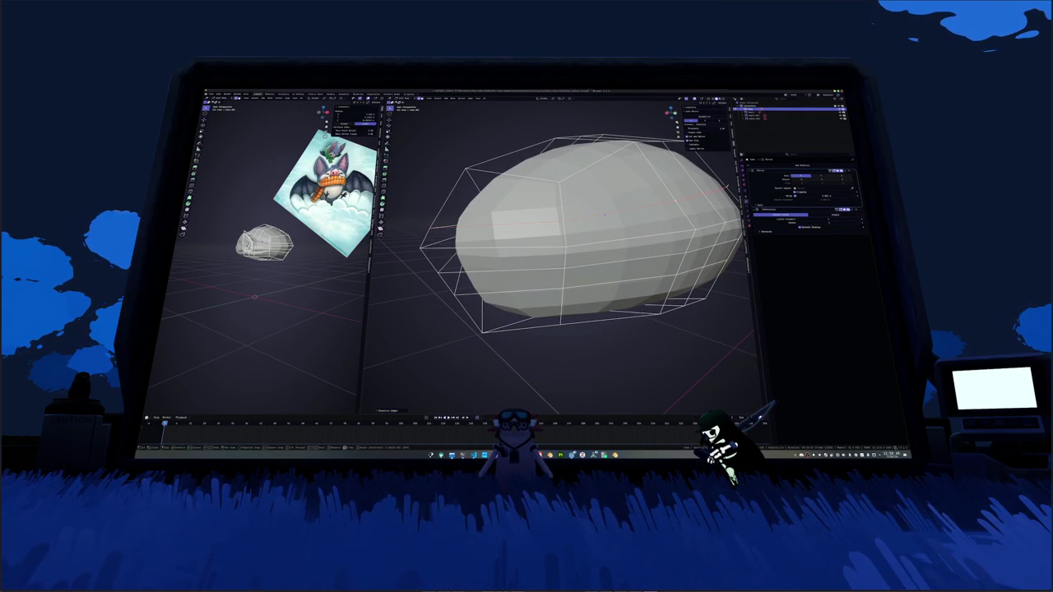
Step: Clear the edge loop selection and raise the head's subdivision level to 2
mouse_move(604, 215)
middle_down()
mouse_move(569, 237)
mouse_move(589, 223)
middle_up()
alt+click(590, 226)
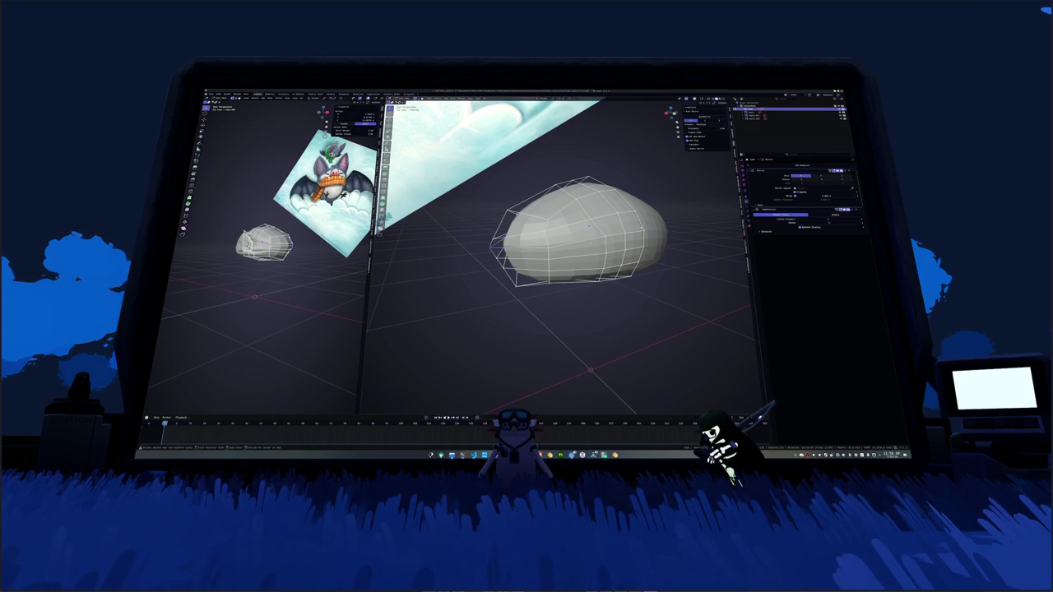
key(ctrl+x)
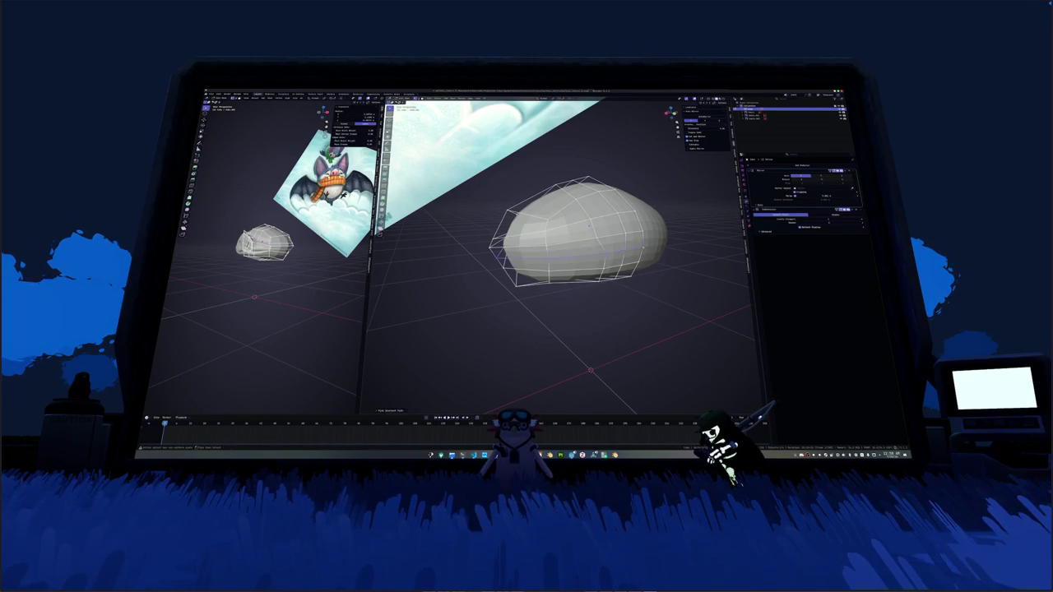
mouse_move(589, 223)
middle_down()
mouse_move(554, 241)
mouse_move(535, 230)
mouse_move(539, 243)
mouse_move(535, 212)
mouse_move(543, 230)
mouse_move(531, 222)
middle_up()
scroll(527, 218, up, 2)
scroll(551, 238, up, 2)
key(ctrl+2)
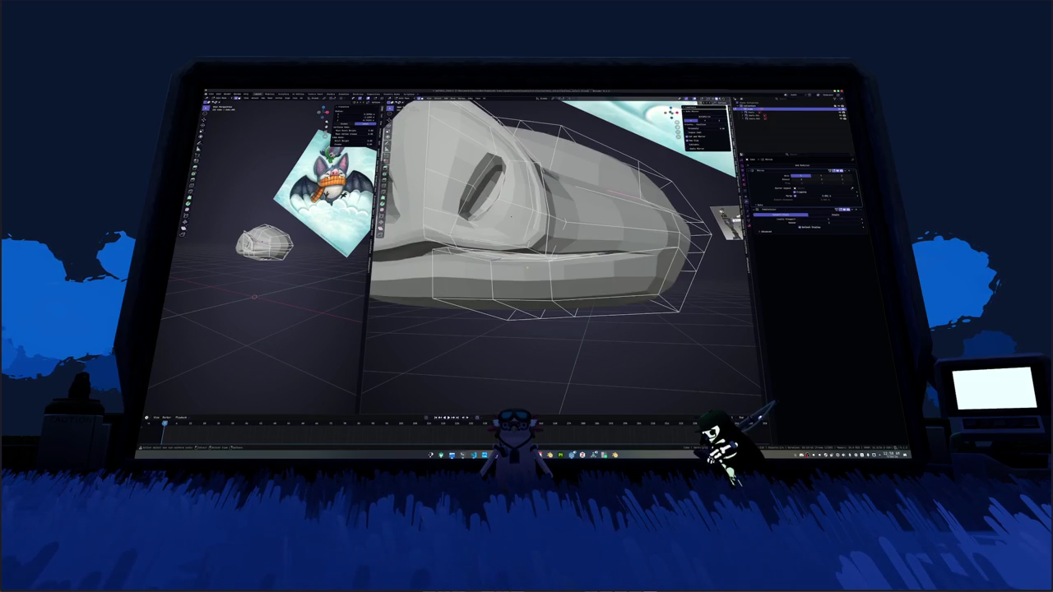
scroll(559, 255, down, 5)
middle_drag(559, 255, 625, 226)
middle_drag(560, 247, 576, 230)
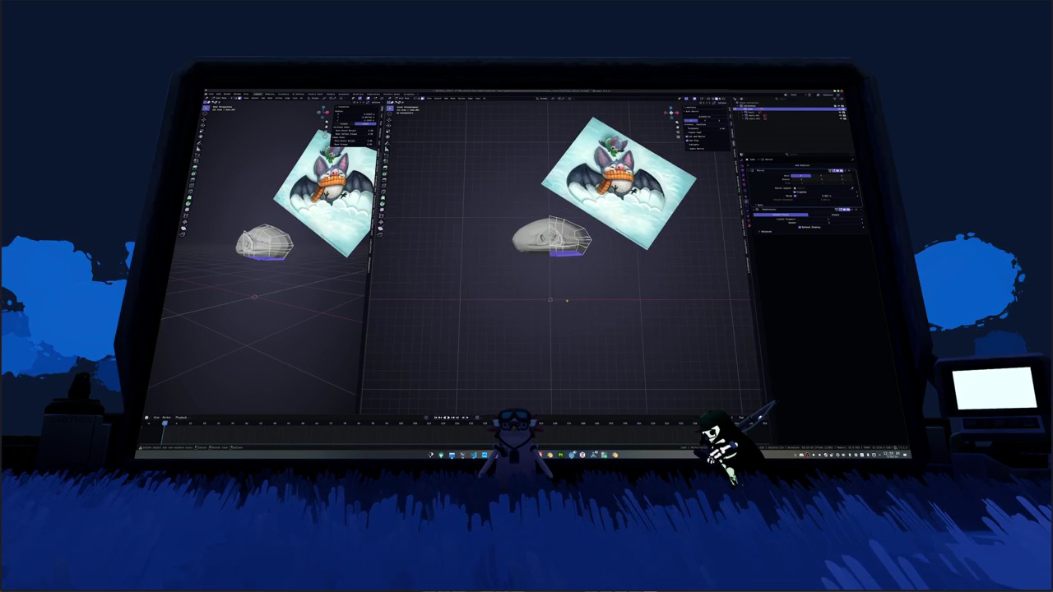
scroll(567, 300, down, 2)
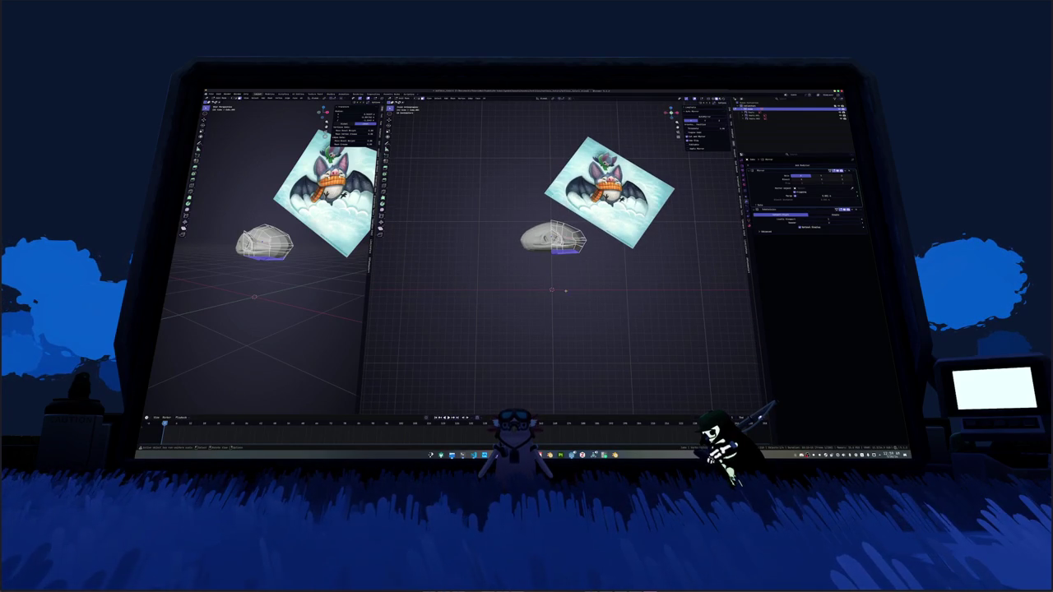
scroll(560, 230, up, 2)
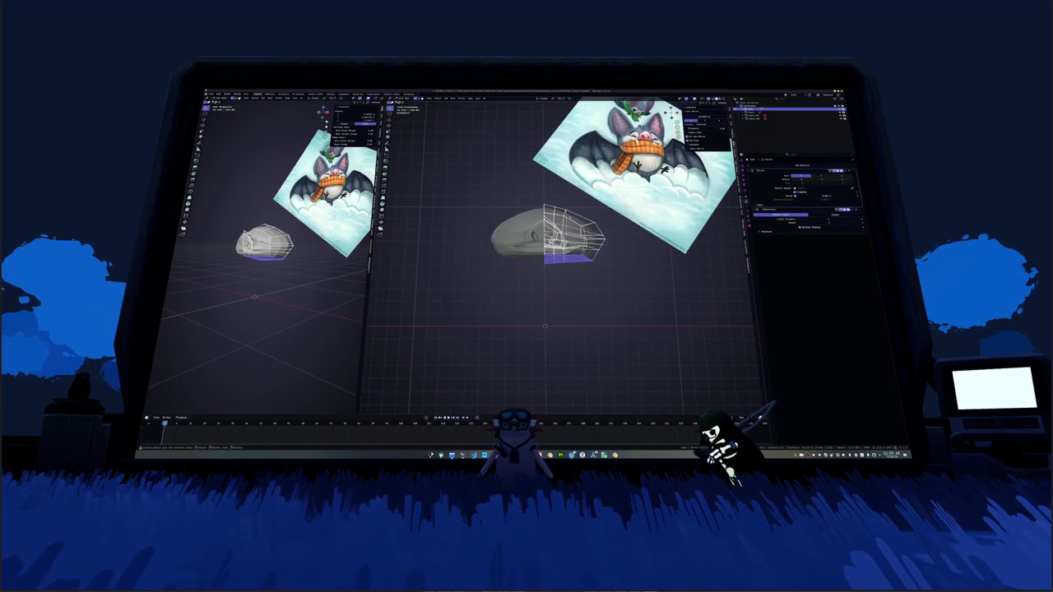
Step: Extrude the top face of the head and knife a new cut into the mesh
click(559, 213)
key(e)
key(Return)
key(k)
click(578, 212)
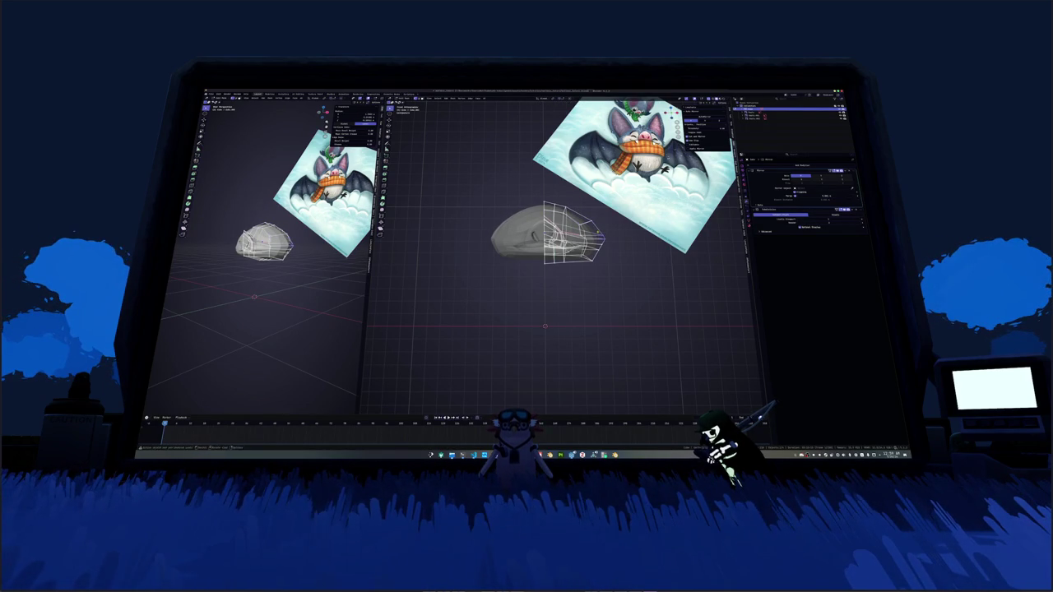
key(Return)
Step: Shift the new selection sideways along the X axis
key(g)
key(x)
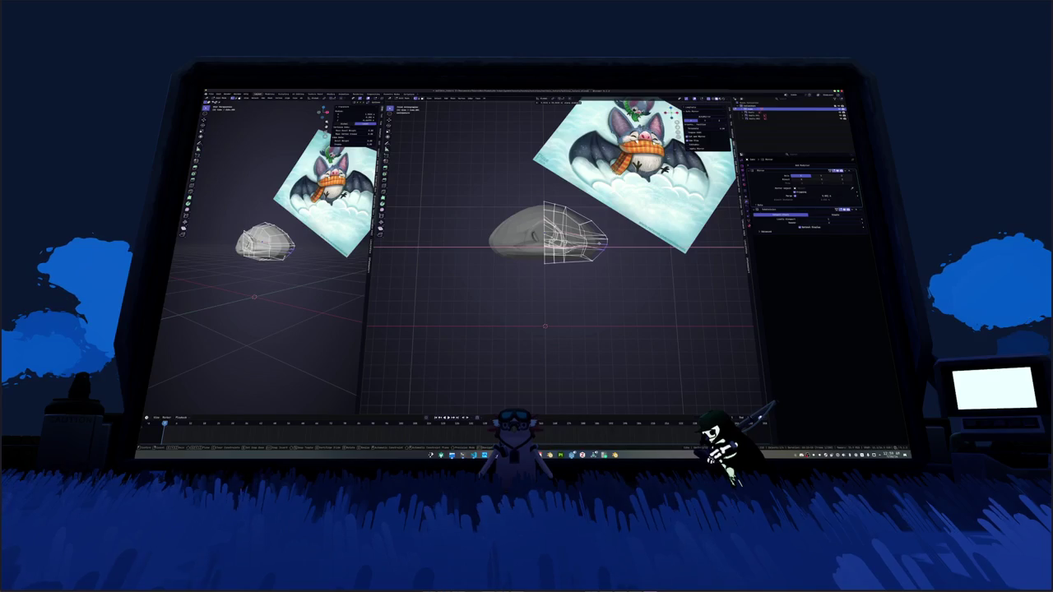
key(Return)
mouse_move(555, 280)
middle_down()
mouse_move(580, 263)
mouse_move(568, 272)
mouse_move(564, 215)
mouse_move(607, 247)
mouse_move(742, 262)
mouse_move(517, 247)
middle_up()
scroll(568, 271, up, 2)
scroll(568, 272, up, 2)
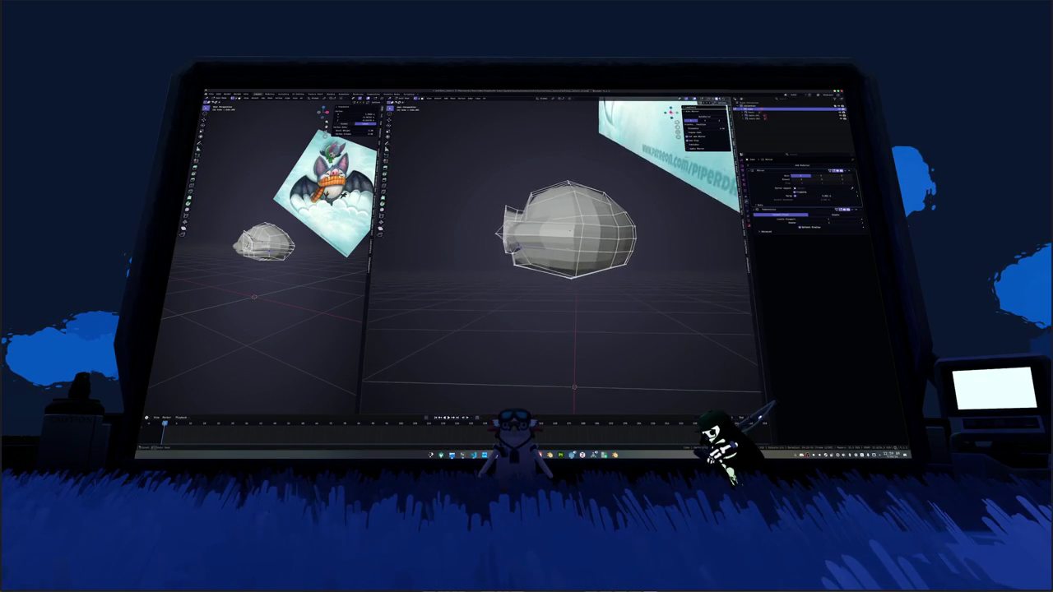
Step: Raise the selected part of the head along Z in two successive moves
key(g)
key(z)
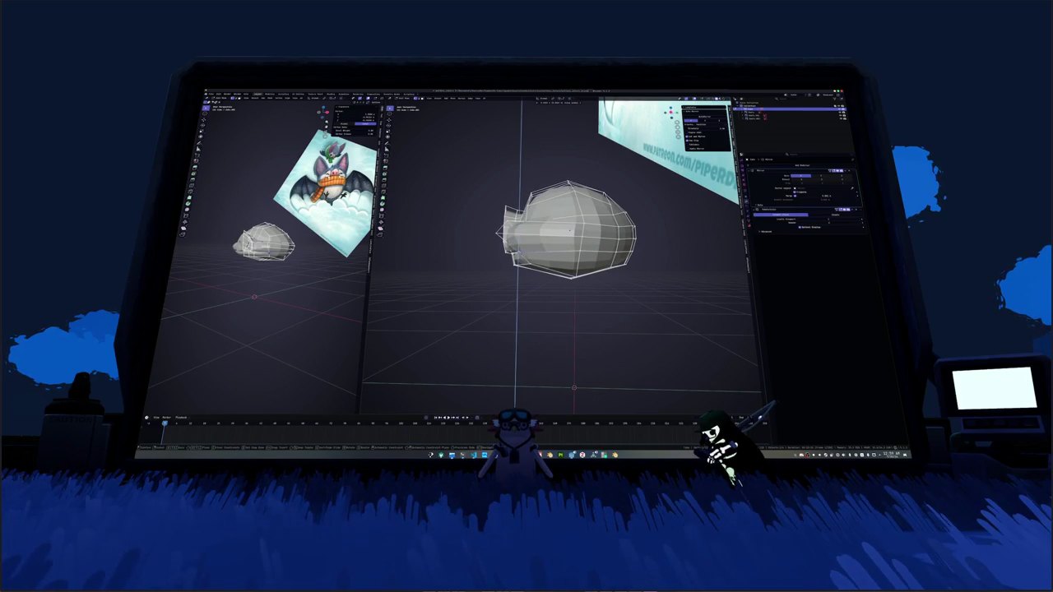
mouse_move(516, 248)
middle_down()
mouse_move(605, 251)
mouse_move(575, 251)
mouse_move(600, 261)
mouse_move(585, 252)
mouse_move(580, 264)
middle_up()
click(593, 247)
key(g)
key(z)
click(597, 246)
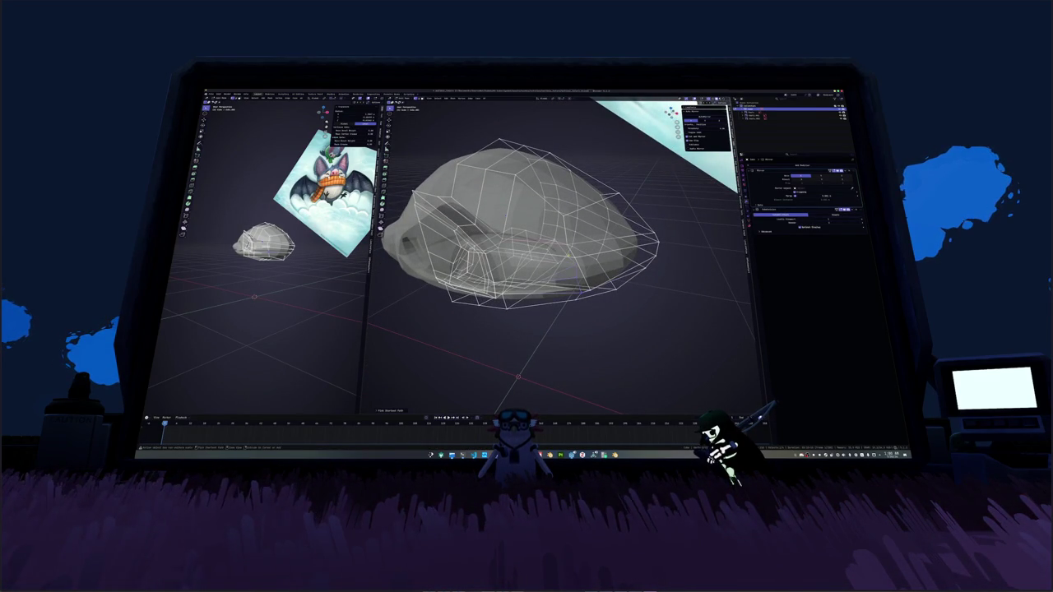
Step: Select a region of head faces and add a vertical edge loop across the head
mouse_move(580, 263)
middle_down()
mouse_move(623, 267)
mouse_move(626, 281)
mouse_move(511, 213)
mouse_move(568, 257)
mouse_move(599, 261)
middle_up()
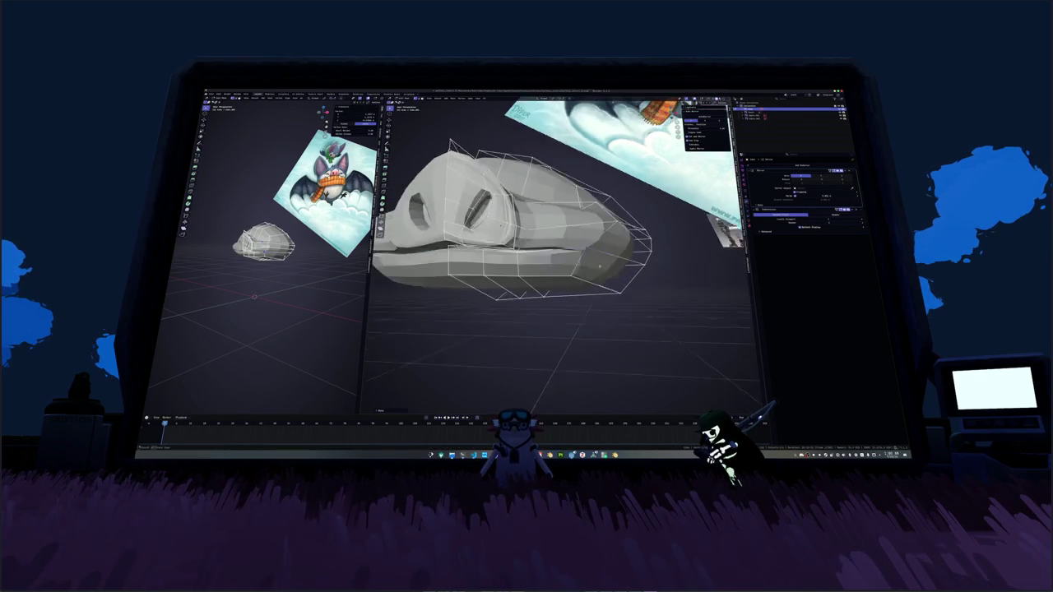
scroll(599, 262, down, 3)
click(579, 247)
middle_drag(580, 247, 592, 246)
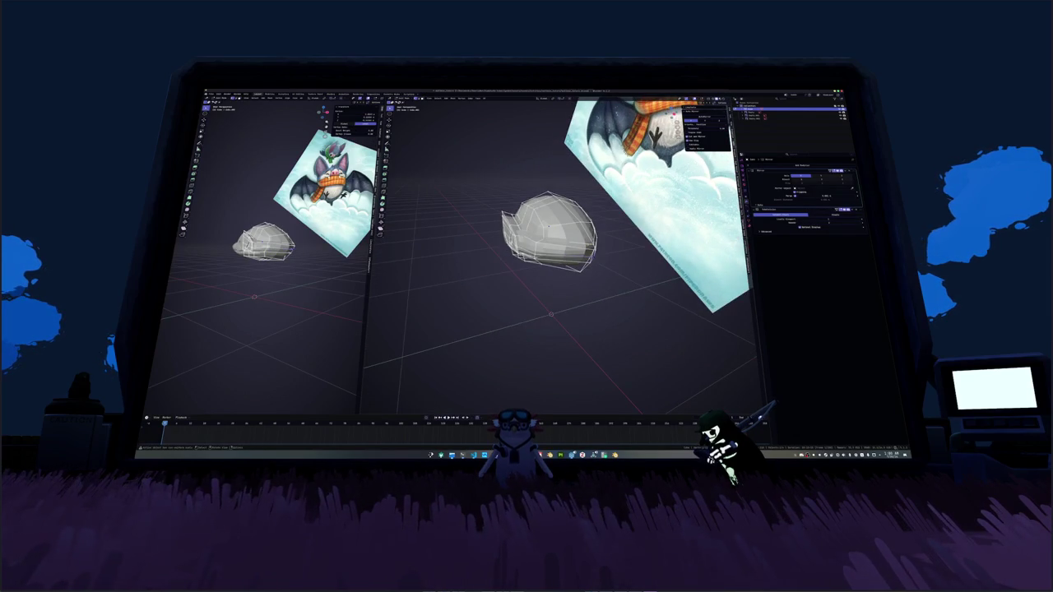
scroll(559, 238, up, 2)
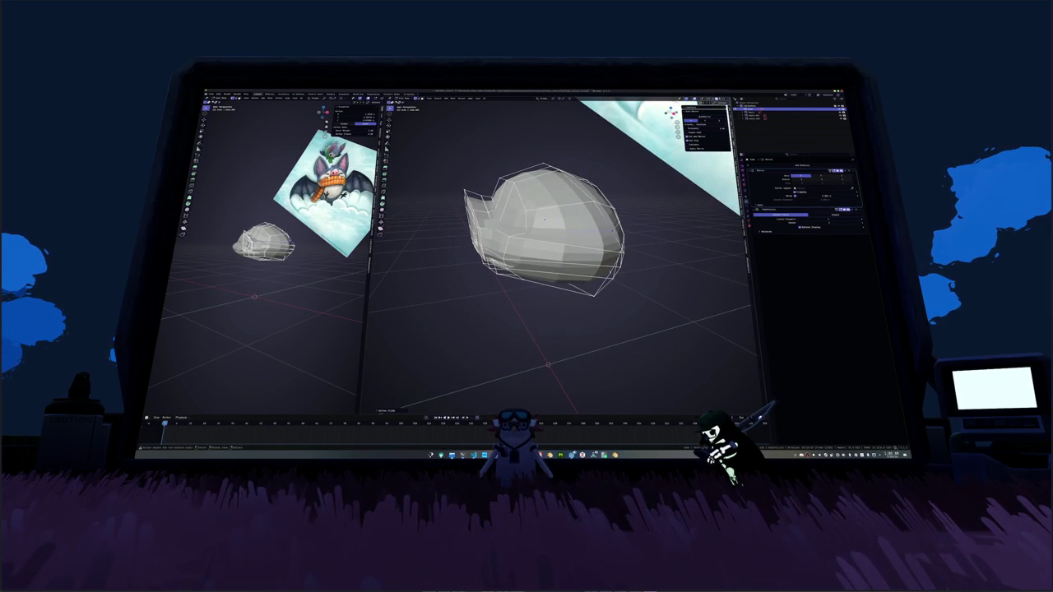
mouse_move(559, 238)
middle_down()
mouse_move(607, 233)
mouse_move(543, 198)
mouse_move(612, 222)
mouse_move(614, 244)
mouse_move(568, 239)
mouse_move(515, 257)
middle_up()
mouse_move(576, 215)
middle_down()
mouse_move(611, 232)
mouse_move(606, 222)
mouse_move(598, 264)
mouse_move(578, 256)
middle_up()
key(ctrl+r)
click(596, 247)
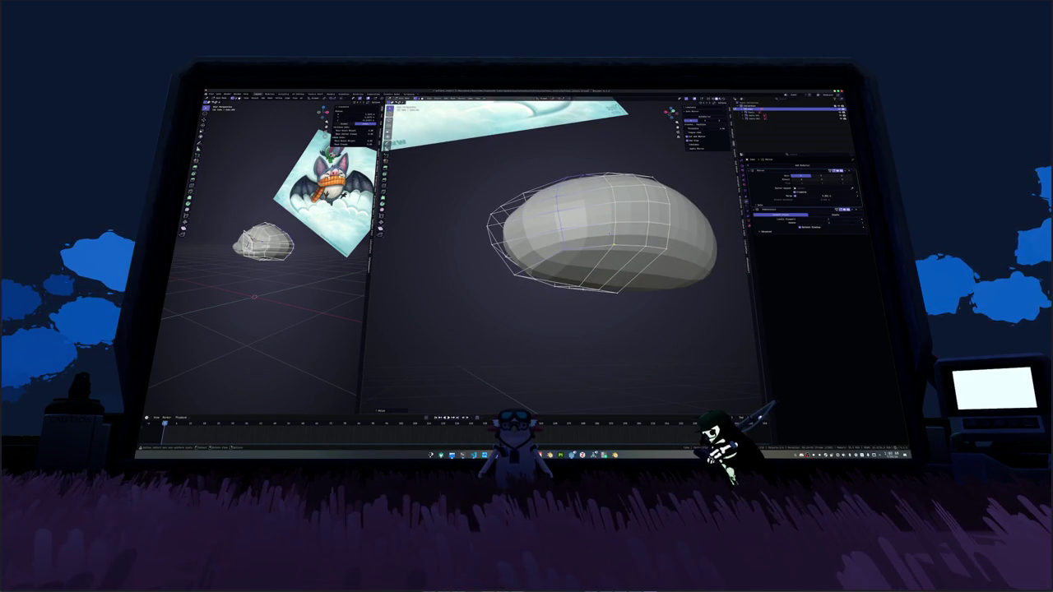
Step: Select a vertical edge path on the head and check the overall shape in Object Mode
middle_drag(608, 235, 614, 225)
ctrl+click(601, 247)
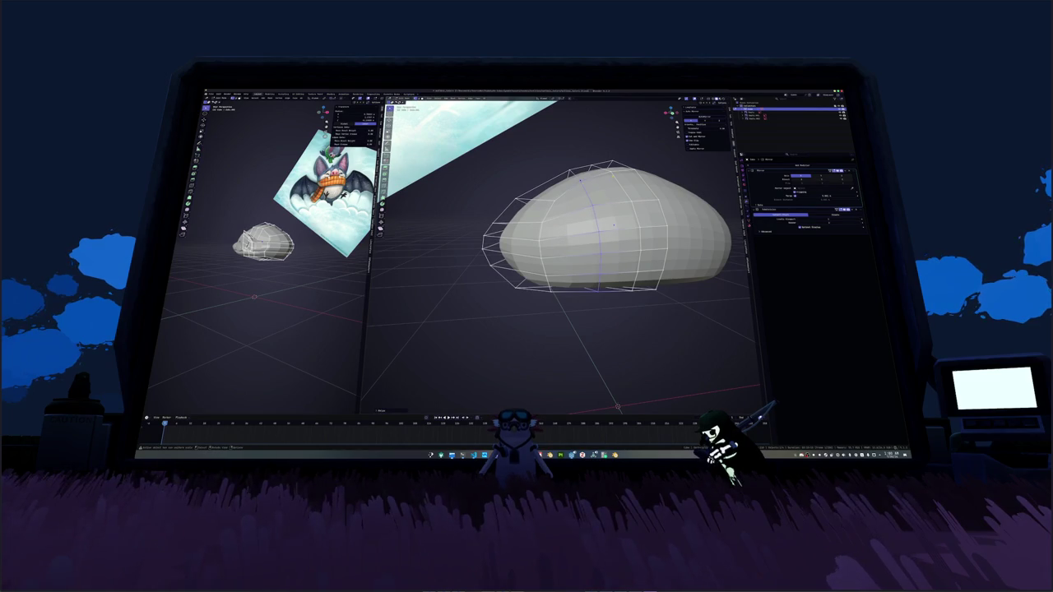
mouse_move(614, 227)
middle_down()
mouse_move(502, 268)
mouse_move(526, 263)
middle_up()
key(Tab)
scroll(610, 231, down, 3)
key(Tab)
scroll(502, 267, up, 3)
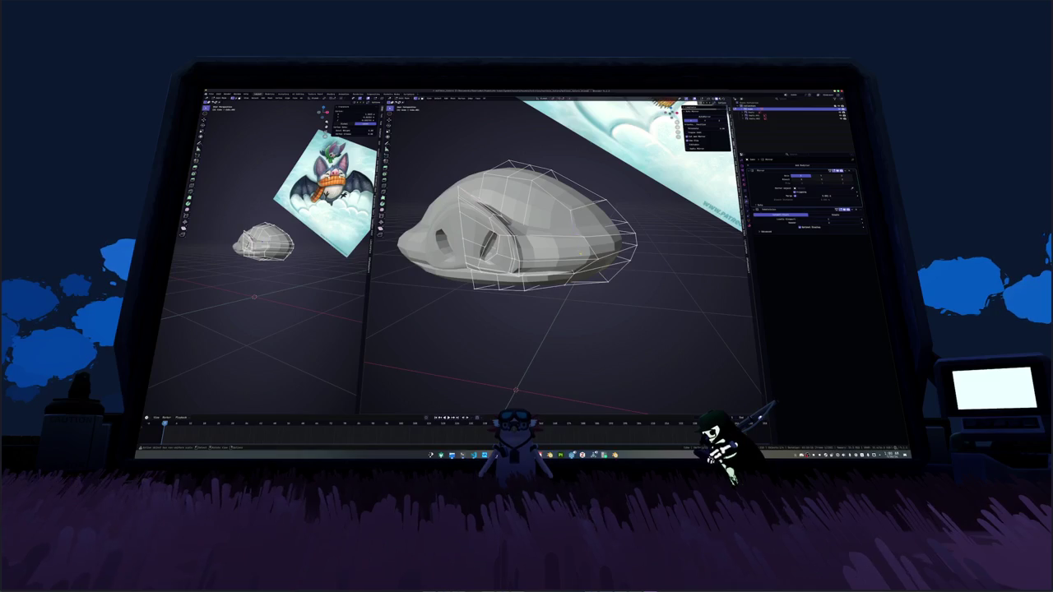
mouse_move(619, 250)
middle_down()
mouse_move(712, 232)
mouse_move(543, 271)
middle_up()
Step: Extrude a face at the back of the head and scale it inward in side view
click(604, 271)
key(e)
key(Return)
key(KP_3)
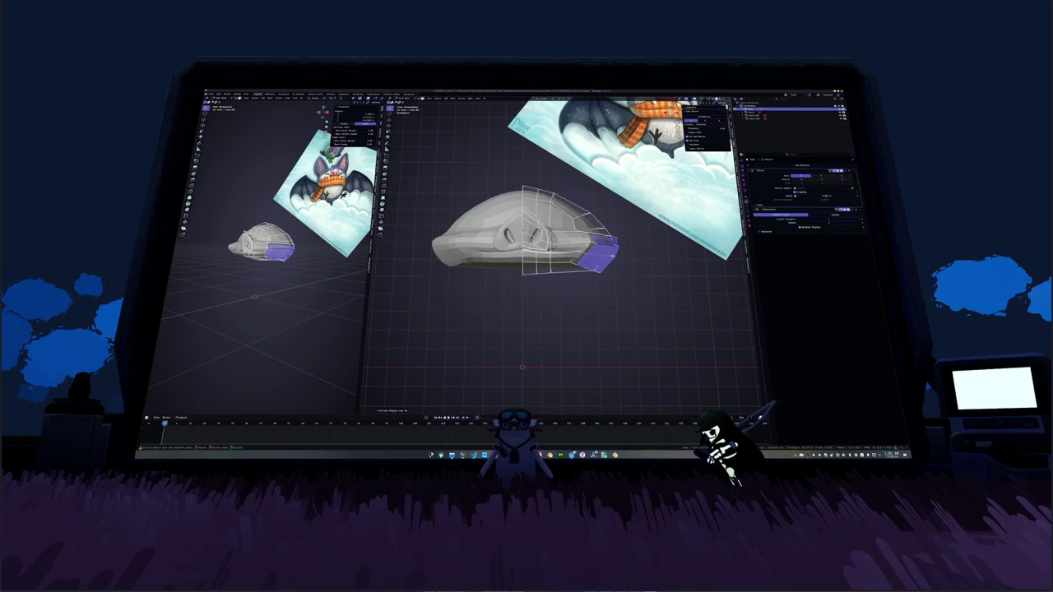
key(s)
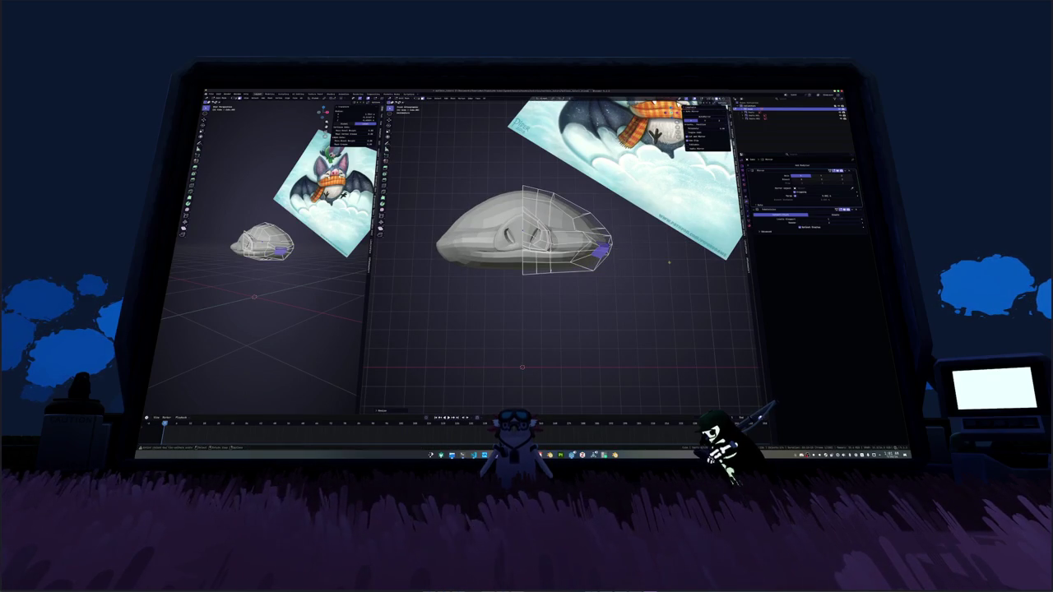
click(674, 265)
middle_drag(675, 265, 630, 262)
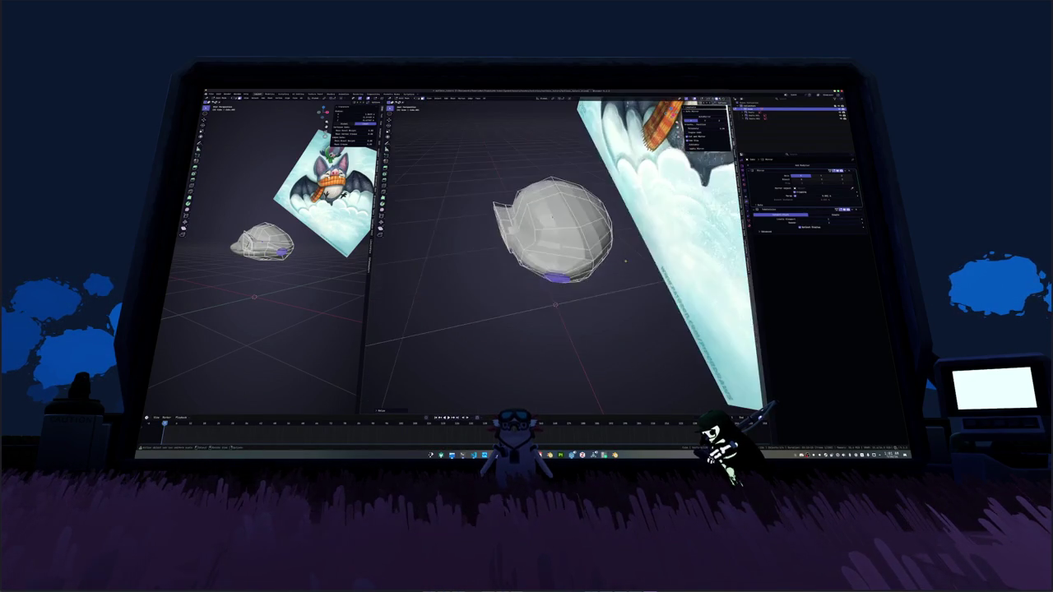
key(z)
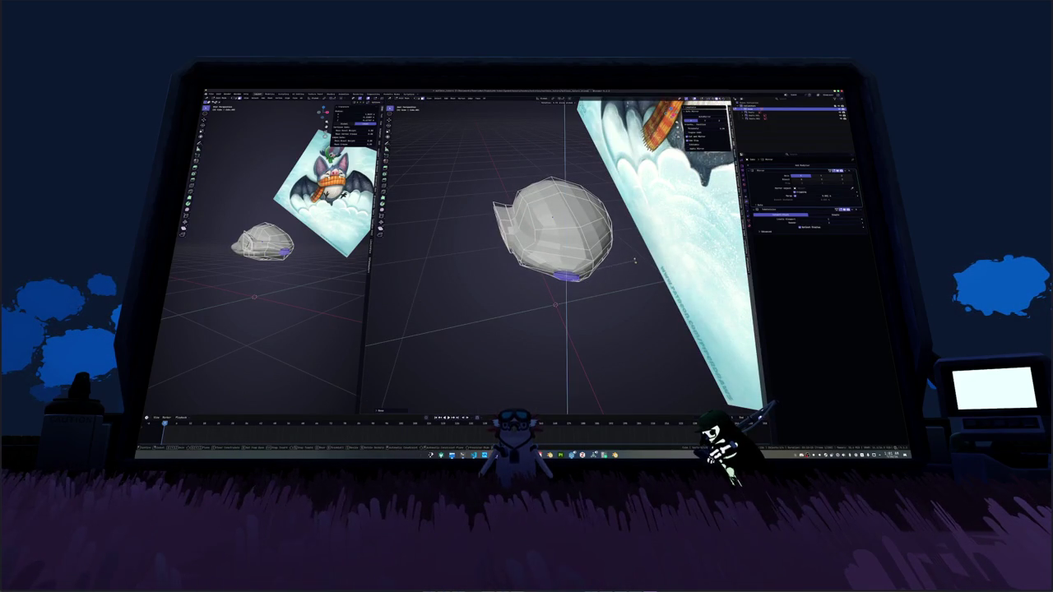
Step: Try an X-axis move on the protrusion, cancel it, and inspect the head from several angles
mouse_move(620, 244)
middle_down()
mouse_move(618, 272)
mouse_move(607, 252)
middle_up()
key(g)
key(x)
key(Escape)
mouse_move(607, 250)
middle_down()
mouse_move(630, 270)
mouse_move(568, 232)
mouse_move(576, 218)
middle_up()
scroll(575, 219, up, 3)
scroll(576, 219, up, 2)
mouse_move(510, 217)
middle_down()
mouse_move(573, 265)
mouse_move(510, 220)
mouse_move(594, 262)
mouse_move(509, 263)
mouse_move(749, 346)
mouse_move(750, 387)
middle_up()
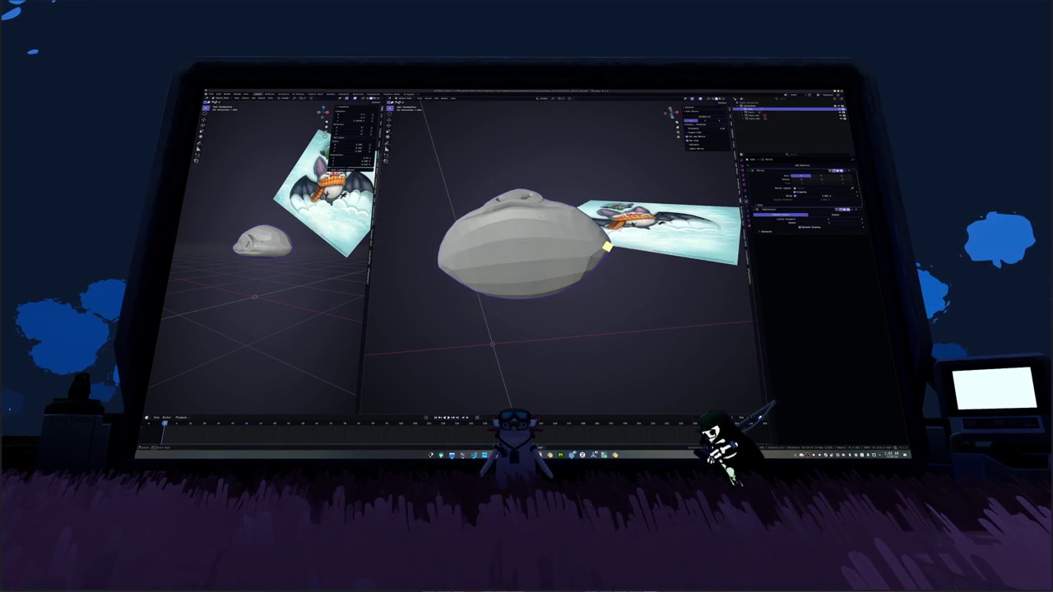
Step: Enter Edit Mode, switch to orthographic view, and select a face on top of the head
key(Tab)
scroll(751, 387, up, 3)
mouse_move(527, 271)
middle_down()
mouse_move(501, 246)
mouse_move(419, 278)
middle_up()
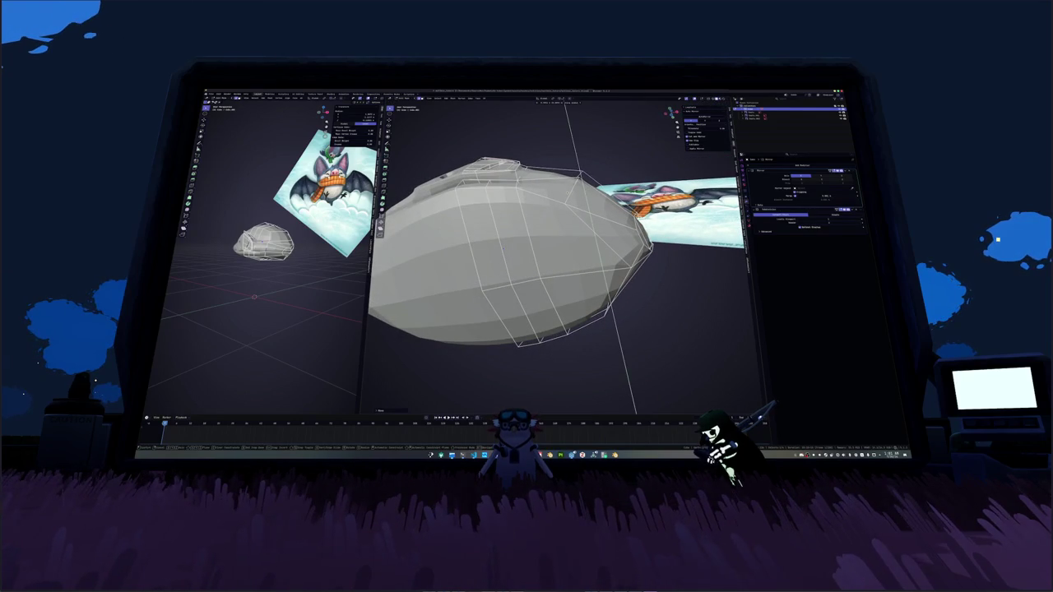
middle_drag(494, 247, 572, 246)
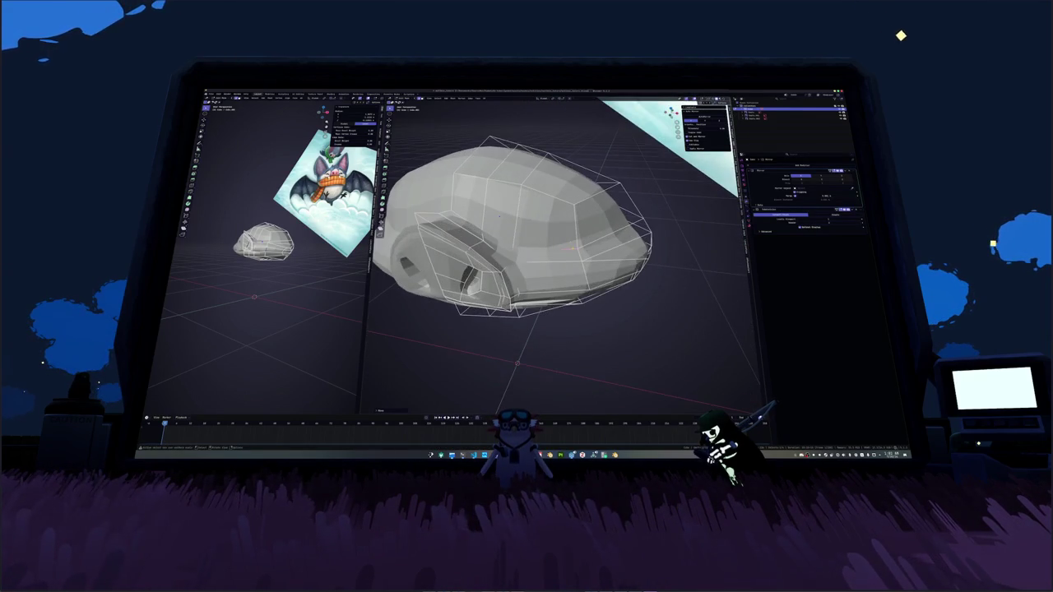
scroll(498, 216, down, 5)
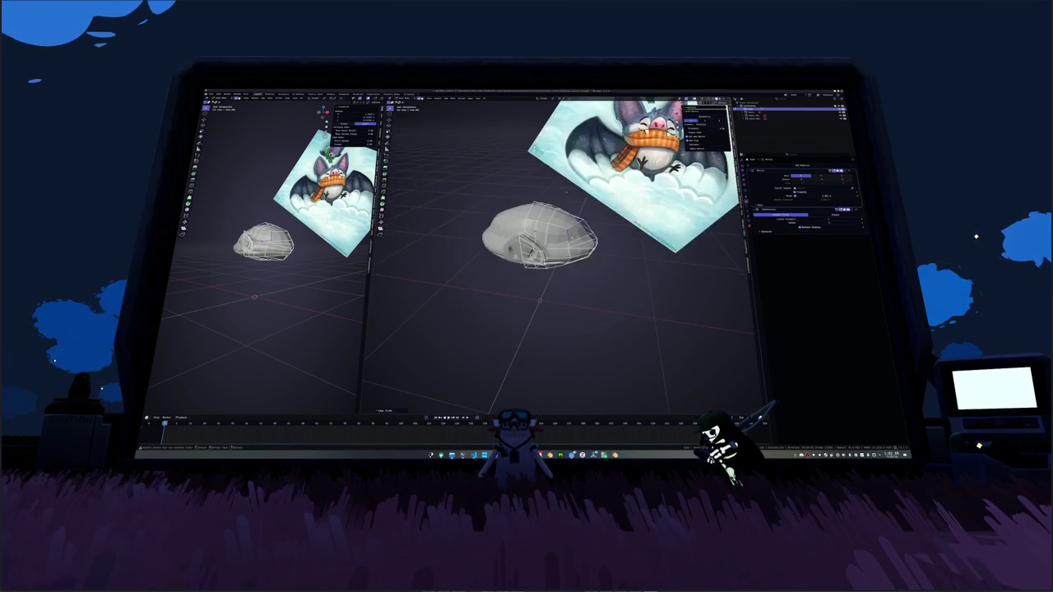
mouse_move(566, 190)
middle_down()
mouse_move(565, 181)
mouse_move(568, 191)
middle_up()
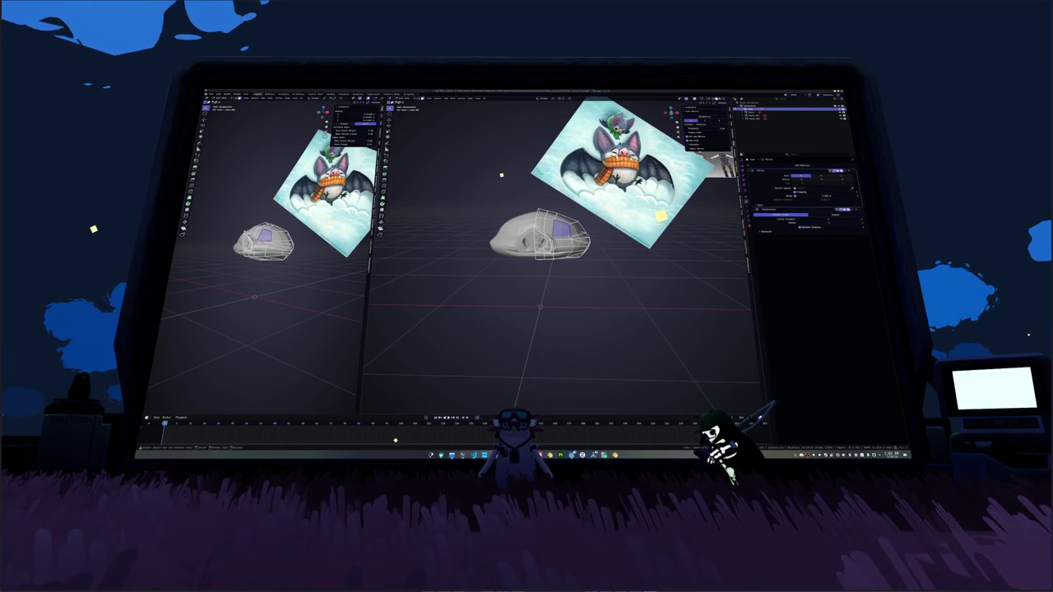
key(KP_5)
scroll(562, 247, up, 2)
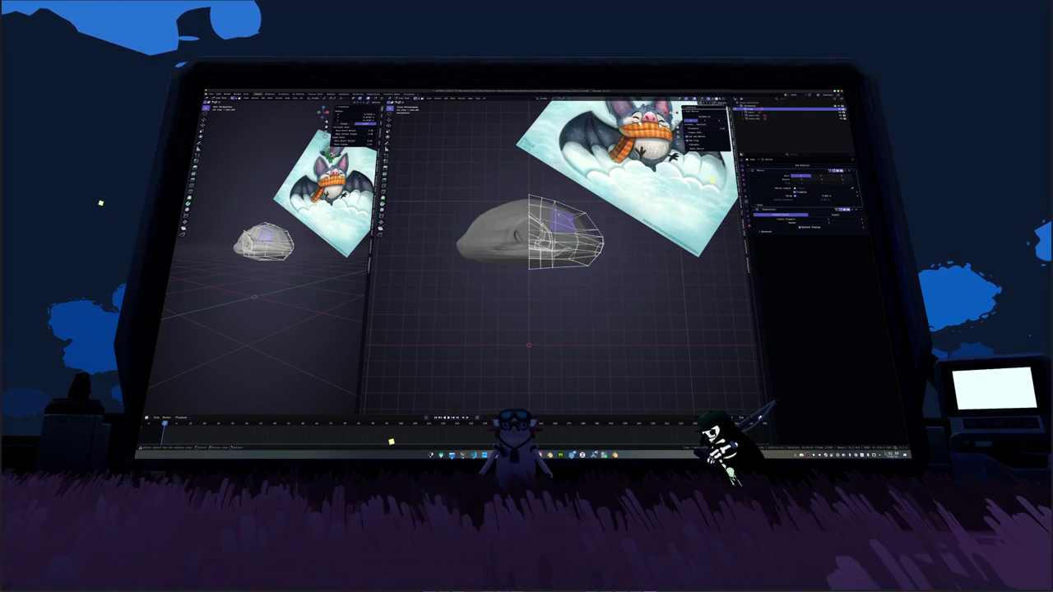
click(535, 202)
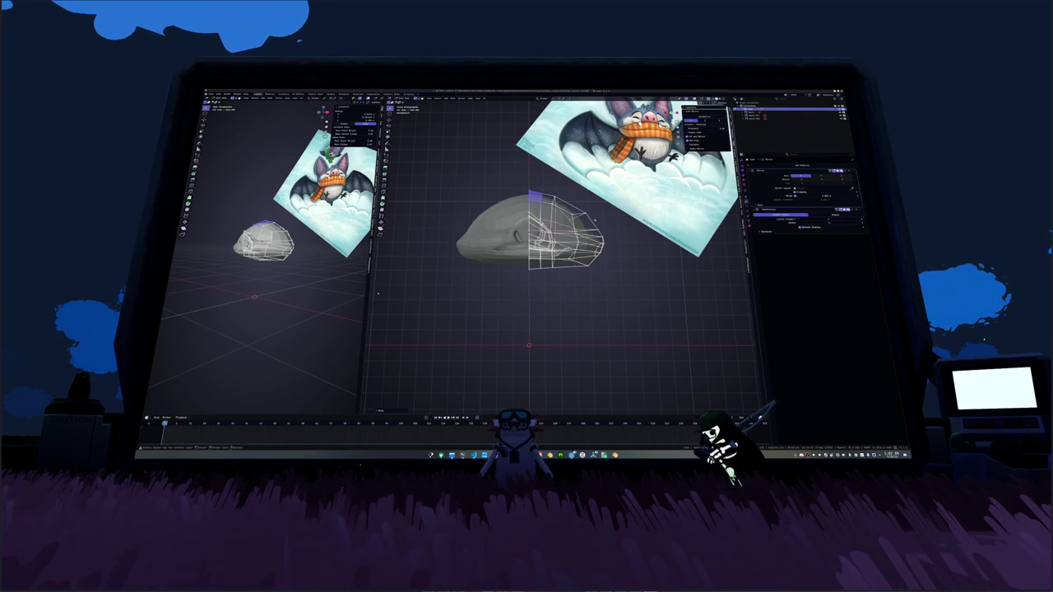
Step: Raise the top edge of the crown along Z in two moves
click(580, 212)
key(g)
key(z)
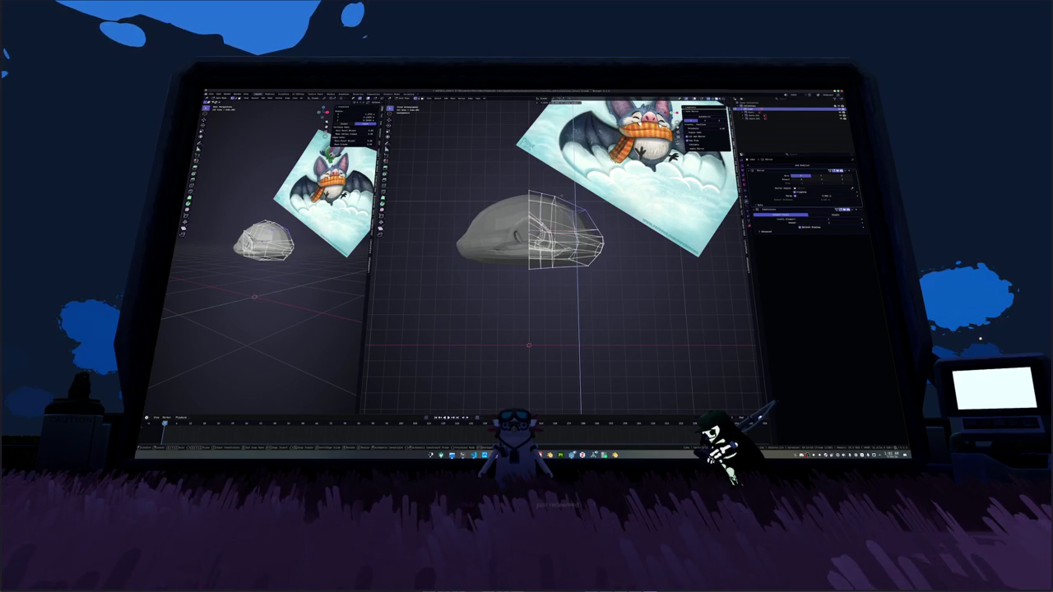
key(Return)
key(g)
key(z)
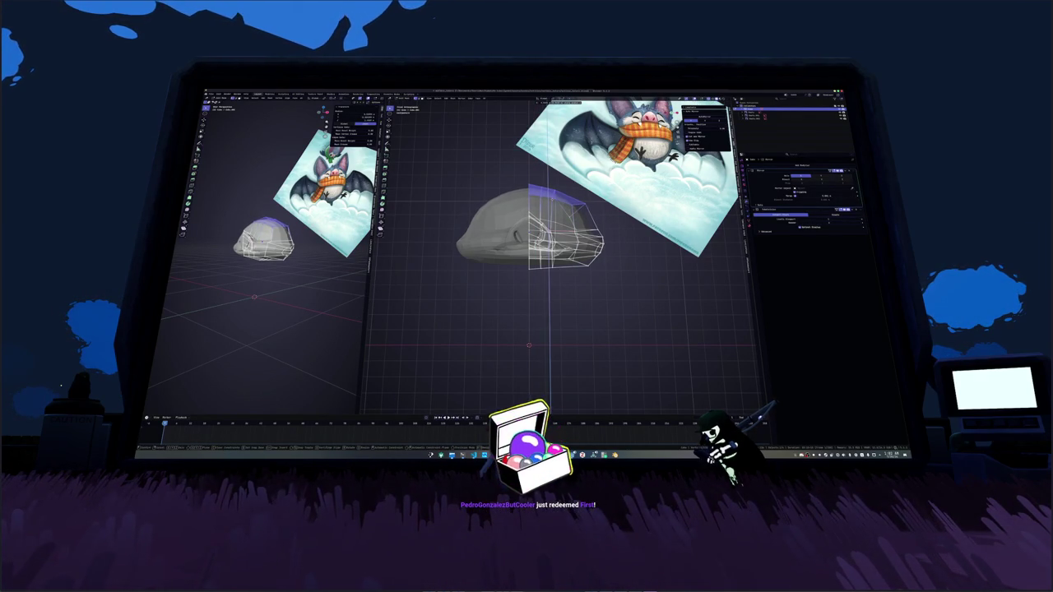
key(Return)
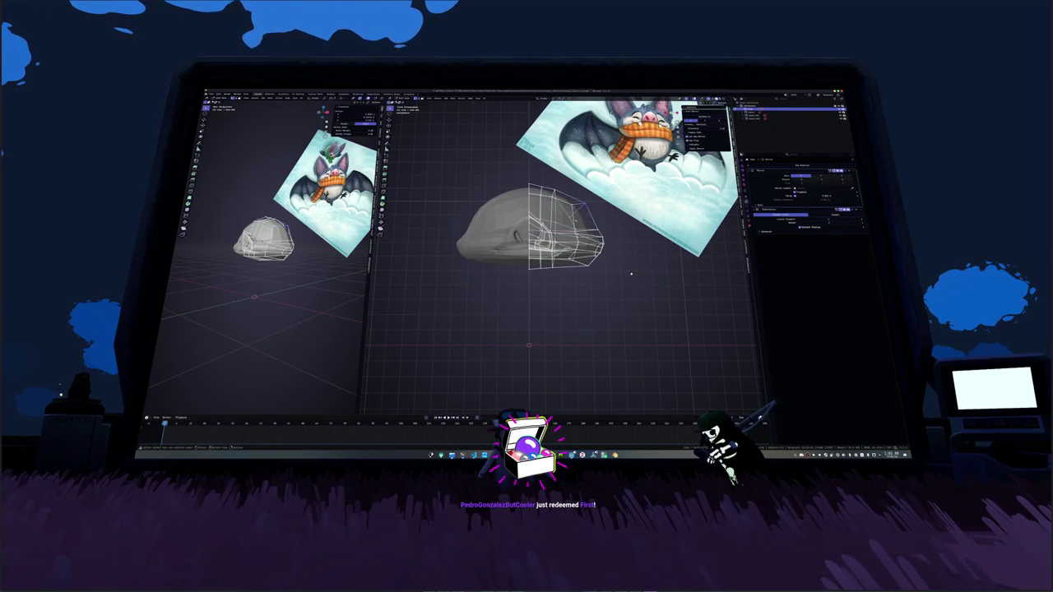
Step: Check the crown shape in Object Mode, then select a vertical strip of top faces
click(627, 275)
key(Tab)
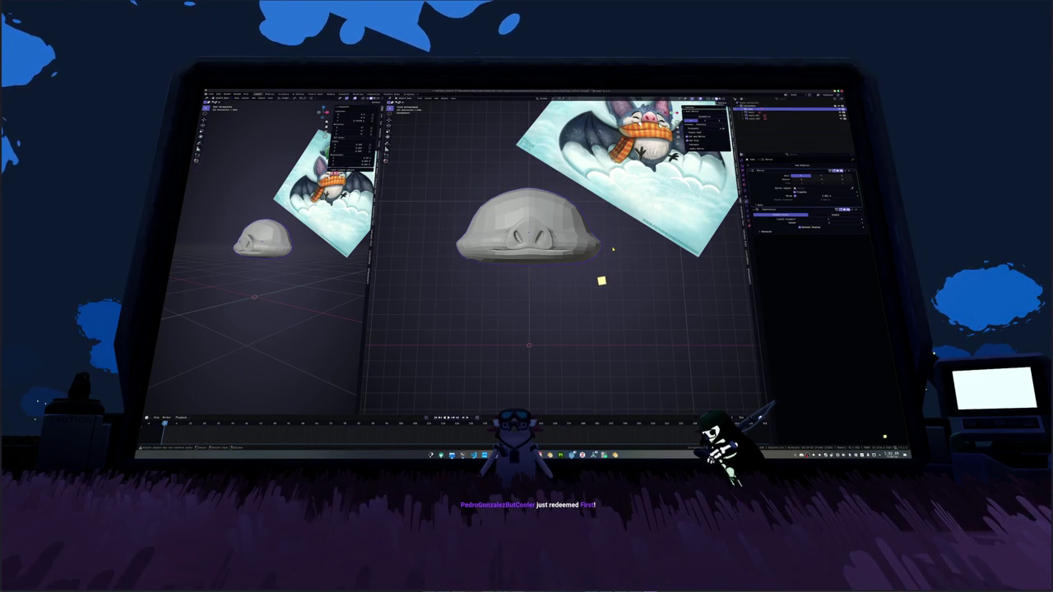
key(Tab)
click(572, 209)
middle_drag(579, 284, 560, 287)
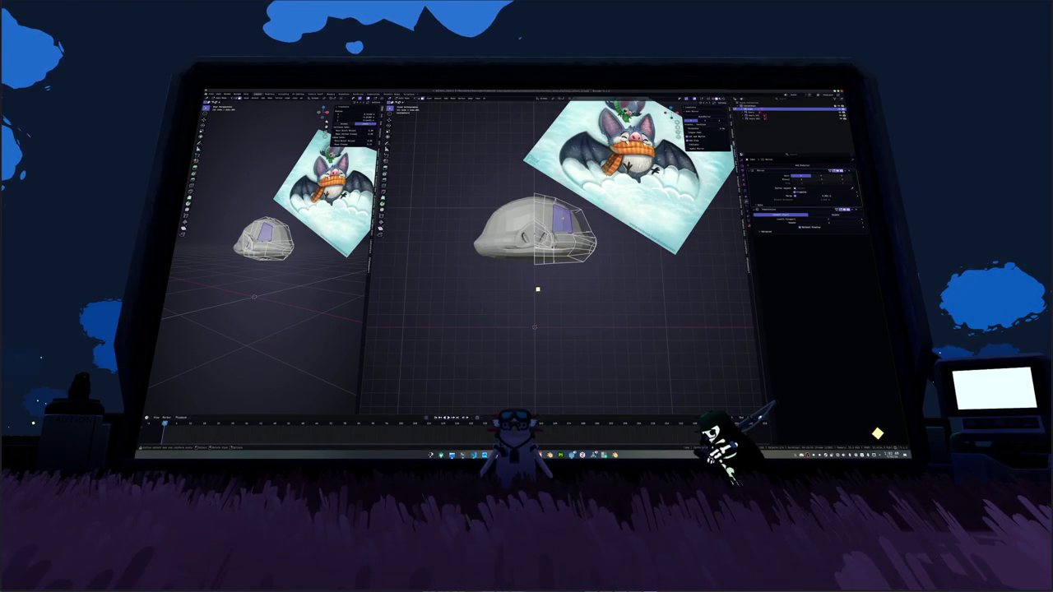
scroll(508, 286, up, 2)
click(545, 209)
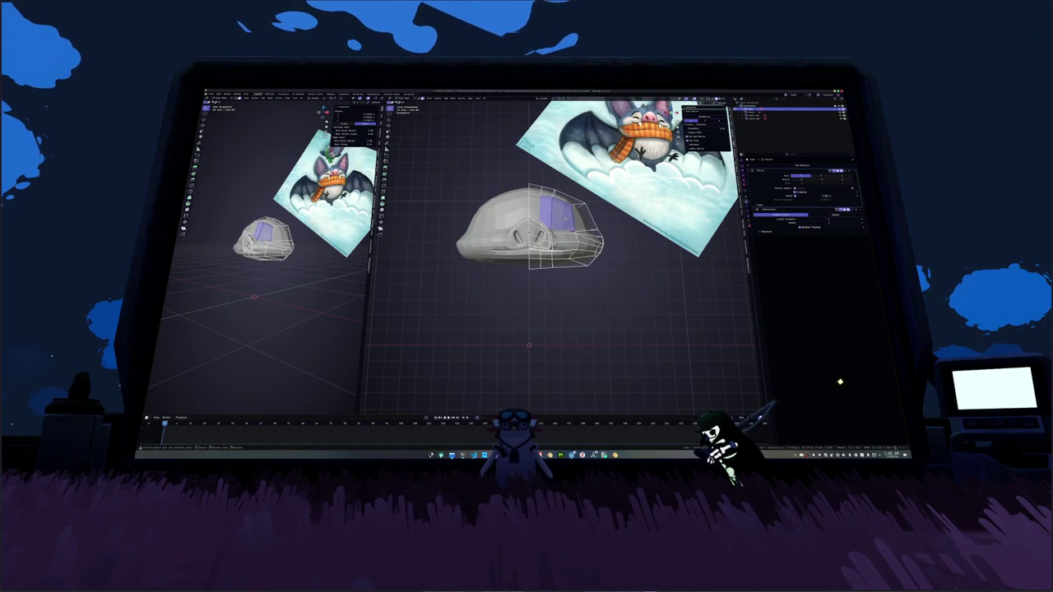
middle_drag(562, 216, 602, 222)
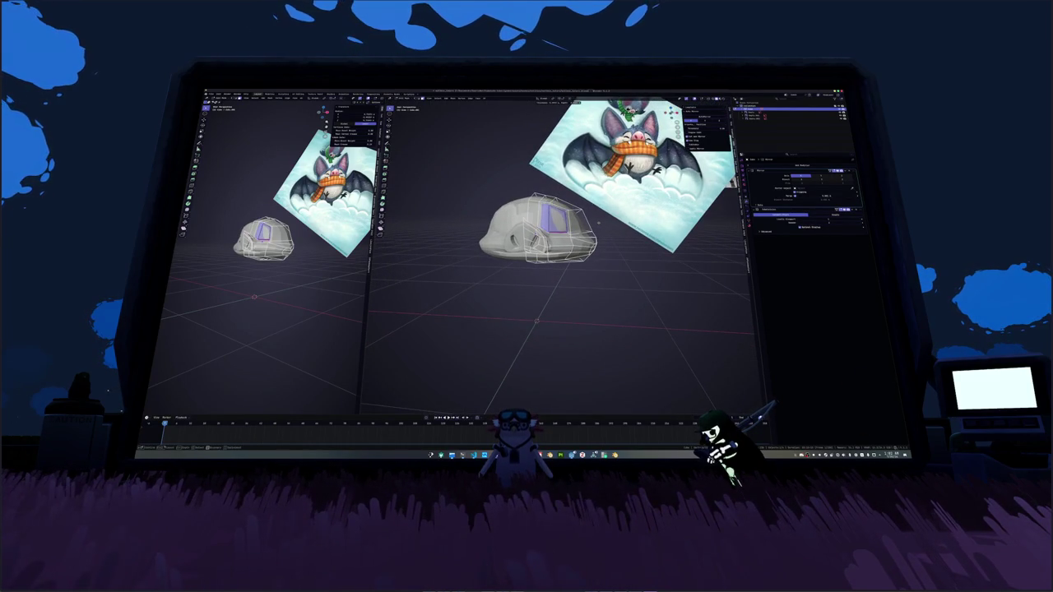
Step: Select a shortest edge path on the head and part of the snout mesh
scroll(603, 222, up, 3)
ctrl+click(531, 197)
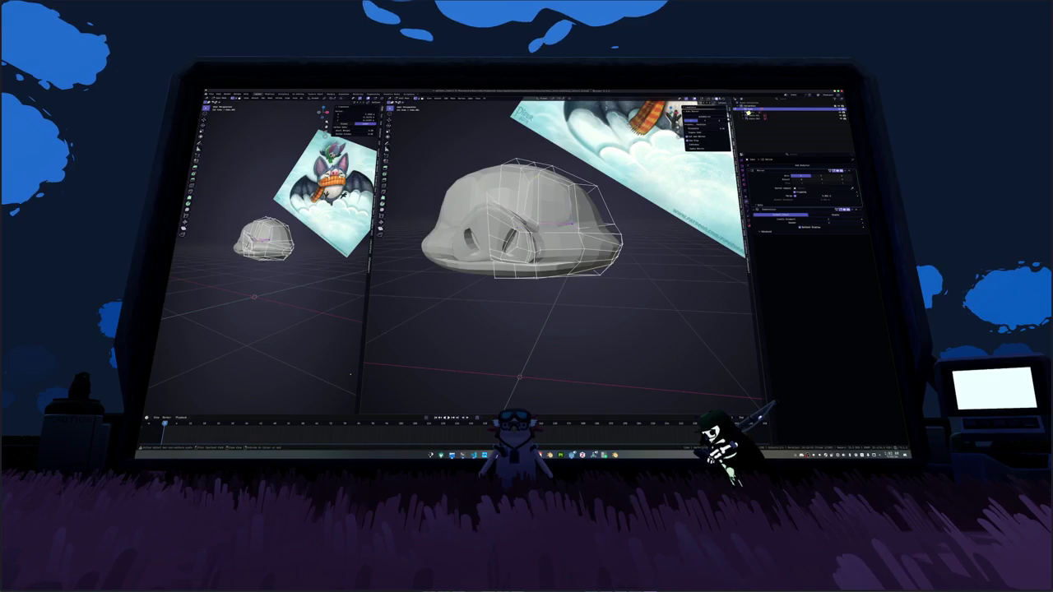
middle_drag(539, 175, 541, 189)
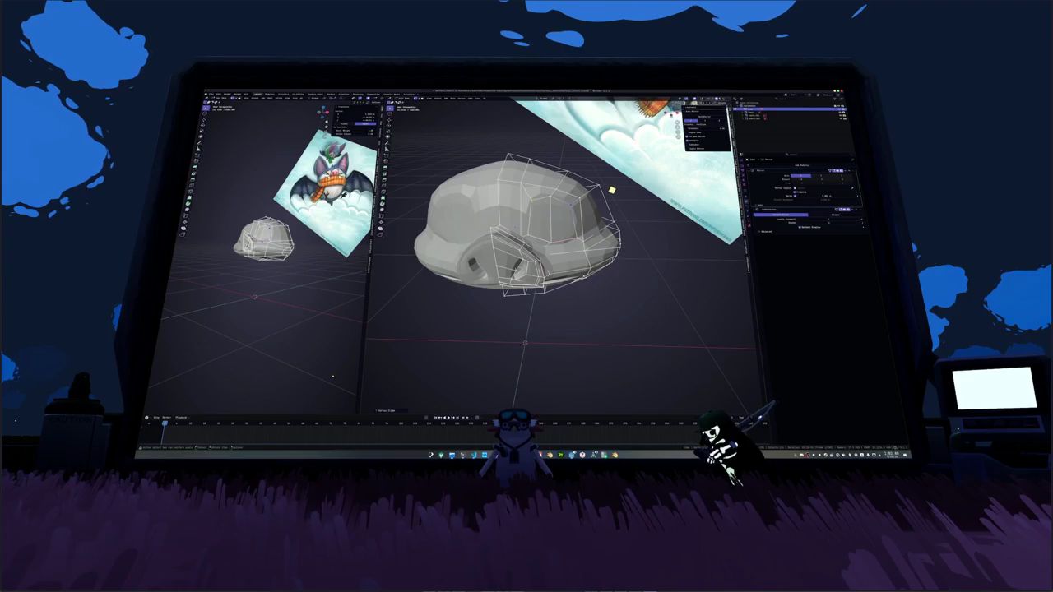
click(595, 210)
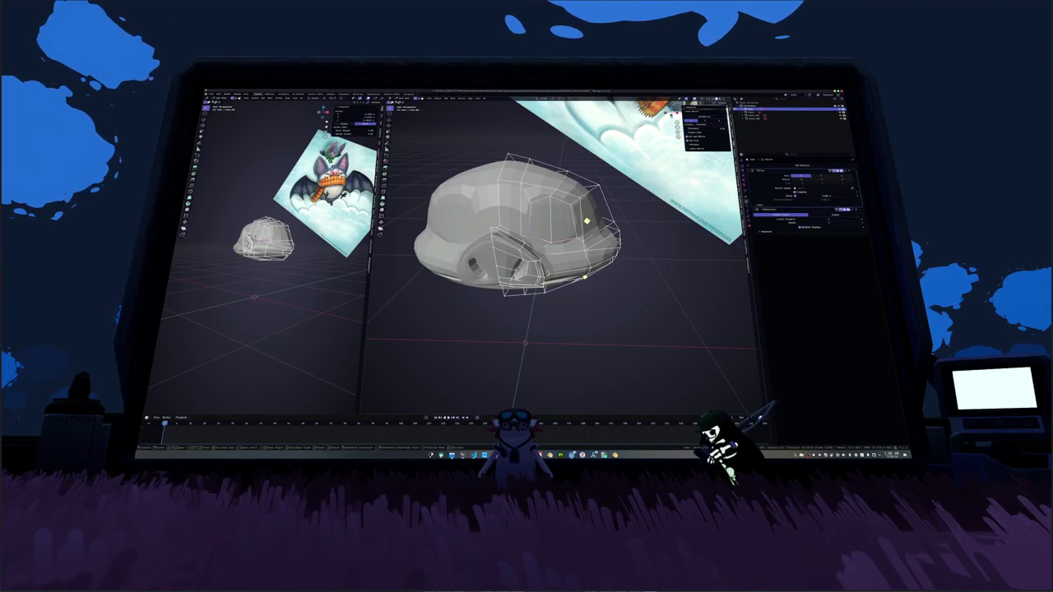
middle_drag(595, 210, 587, 282)
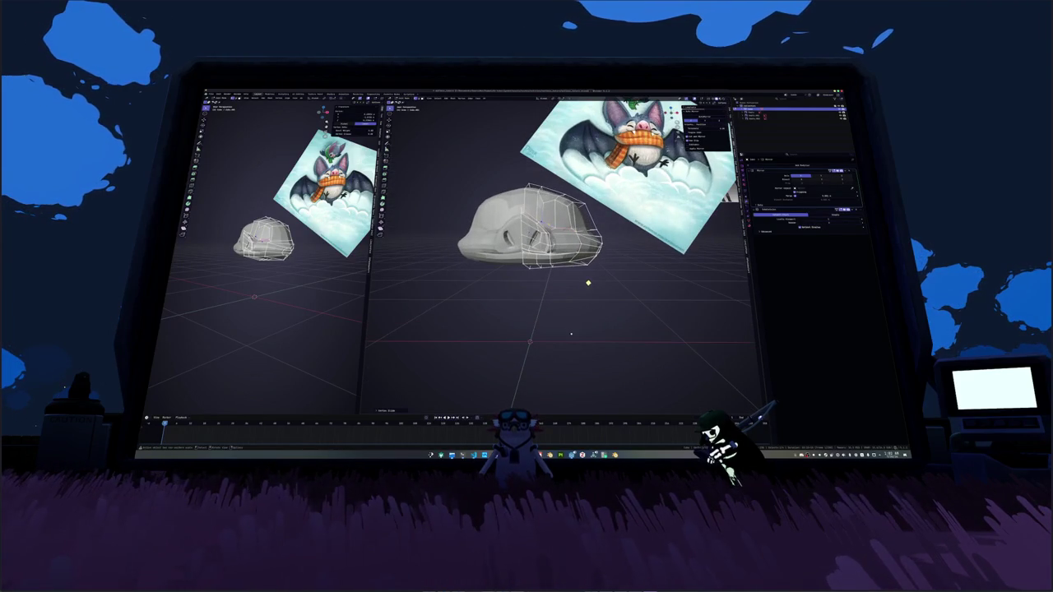
scroll(594, 290, up, 5)
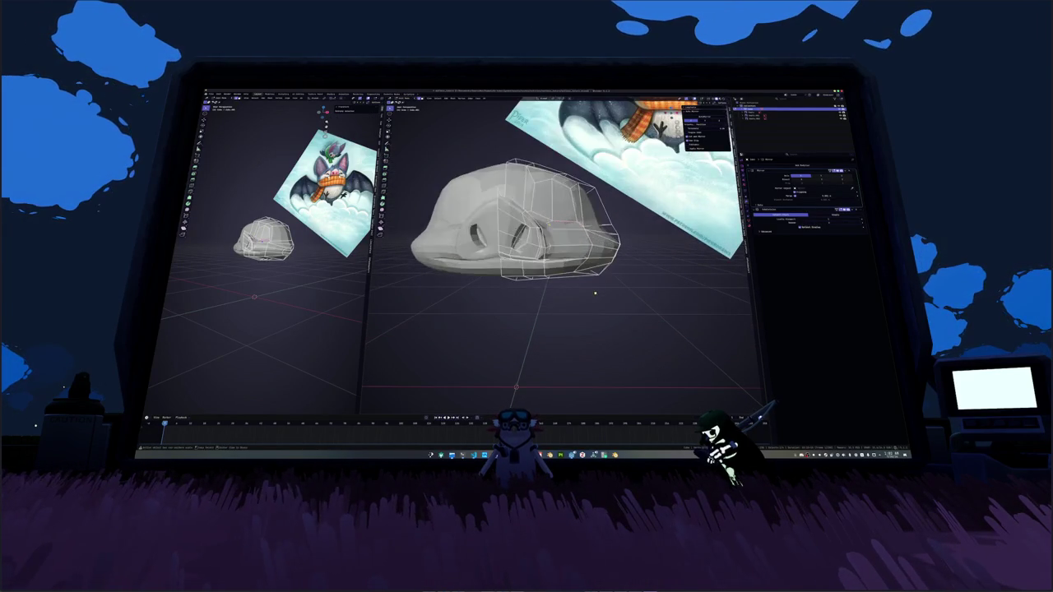
mouse_move(522, 202)
middle_down()
mouse_move(542, 235)
mouse_move(531, 222)
mouse_move(588, 226)
mouse_move(589, 254)
mouse_move(567, 246)
middle_up()
Step: Move a side face of the head along the X axis, then select more faces near the snout
click(518, 210)
key(g)
key(x)
key(Escape)
click(580, 238)
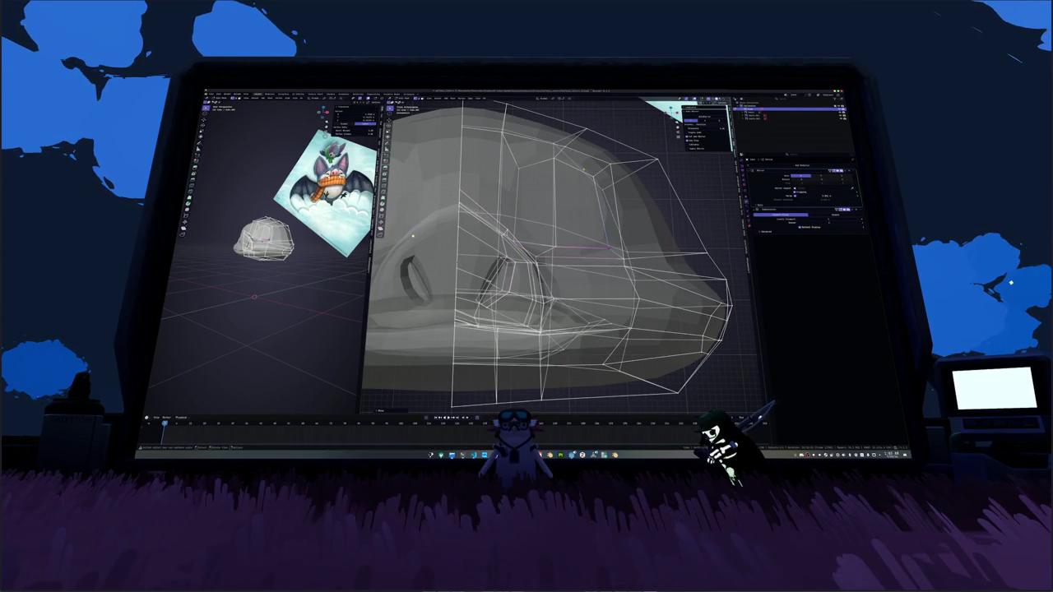
click(411, 239)
Step: Slide a vertex along its edge on the bat head's snout
middle_drag(411, 238, 392, 225)
key(shift+v)
key(shift+v)
middle_drag(553, 290, 567, 234)
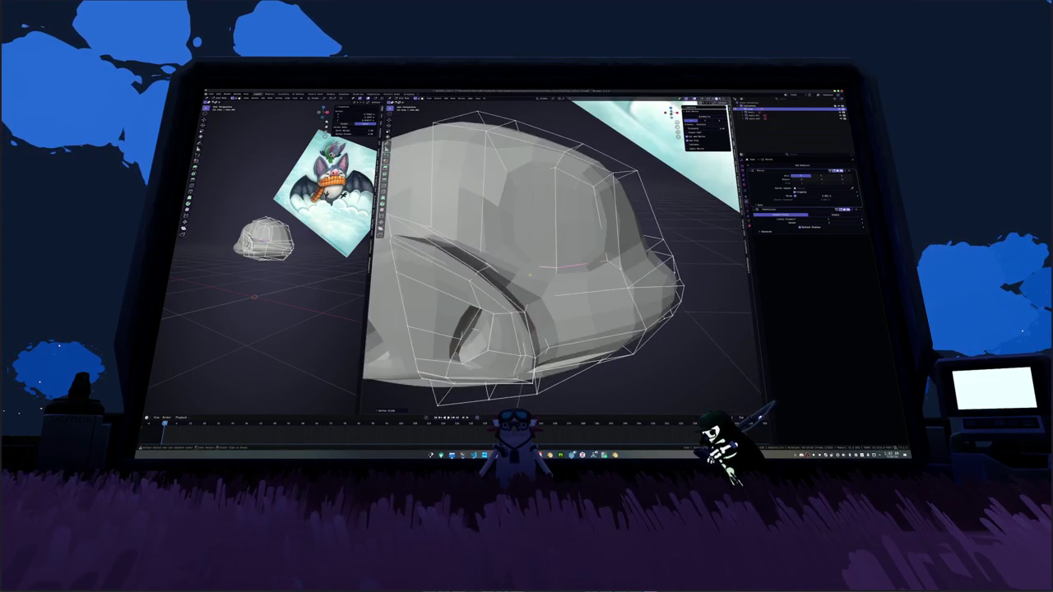
click(566, 230)
scroll(566, 230, down, 4)
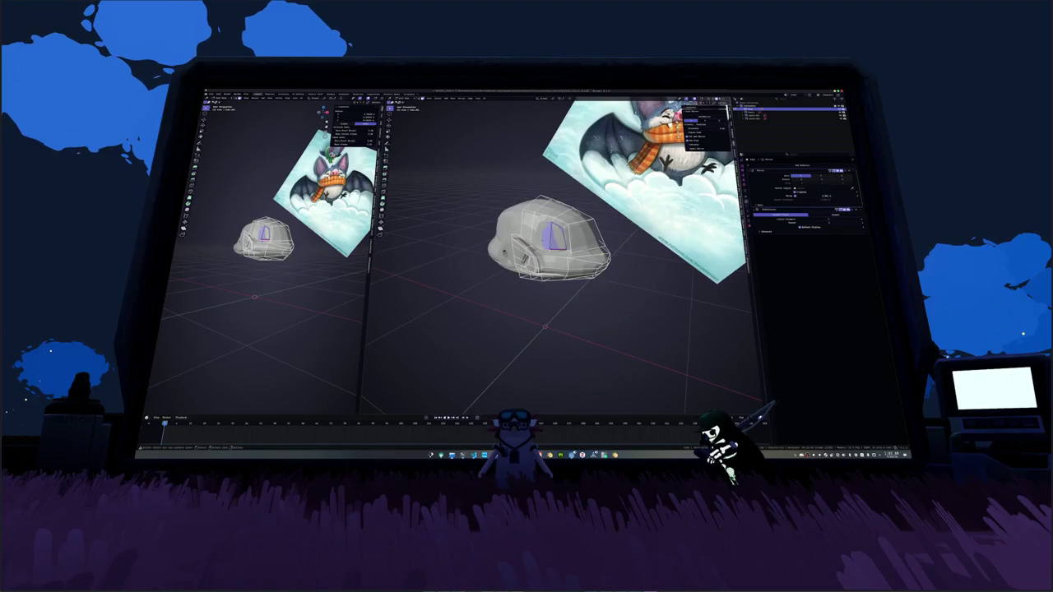
mouse_move(568, 234)
middle_down()
mouse_move(640, 242)
mouse_move(625, 238)
middle_up()
scroll(625, 239, up, 3)
scroll(622, 235, down, 4)
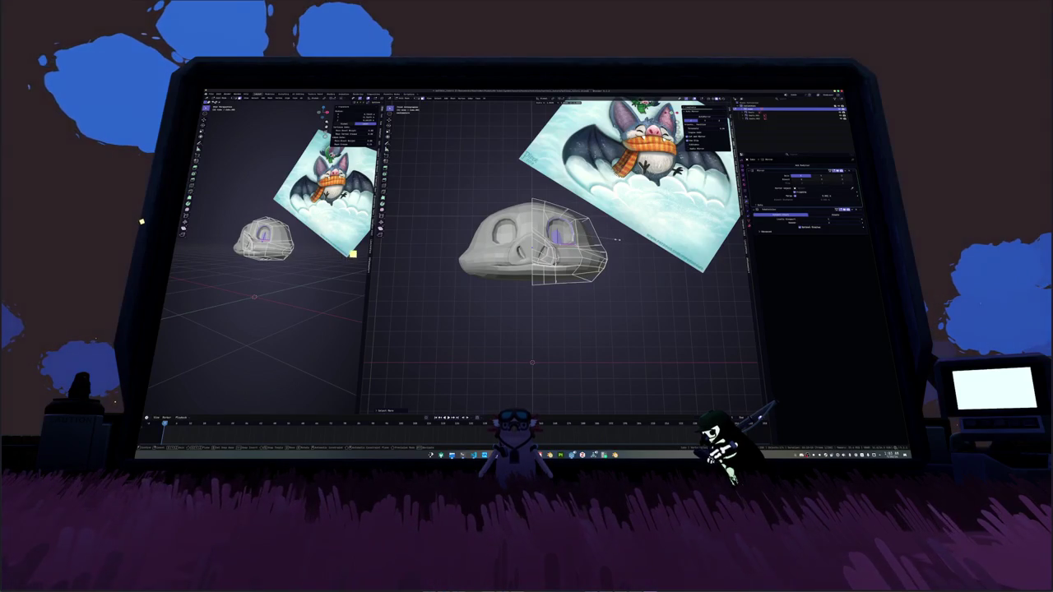
Step: Undo the eye-socket insets, then inspect the smooth head and its two nostrils from several angles
key(ctrl+z)
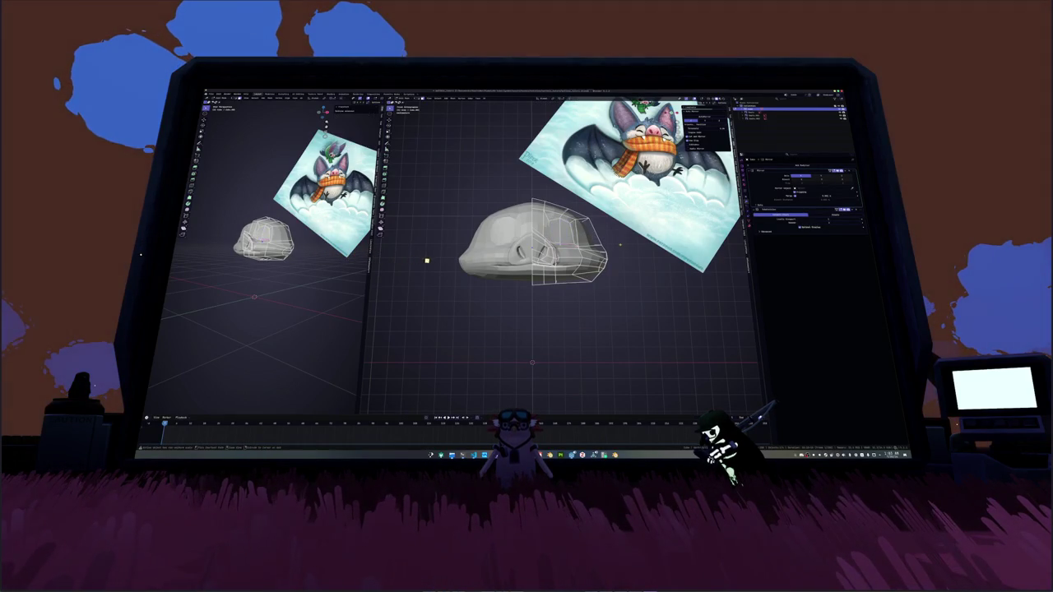
scroll(624, 243, up, 2)
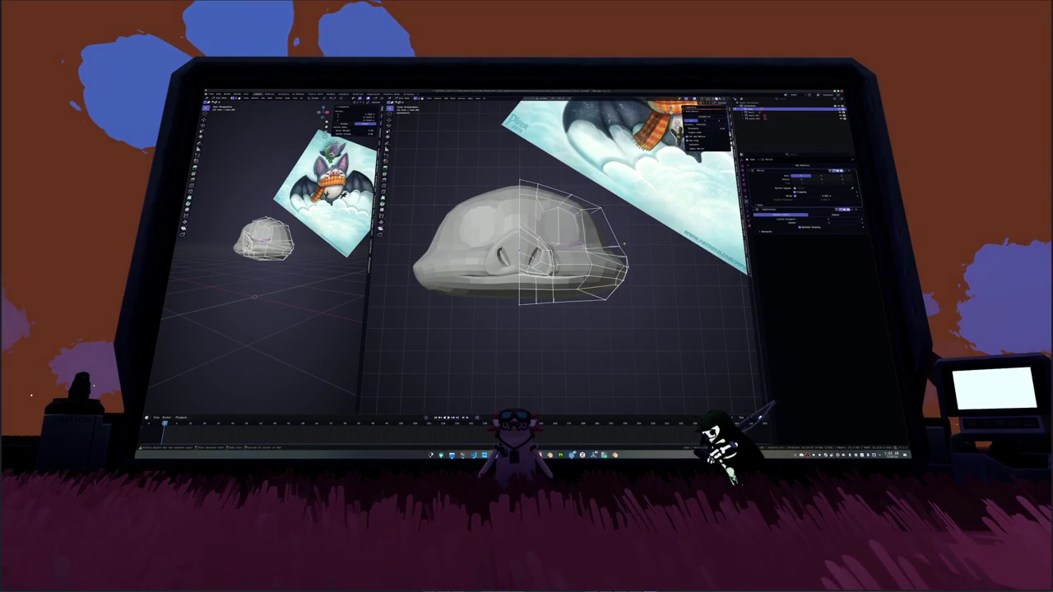
key(ctrl+z)
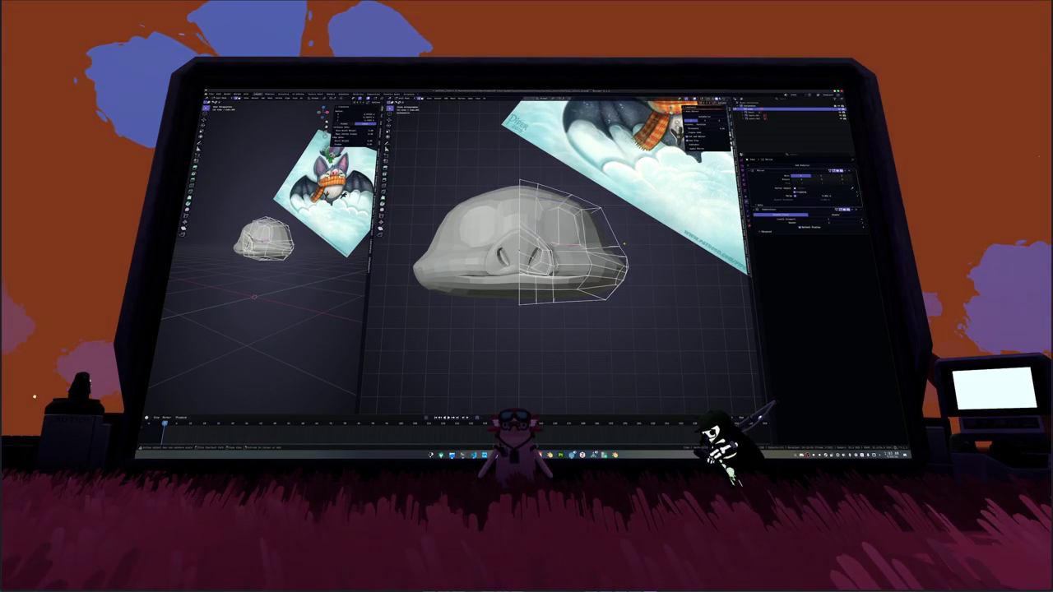
key(ctrl+z)
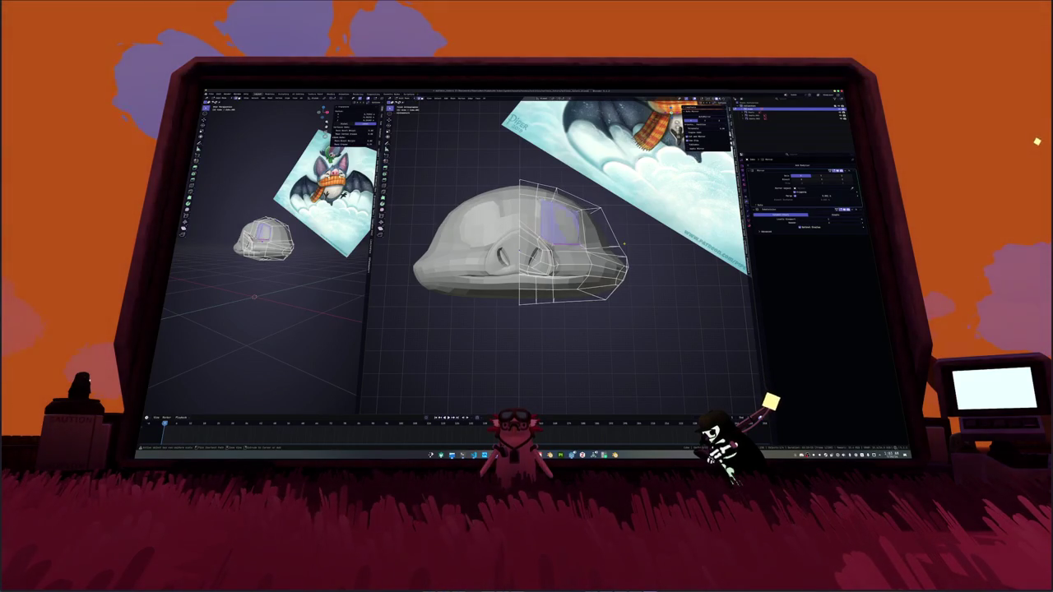
mouse_move(625, 244)
middle_down()
mouse_move(613, 264)
mouse_move(576, 245)
middle_up()
mouse_move(705, 245)
middle_down()
mouse_move(713, 265)
mouse_move(729, 219)
mouse_move(715, 230)
middle_up()
middle_drag(801, 338, 821, 335)
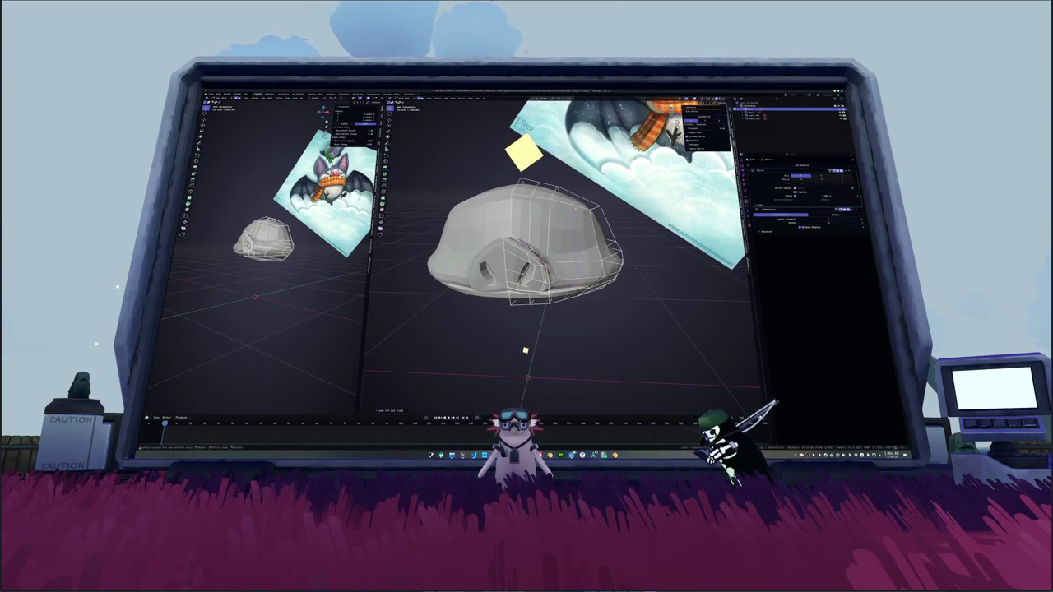
middle_drag(543, 206, 526, 216)
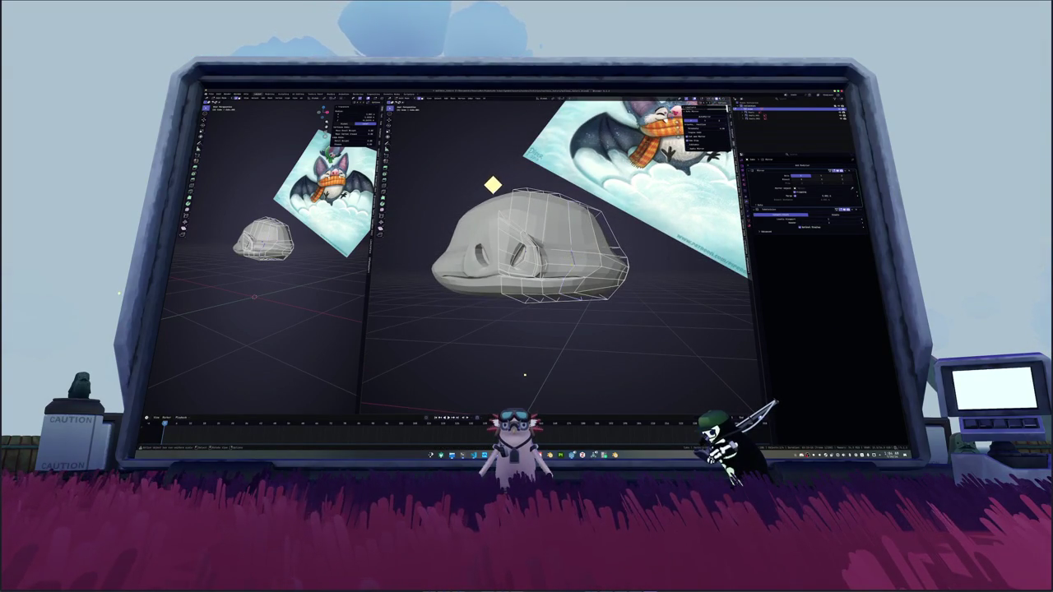
Step: In front view, select the faces along the head's lower rim below the nostrils
mouse_move(525, 386)
middle_down()
mouse_move(463, 228)
mouse_move(451, 252)
middle_up()
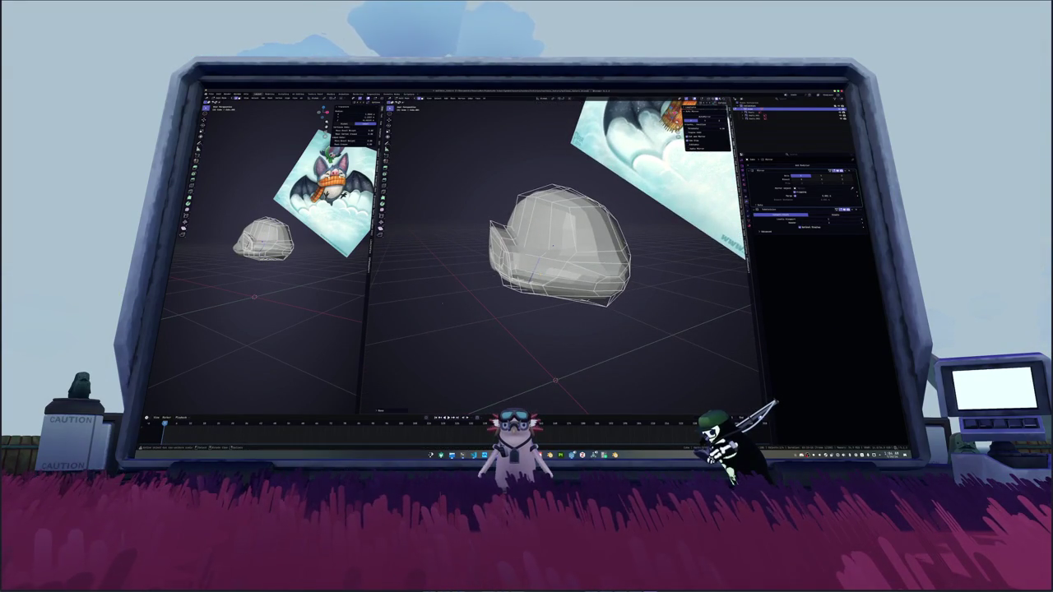
scroll(554, 245, up, 3)
scroll(553, 246, up, 4)
key(KP_1)
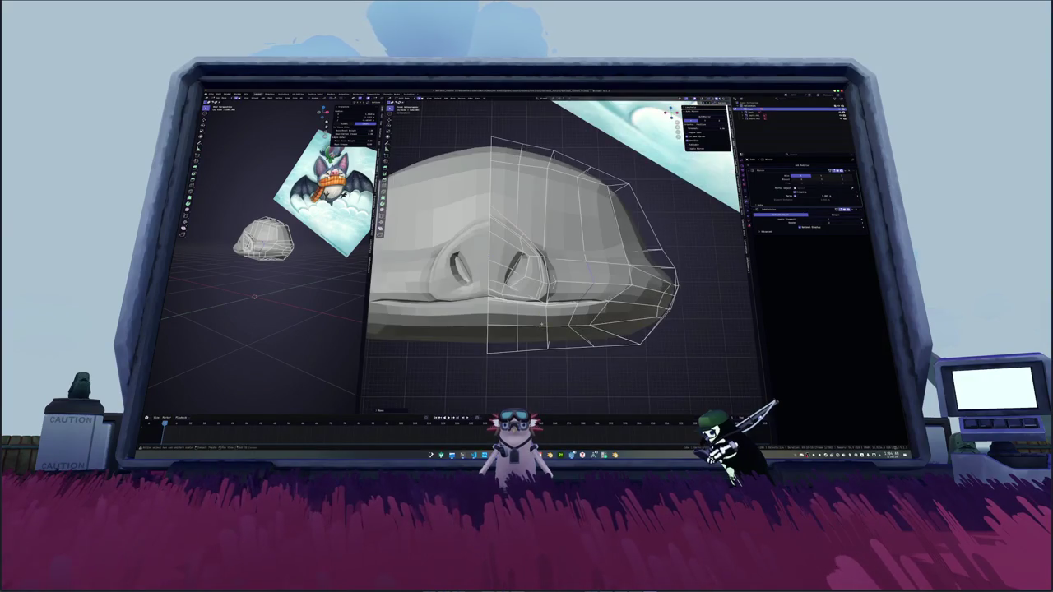
click(574, 276)
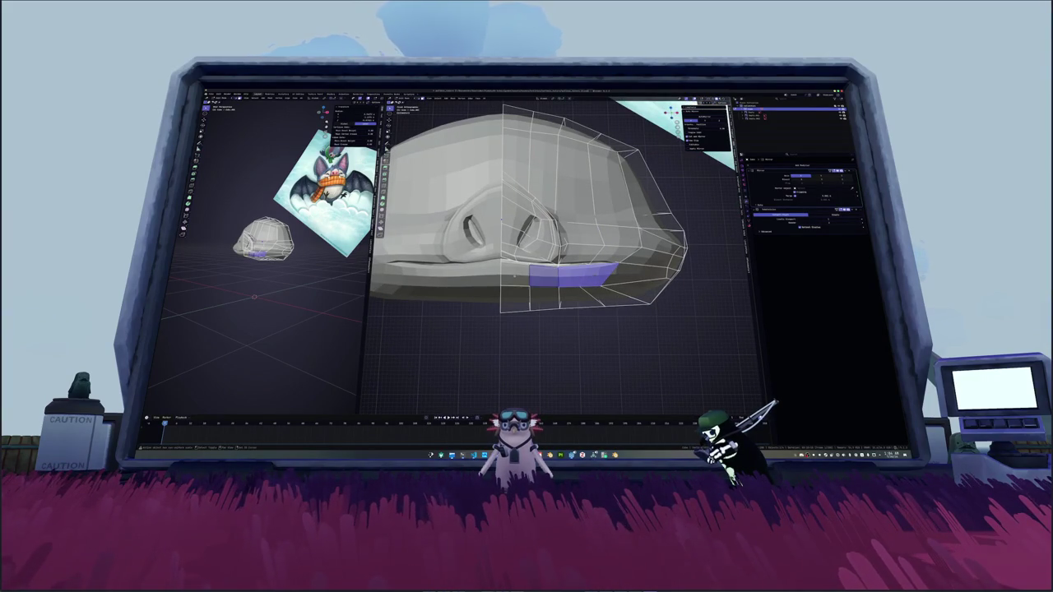
middle_drag(574, 277, 485, 235)
click(615, 280)
key(alt+z)
key(alt+a)
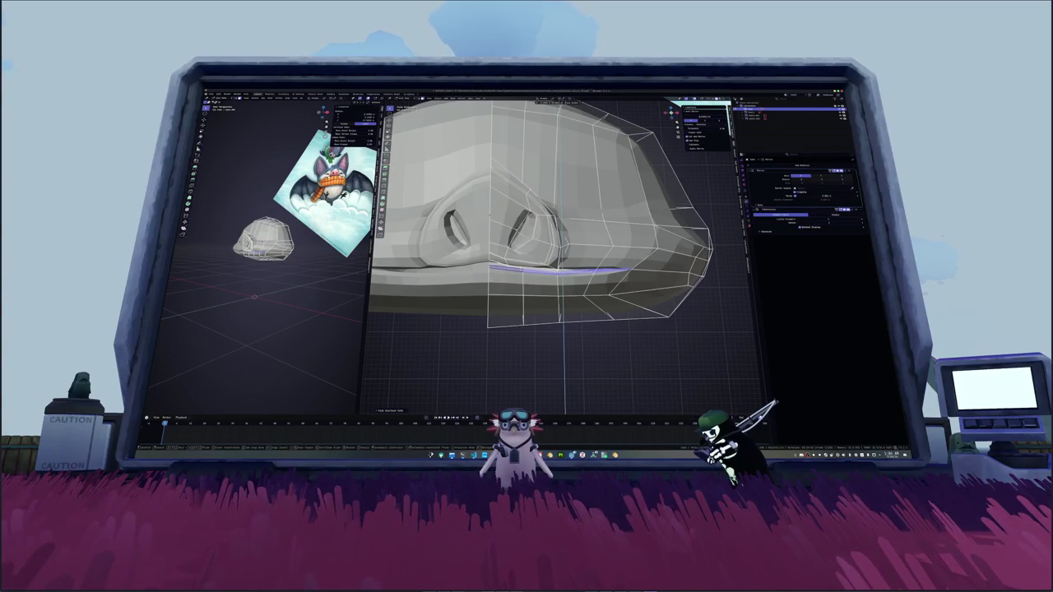
mouse_move(559, 206)
middle_down()
mouse_move(543, 197)
mouse_move(563, 202)
middle_up()
Step: Extrude the lower rim straight down to form the mouth crease
key(e)
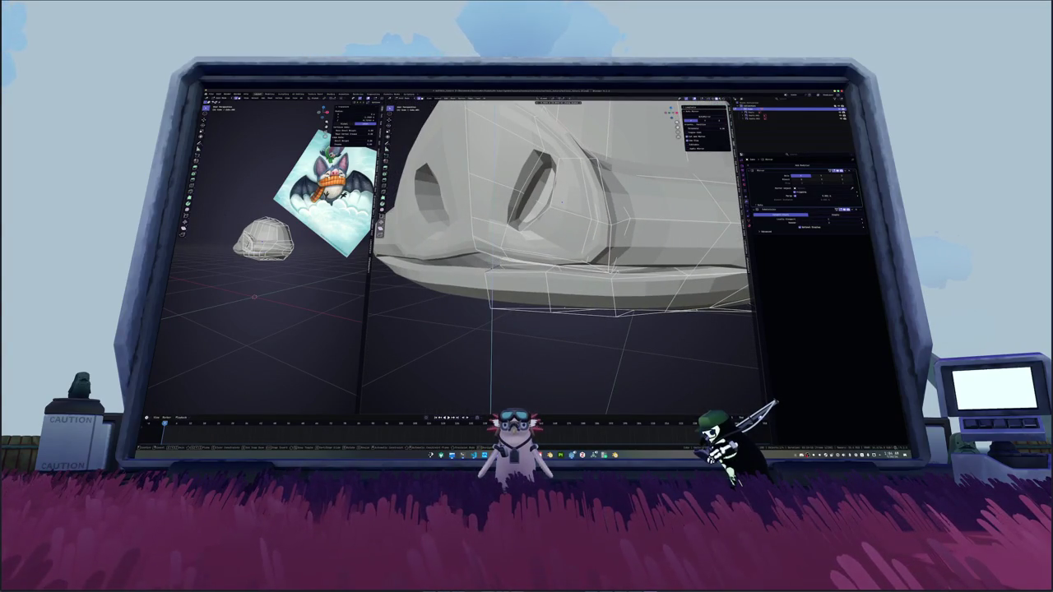
click(562, 202)
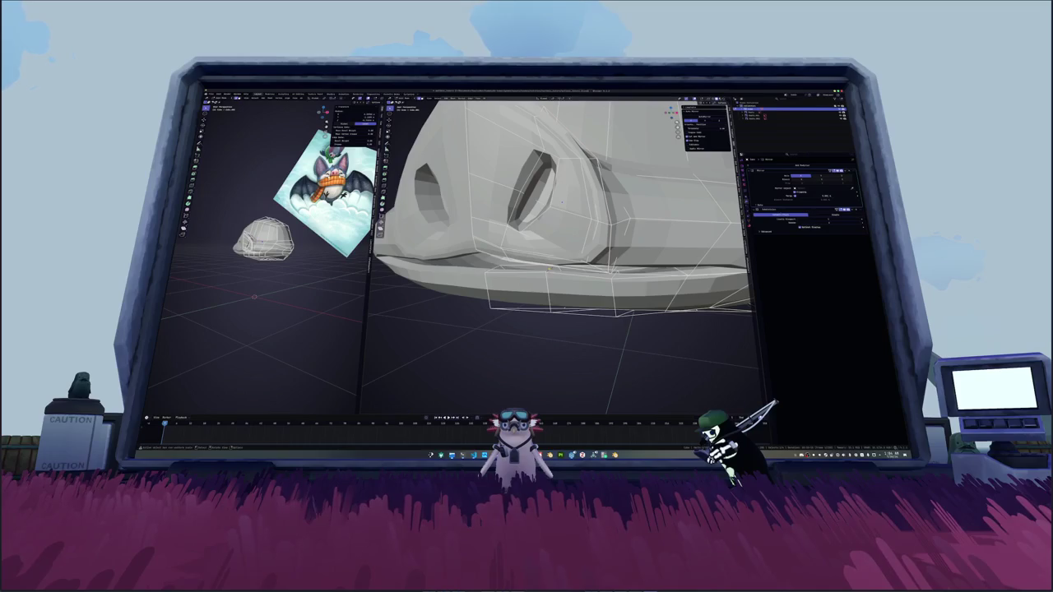
middle_drag(562, 202, 555, 200)
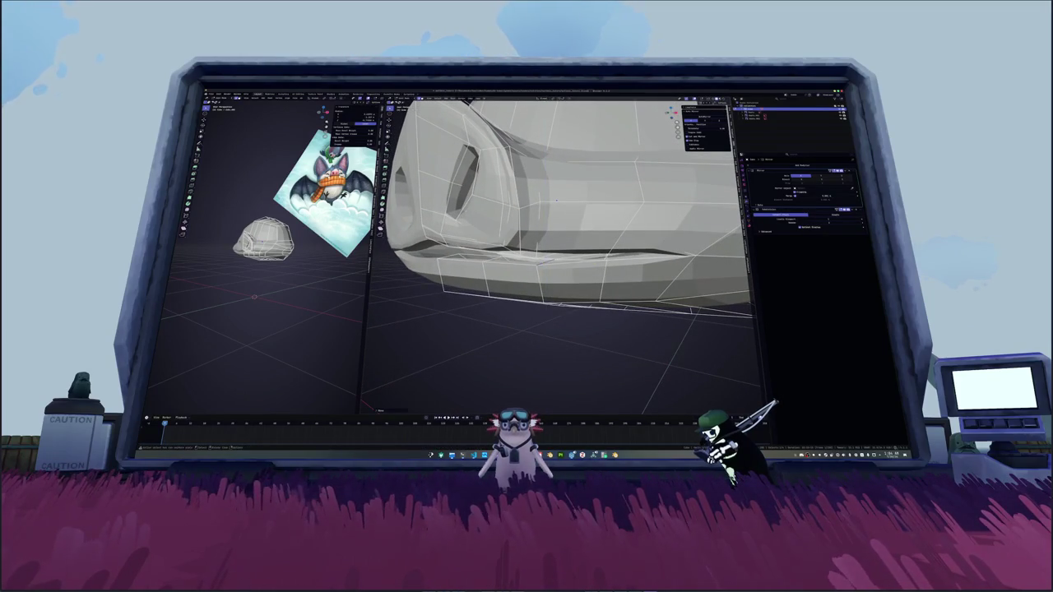
key(alt+z)
key(alt+z)
middle_drag(562, 202, 573, 209)
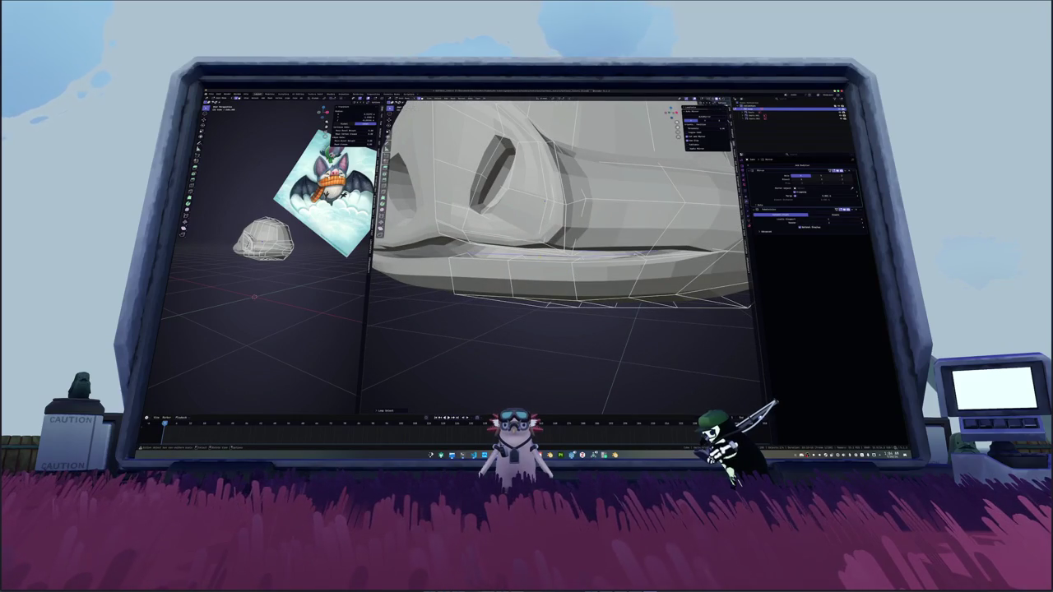
Step: Select the edge path along the rim in X-ray view, then return to solid shading
key(alt+z)
ctrl+click(655, 253)
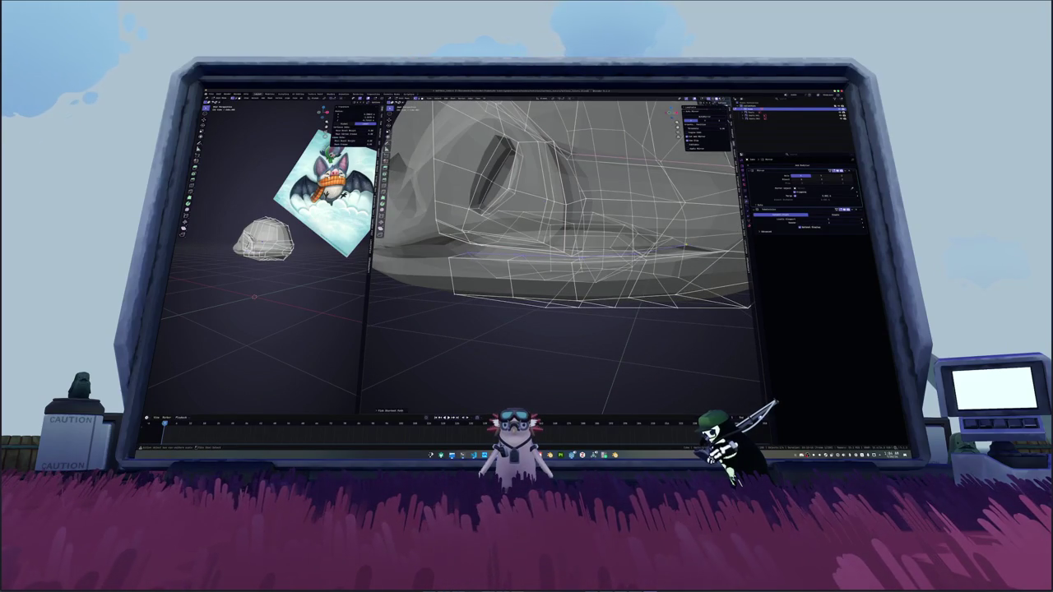
ctrl+click(675, 254)
key(alt+z)
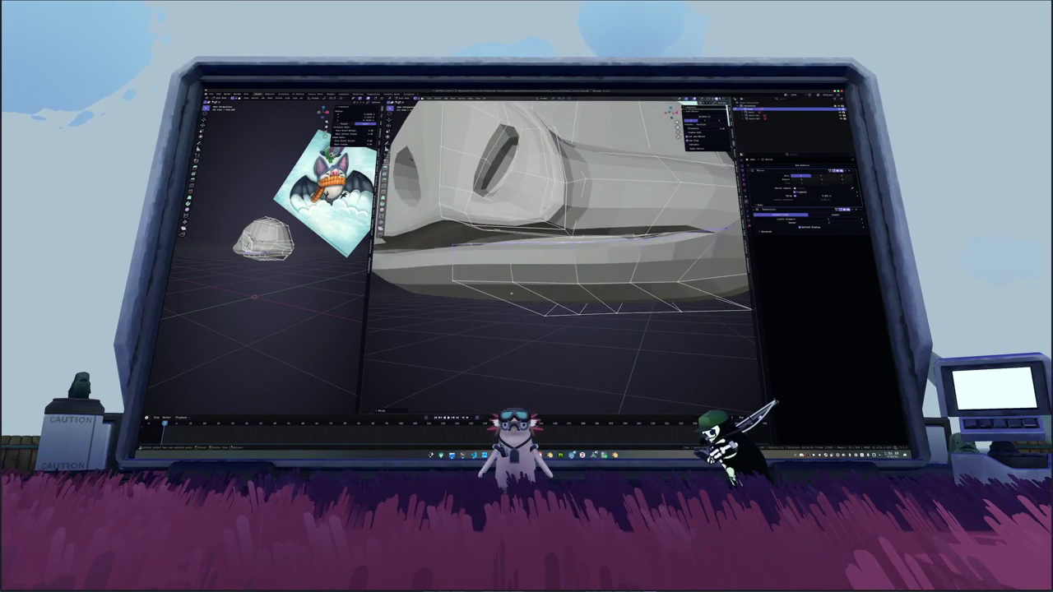
scroll(559, 202, down, 3)
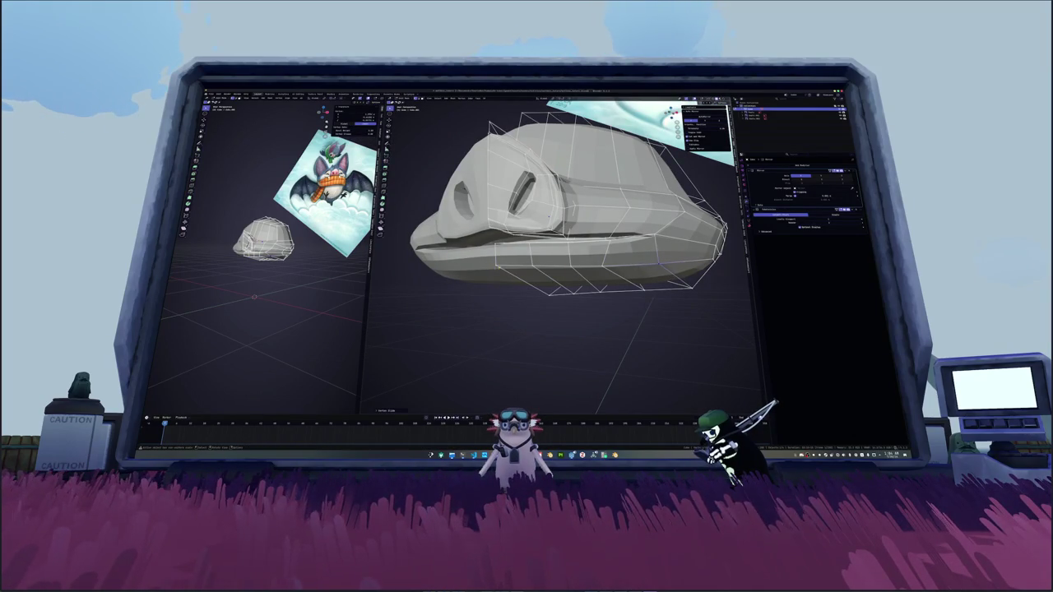
Step: Inset the two top eye faces and frame the head in front orthographic view
mouse_move(559, 247)
middle_down()
mouse_move(613, 257)
mouse_move(576, 239)
mouse_move(600, 213)
mouse_move(576, 239)
mouse_move(588, 242)
mouse_move(576, 222)
middle_up()
click(566, 235)
key(i)
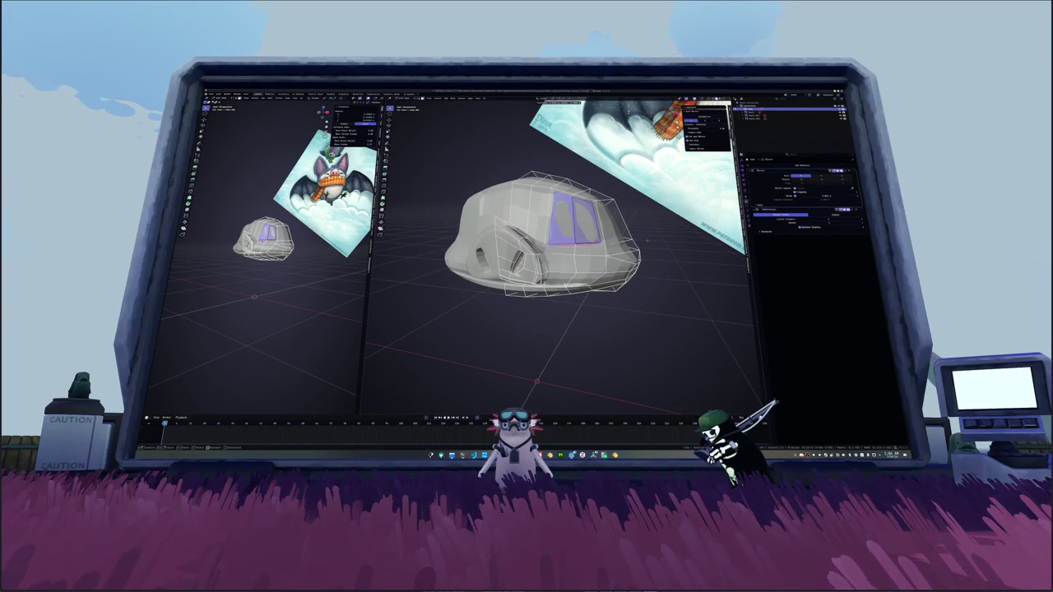
key(KP_1)
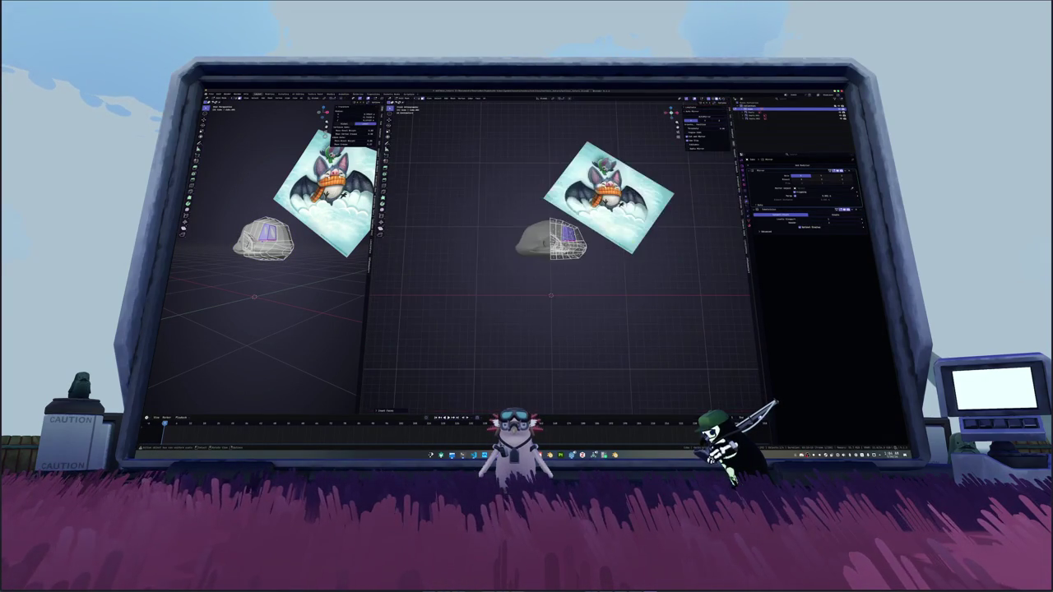
key(KP_Decimal)
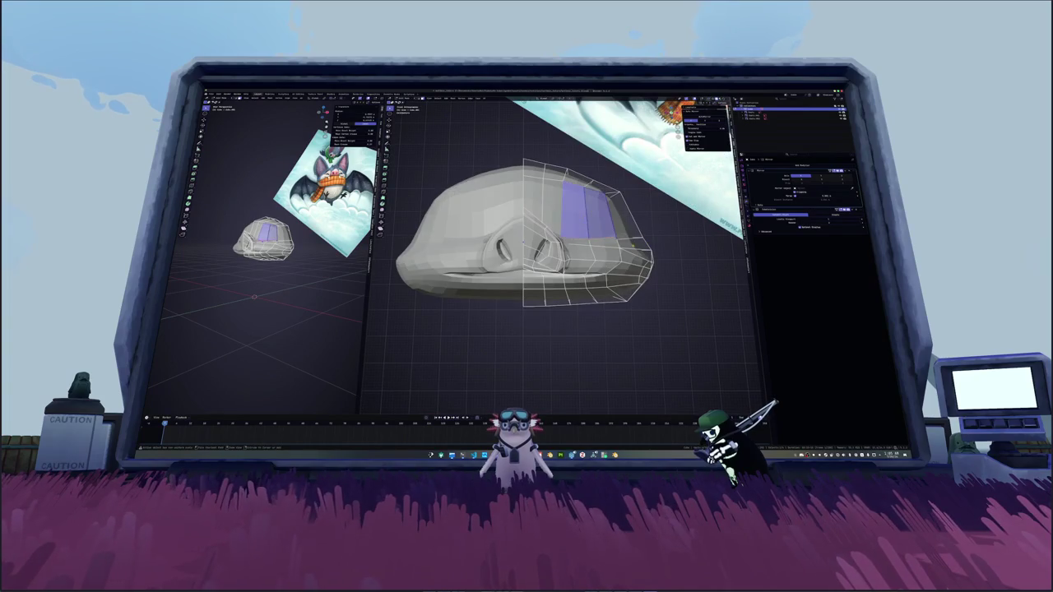
scroll(535, 230, up, 2)
Step: Inset one lower and two upper faces, then undo those insets
click(613, 257)
shift+click(580, 198)
shift+click(617, 202)
key(i)
click(663, 237)
key(ctrl+z)
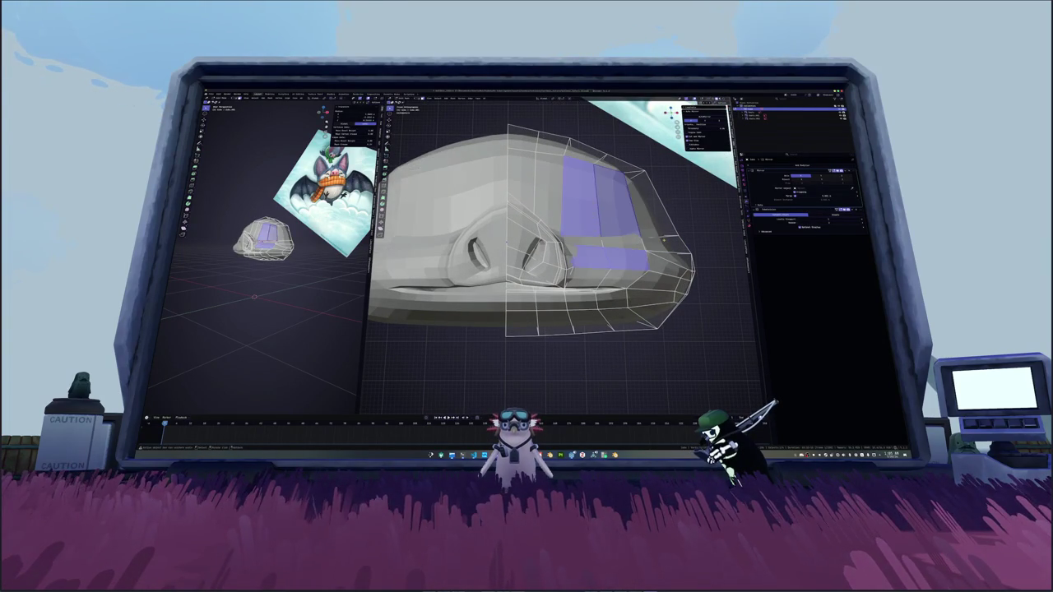
key(ctrl+z)
key(ctrl+z)
Step: Select the whole head mesh, merge vertices by distance, and clear the selection
key(a)
right_click(667, 242)
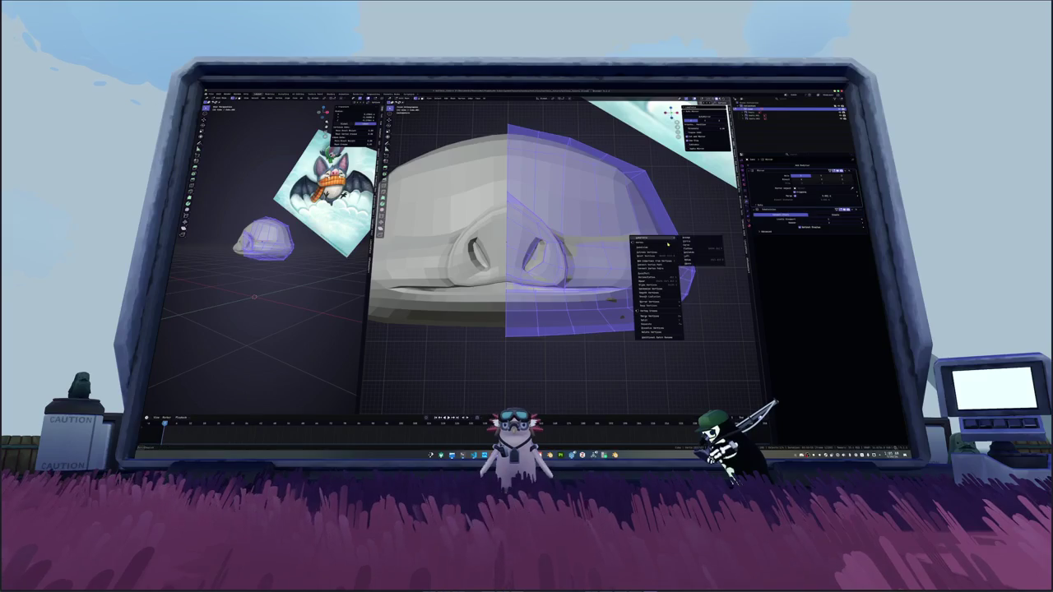
click(694, 330)
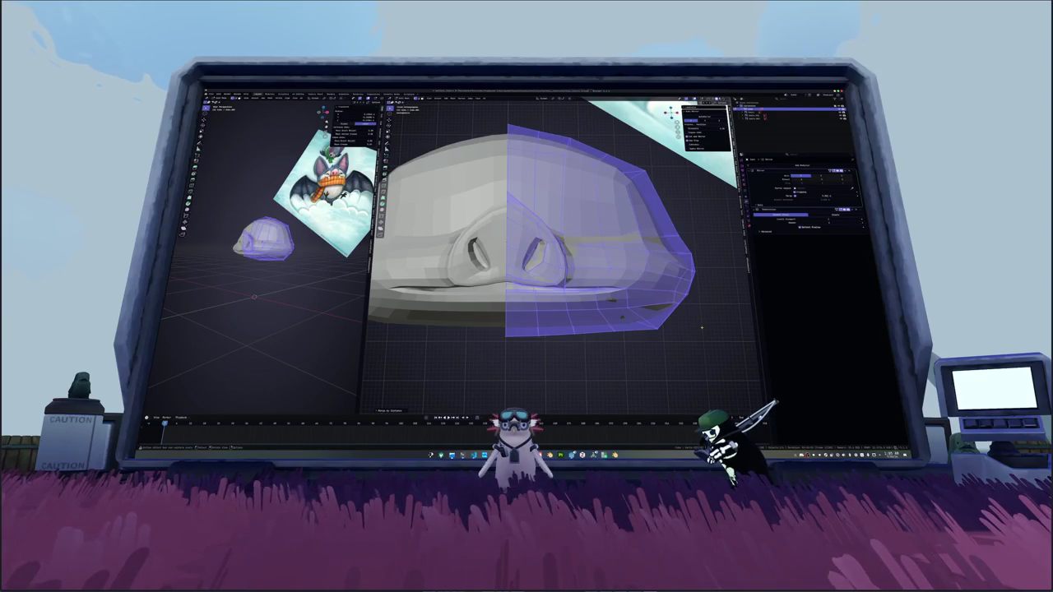
key(alt+a)
Step: Select two faces, grow the selection, then pick an edge loop in X-ray
click(617, 198)
shift+click(627, 260)
key(ctrl+KP_Add)
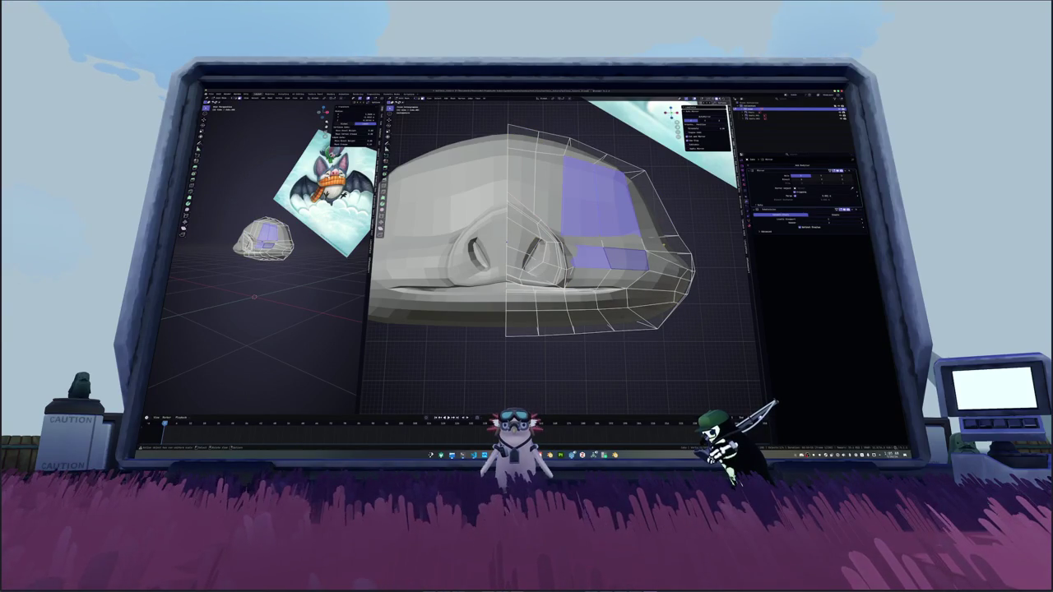
click(622, 260)
mouse_move(623, 260)
middle_down()
mouse_move(516, 239)
mouse_move(591, 225)
mouse_move(522, 241)
middle_up()
alt+click(516, 238)
key(alt+z)
key(alt+z)
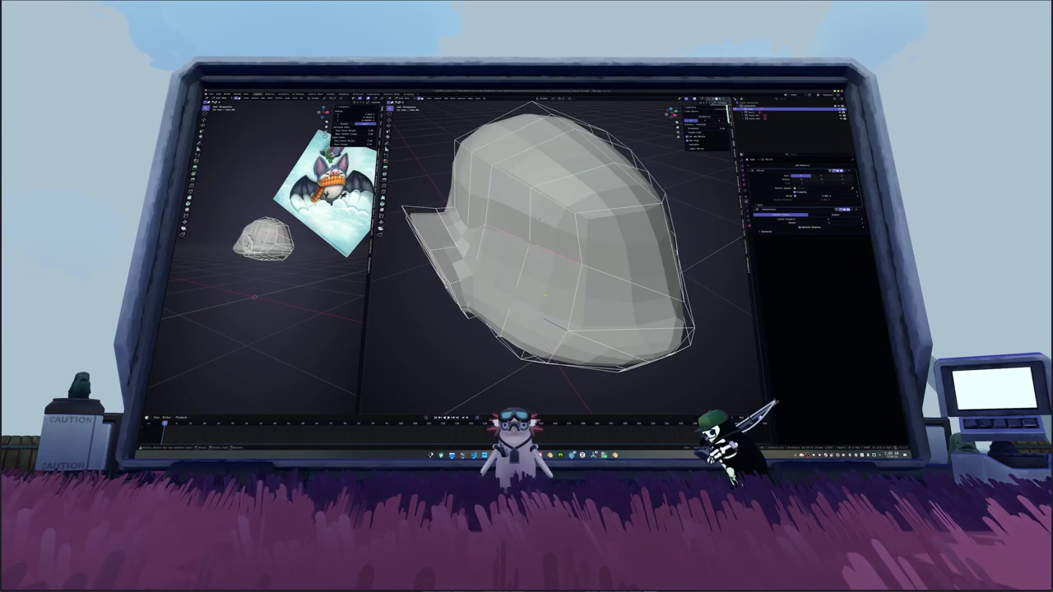
Step: Inset a patch of side faces, round it into a circle, and shrink the loop
mouse_move(523, 239)
mouse_down()
mouse_move(526, 280)
mouse_move(593, 231)
mouse_move(534, 214)
mouse_up()
mouse_move(535, 214)
middle_down()
mouse_move(602, 246)
mouse_move(575, 230)
middle_up()
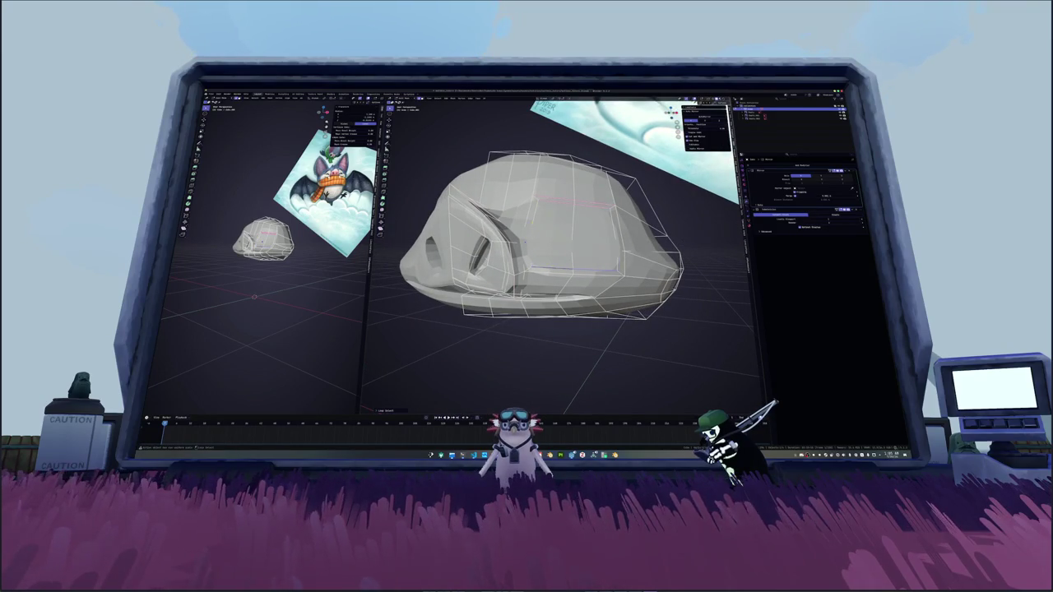
key(i)
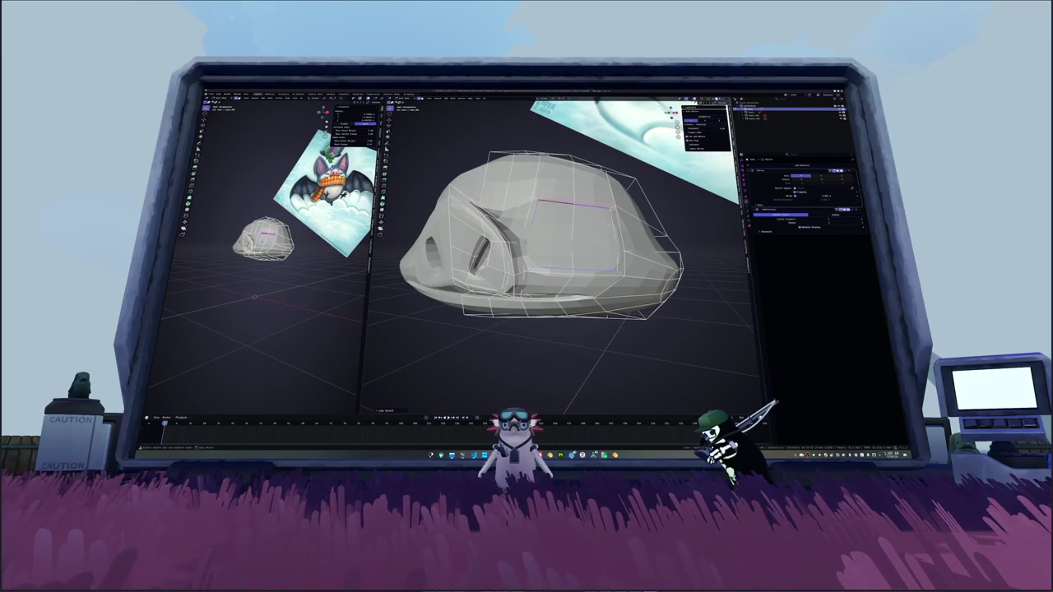
key(shift+alt+s)
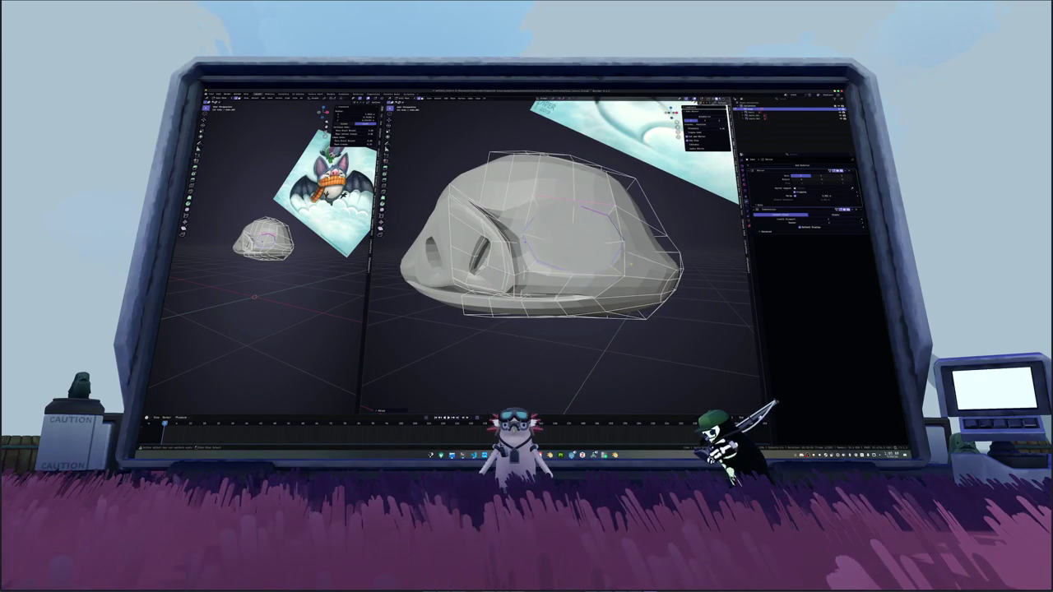
key(s)
key(Return)
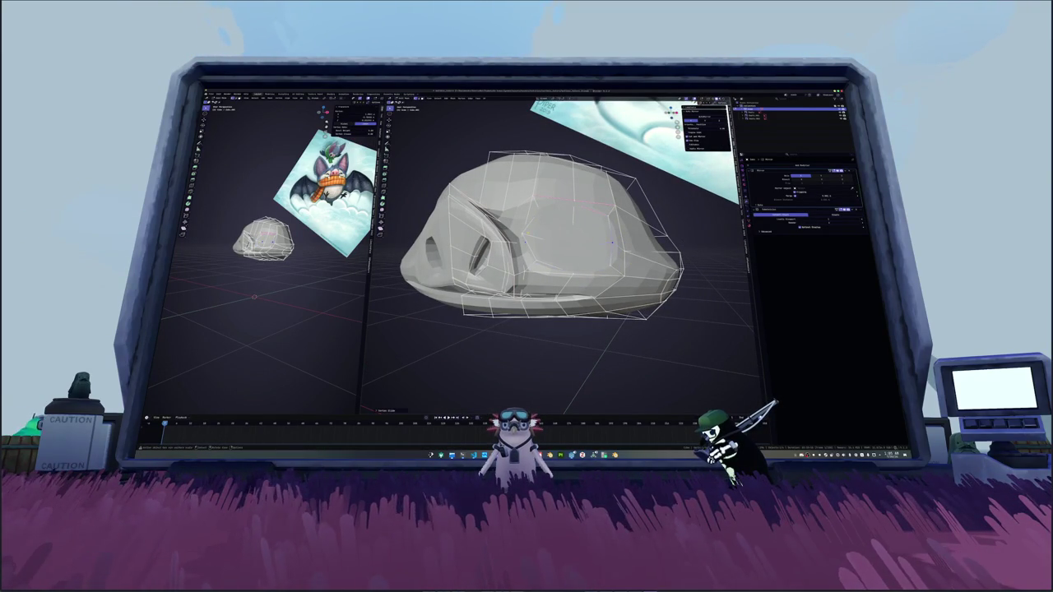
key(alt+z)
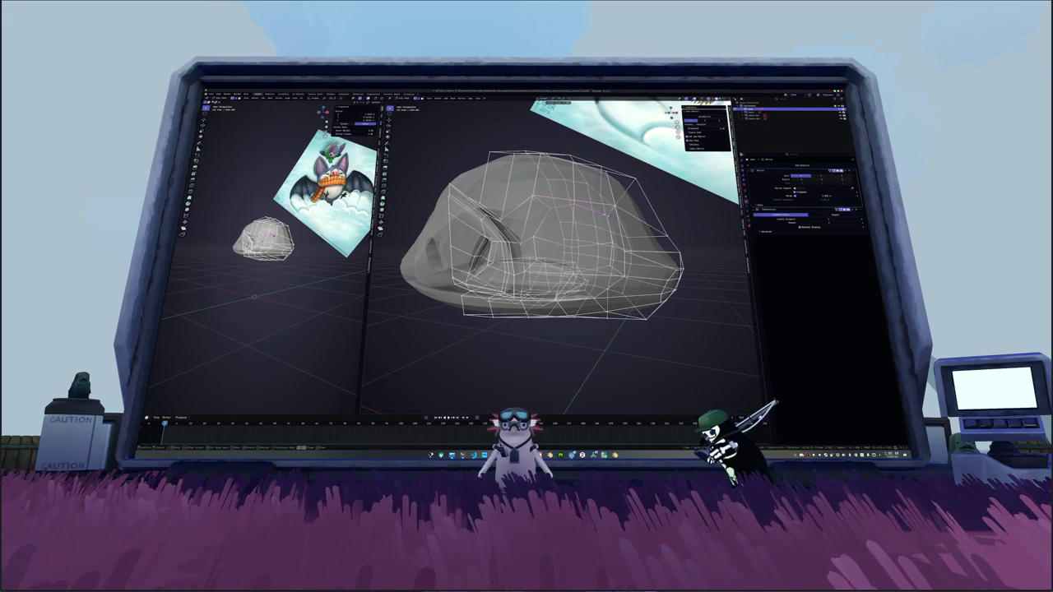
Step: Scale the side face block and extrude it along X to recess the eye socket
mouse_move(543, 247)
middle_down()
mouse_move(502, 247)
mouse_move(539, 271)
middle_up()
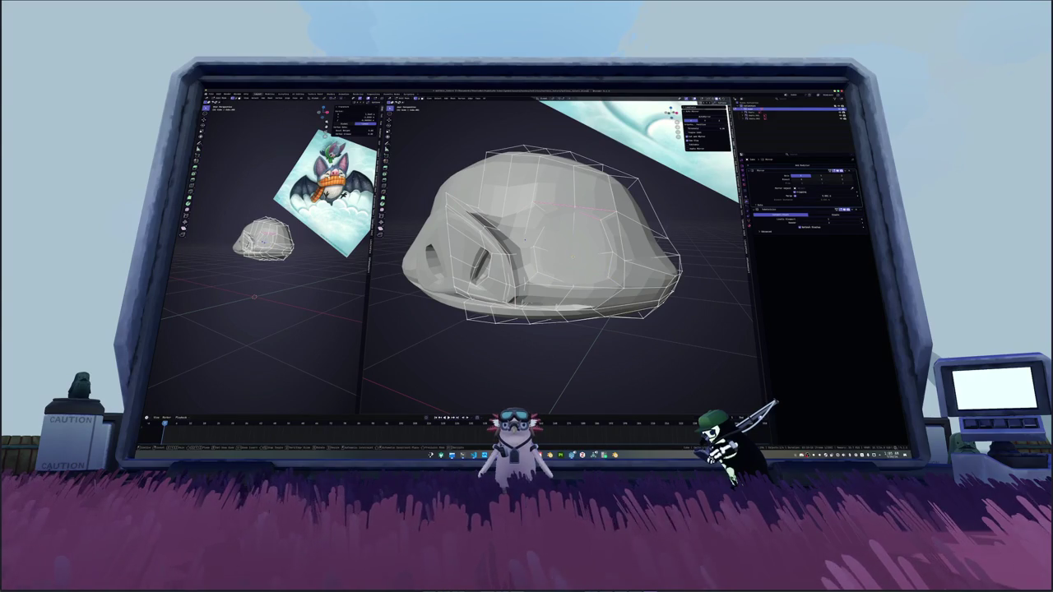
key(alt+z)
middle_drag(543, 239, 560, 243)
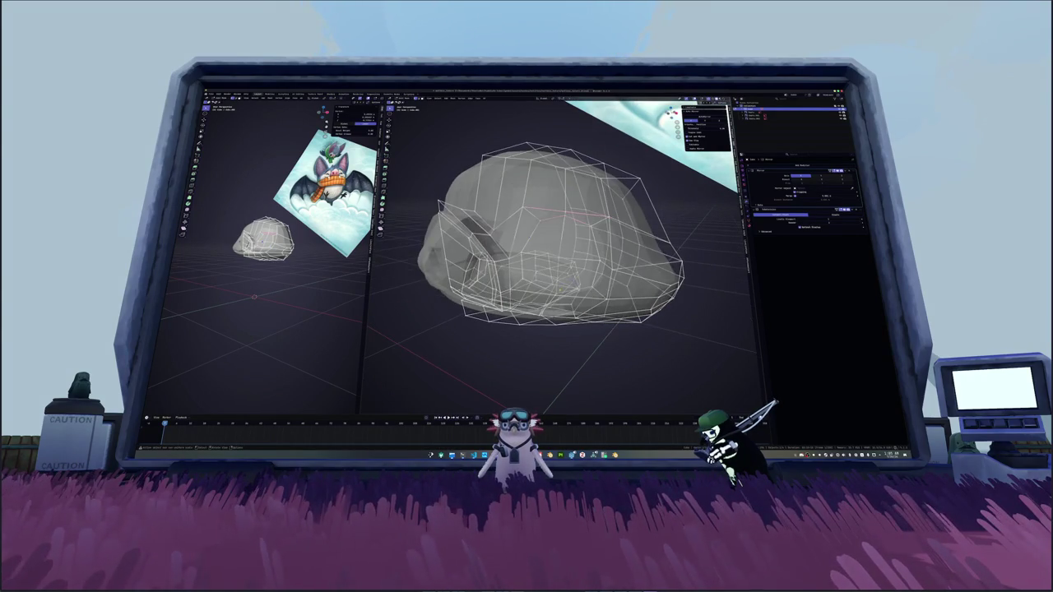
key(alt+z)
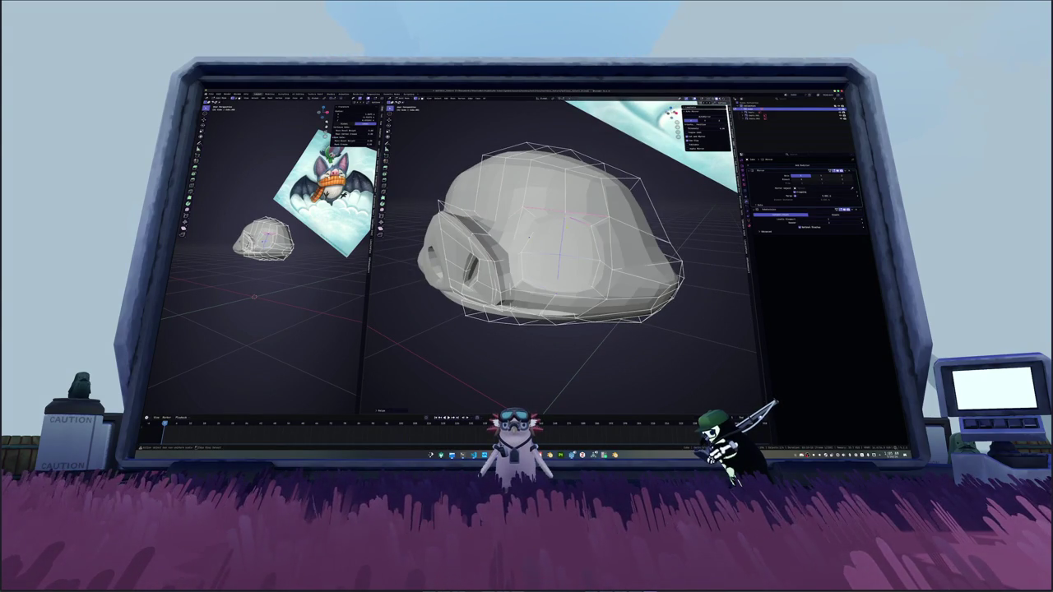
key(s)
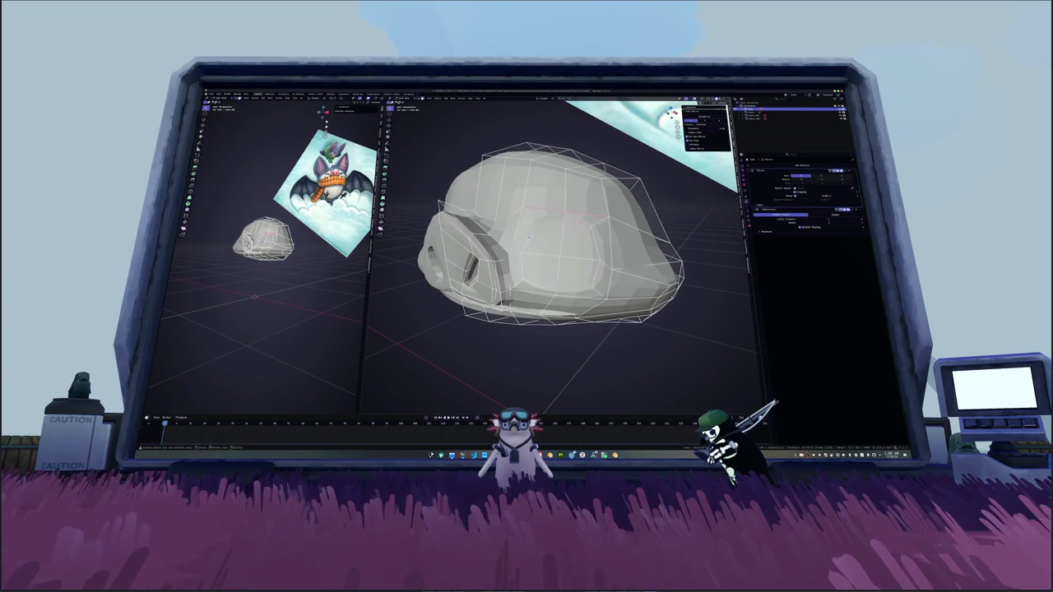
click(560, 254)
middle_drag(560, 255, 560, 358)
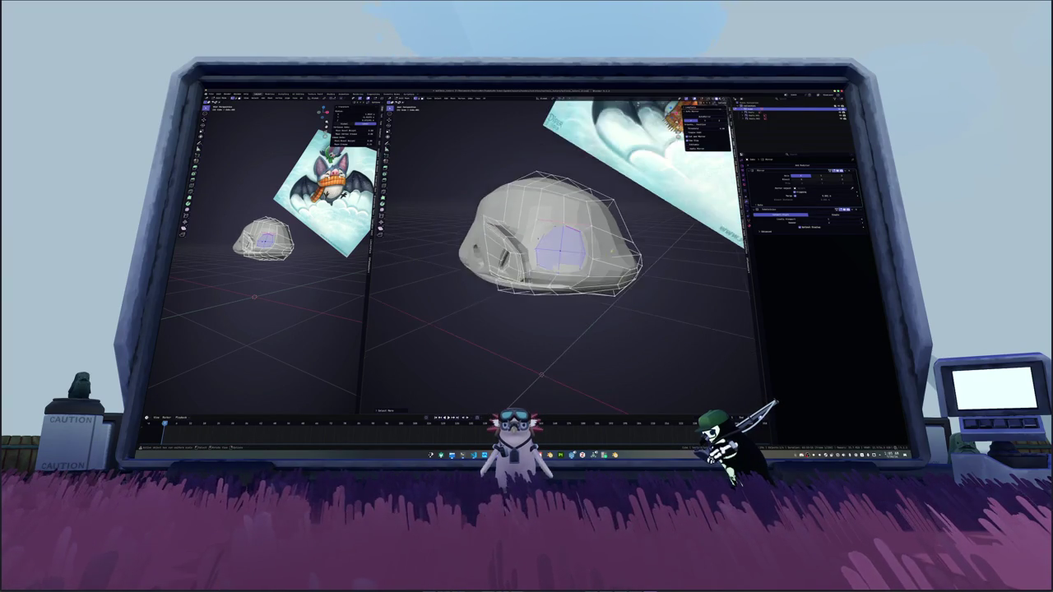
key(e)
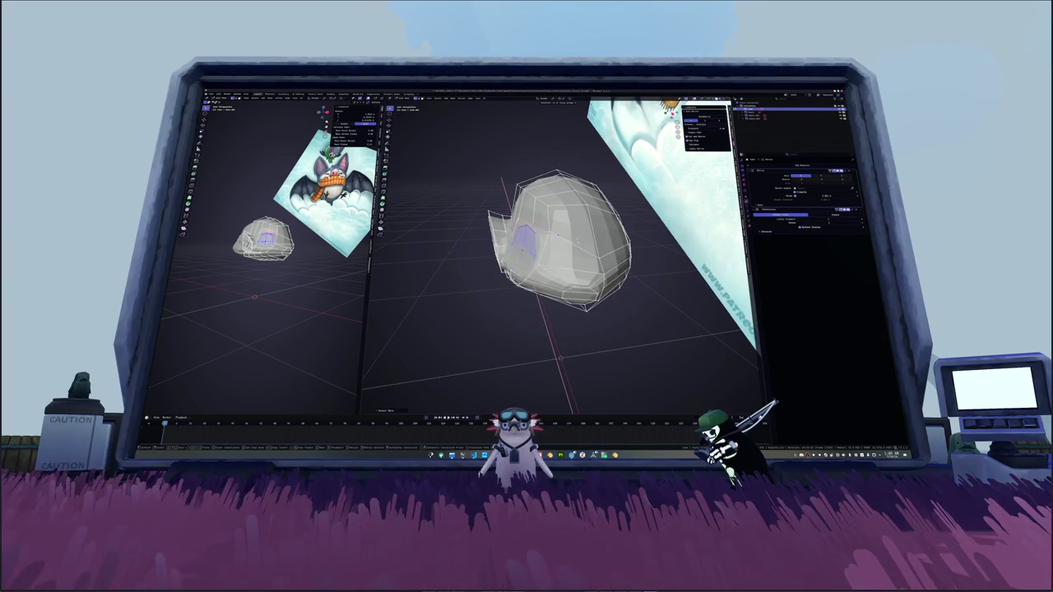
key(x)
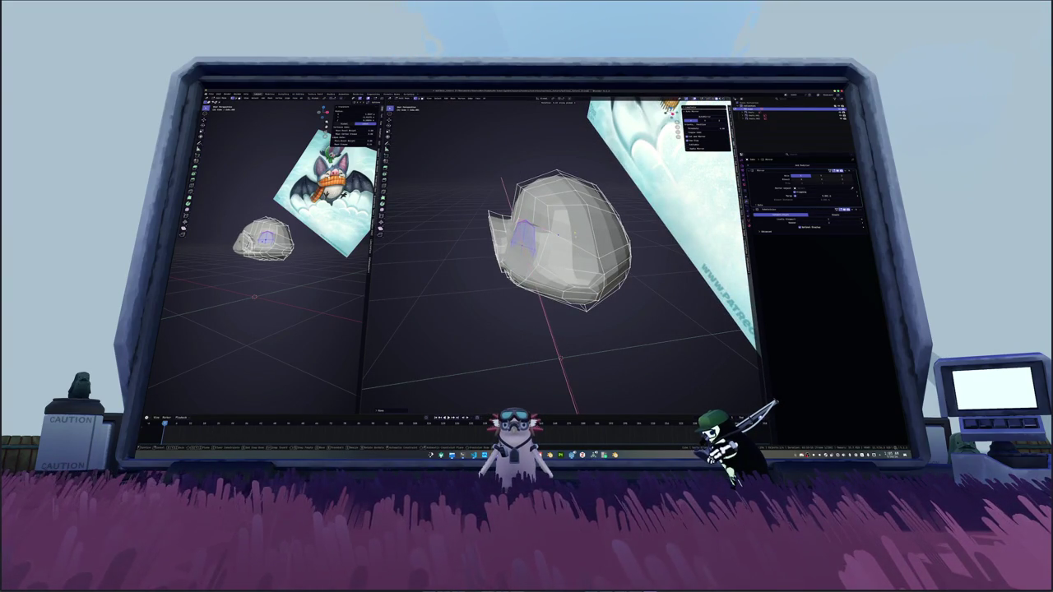
mouse_move(560, 246)
middle_down()
mouse_move(601, 238)
mouse_move(572, 243)
mouse_move(596, 235)
mouse_move(568, 237)
mouse_move(576, 234)
middle_up()
Step: Slide a vertex, knife in a new edge, and crease the selected edge around the socket
key(alt+z)
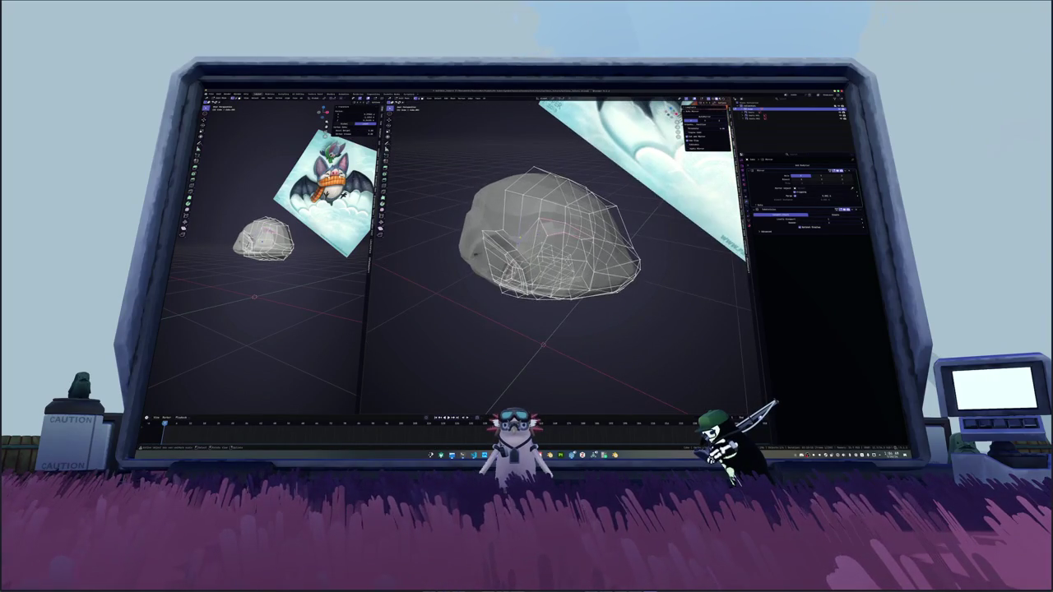
key(shift+v)
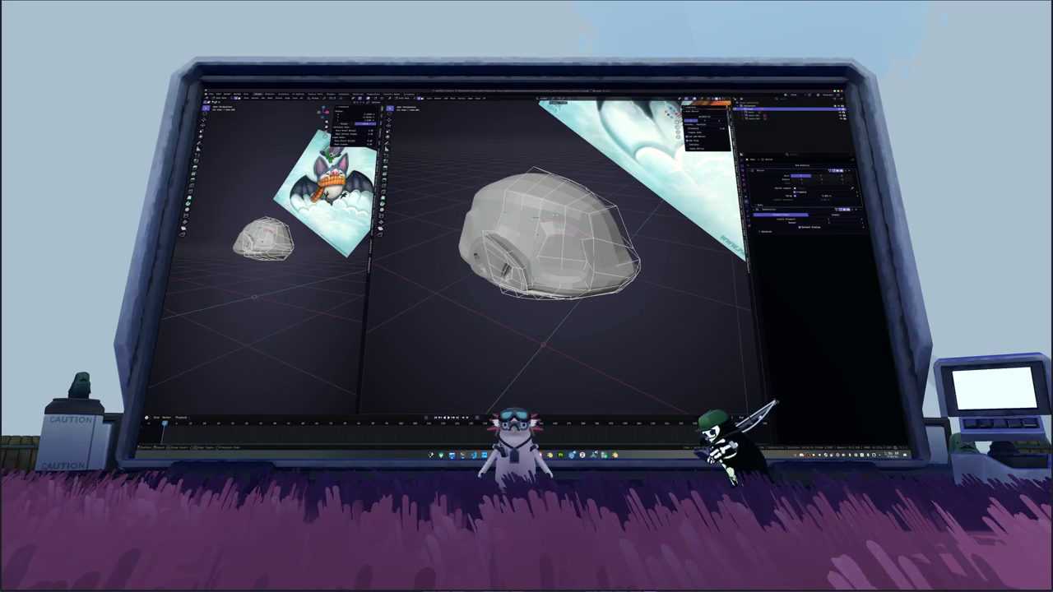
key(k)
key(Return)
key(shift+e)
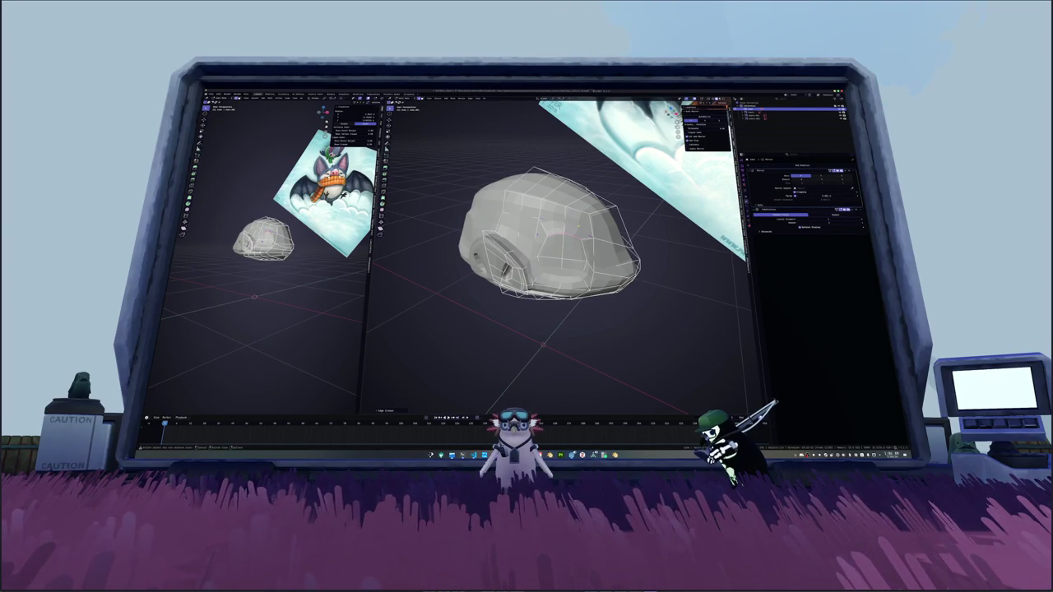
scroll(549, 239, up, 2)
middle_drag(528, 232, 598, 215)
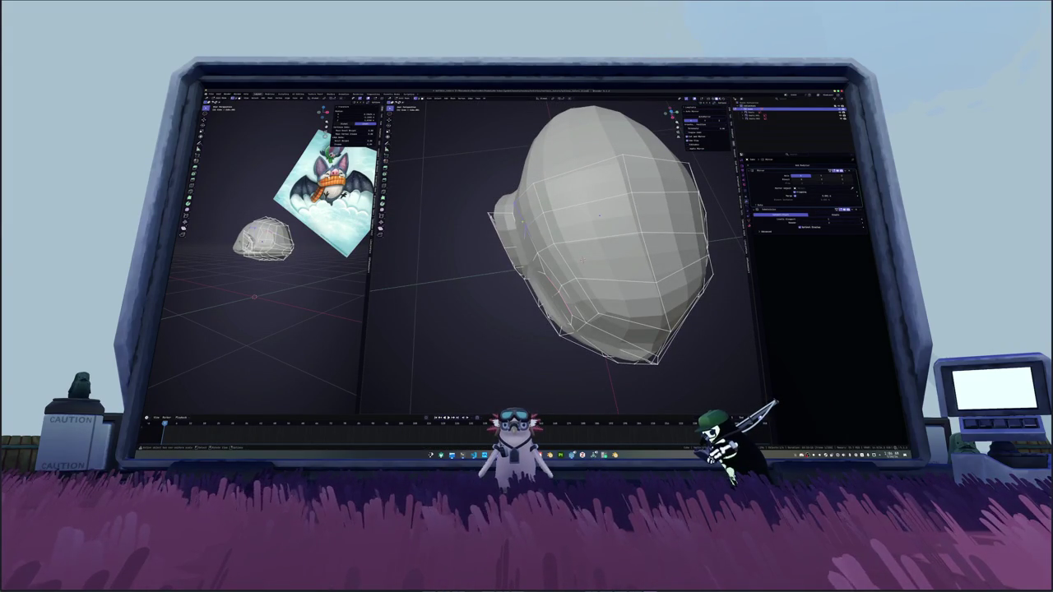
mouse_move(598, 215)
middle_down()
mouse_move(588, 220)
mouse_move(617, 253)
middle_up()
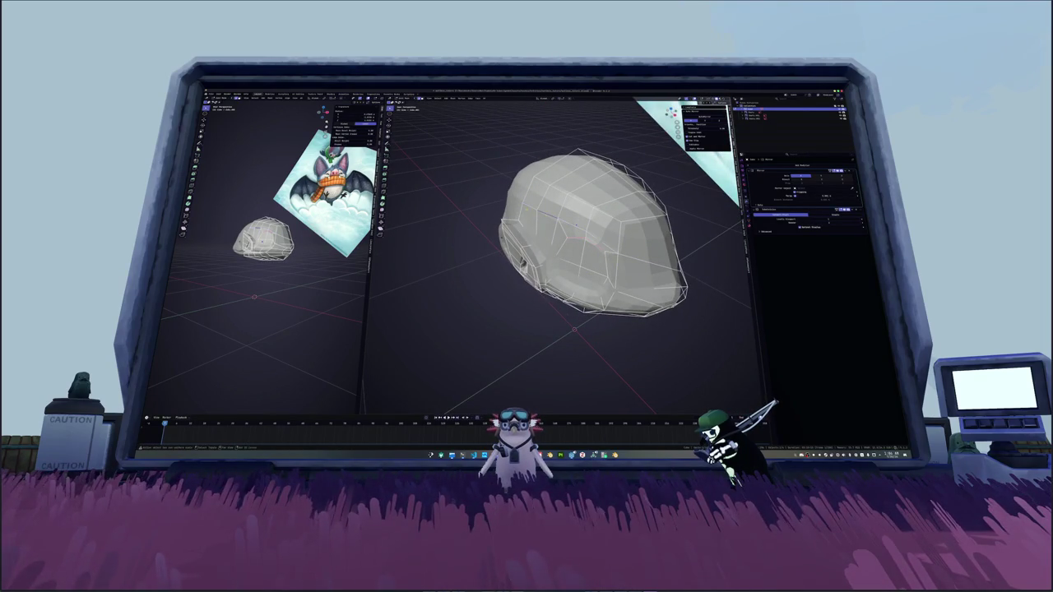
middle_drag(617, 254, 503, 218)
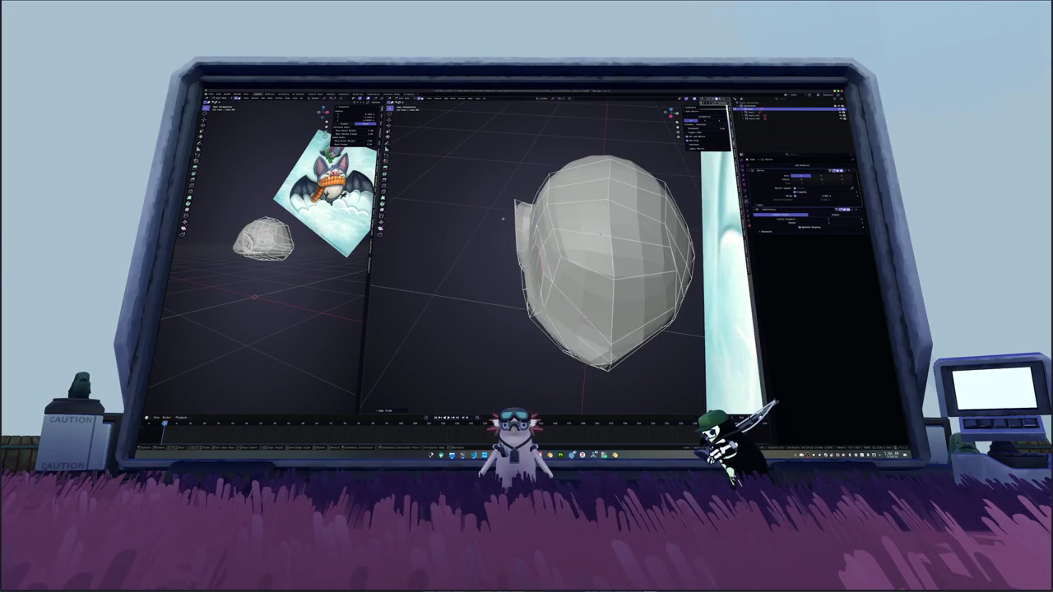
click(541, 245)
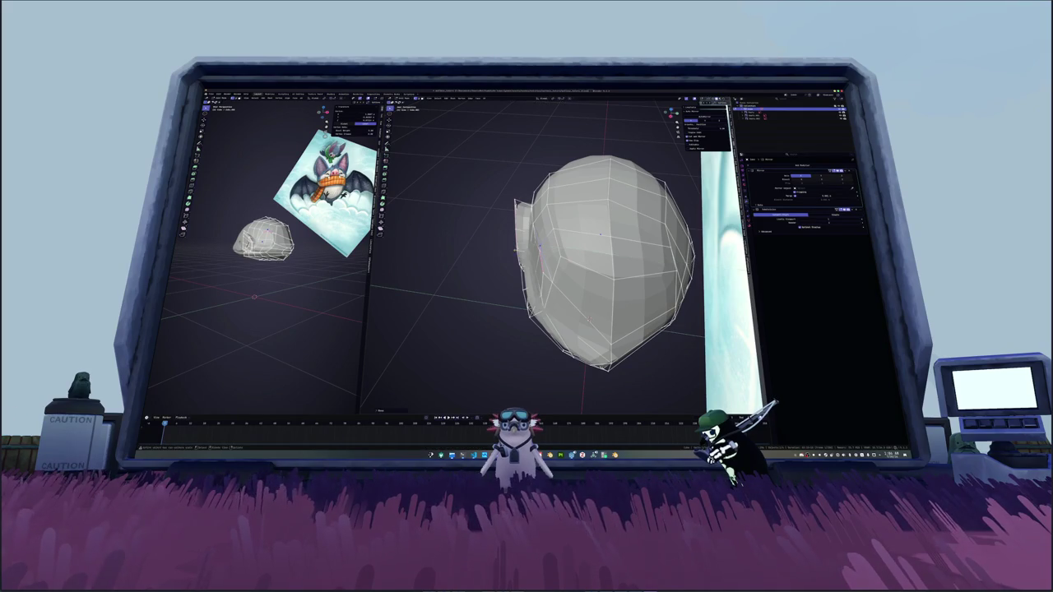
middle_drag(540, 245, 579, 239)
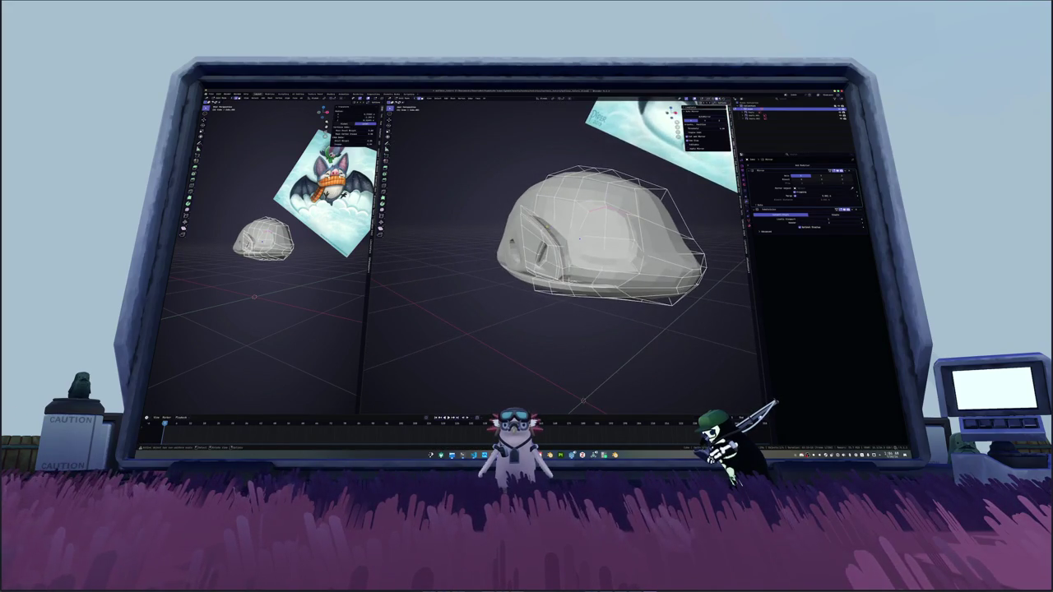
scroll(579, 239, up, 2)
scroll(585, 237, up, 2)
scroll(585, 237, up, 1)
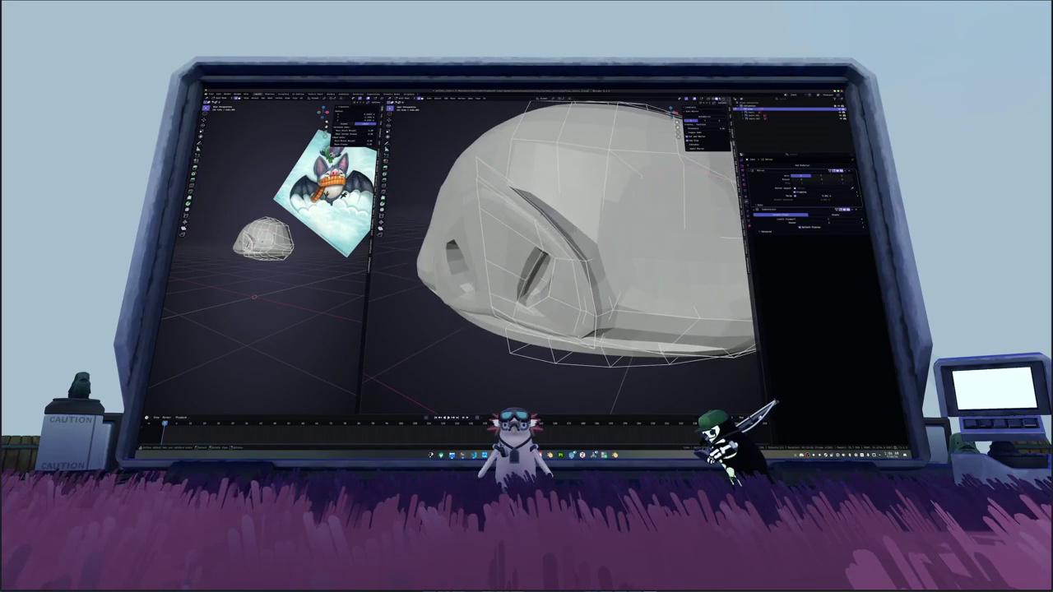
scroll(540, 224, down, 2)
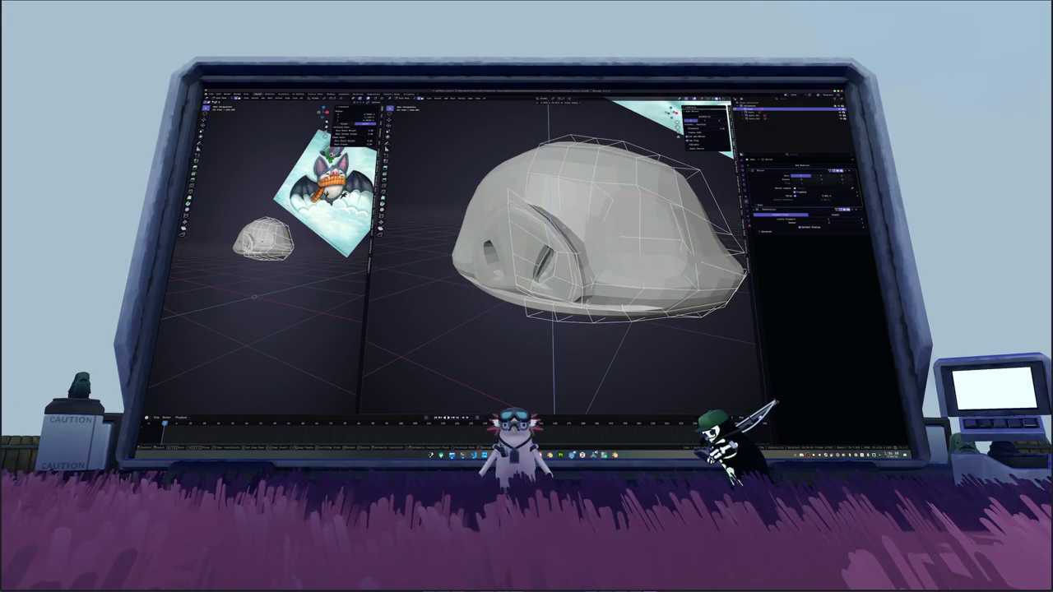
middle_drag(543, 231, 576, 238)
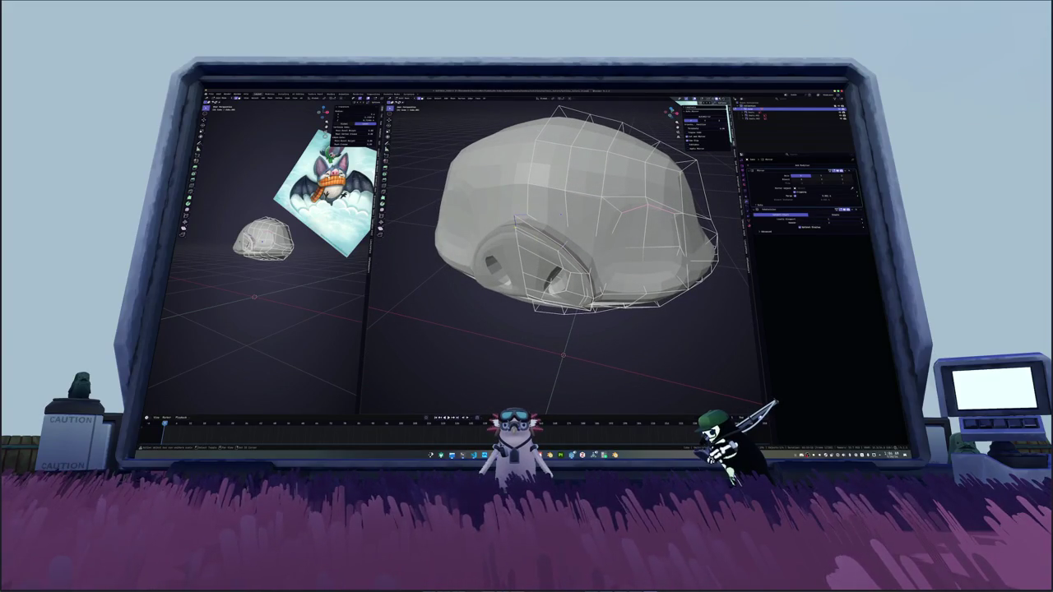
click(518, 220)
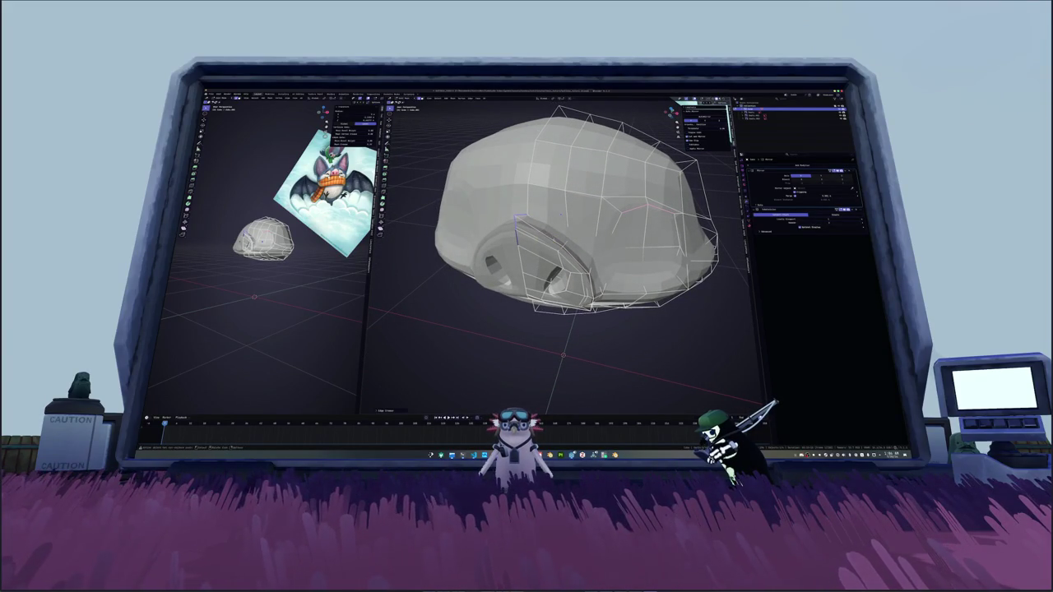
middle_drag(518, 219, 575, 232)
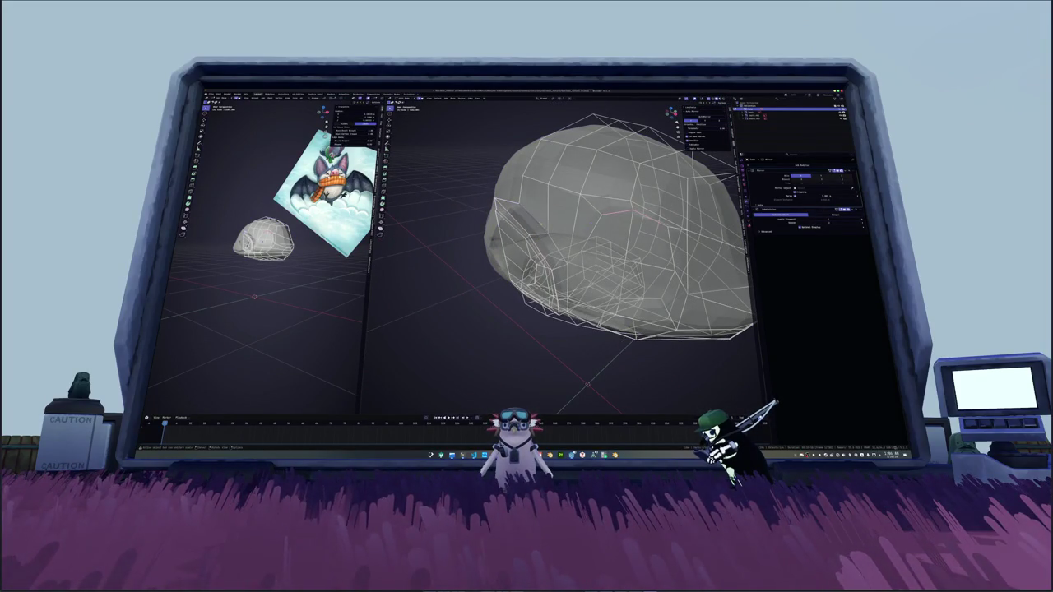
key(Tab)
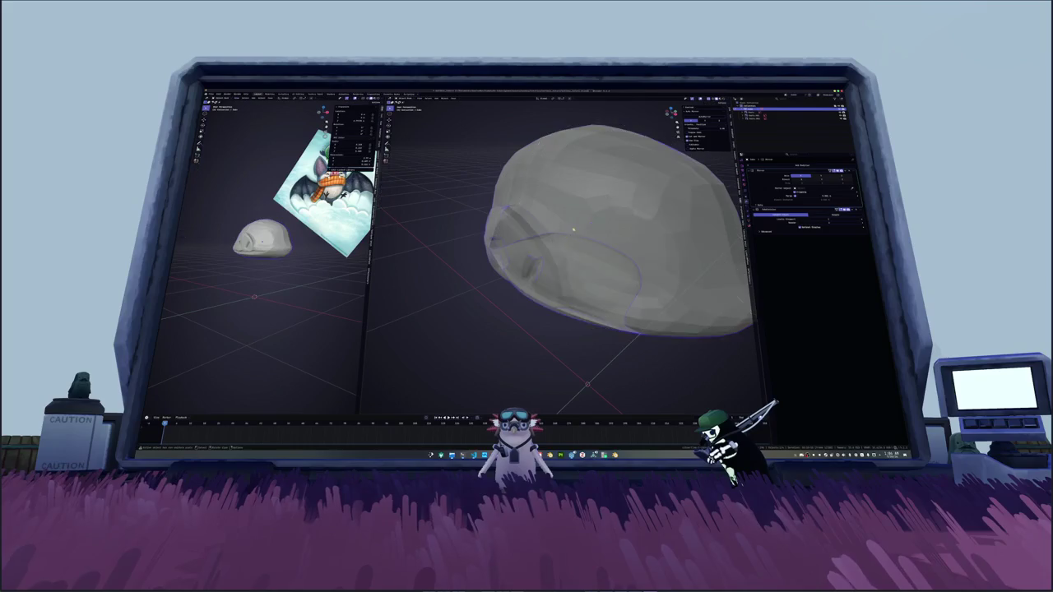
mouse_move(576, 225)
middle_down()
mouse_move(555, 222)
mouse_move(588, 248)
mouse_move(551, 239)
mouse_move(564, 272)
mouse_move(545, 270)
mouse_move(640, 276)
mouse_move(493, 268)
mouse_move(646, 218)
middle_up()
key(Tab)
scroll(576, 247, up, 3)
scroll(568, 246, down, 3)
key(Tab)
key(Tab)
scroll(568, 246, up, 2)
scroll(640, 277, down, 3)
Step: In front view, select an edge beside the eye socket and extend it into a longer edge run
scroll(493, 268, up, 2)
key(alt+z)
middle_drag(637, 262, 646, 259)
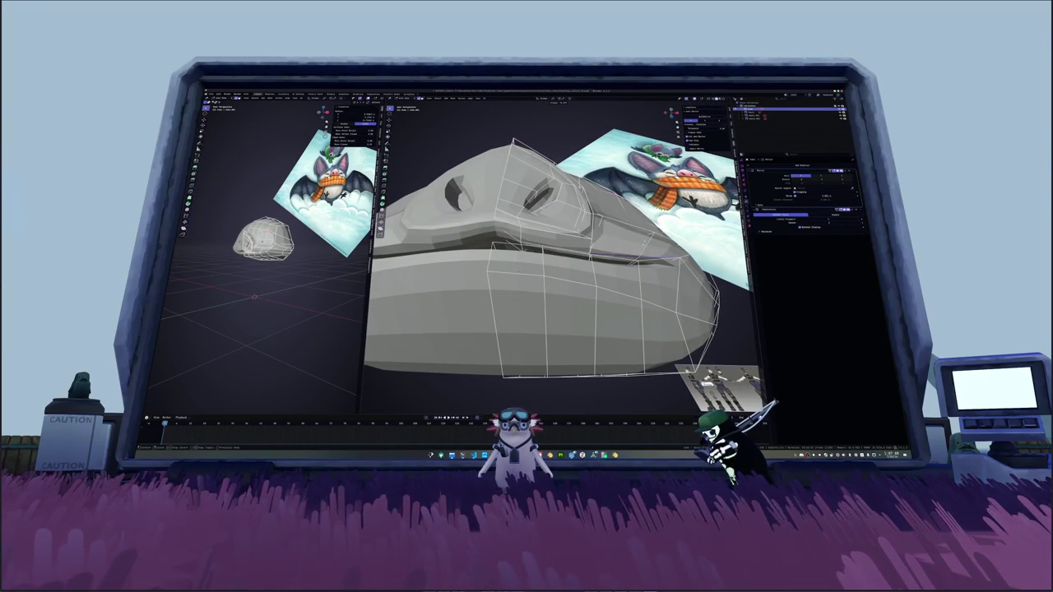
mouse_move(642, 258)
middle_down()
mouse_move(531, 250)
mouse_move(636, 270)
mouse_move(626, 277)
mouse_move(612, 262)
mouse_move(625, 271)
middle_up()
key(alt+z)
key(alt+z)
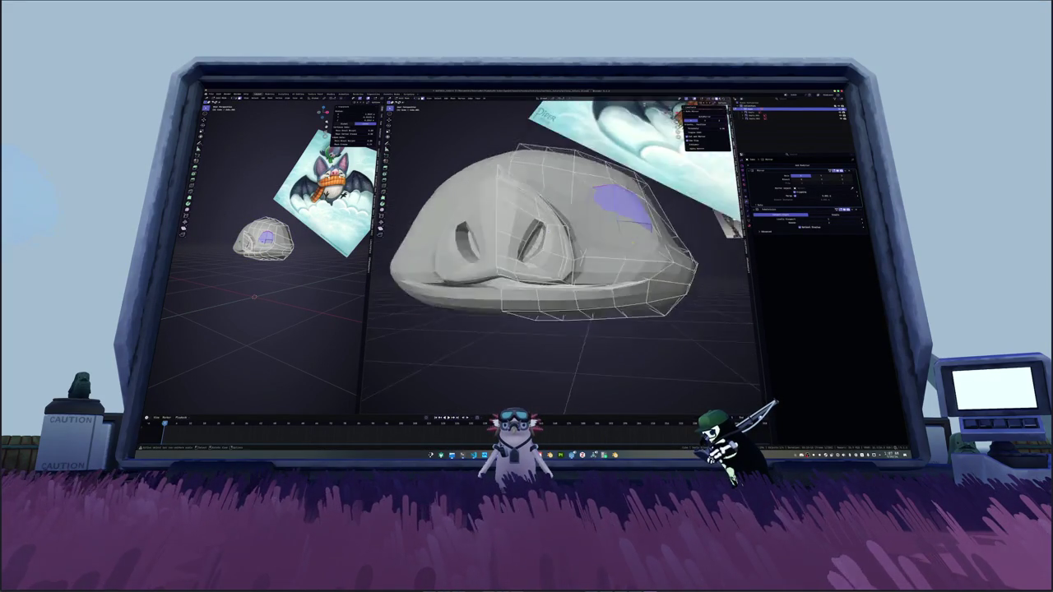
key(KP_1)
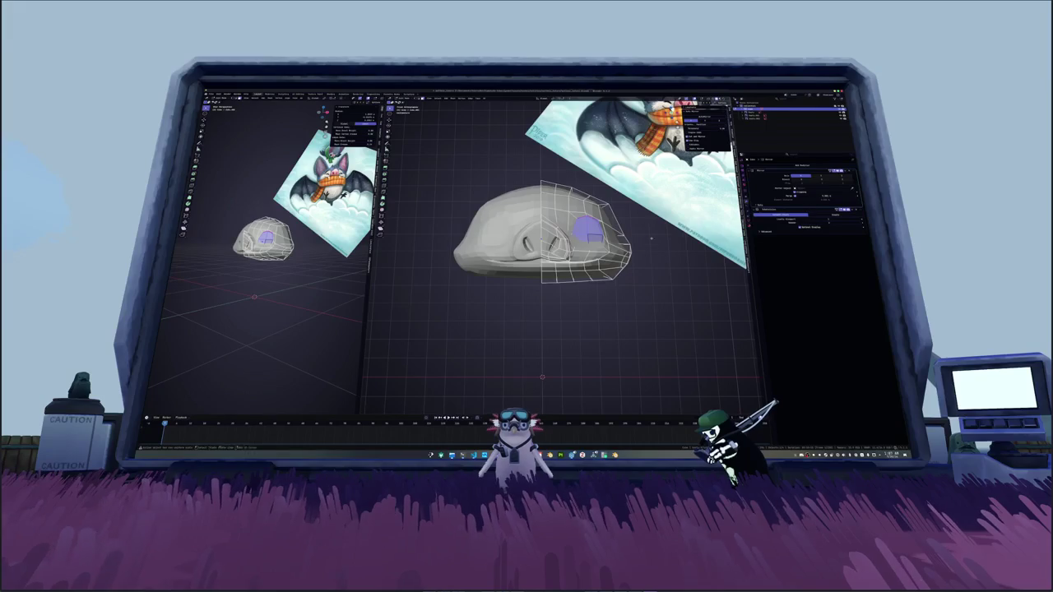
scroll(649, 239, up, 2)
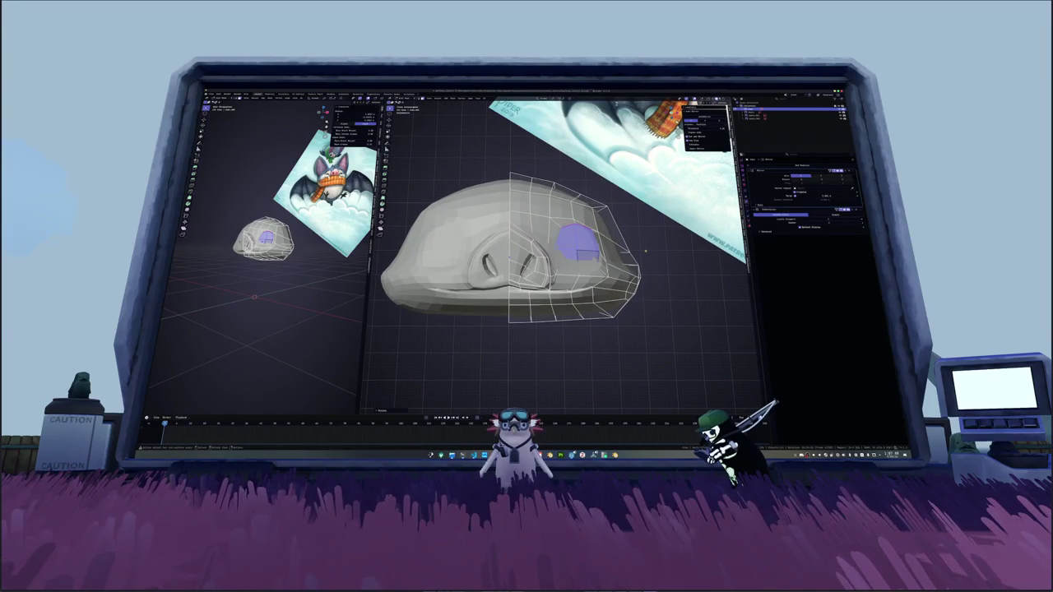
click(574, 220)
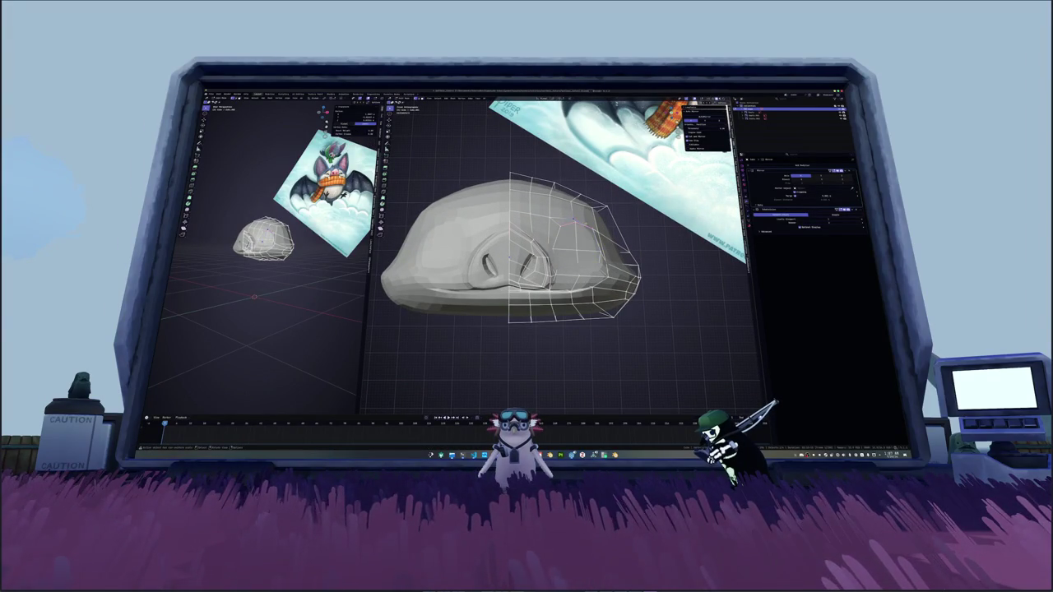
alt+click(576, 222)
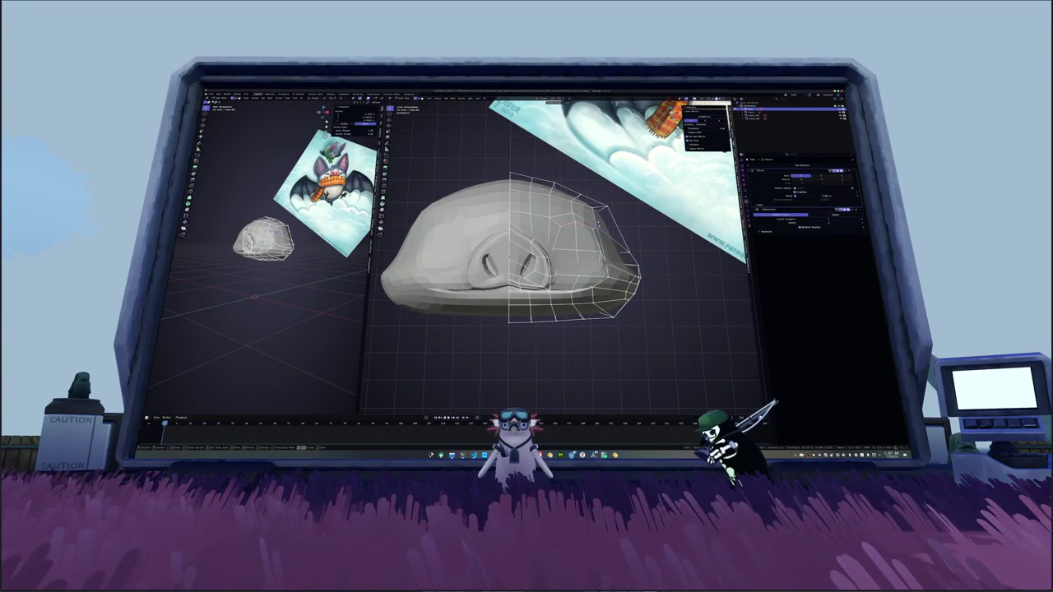
middle_drag(567, 246, 510, 222)
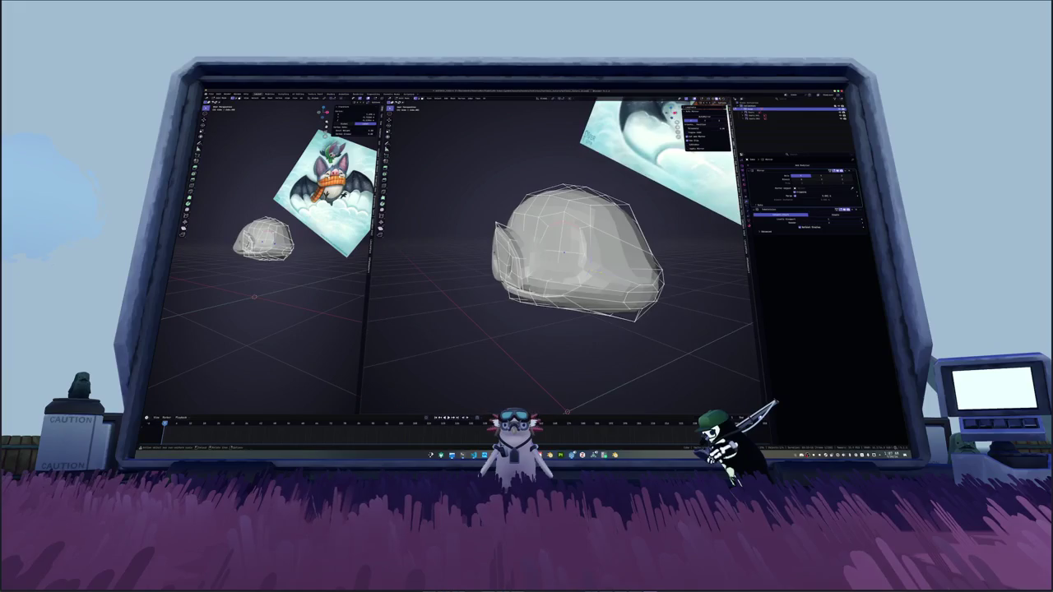
Step: Pick shortest edge paths across the top of the head mesh
scroll(567, 255, up, 2)
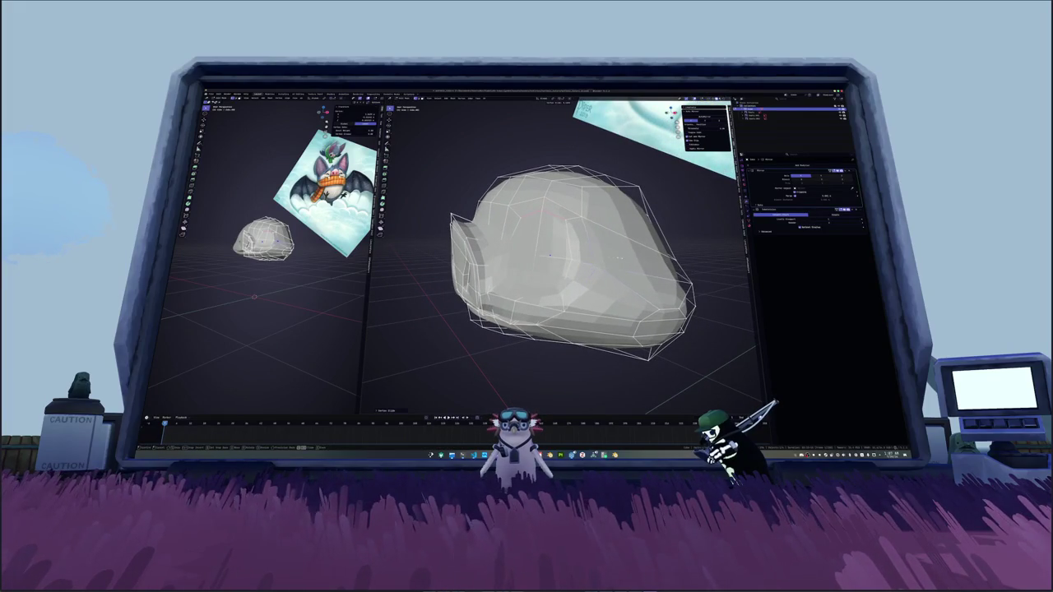
mouse_move(550, 256)
middle_down()
mouse_move(578, 267)
mouse_move(563, 255)
mouse_move(603, 251)
middle_up()
ctrl+click(603, 253)
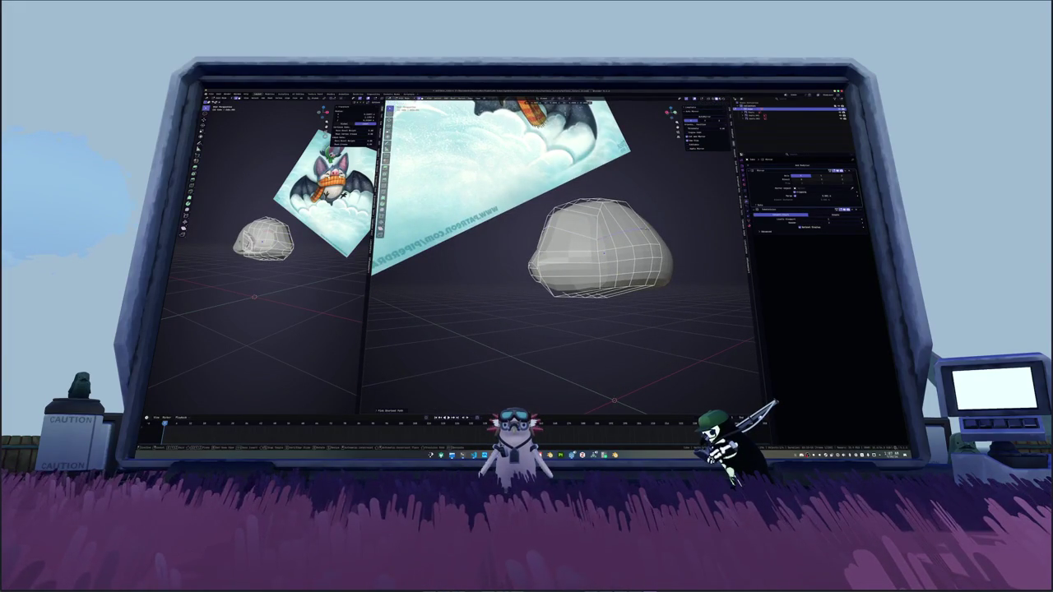
alt+click(646, 218)
alt+shift+click(632, 220)
ctrl+click(621, 220)
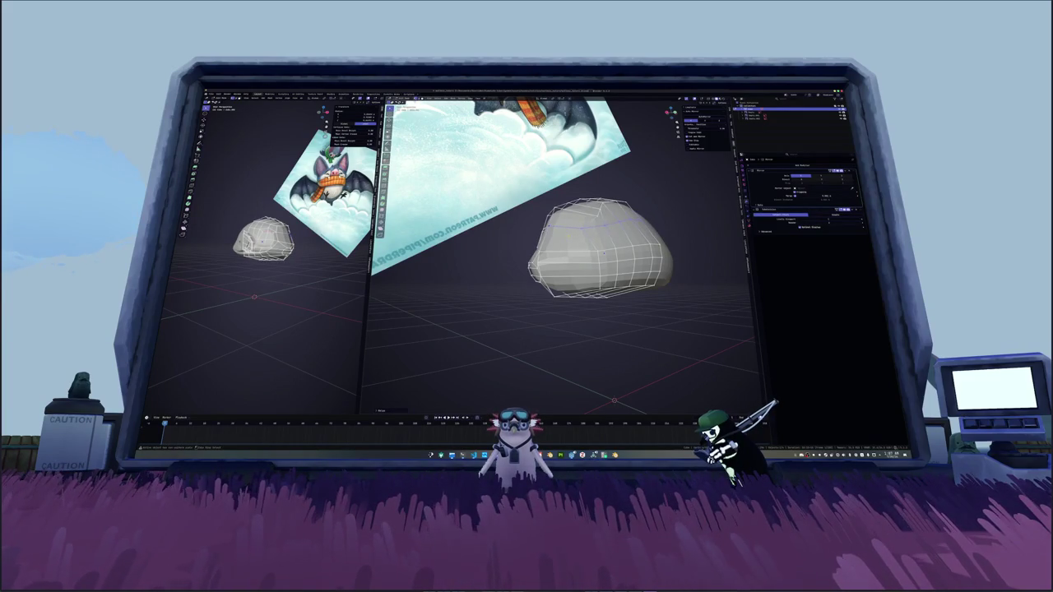
mouse_move(602, 253)
middle_down()
mouse_move(592, 247)
mouse_move(604, 246)
mouse_move(599, 255)
middle_up()
ctrl+click(593, 223)
ctrl+click(597, 245)
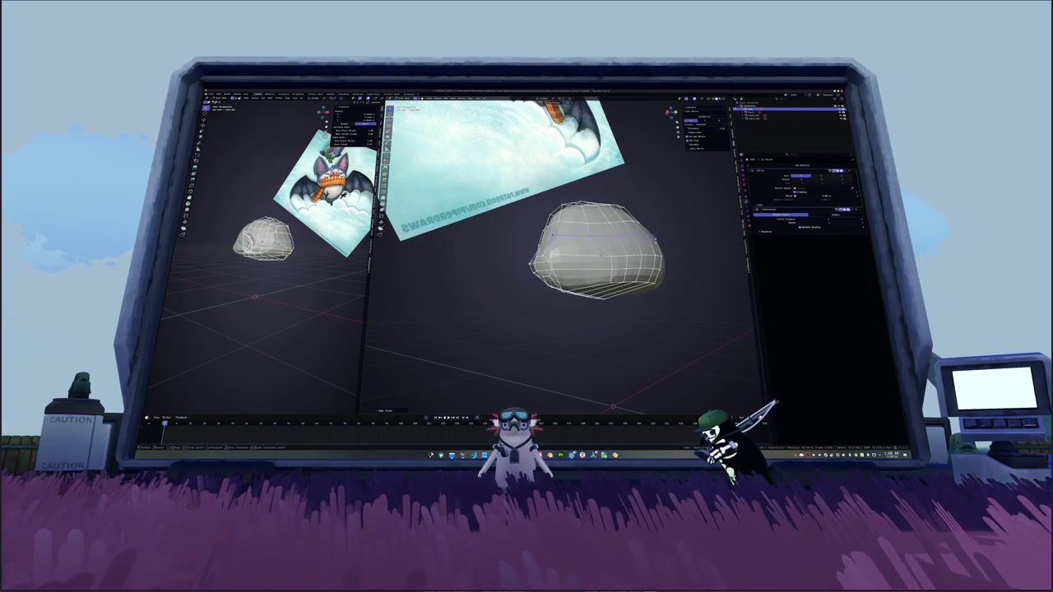
ctrl+click(601, 255)
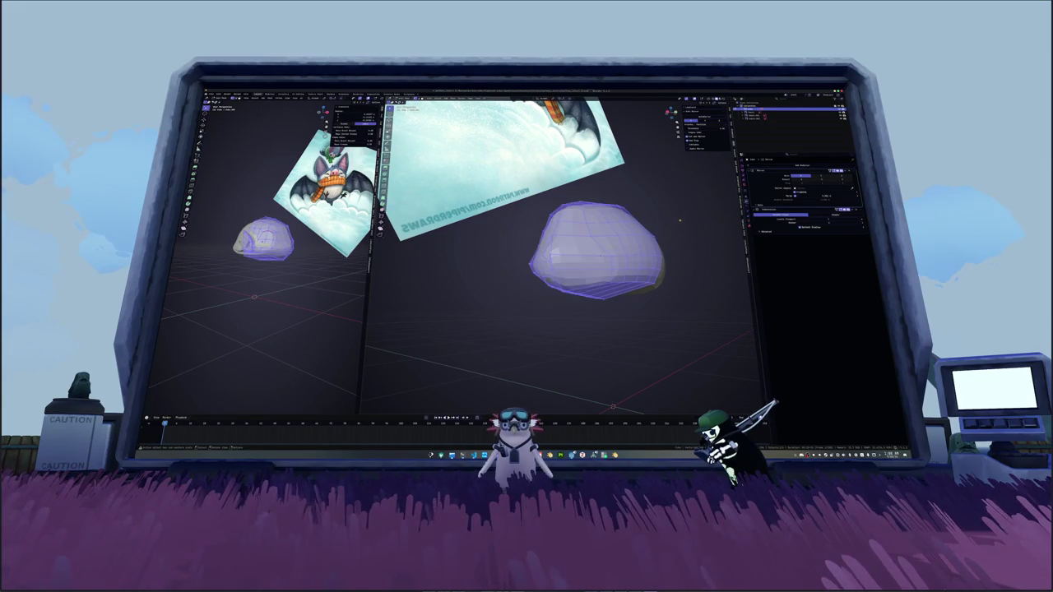
Step: Expand the Adjust Last Operation panel, then select a single face on the head
click(339, 108)
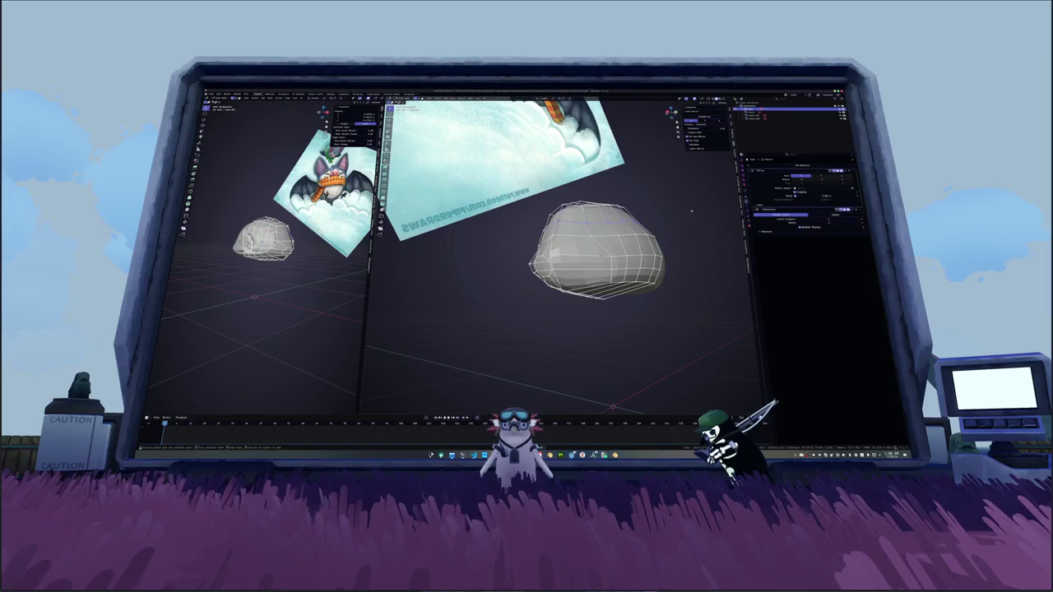
click(689, 213)
middle_drag(679, 222, 625, 235)
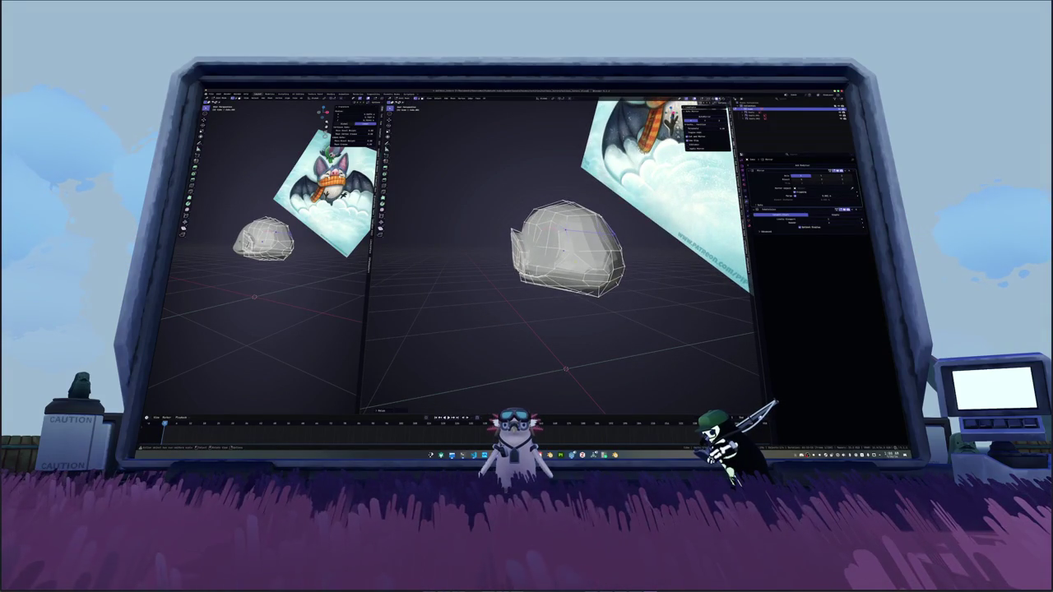
mouse_move(626, 235)
middle_down()
mouse_move(576, 246)
mouse_move(641, 271)
mouse_move(588, 256)
mouse_move(606, 250)
middle_up()
click(603, 261)
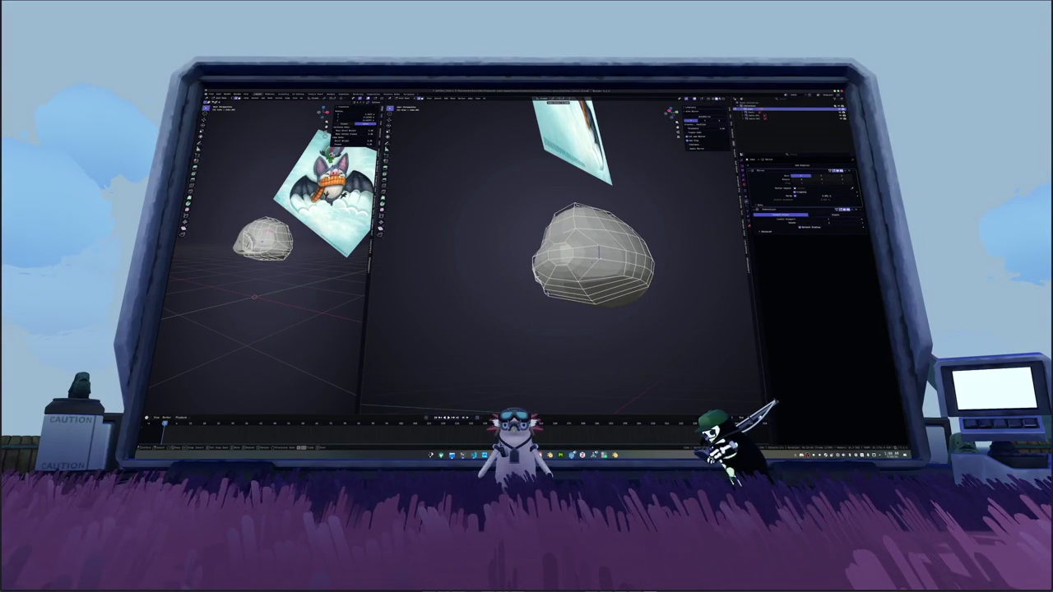
Step: Move the underside face of the head vertically along Z
click(561, 261)
middle_drag(561, 261, 571, 237)
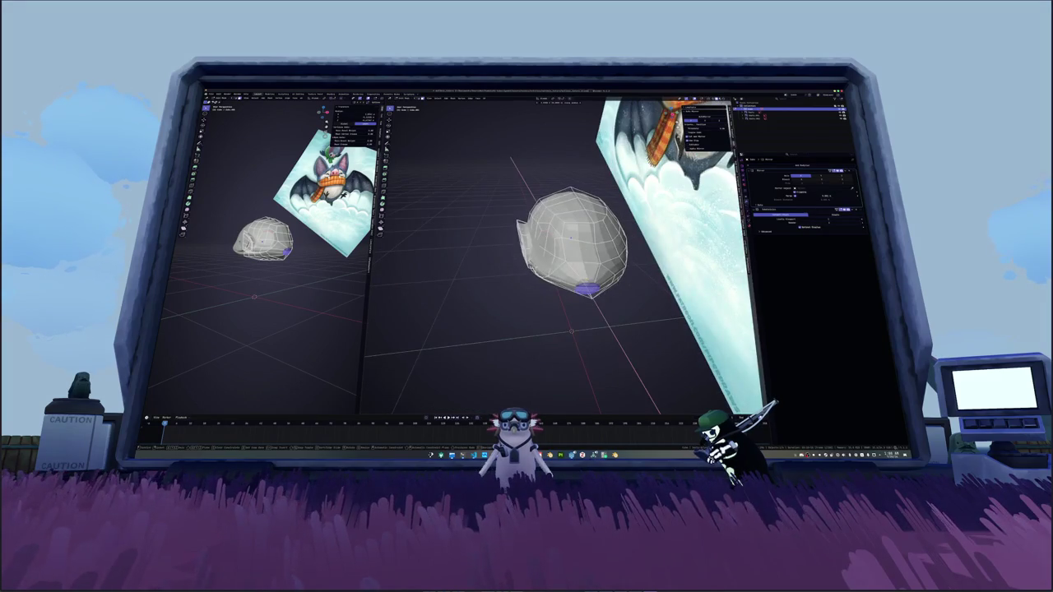
key(g)
key(z)
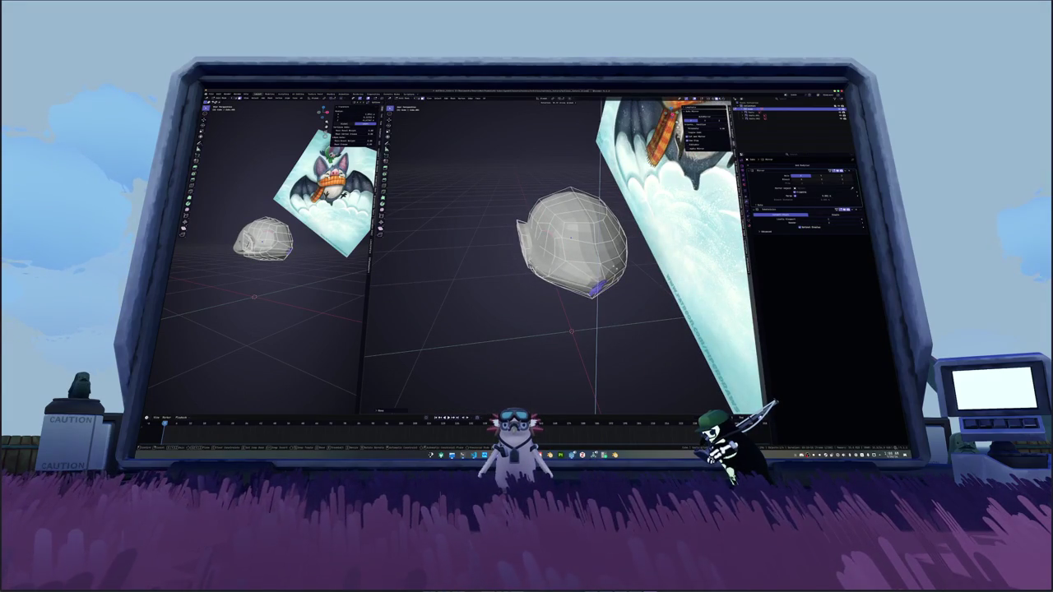
click(571, 238)
Step: Scale the mesh up slightly and return to Object Mode
mouse_move(571, 238)
middle_down()
mouse_move(609, 247)
mouse_move(657, 280)
middle_up()
key(s)
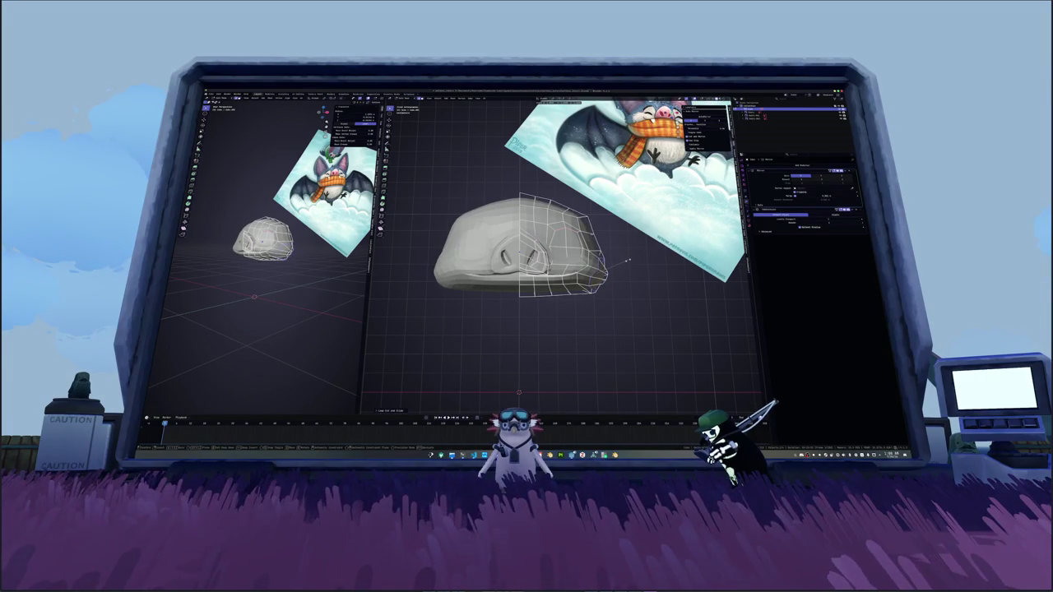
click(625, 262)
mouse_move(625, 262)
middle_down()
mouse_move(636, 289)
mouse_move(659, 284)
mouse_move(596, 246)
mouse_move(568, 260)
mouse_move(543, 247)
mouse_move(576, 267)
mouse_move(567, 246)
mouse_move(543, 263)
mouse_move(576, 247)
mouse_move(568, 264)
mouse_move(559, 255)
middle_up()
click(338, 108)
key(Tab)
key(Tab)
key(Tab)
key(Tab)
scroll(567, 263, up, 2)
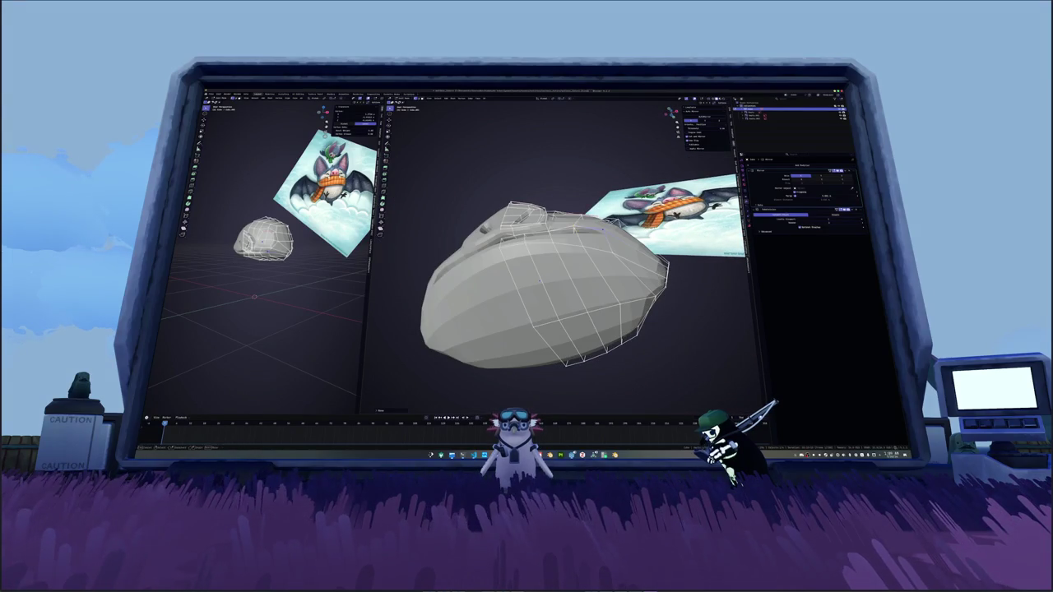
Step: Try Z-locked moves of the current selection, cancel them, and zoom in closer on the head
key(g)
key(z)
key(Return)
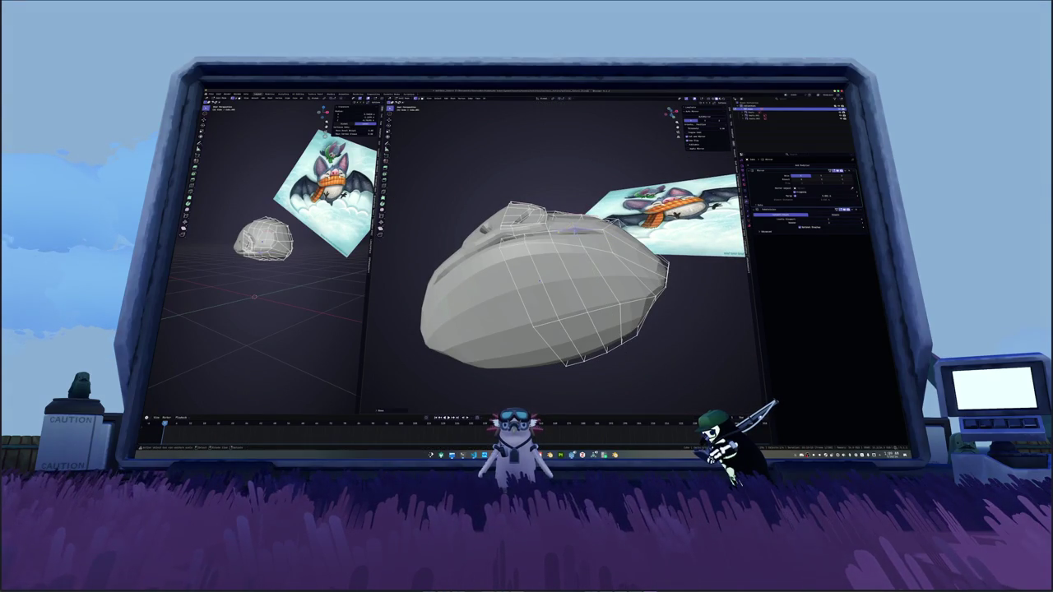
scroll(559, 271, up, 2)
middle_drag(560, 271, 576, 263)
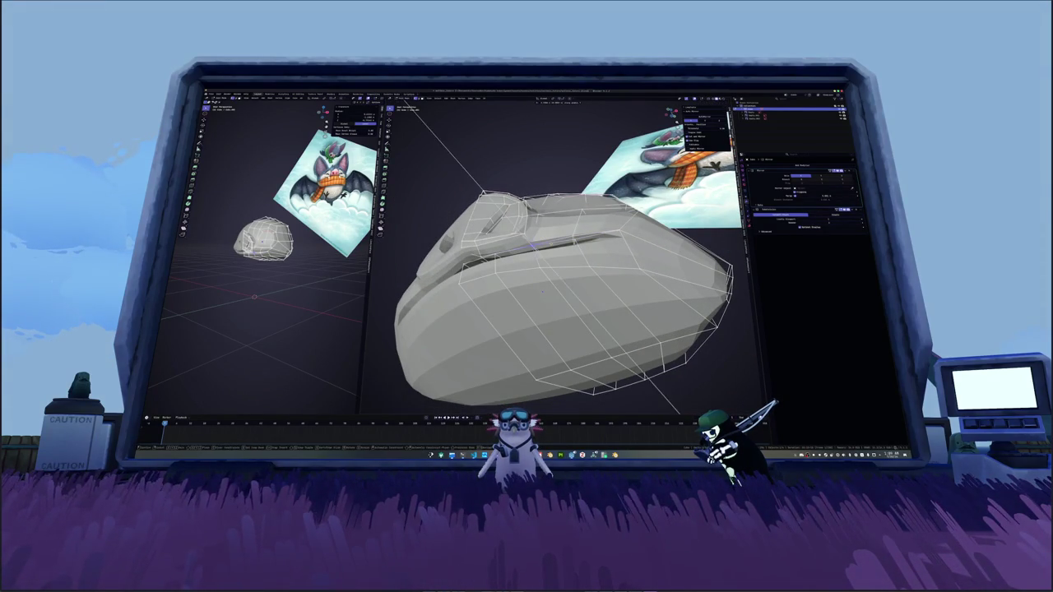
key(g)
key(z)
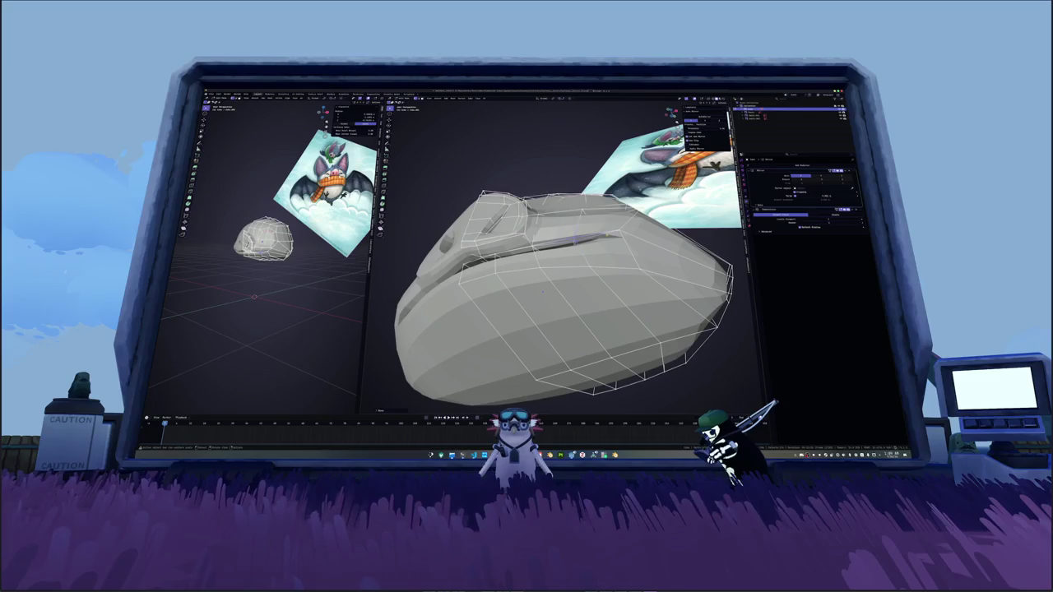
key(z)
key(Return)
middle_drag(559, 271, 568, 246)
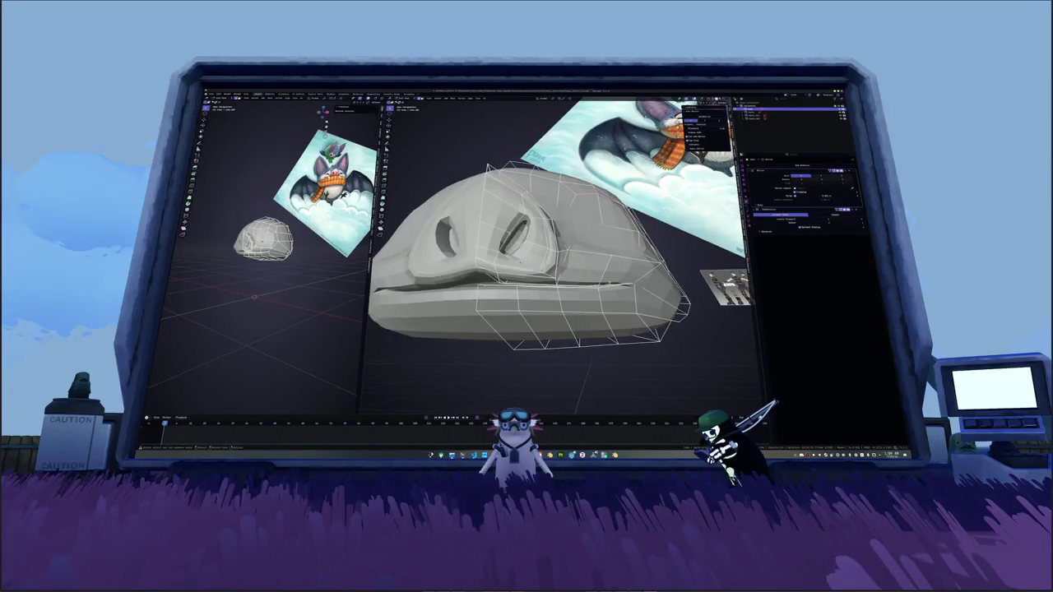
Step: Select a strip of three faces along the mouth crease
alt+click(576, 283)
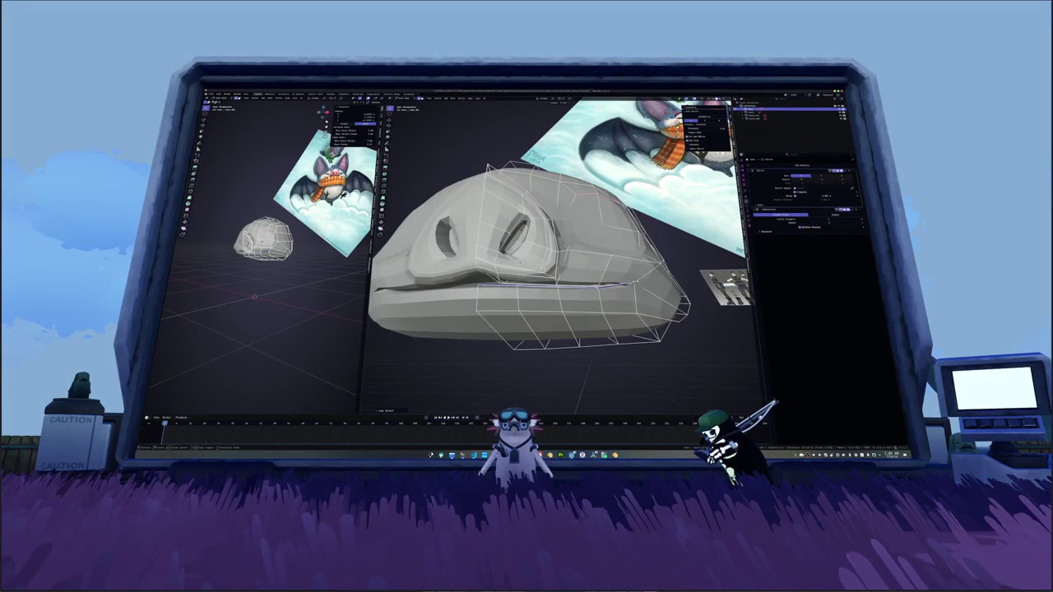
mouse_move(559, 272)
middle_down()
mouse_move(548, 271)
mouse_move(551, 284)
mouse_move(563, 269)
mouse_move(493, 222)
middle_up()
mouse_move(559, 272)
middle_down()
mouse_move(534, 247)
mouse_move(551, 284)
mouse_move(526, 309)
middle_up()
click(556, 248)
shift+click(585, 271)
alt+click(596, 292)
Step: Start moving the mouth-crease face strip, constrained to the X axis
key(e)
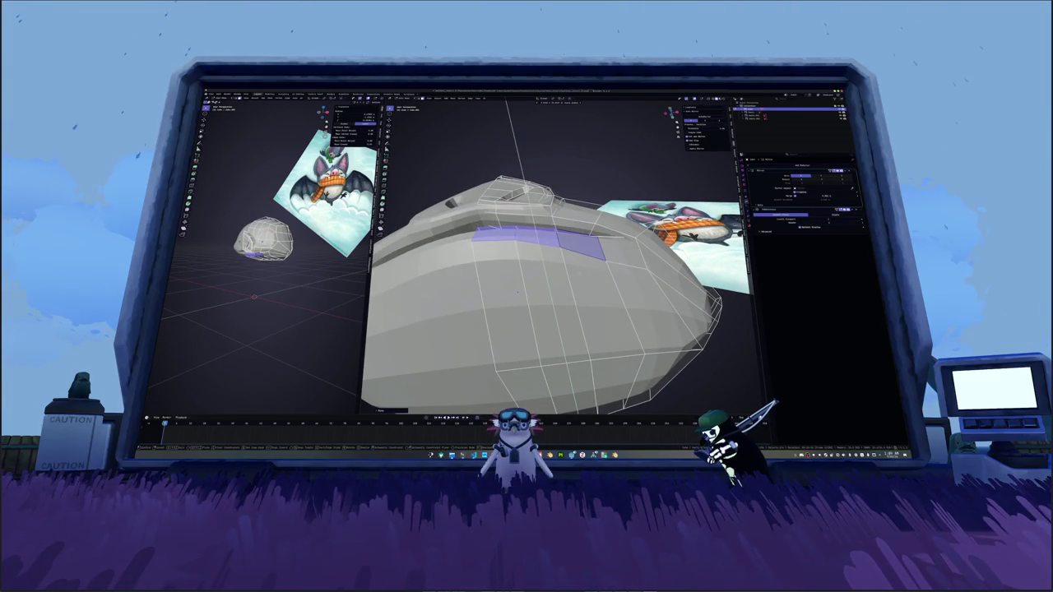
middle_drag(517, 291, 485, 276)
middle_drag(560, 263, 535, 247)
middle_drag(532, 289, 510, 263)
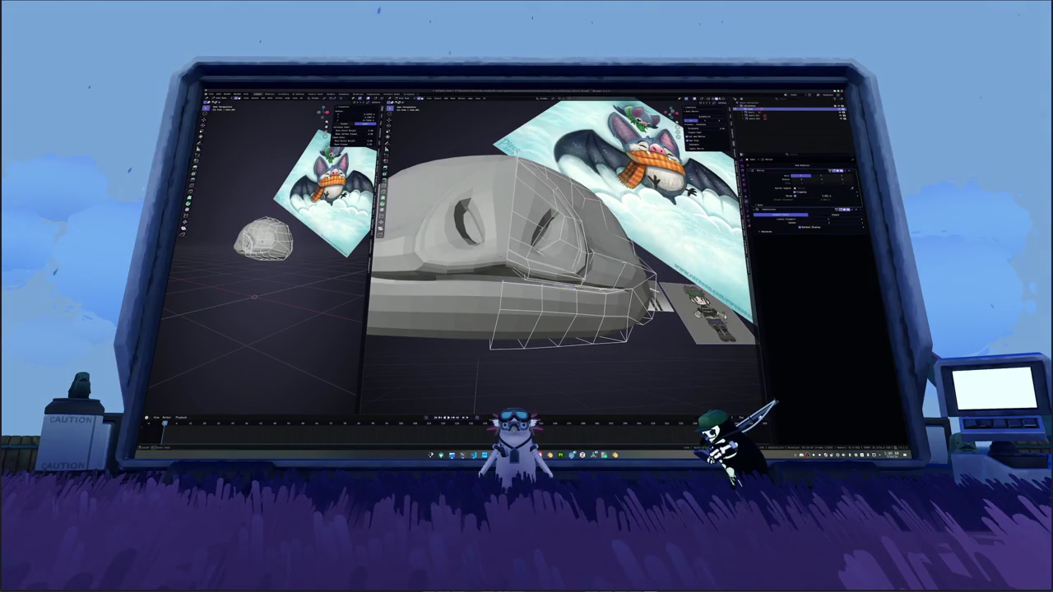
middle_drag(526, 271, 494, 263)
key(x)
click(539, 277)
scroll(540, 278, up, 5)
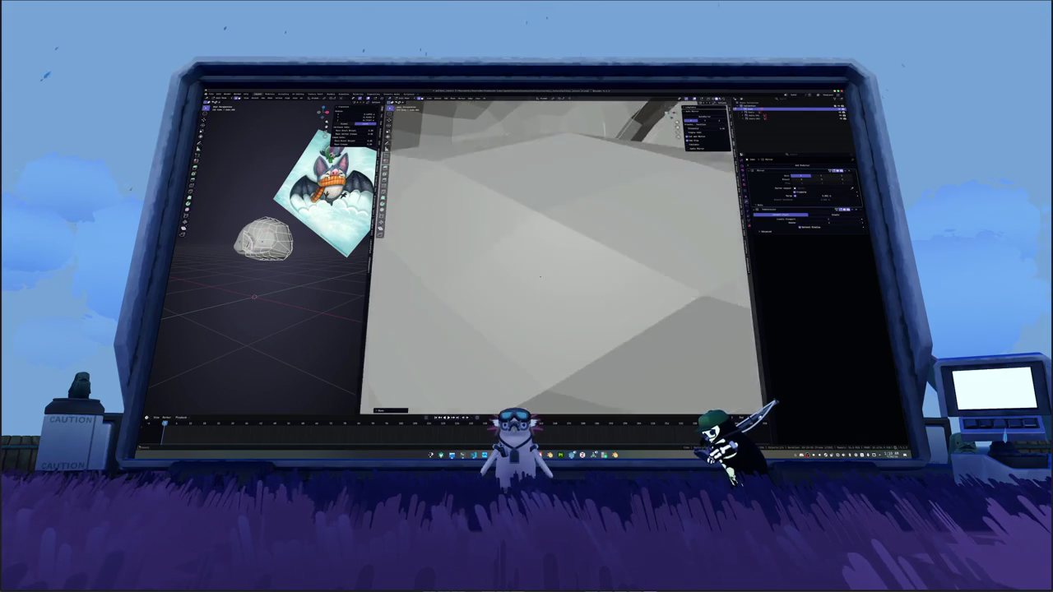
scroll(540, 277, up, 2)
scroll(540, 277, up, 2)
scroll(540, 277, up, 2)
scroll(539, 278, up, 1)
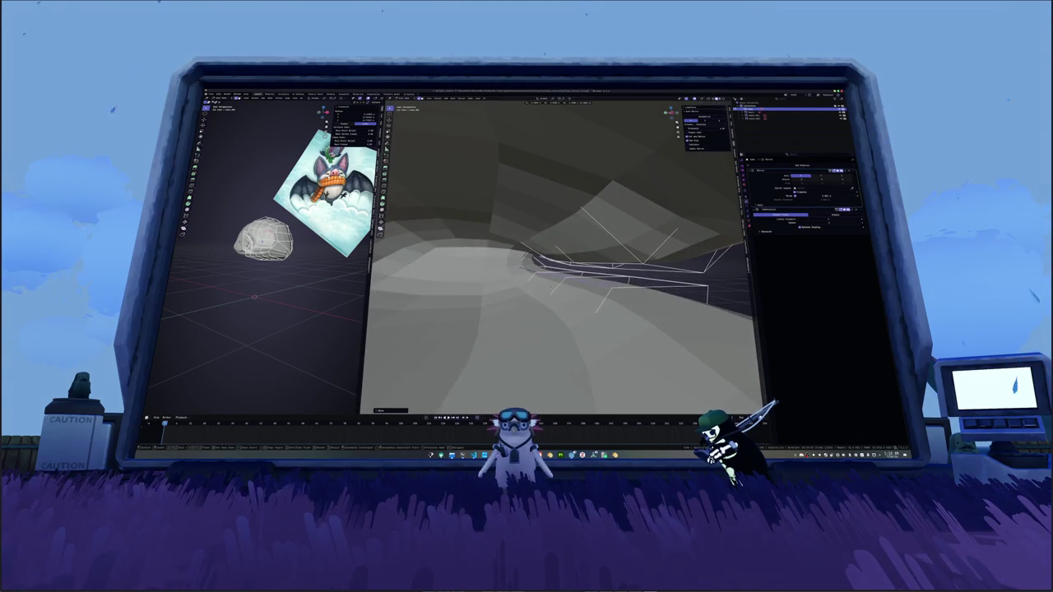
scroll(540, 277, up, 1)
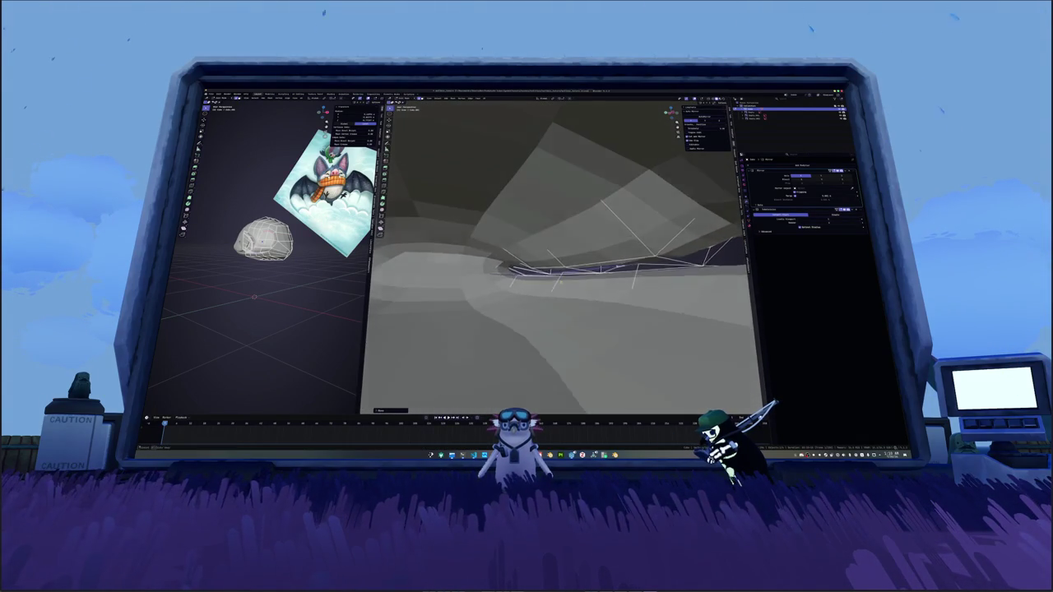
scroll(660, 242, up, 1)
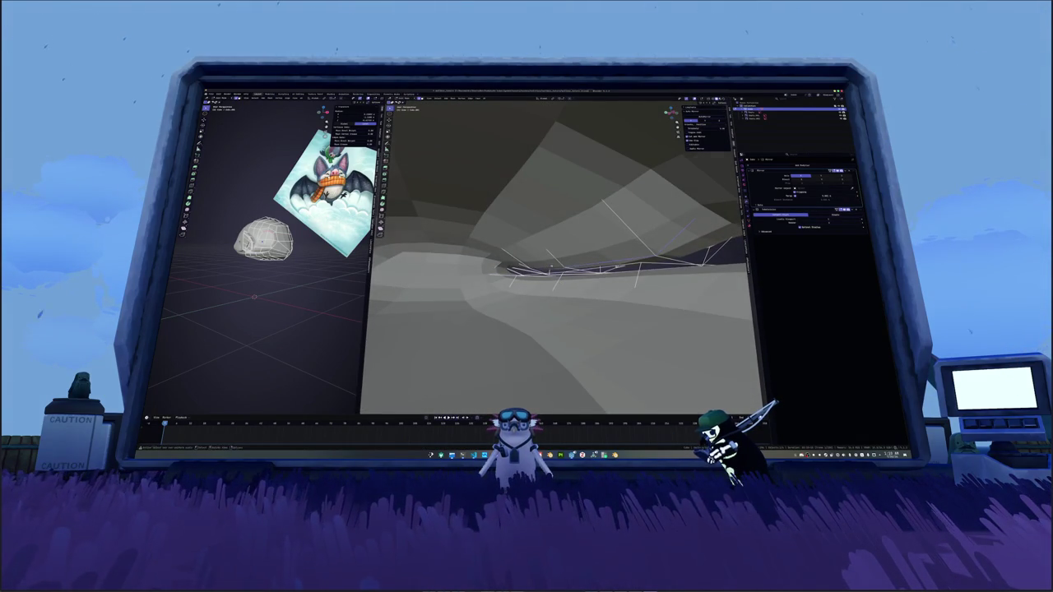
scroll(540, 277, up, 1)
scroll(540, 277, up, 2)
scroll(539, 277, up, 1)
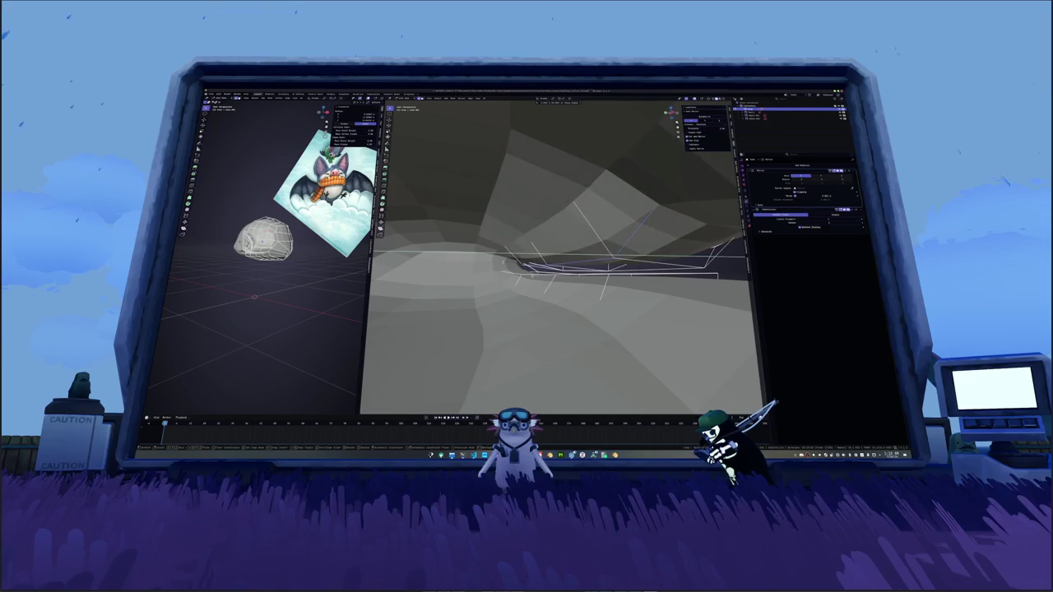
scroll(540, 277, down, 3)
scroll(540, 278, down, 2)
scroll(539, 277, down, 1)
mouse_move(539, 277)
middle_down()
mouse_move(576, 263)
mouse_move(568, 272)
middle_up()
middle_drag(546, 221, 616, 250)
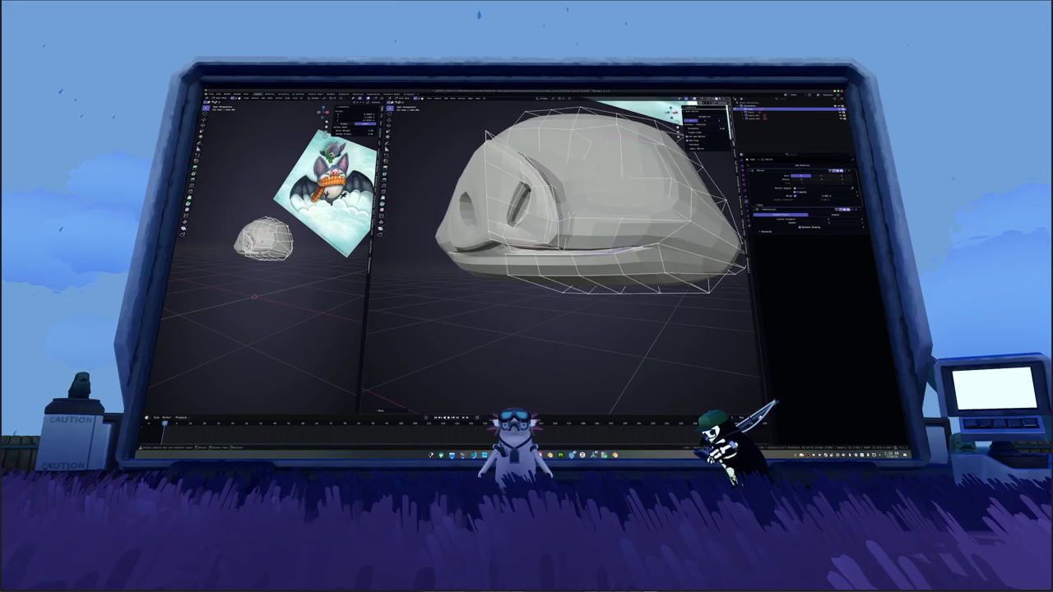
scroll(617, 250, down, 3)
key(Tab)
mouse_move(616, 250)
middle_down()
mouse_move(536, 239)
mouse_move(556, 233)
middle_up()
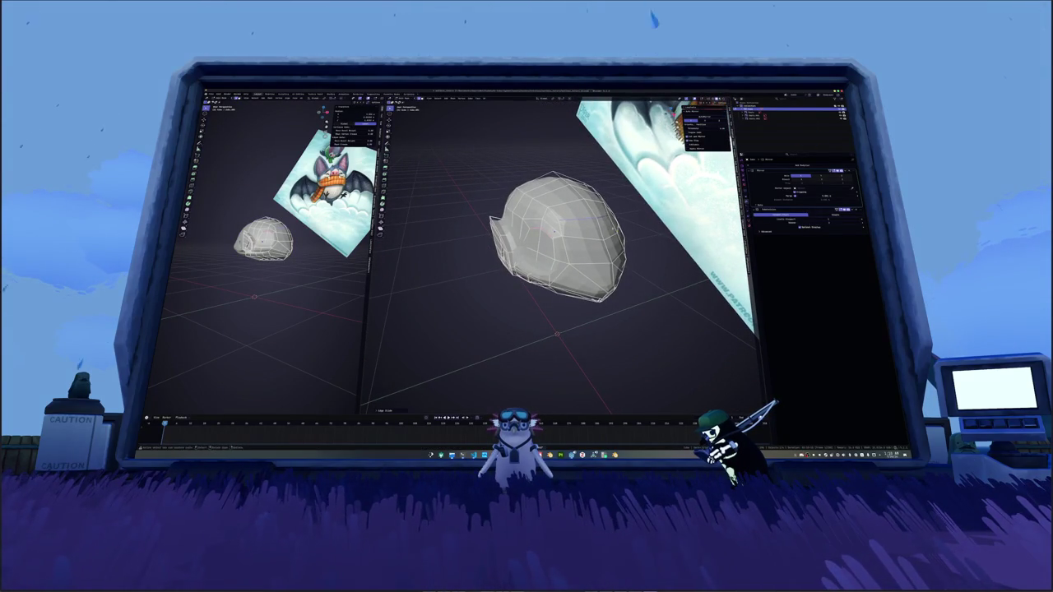
middle_drag(556, 233, 622, 242)
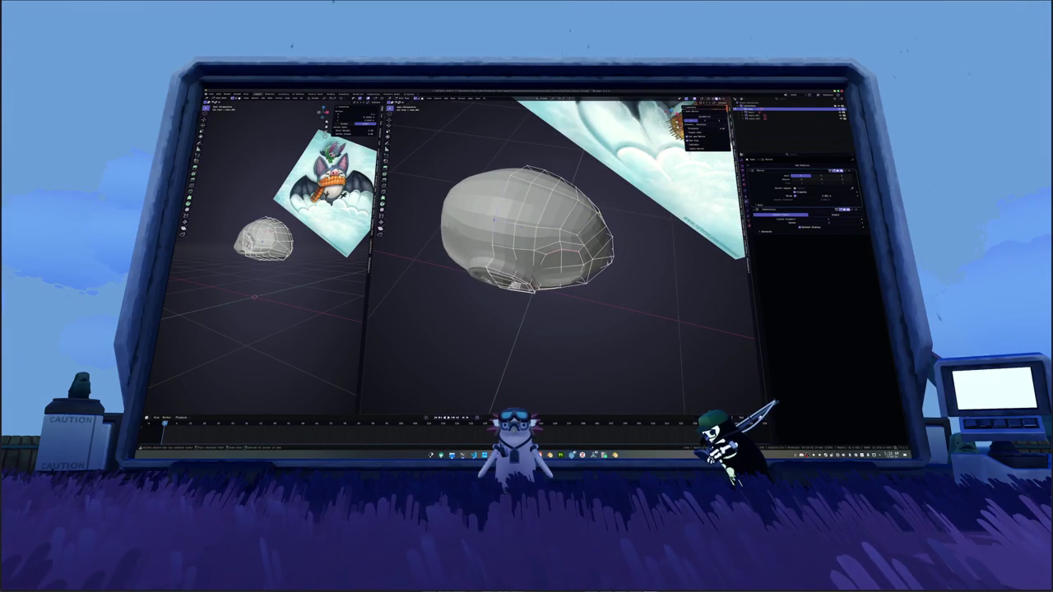
mouse_move(494, 220)
middle_down()
mouse_move(567, 226)
mouse_move(601, 247)
middle_up()
Step: Deselect, then sculpt the head in Sculpt Mode from top and front orthographic views before returning to Edit Mode
click(547, 257)
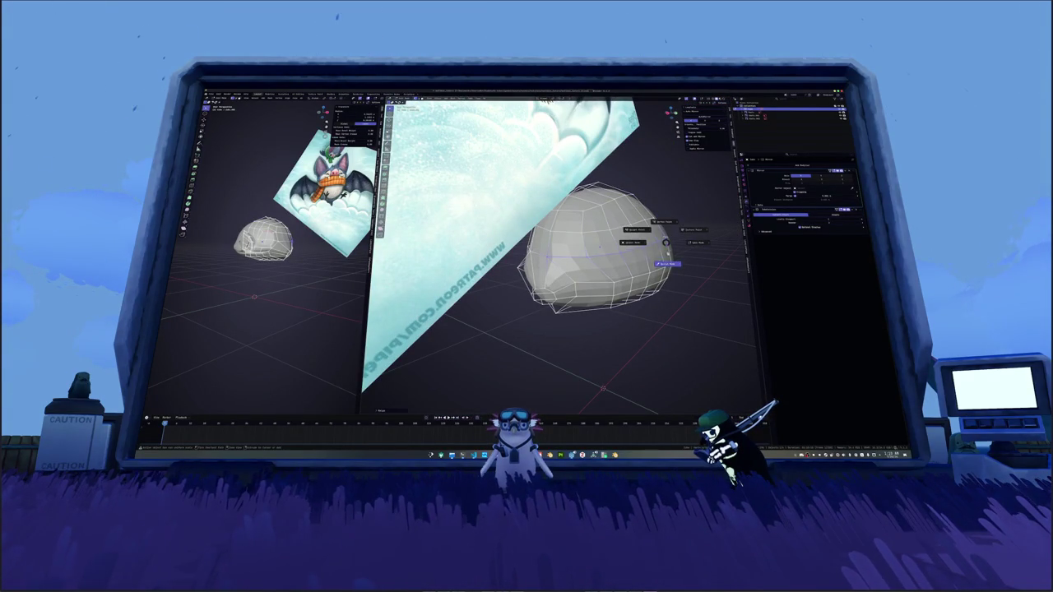
key(ctrl+Tab)
key(g)
key(KP_7)
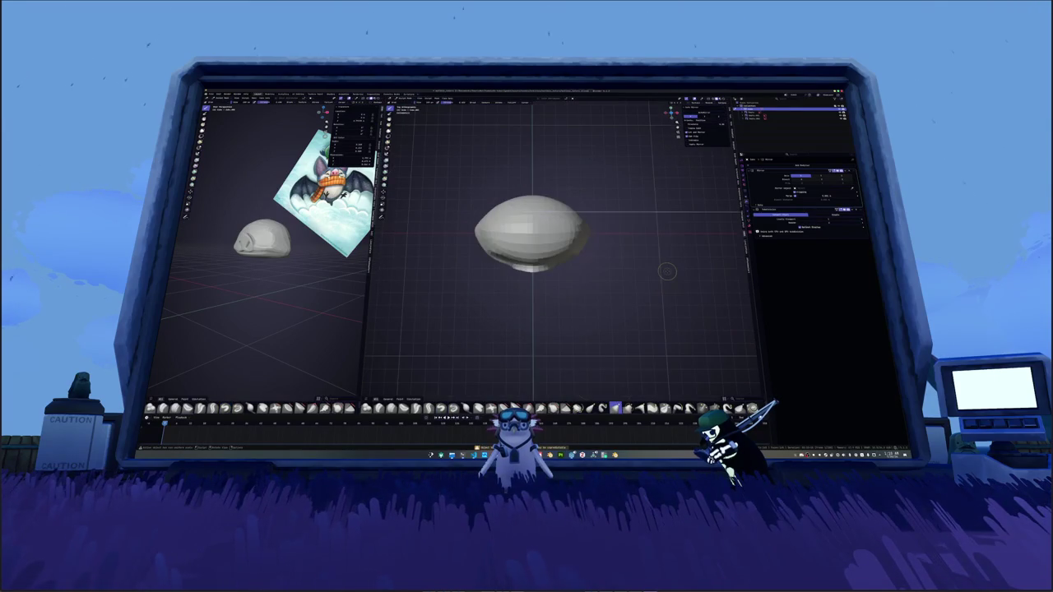
shift+middle_drag(622, 120, 633, 172)
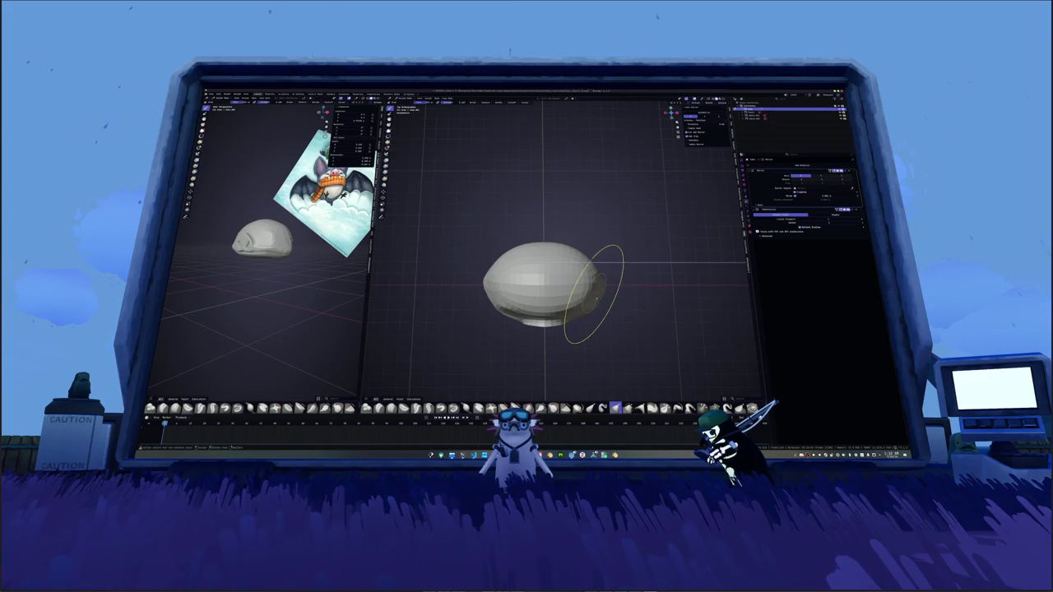
key(KP_1)
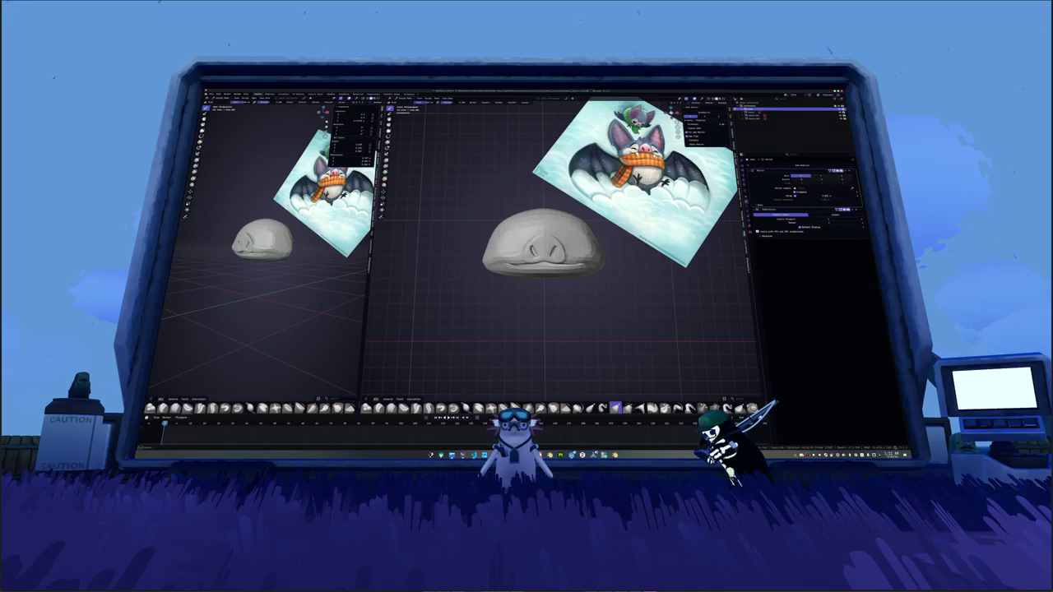
key(Tab)
Step: Inset the selected eye face and extrude it inward into the head
scroll(543, 247, up, 1)
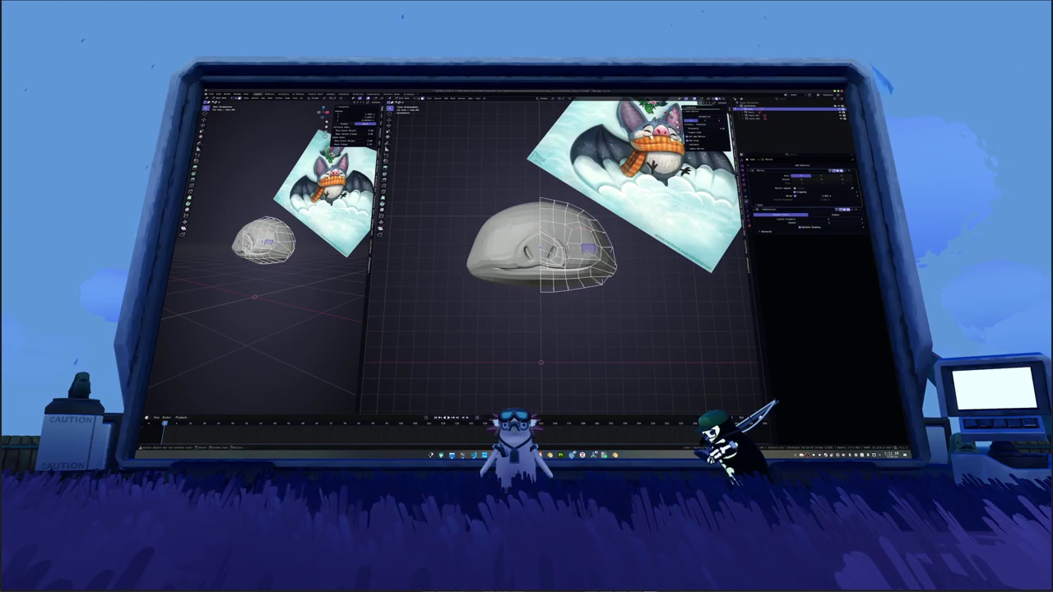
scroll(625, 276, up, 2)
scroll(625, 276, up, 2)
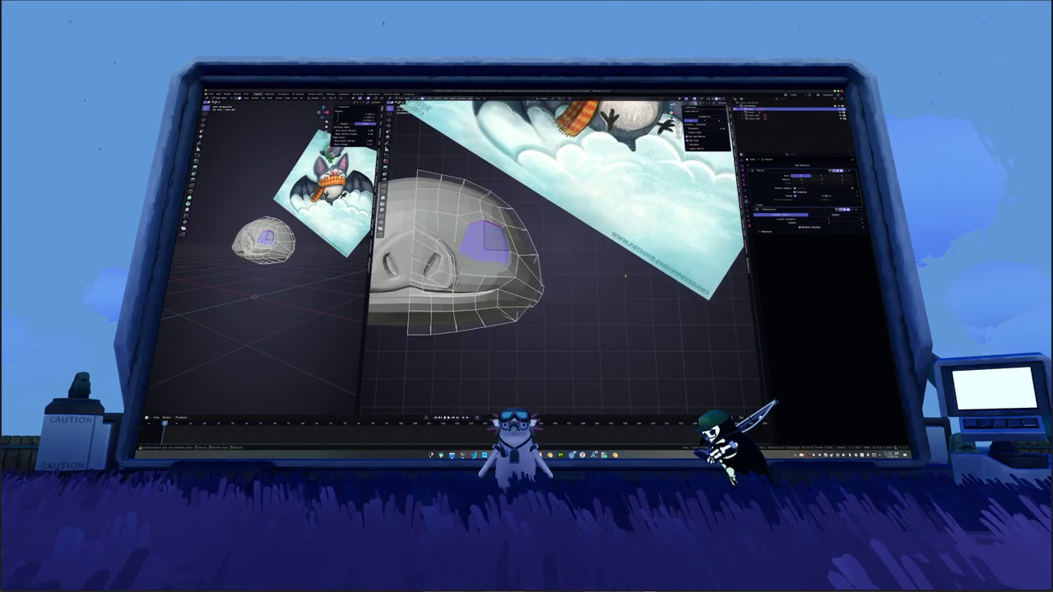
key(i)
click(620, 274)
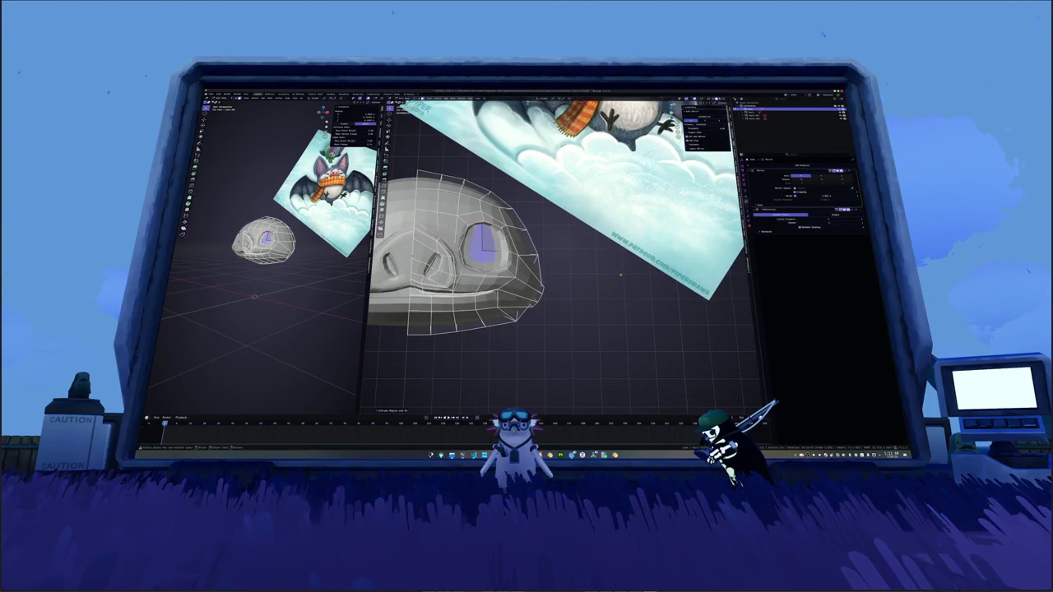
middle_drag(620, 274, 591, 269)
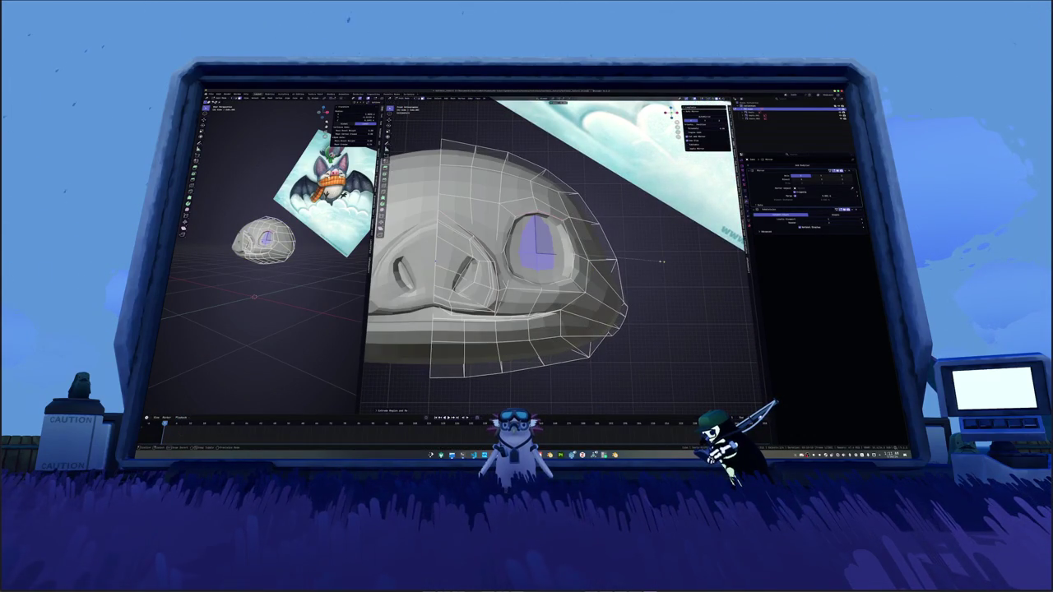
key(e)
click(604, 223)
Step: Add an edge loop across the eye socket and check the shaded result
key(ctrl+r)
click(536, 246)
key(Tab)
mouse_move(632, 262)
middle_down()
mouse_move(539, 243)
mouse_move(544, 223)
middle_up()
key(Tab)
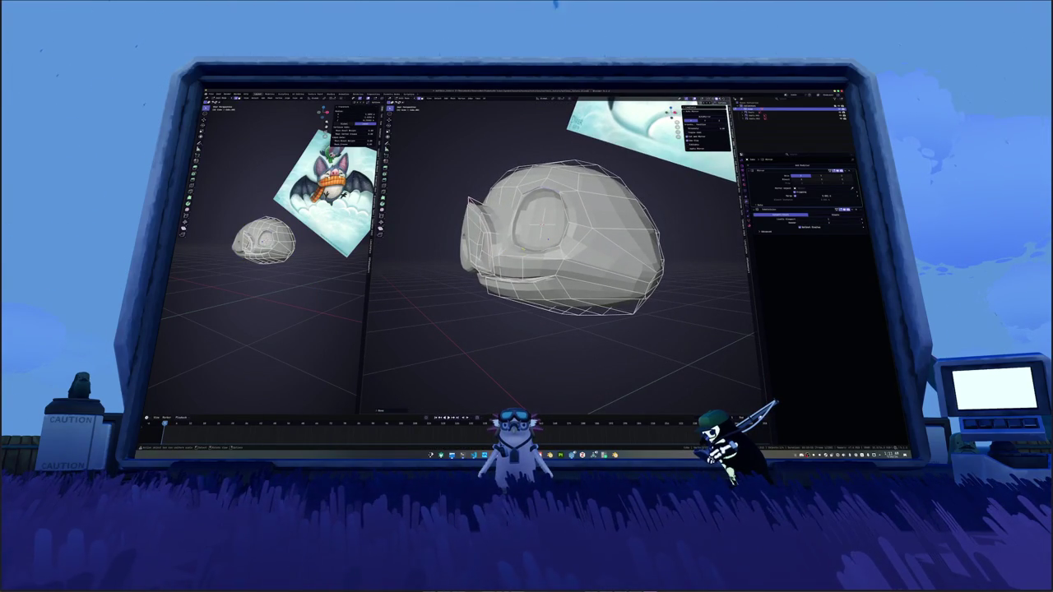
scroll(545, 223, down, 6)
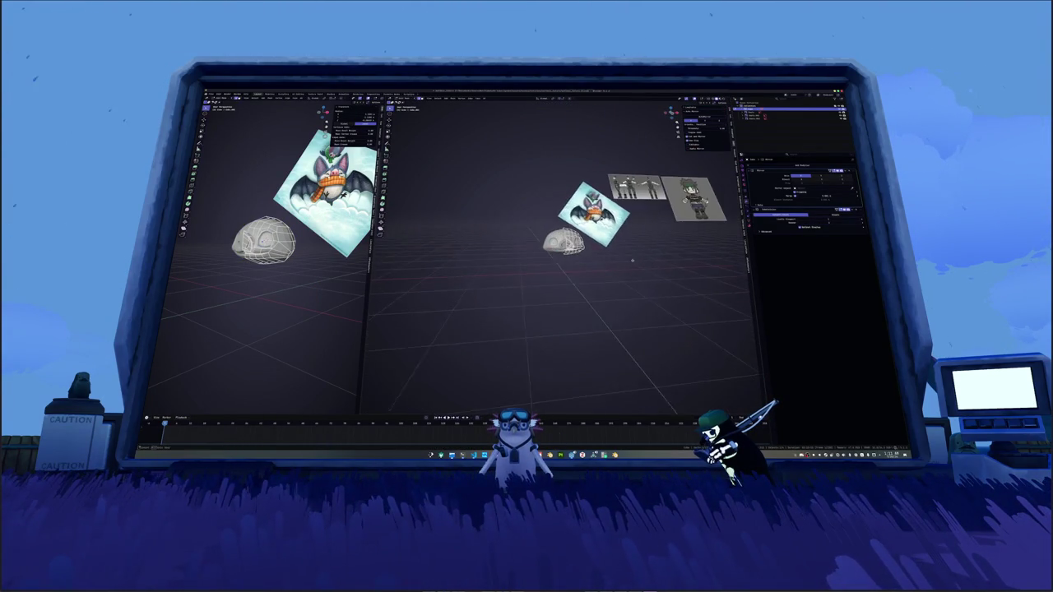
middle_drag(545, 224, 465, 308)
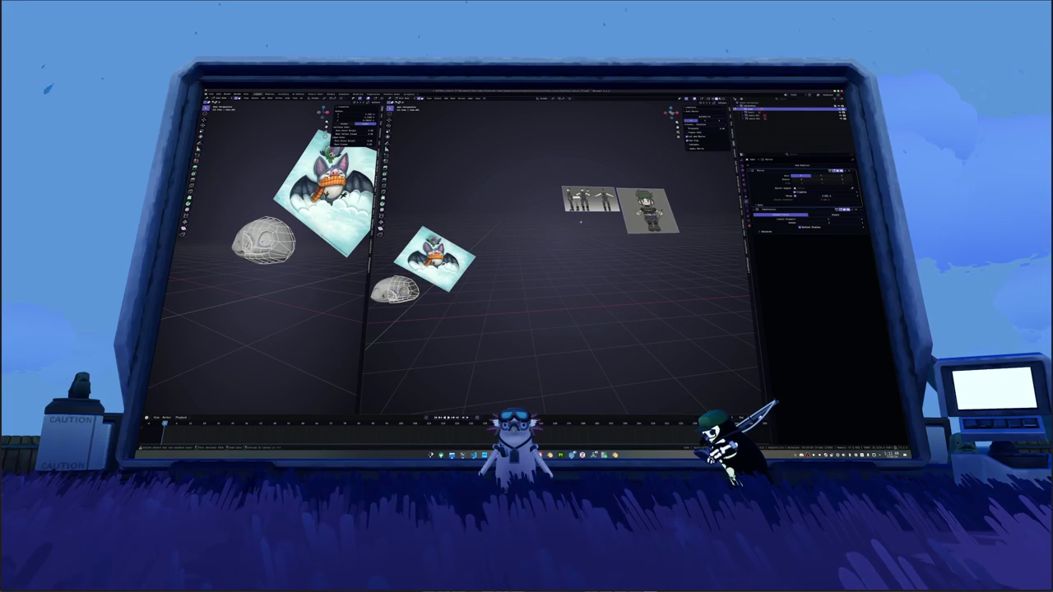
click(654, 208)
key(KP_Decimal)
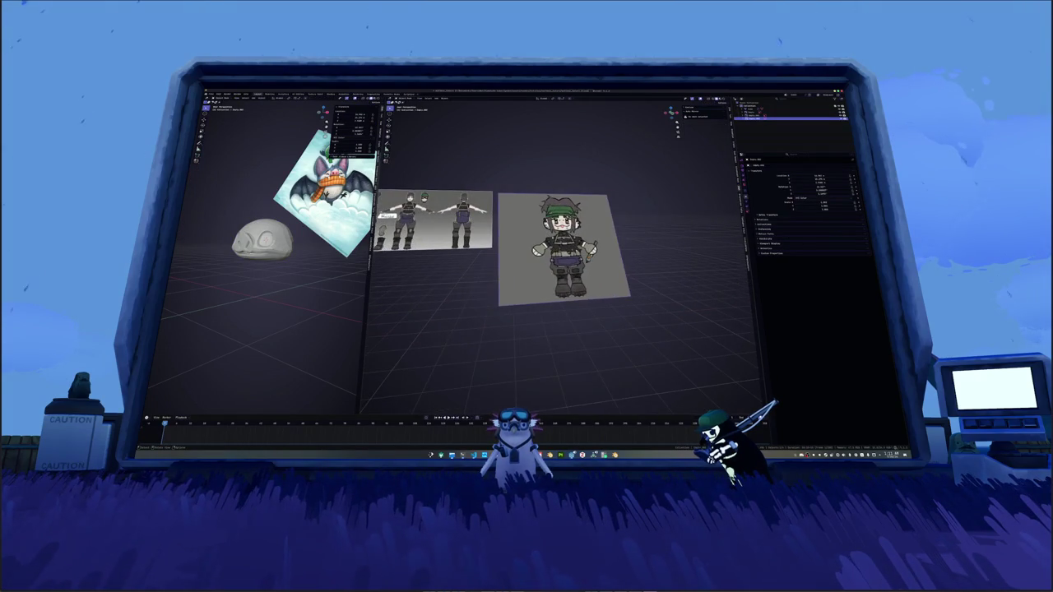
scroll(563, 255, up, 4)
scroll(563, 255, up, 1)
scroll(564, 255, down, 1)
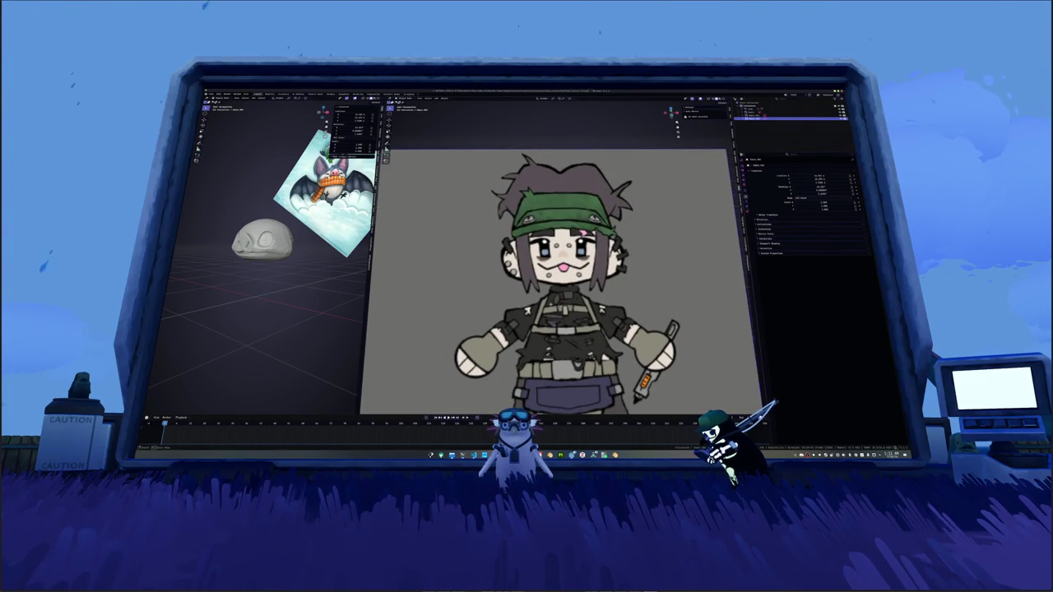
scroll(428, 291, down, 1)
scroll(428, 291, down, 1)
scroll(428, 290, down, 2)
mouse_move(428, 291)
shift+middle_down()
mouse_move(588, 291)
mouse_move(569, 281)
shift+middle_up()
scroll(561, 271, up, 4)
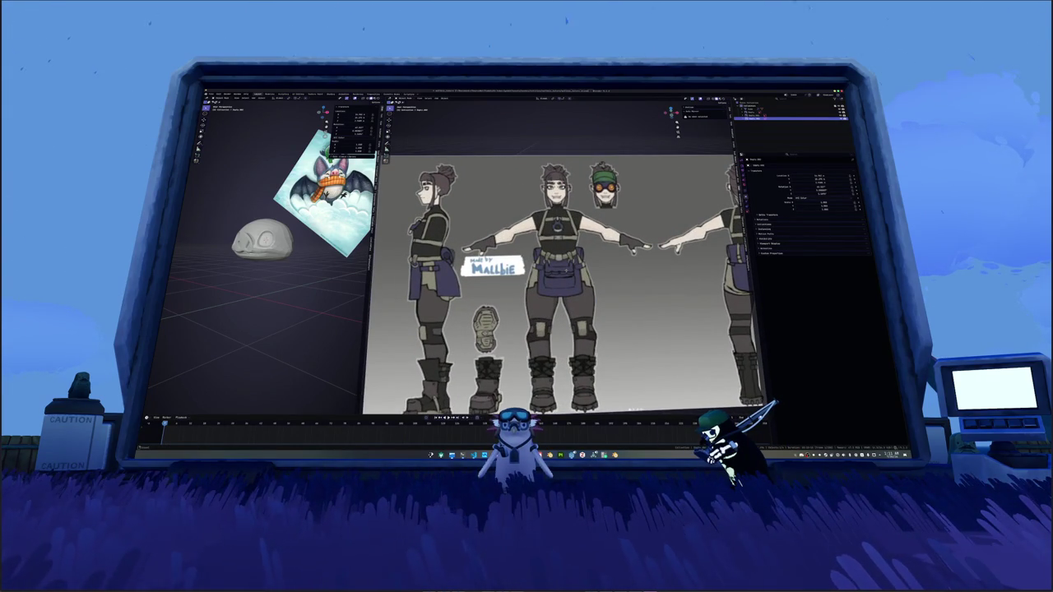
scroll(568, 280, down, 2)
shift+middle_drag(568, 280, 461, 280)
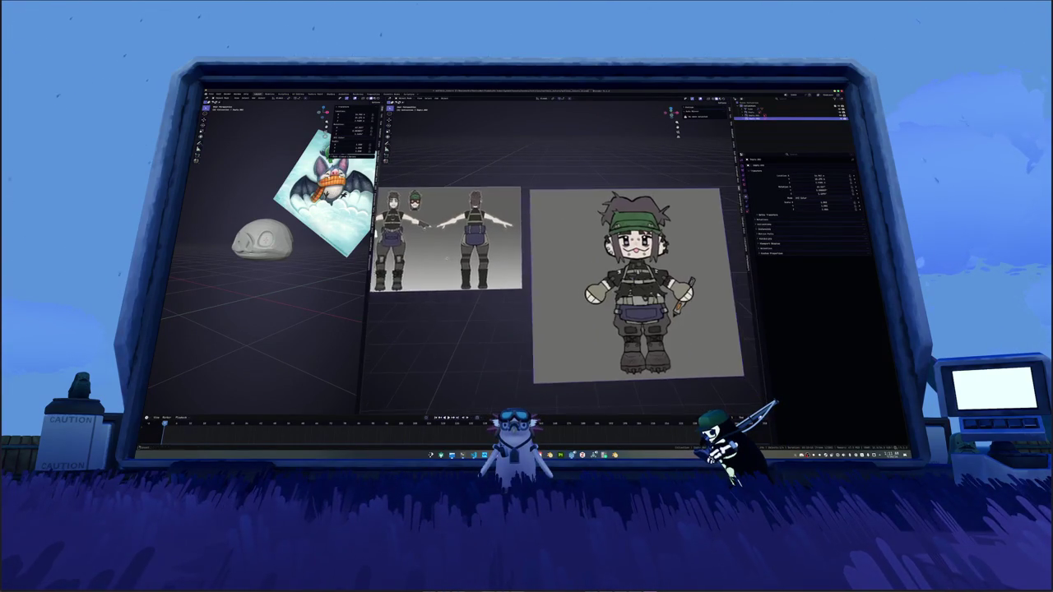
scroll(569, 280, up, 2)
scroll(569, 281, up, 2)
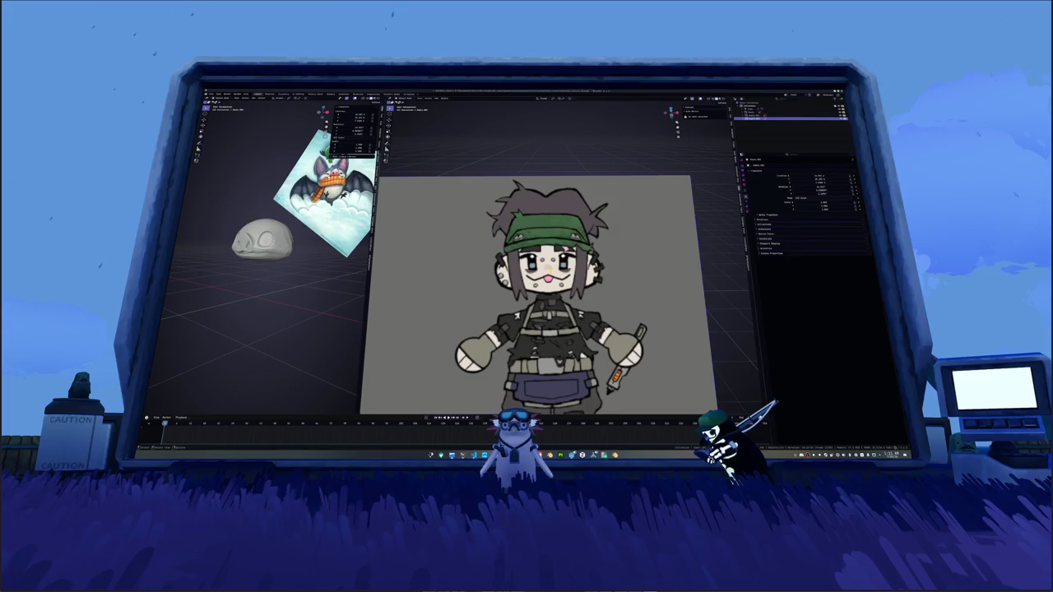
scroll(539, 271, down, 8)
middle_drag(539, 279, 539, 253)
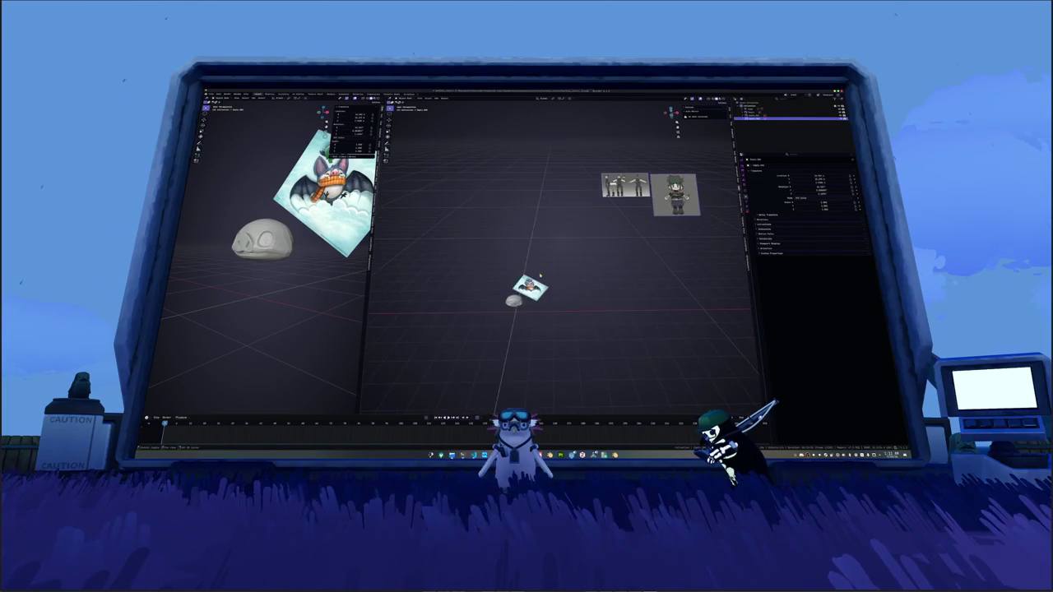
key(KP_Decimal)
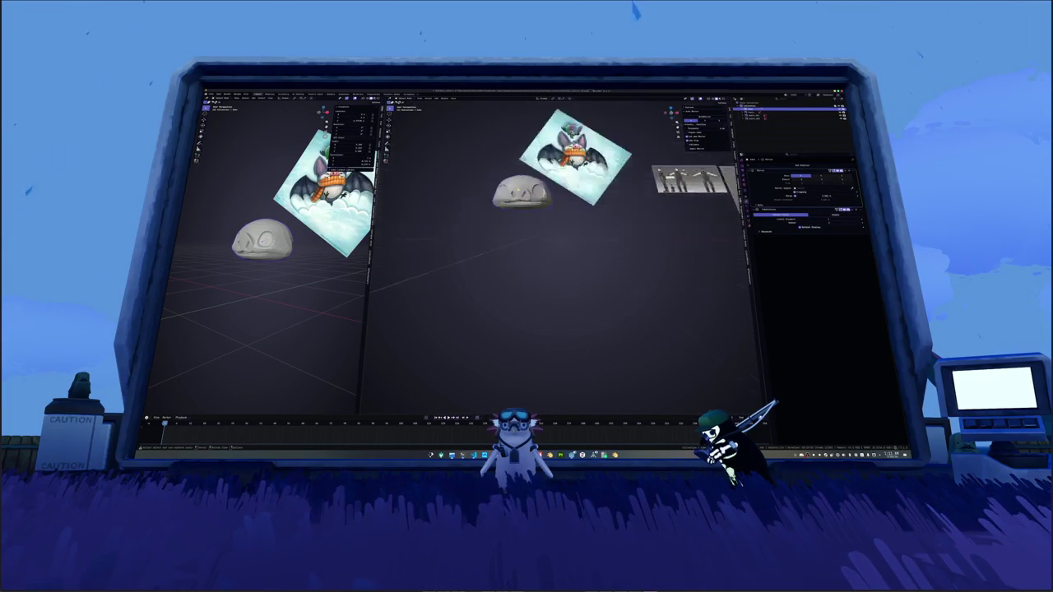
Step: Select the brow piece over the eye and shift it along the X axis
mouse_move(535, 247)
middle_down()
mouse_move(565, 244)
mouse_move(567, 230)
middle_up()
click(597, 230)
right_click(626, 263)
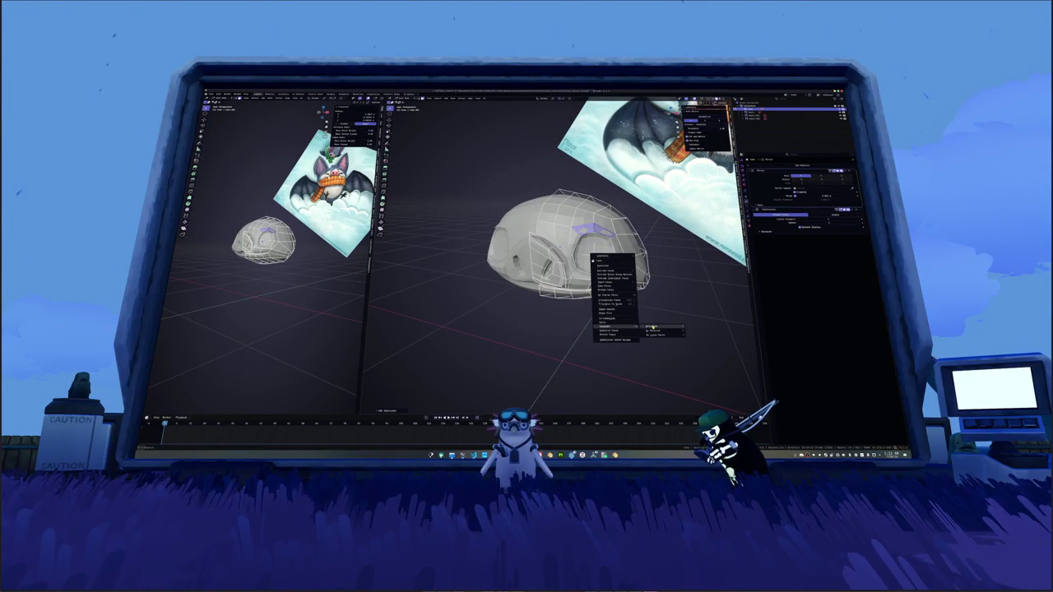
click(618, 326)
key(Tab)
click(589, 235)
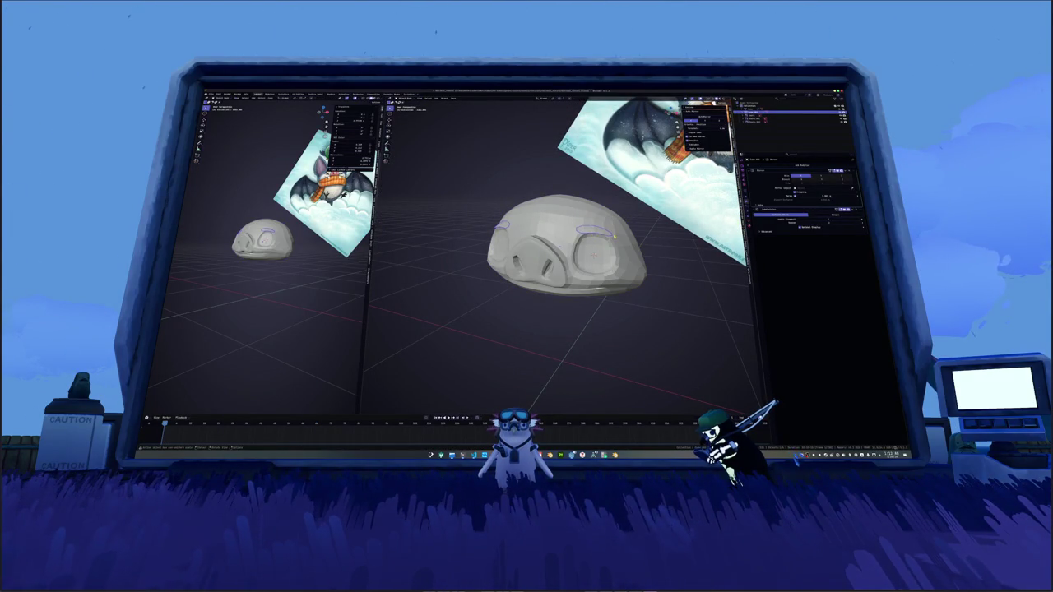
key(alt+a)
click(592, 231)
key(g)
key(x)
click(619, 237)
Step: From the front view, reposition two edges of the brow piece
key(KP_1)
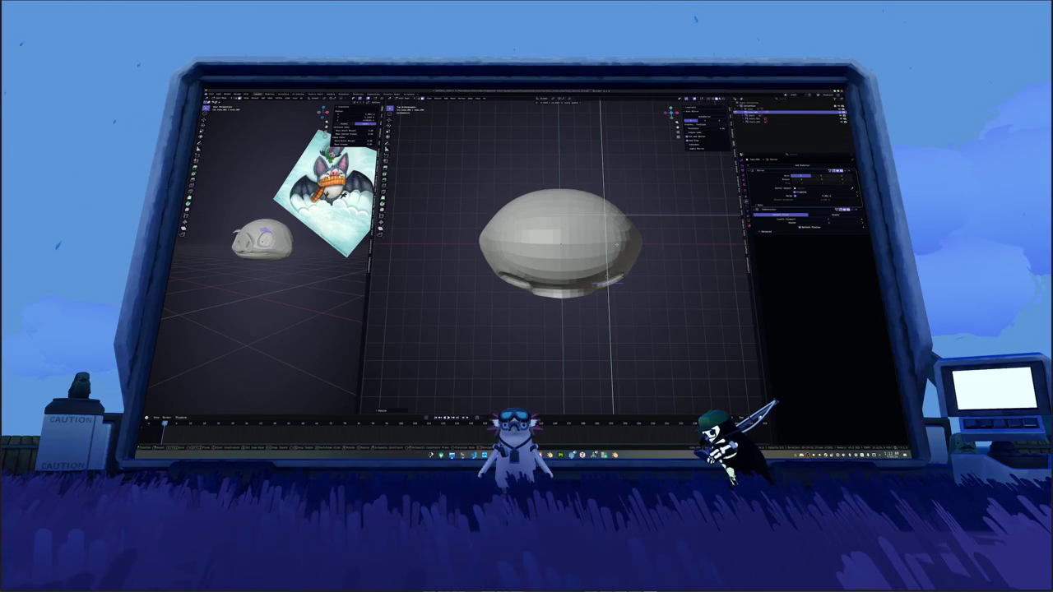
key(KP_1)
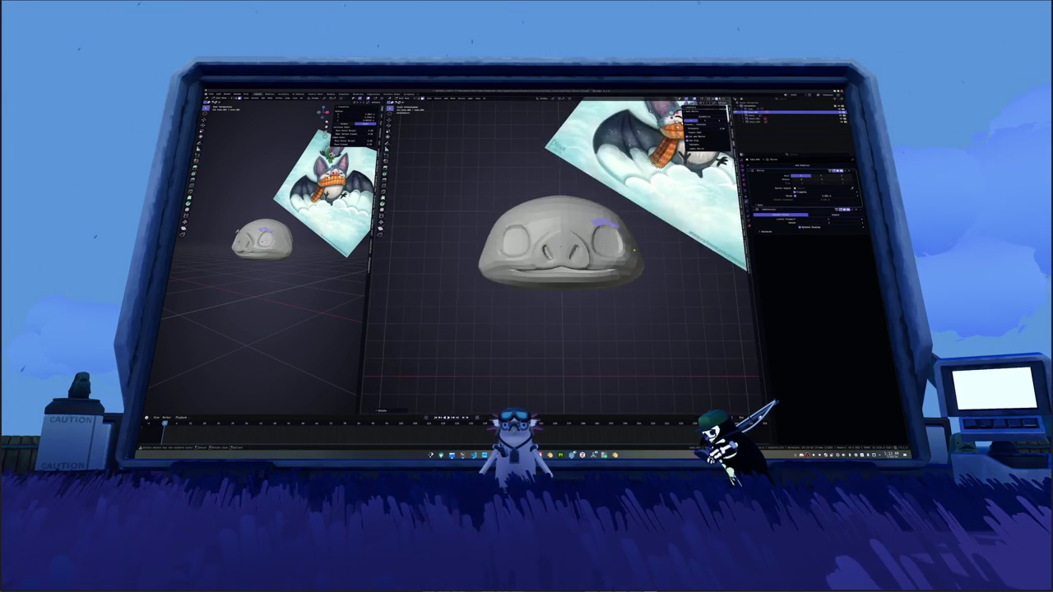
scroll(634, 246, up, 3)
middle_drag(633, 246, 576, 266)
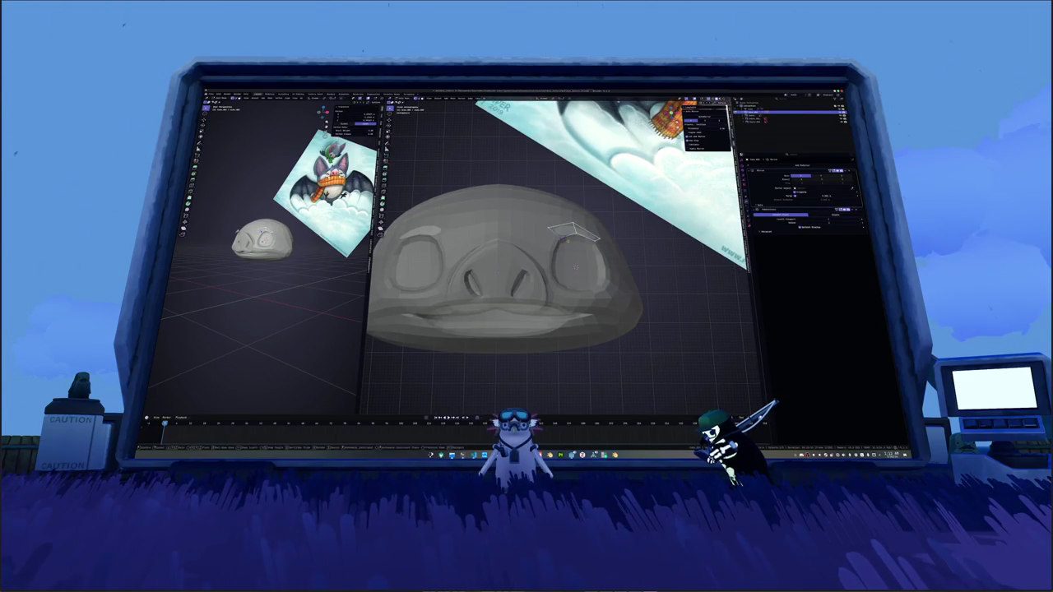
key(g)
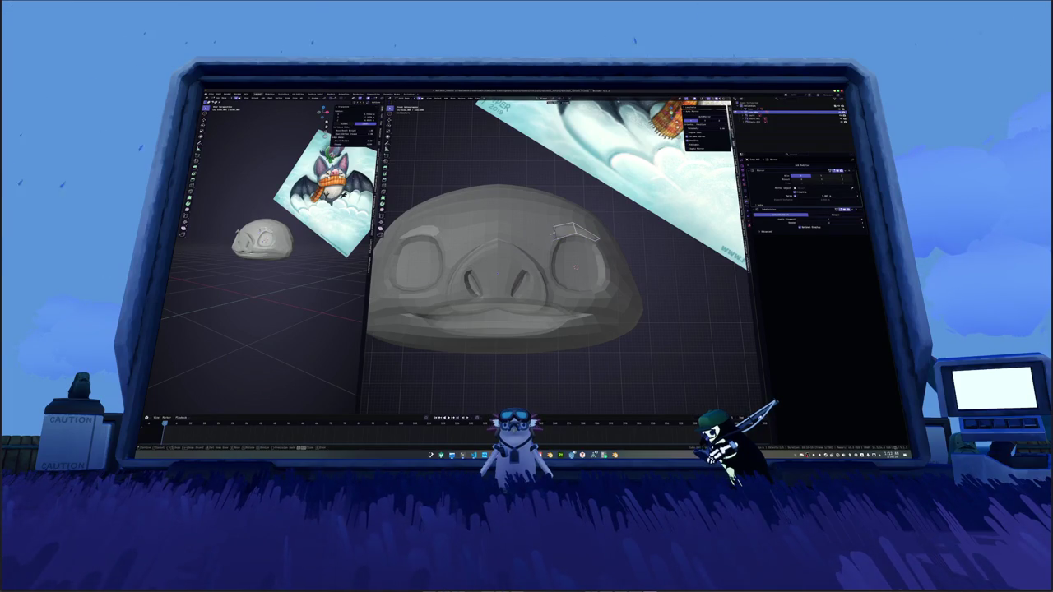
click(547, 234)
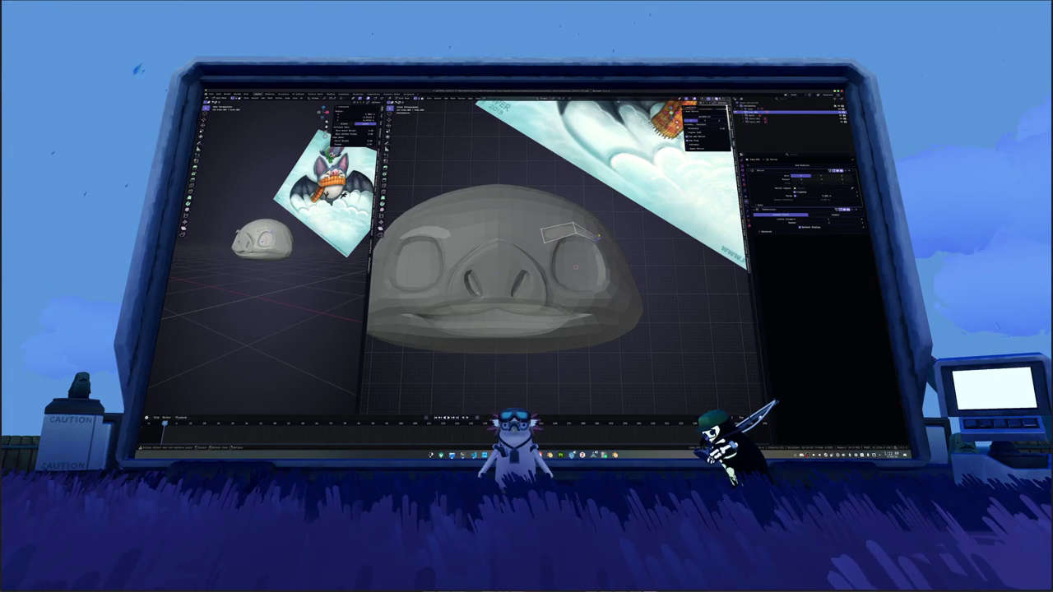
key(g)
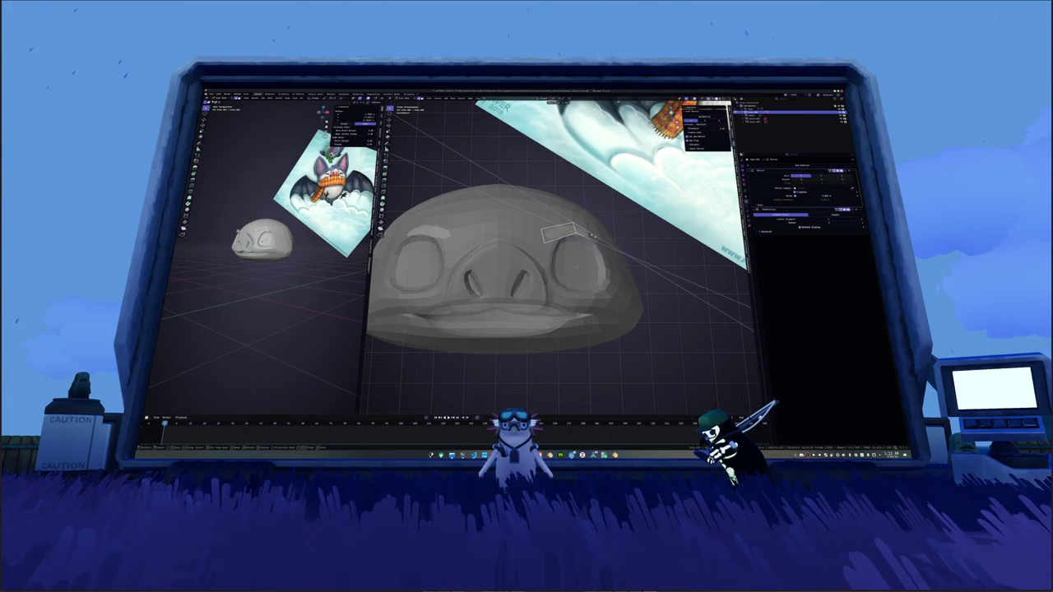
click(597, 239)
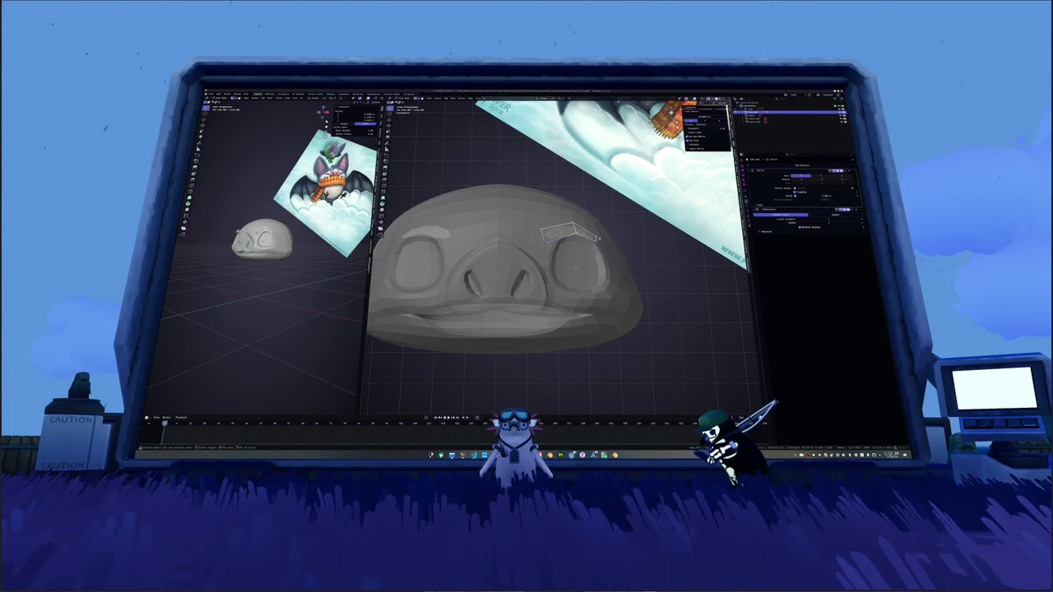
Step: Select the brow edges above the eye and raise them along Z to sit above the socket
click(576, 225)
scroll(587, 232, up, 2)
scroll(580, 243, up, 2)
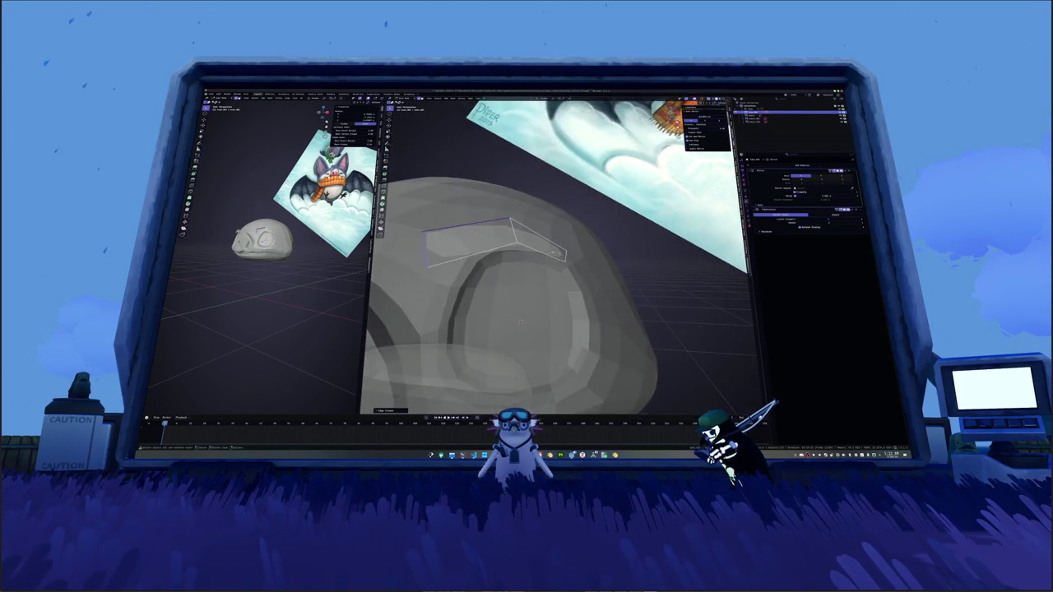
scroll(574, 251, up, 2)
scroll(570, 258, up, 1)
click(570, 257)
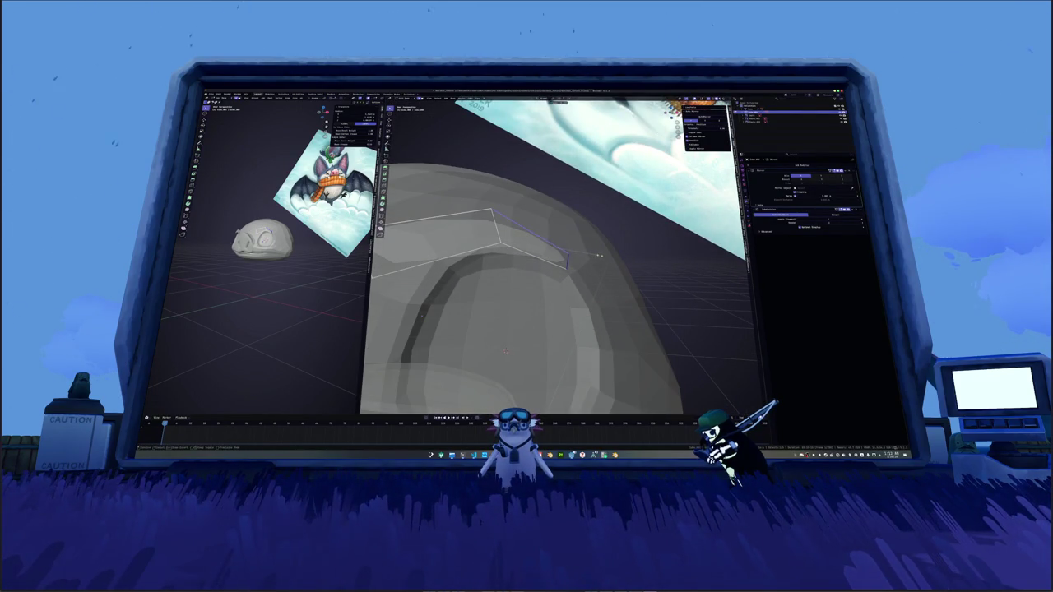
scroll(607, 255, down, 5)
middle_drag(607, 255, 565, 298)
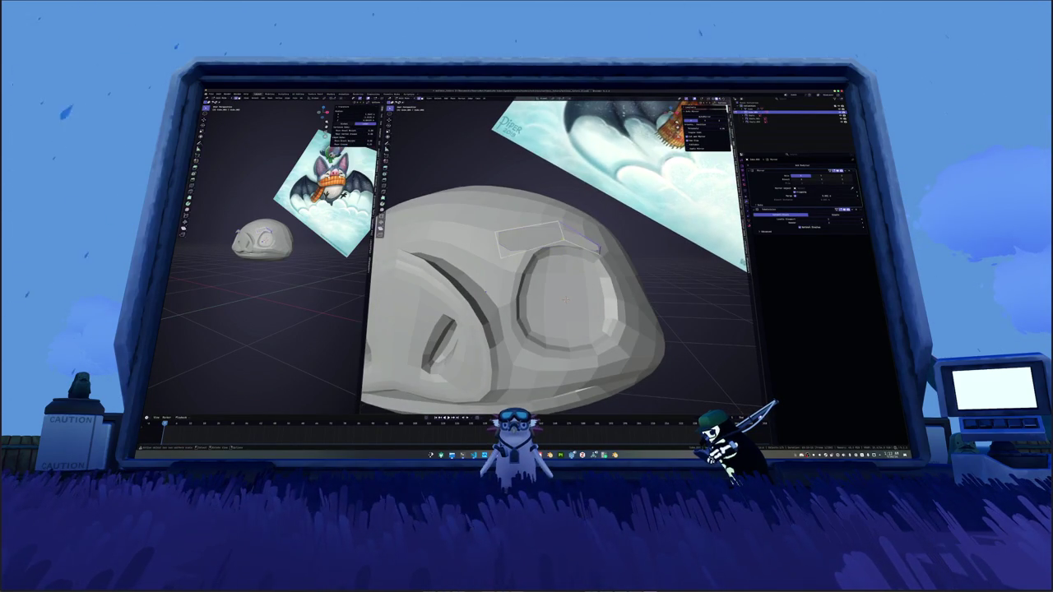
key(g)
key(z)
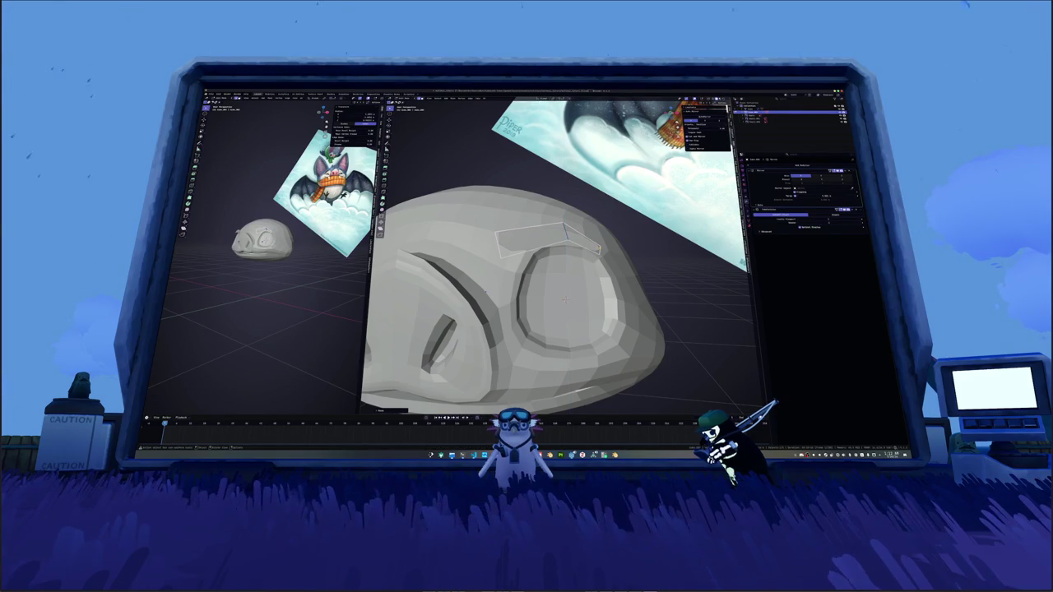
click(598, 245)
mouse_move(565, 299)
middle_down()
mouse_move(572, 305)
mouse_move(619, 251)
mouse_move(609, 296)
mouse_move(574, 306)
mouse_move(581, 240)
middle_up()
key(g)
key(z)
click(571, 304)
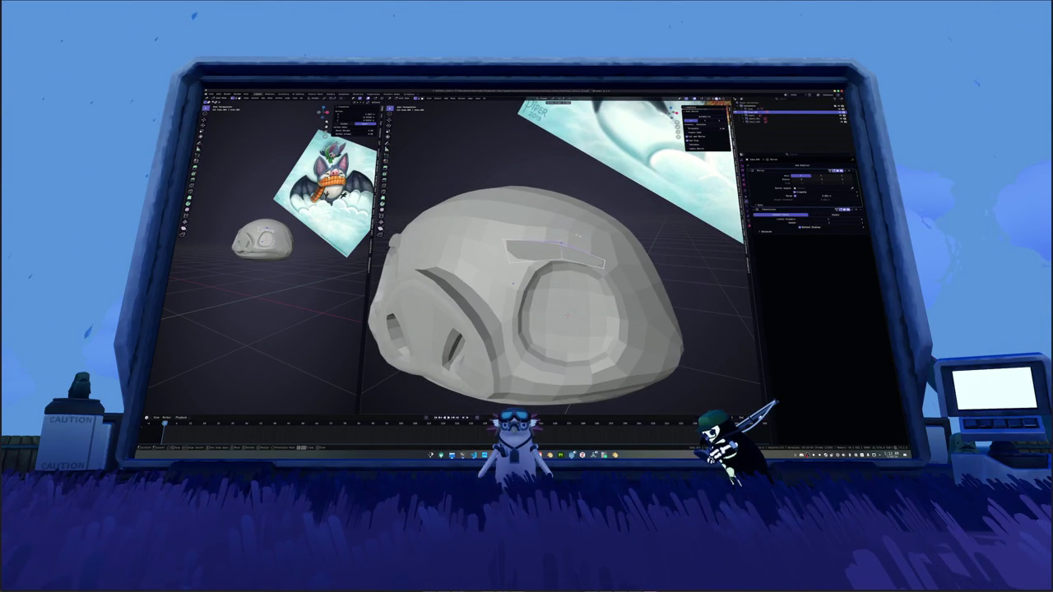
Step: Vertex-slide the selected brow edge into a new position
key(shift+v)
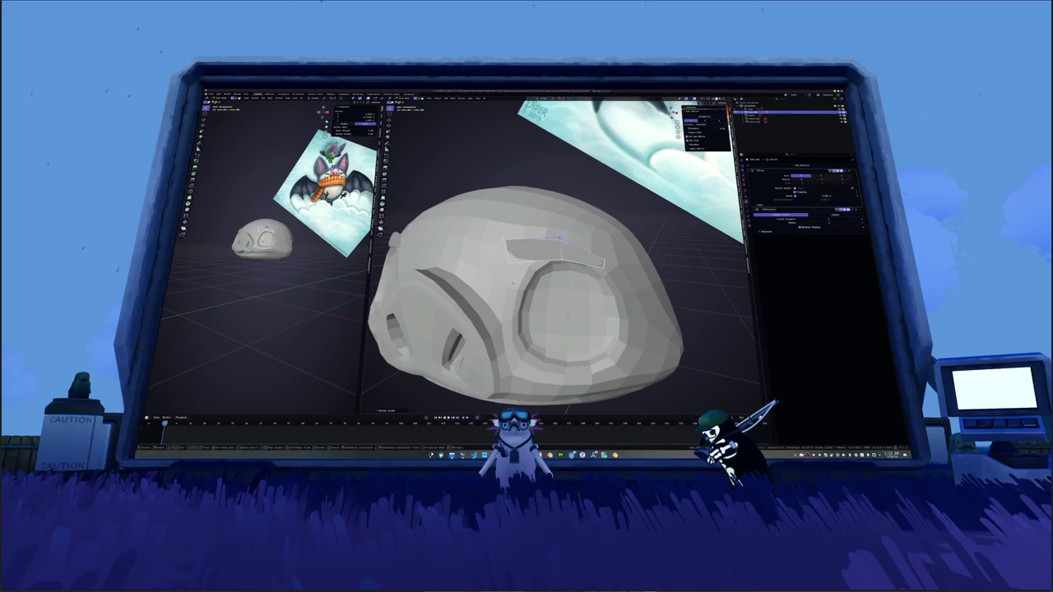
middle_drag(578, 233, 625, 245)
click(618, 244)
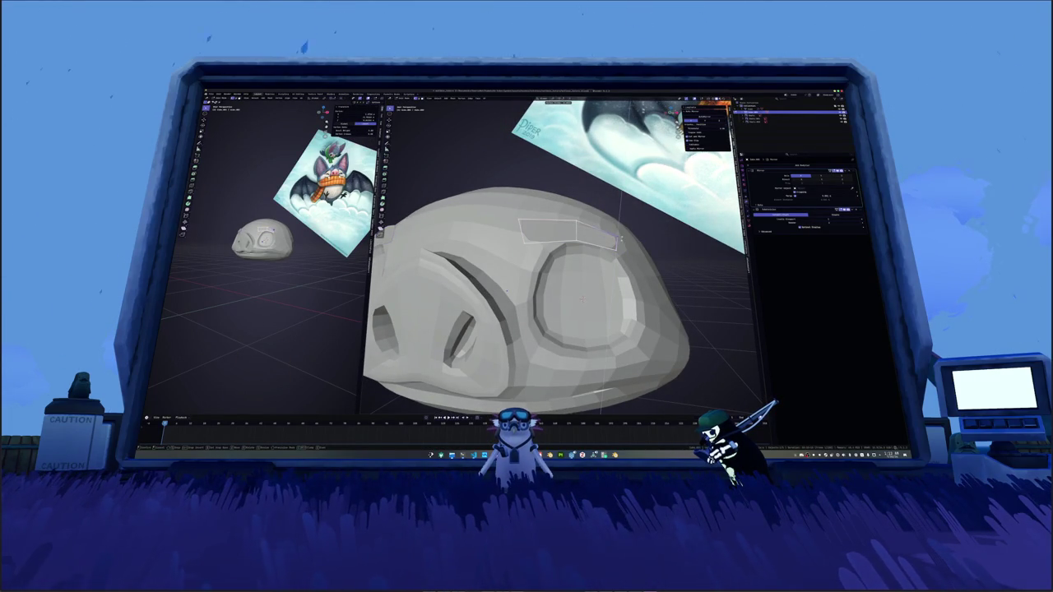
Step: Apply a face operation from the right-click menu to thicken the brow pieces
mouse_move(620, 240)
middle_down()
mouse_move(613, 253)
mouse_move(484, 287)
middle_up()
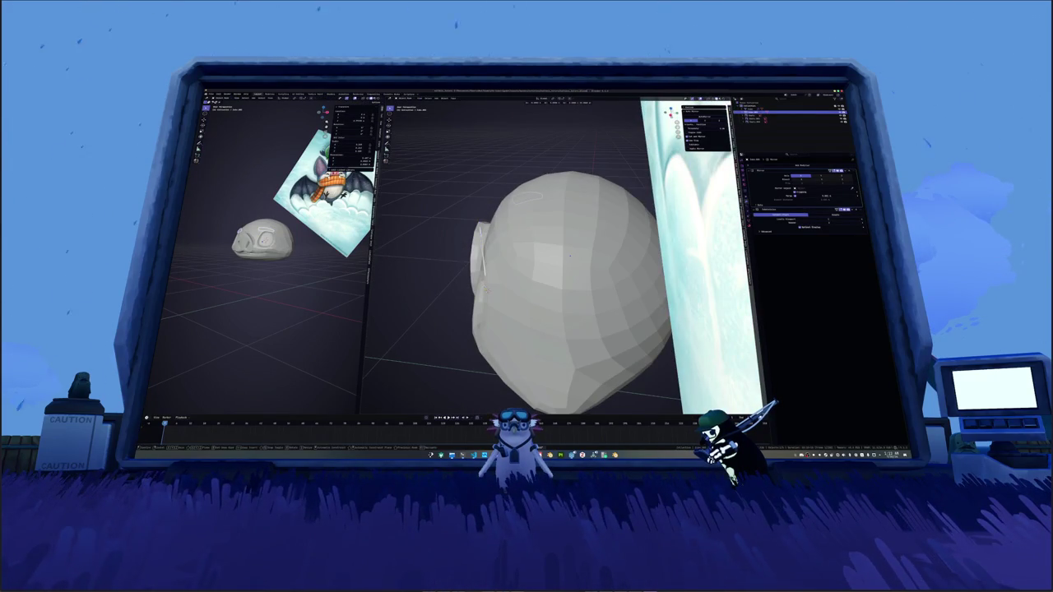
mouse_move(571, 353)
middle_down()
mouse_move(486, 41)
mouse_move(406, 239)
mouse_move(579, 329)
mouse_move(567, 282)
middle_up()
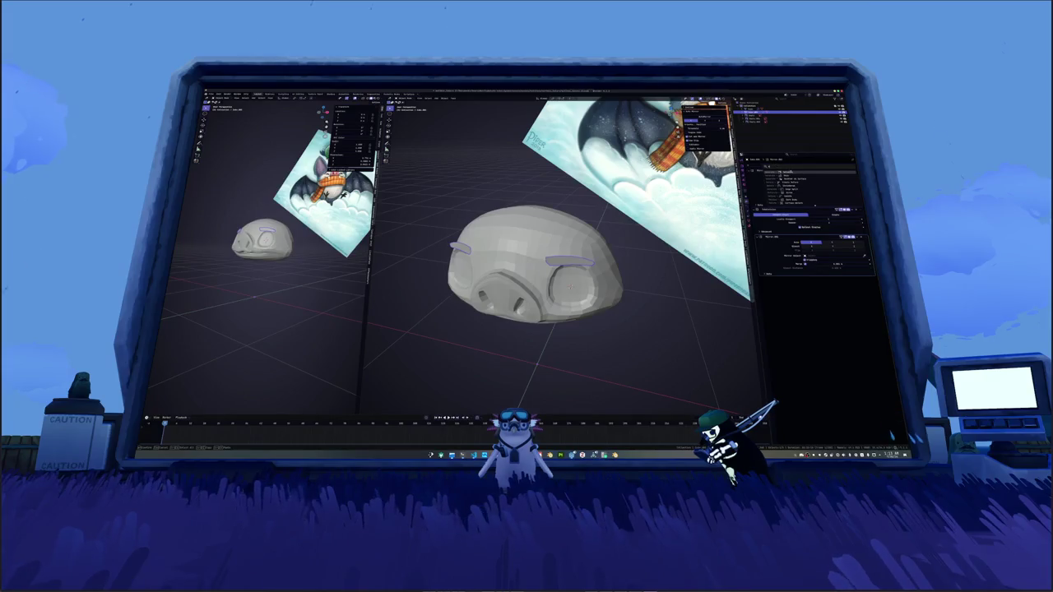
right_click(650, 231)
click(661, 240)
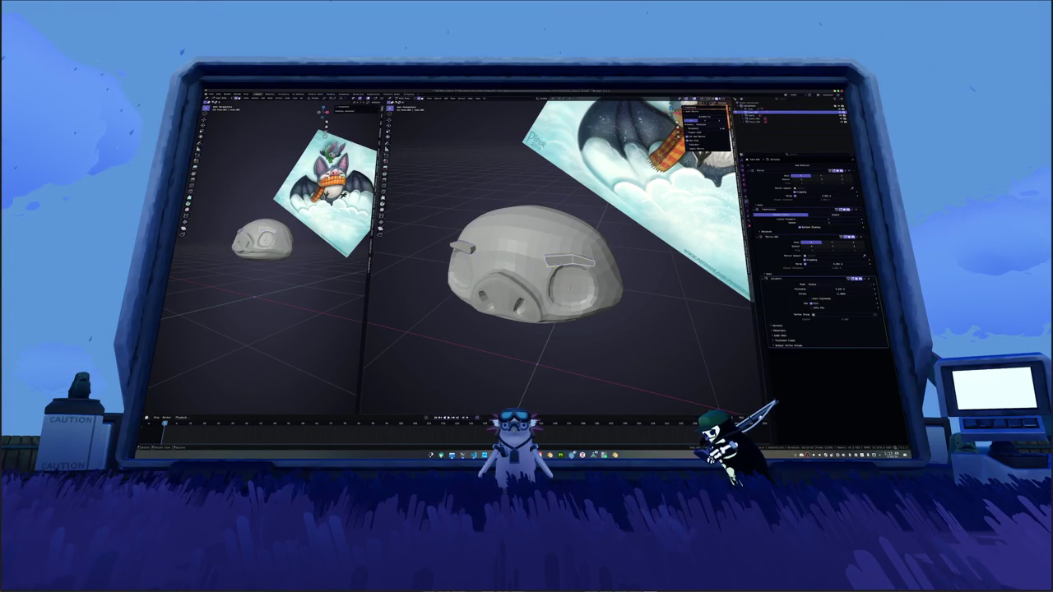
scroll(570, 284, down, 5)
shift+middle_drag(569, 284, 621, 228)
scroll(621, 227, up, 3)
key(ctrl+Tab)
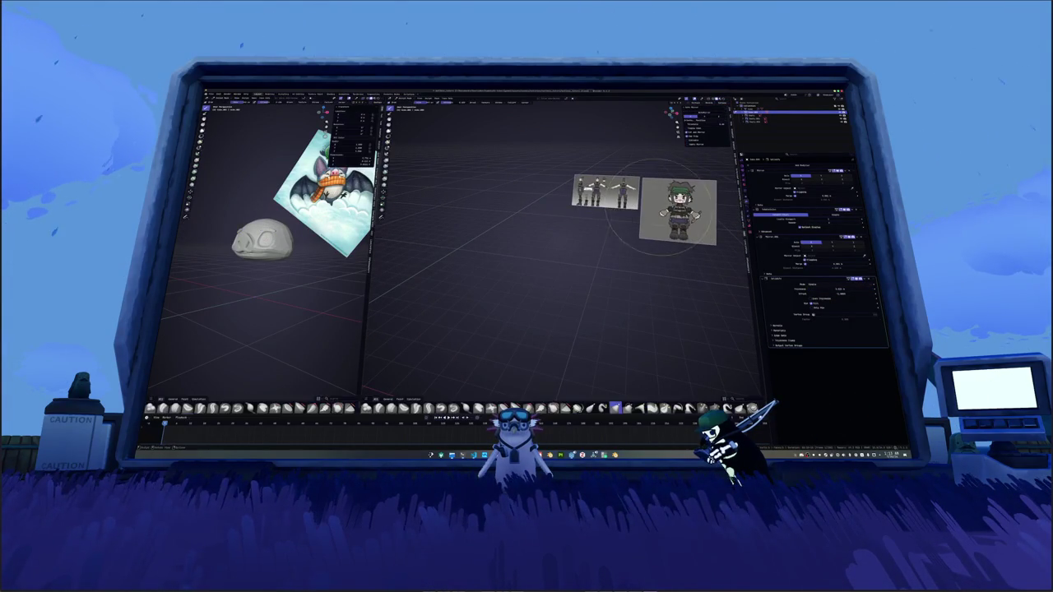
key(ctrl+Tab)
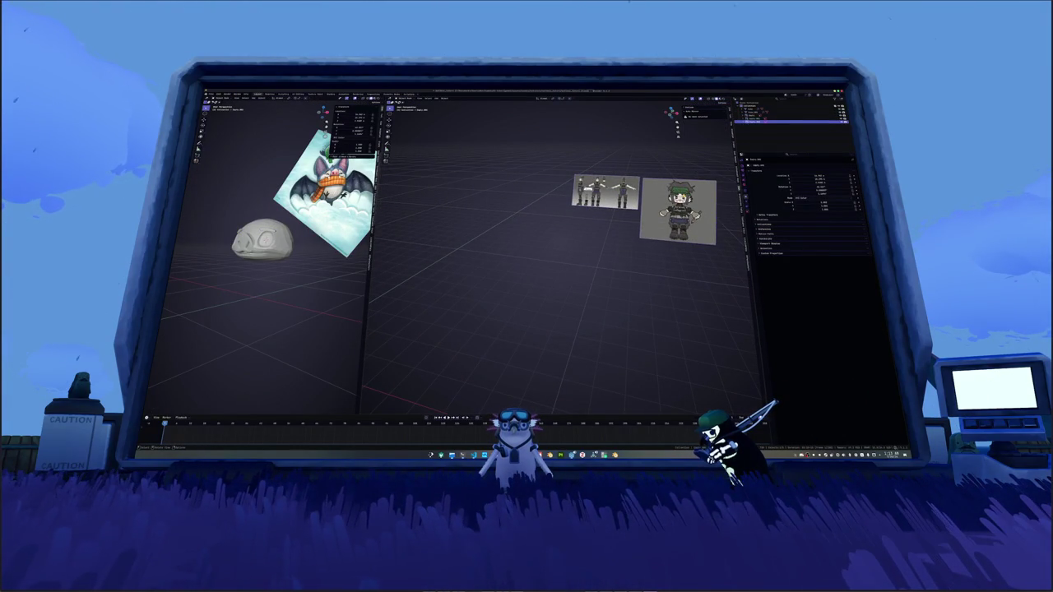
scroll(683, 196, up, 2)
scroll(683, 196, up, 3)
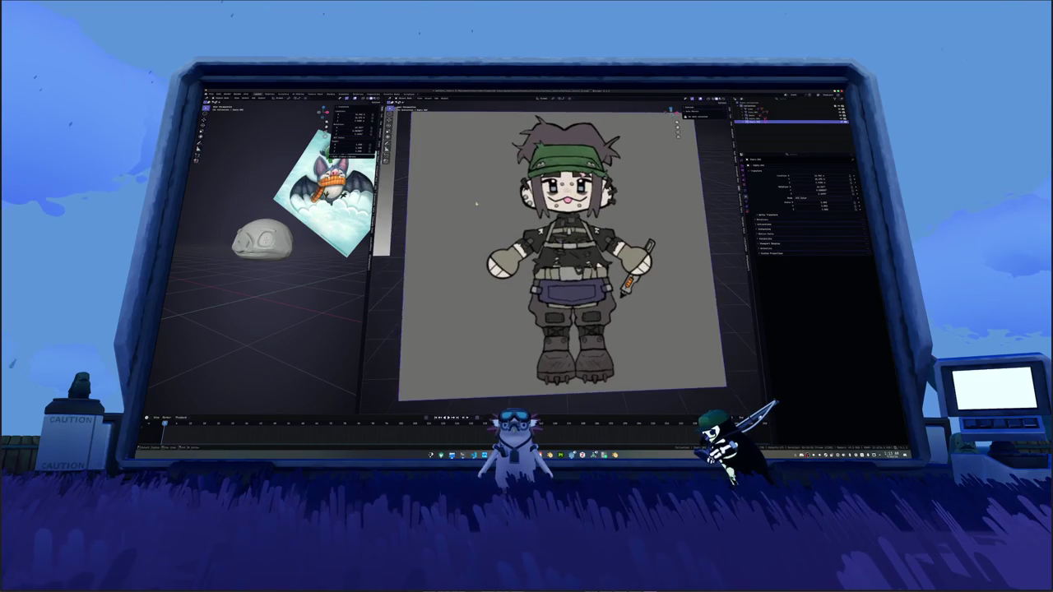
shift+middle_drag(460, 247, 691, 247)
mouse_move(526, 189)
shift+middle_down()
mouse_move(600, 215)
mouse_move(582, 247)
mouse_move(383, 215)
shift+middle_up()
scroll(601, 216, down, 2)
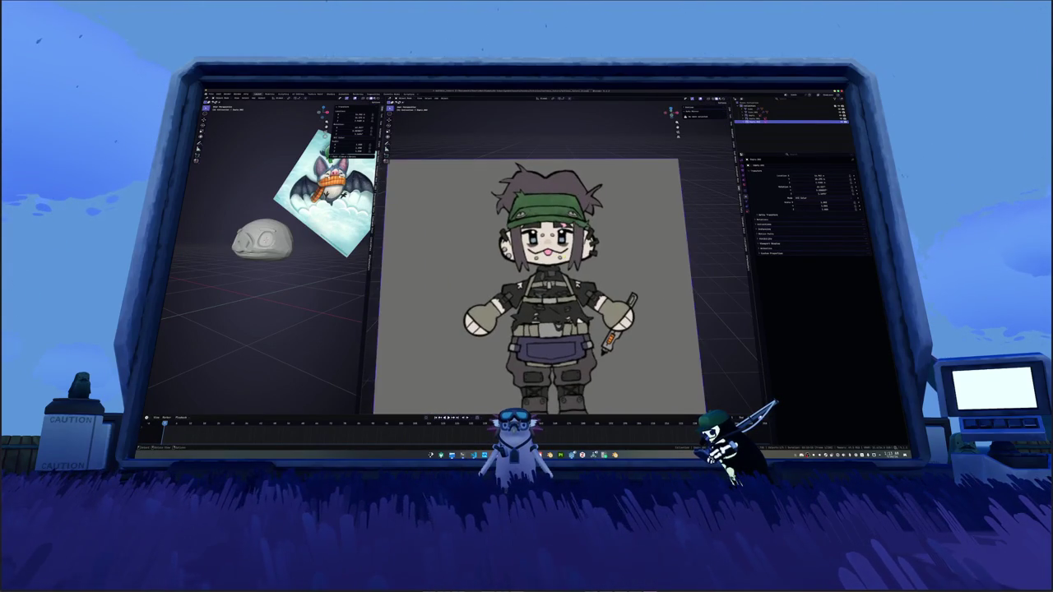
scroll(383, 216, down, 4)
scroll(513, 255, down, 3)
scroll(544, 262, up, 2)
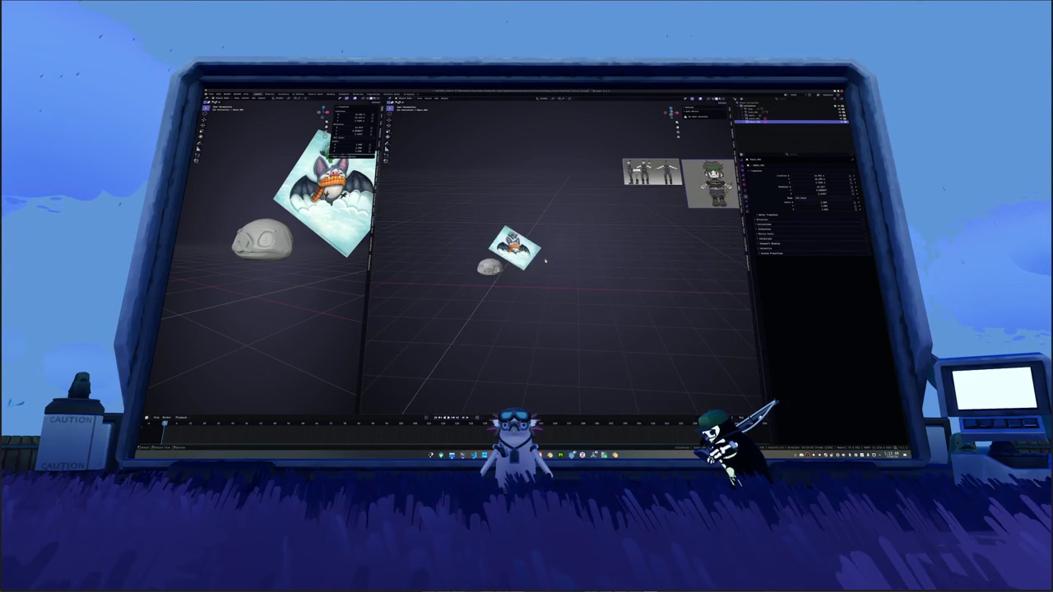
click(490, 265)
key(KP_Decimal)
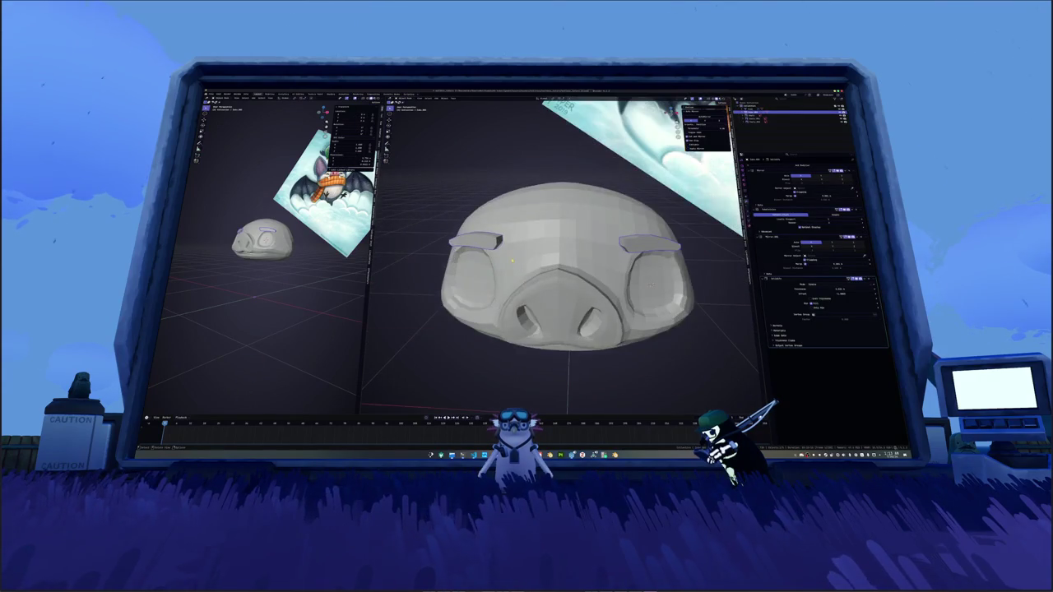
Step: Toggle X-ray on the head to inspect its inner edges from several angles
middle_drag(568, 271, 510, 238)
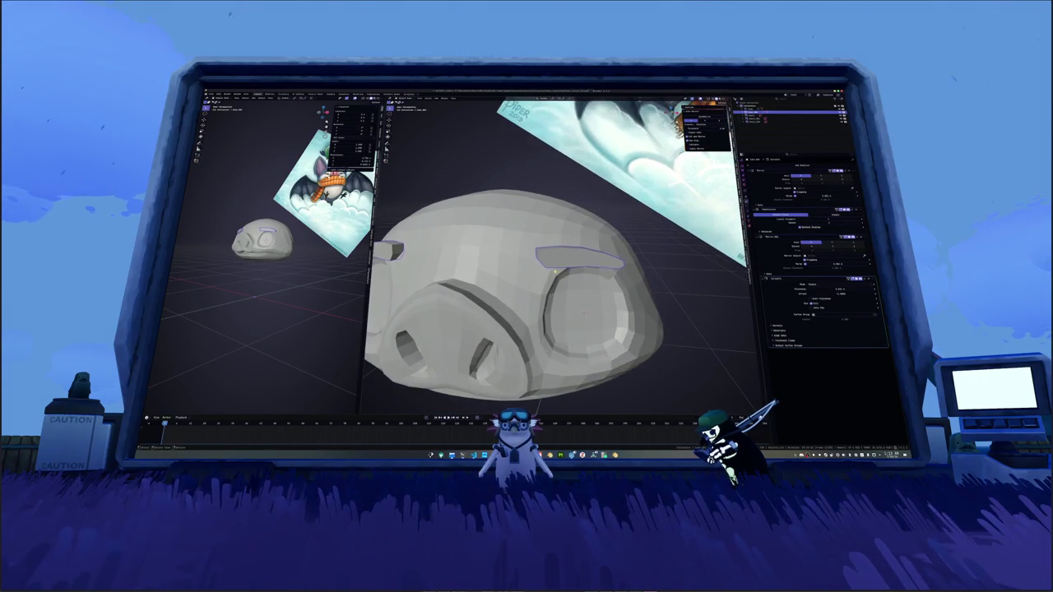
key(alt+z)
middle_drag(576, 272, 580, 280)
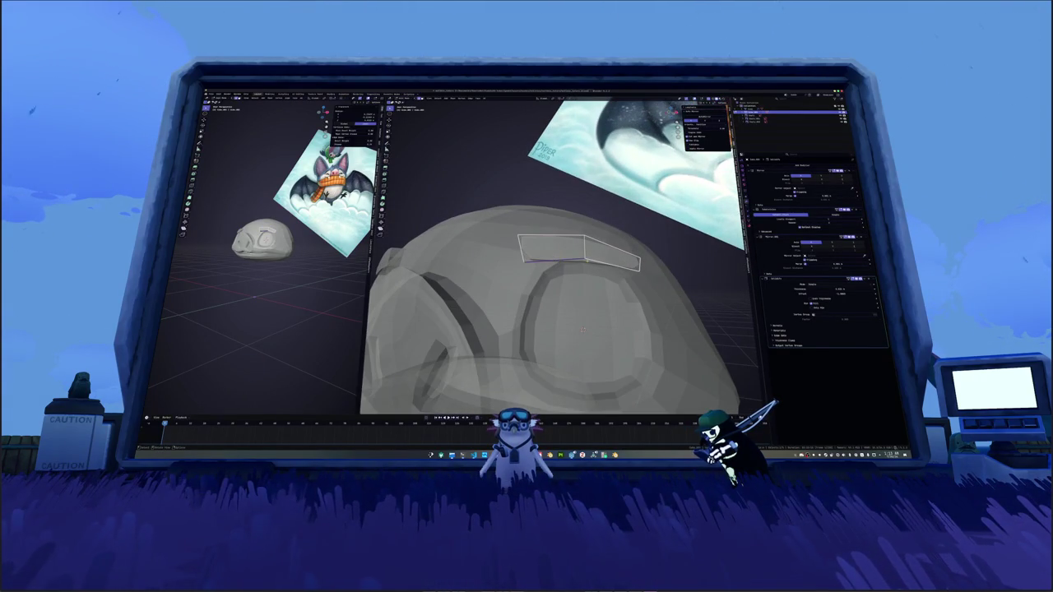
scroll(576, 296, down, 3)
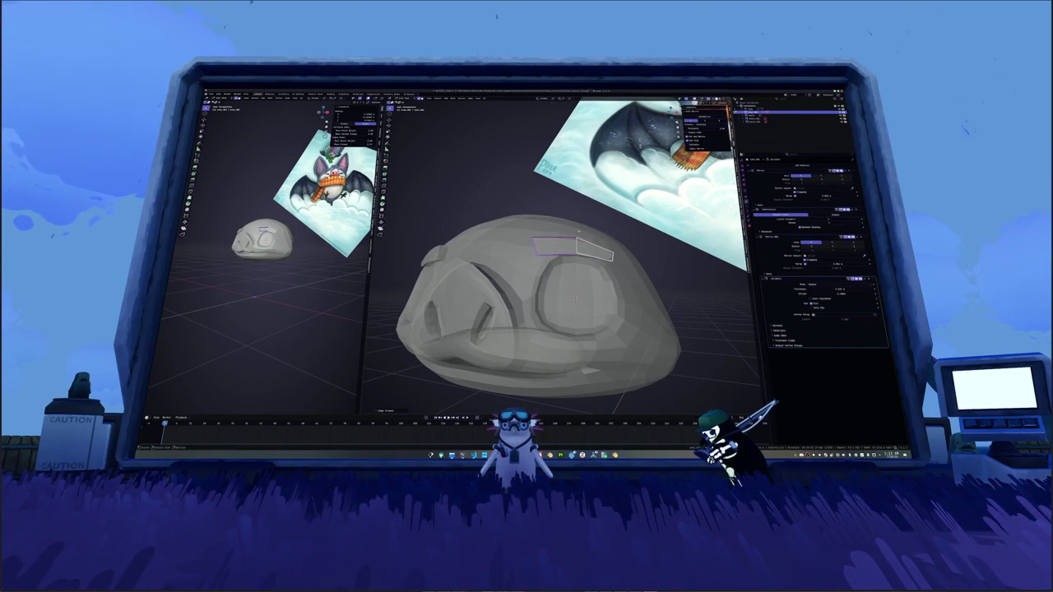
middle_drag(576, 296, 567, 247)
key(alt+z)
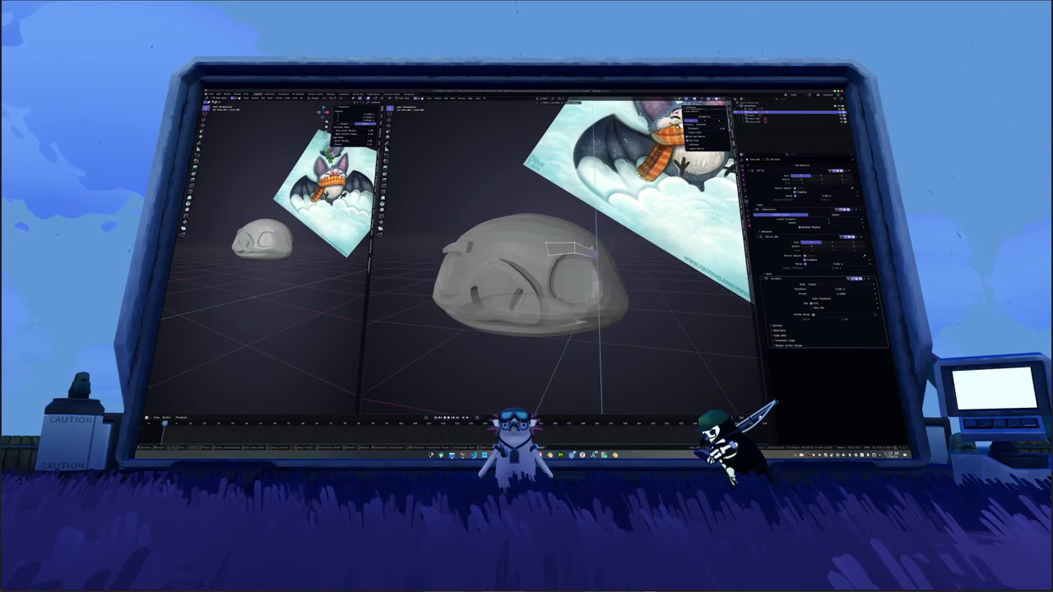
mouse_move(560, 272)
middle_down()
mouse_move(543, 255)
mouse_move(551, 263)
mouse_move(568, 247)
middle_up()
key(alt+z)
key(alt+z)
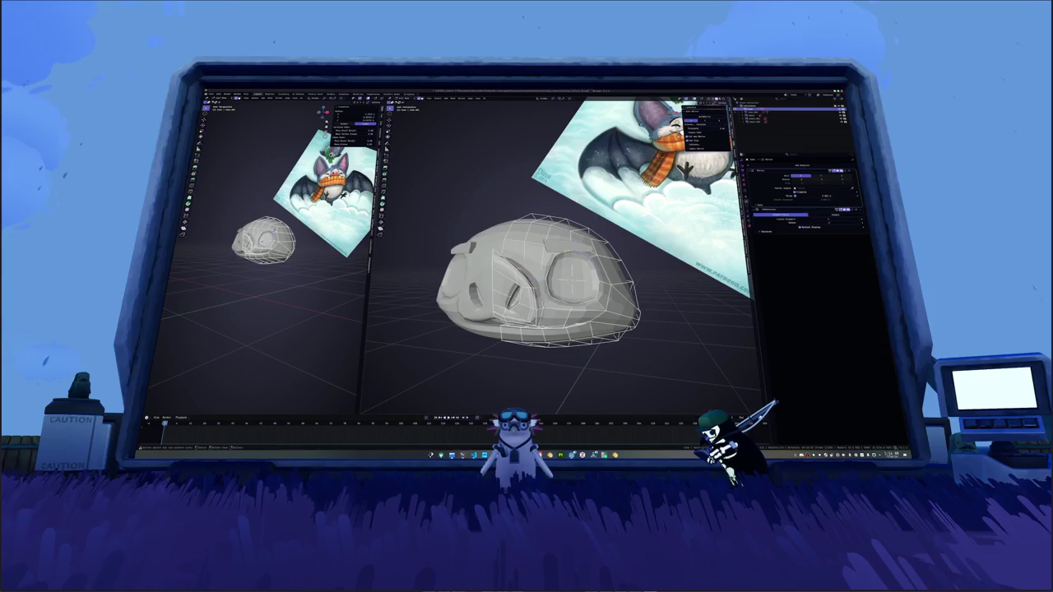
right_click(567, 173)
click(576, 230)
middle_drag(575, 271, 580, 263)
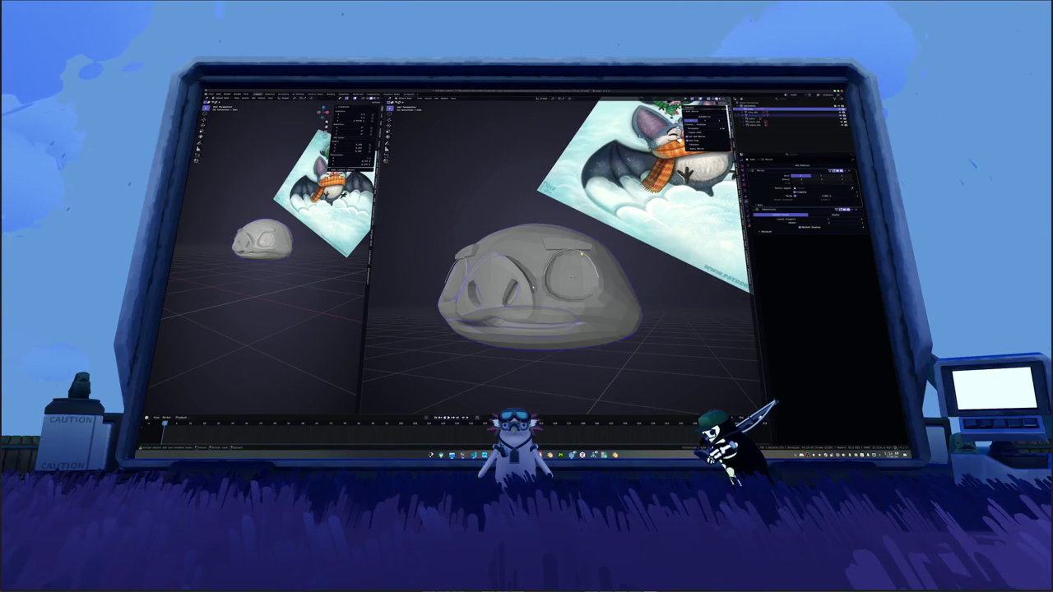
Step: Insert a new edge loop around the head and slide it, then switch to OBS Studio
key(Tab)
scroll(640, 264, up, 2)
key(g)
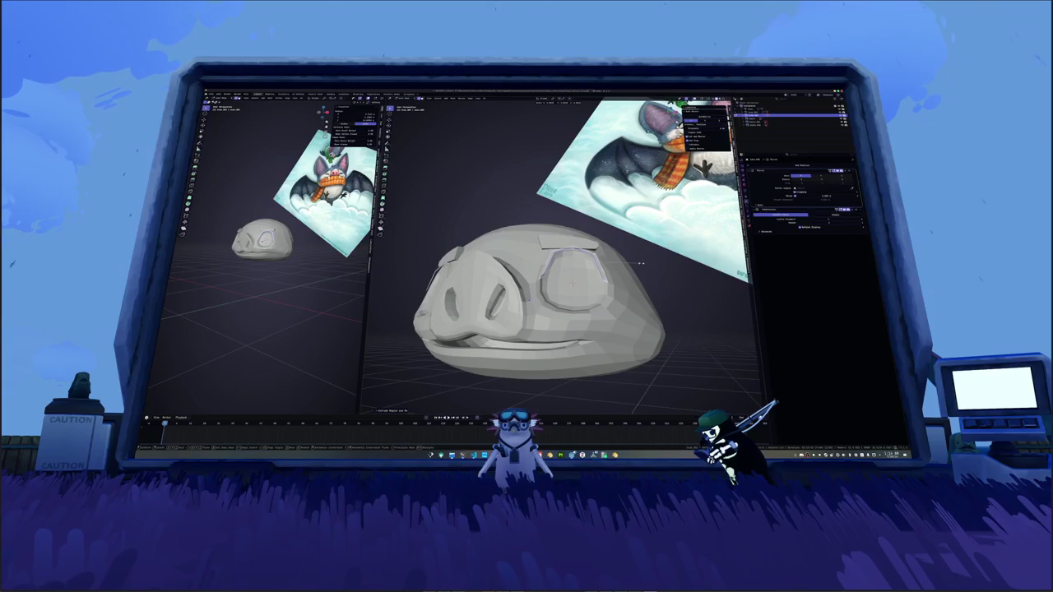
middle_drag(640, 266, 559, 294)
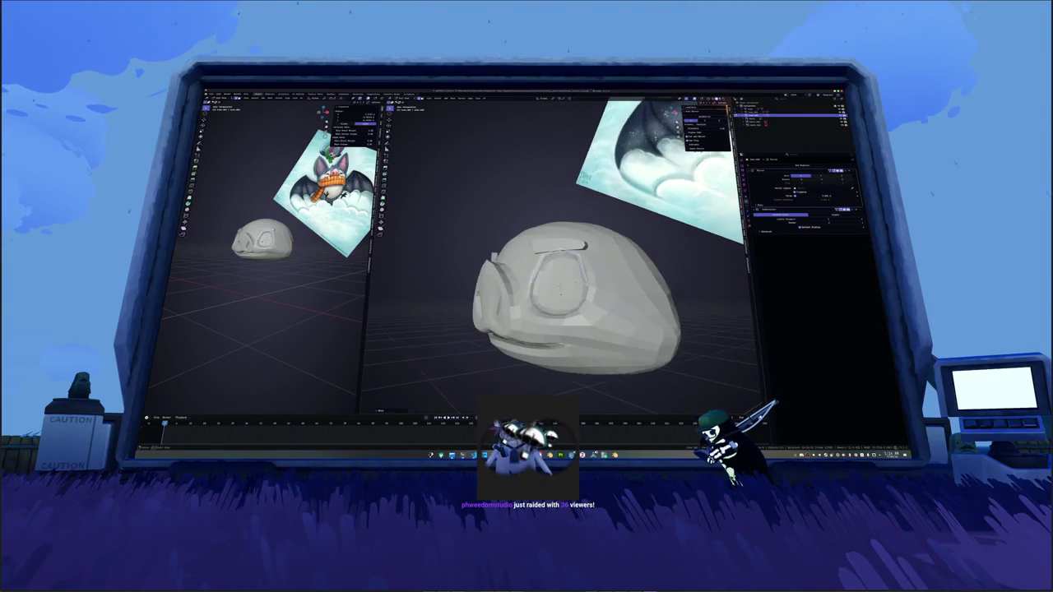
scroll(559, 295, up, 1)
click(559, 296)
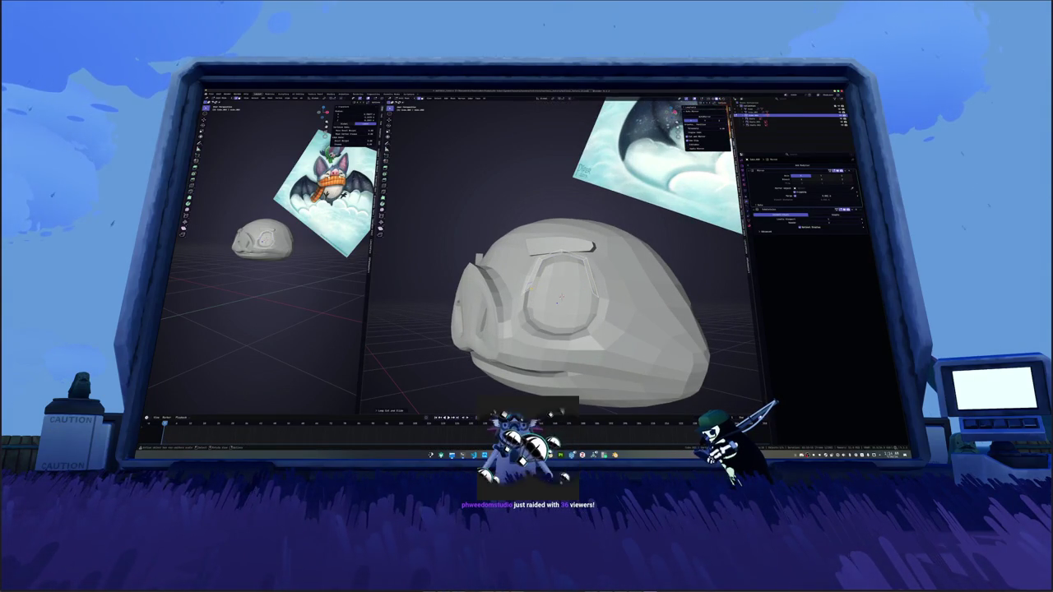
scroll(558, 298, up, 2)
middle_drag(559, 297, 593, 289)
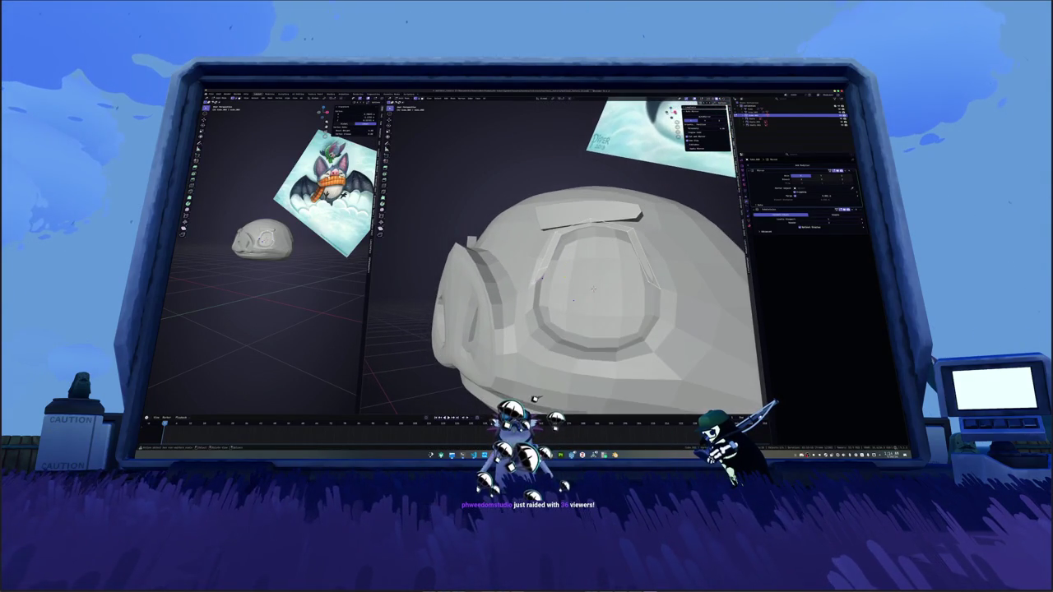
key(g)
key(g)
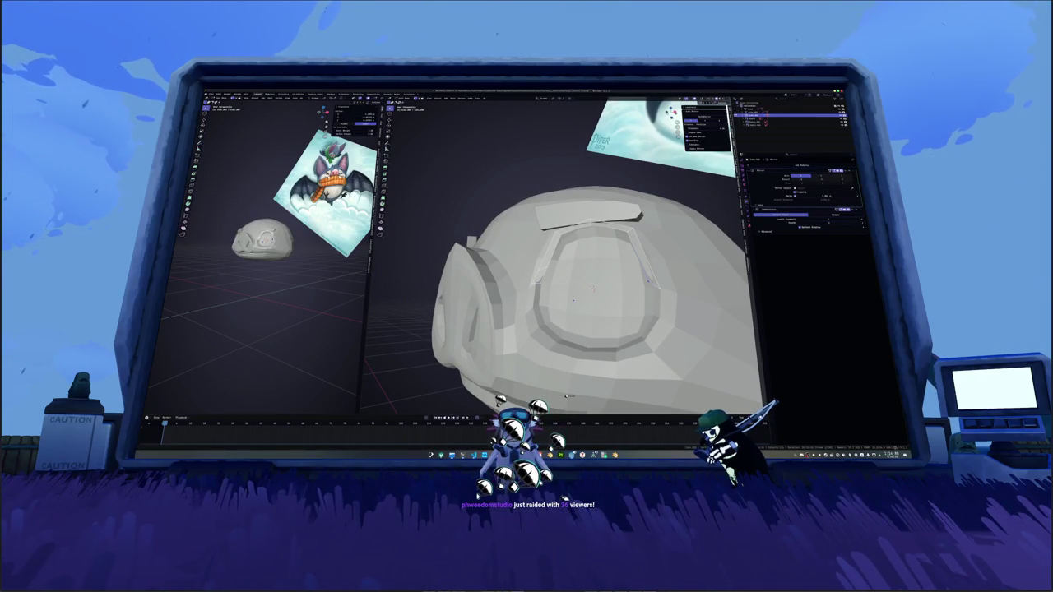
key(alt+Tab)
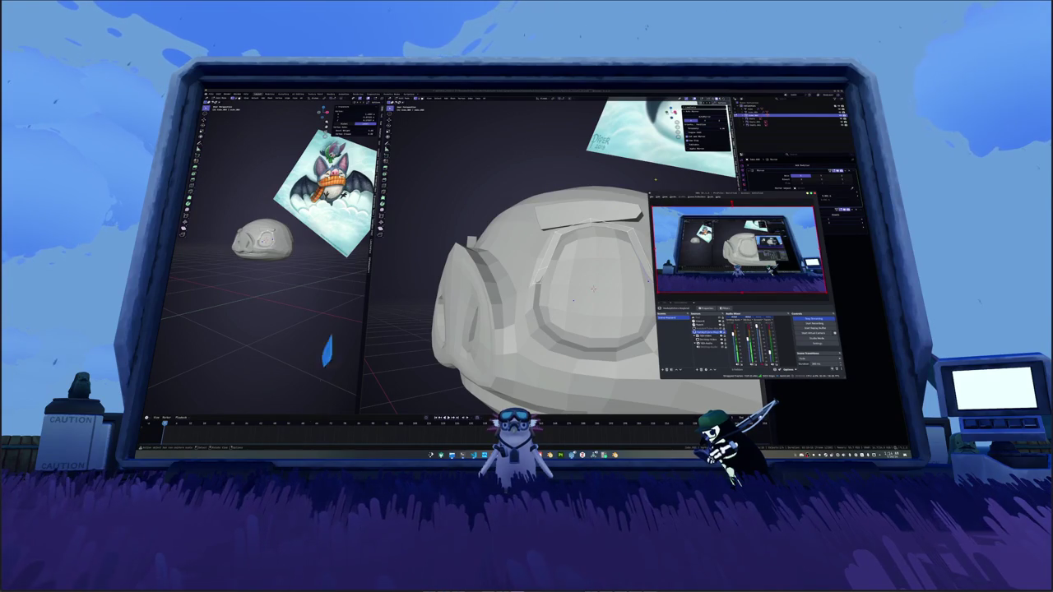
drag(733, 196, 764, 212)
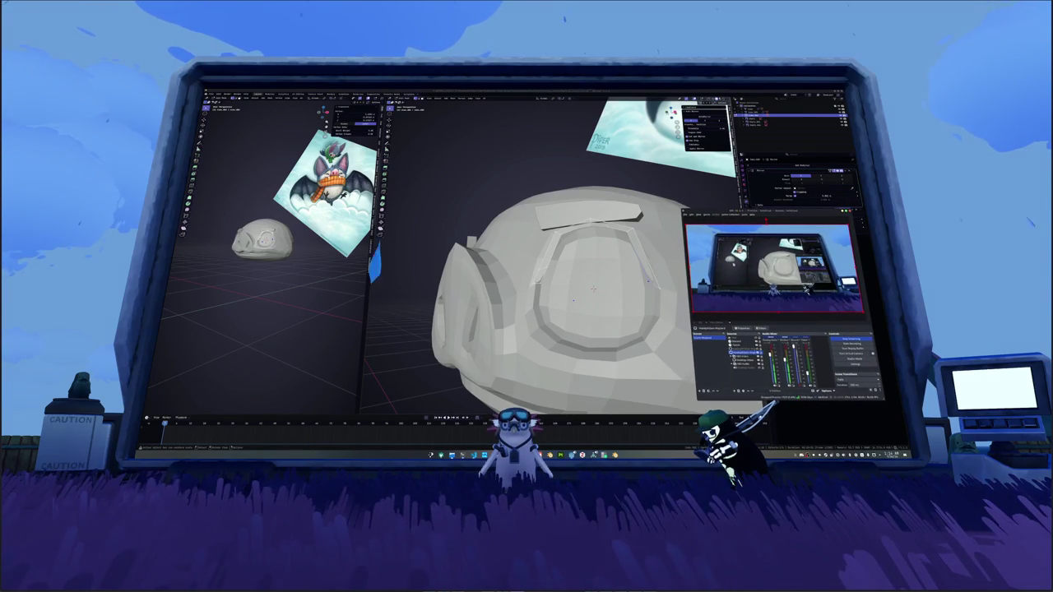
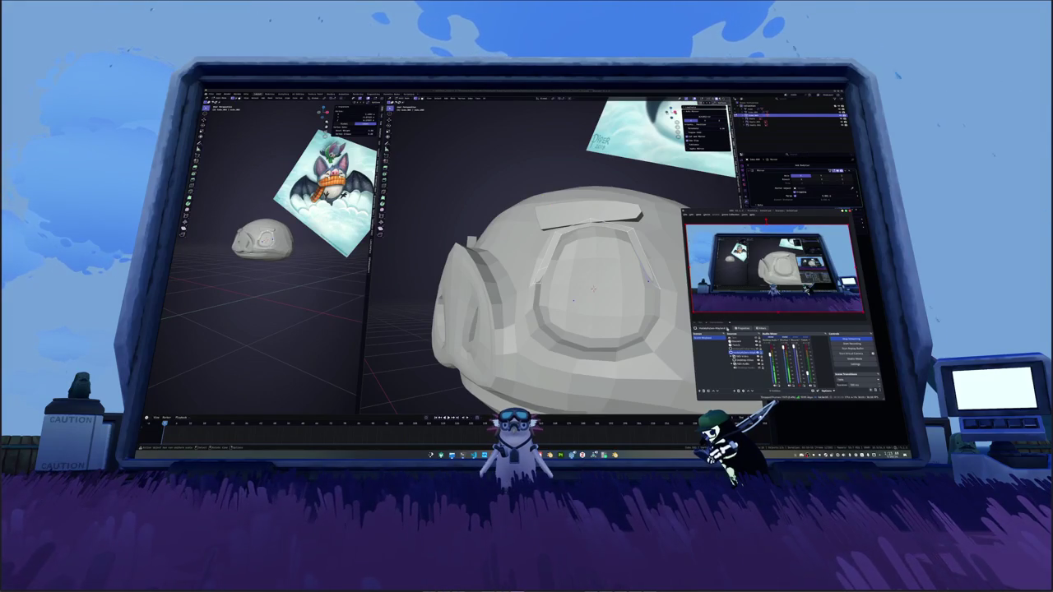
Step: Frame the eye rim from the front in X-ray view and select its geometry
key(alt+Tab)
mouse_move(573, 300)
middle_down()
mouse_move(543, 271)
mouse_move(505, 260)
middle_up()
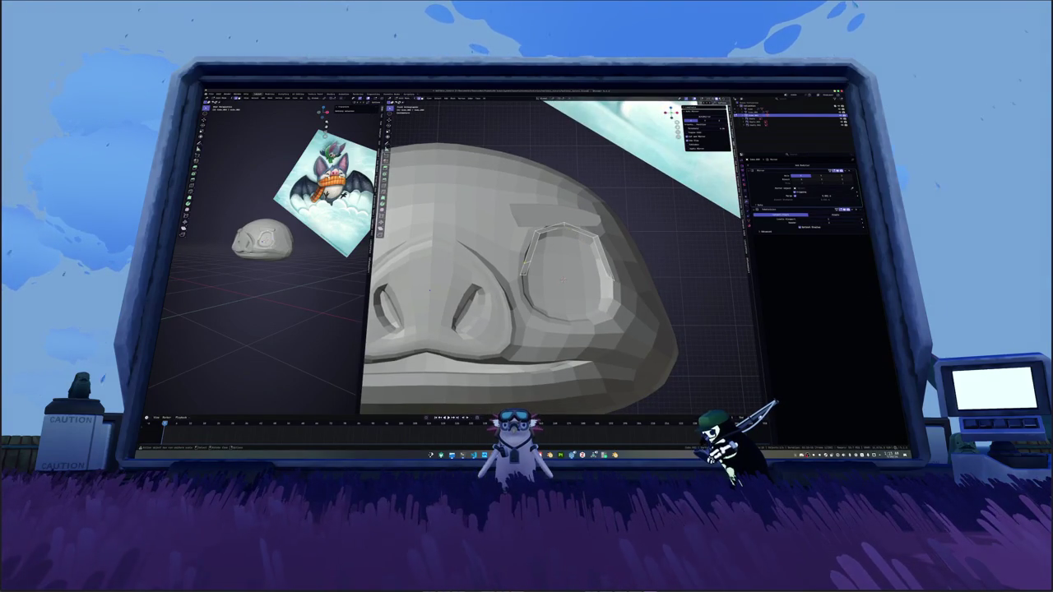
key(KP_Decimal)
alt+click(507, 259)
shift+middle_drag(563, 296, 539, 294)
key(alt+z)
alt+click(516, 234)
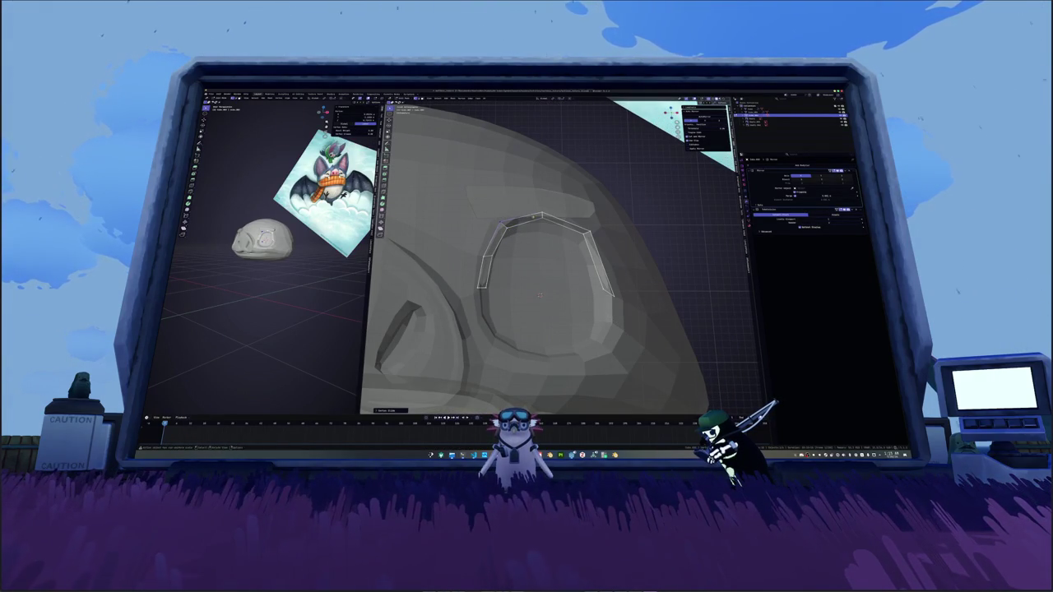
Step: Add a loop cut running through the goggle rim around the eye
key(ctrl+r)
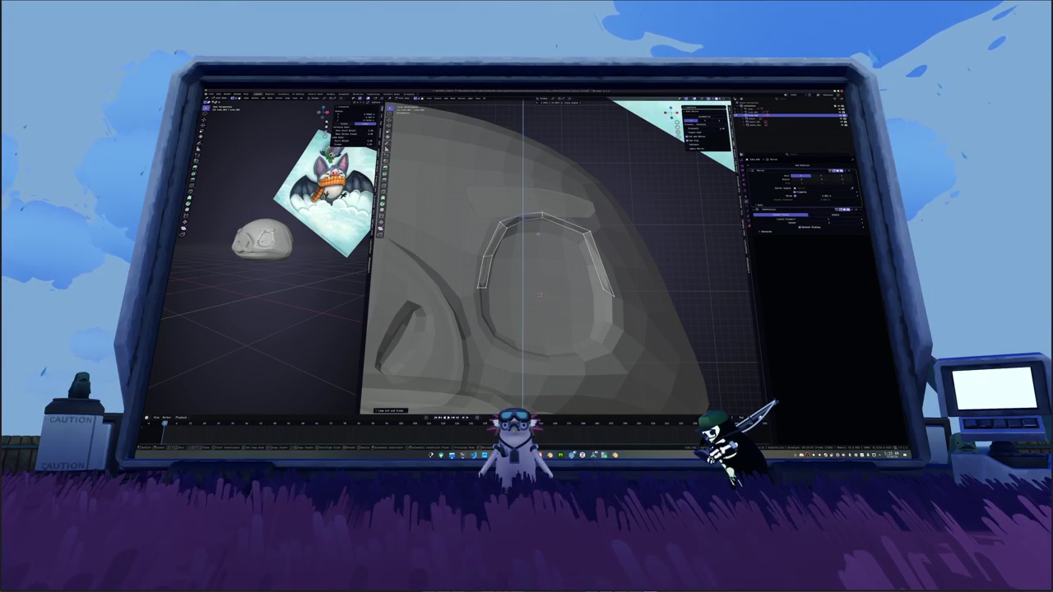
mouse_move(576, 247)
middle_down()
mouse_move(603, 220)
mouse_move(568, 276)
middle_up()
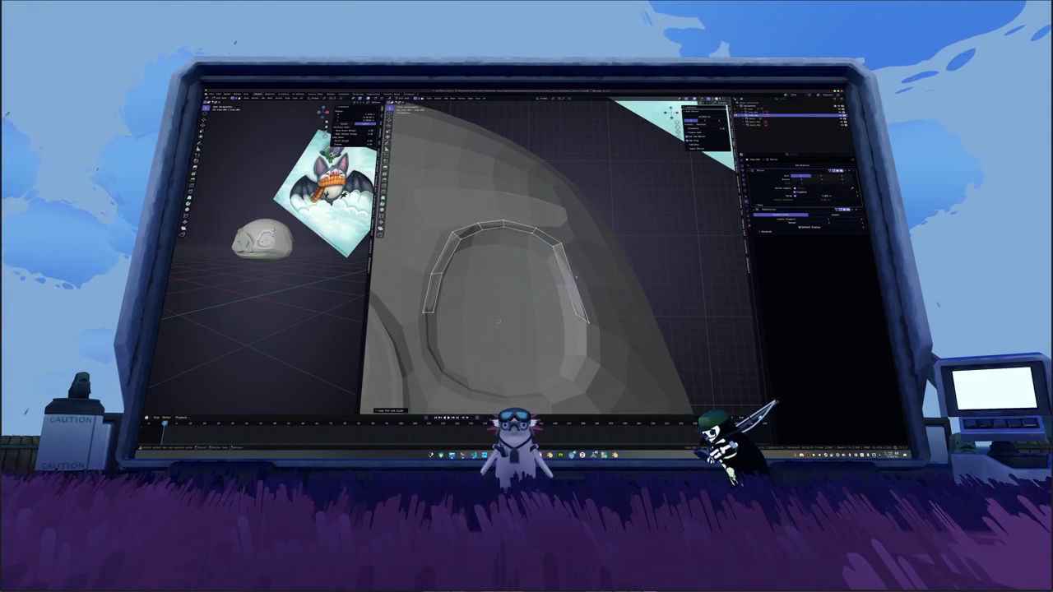
key(ctrl+z)
key(ctrl+shift+z)
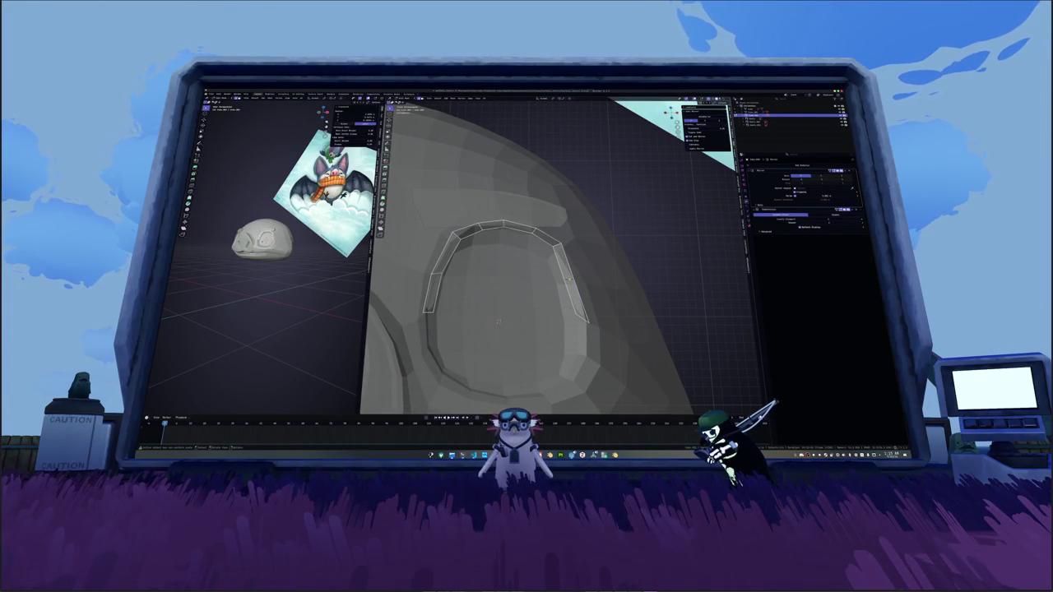
middle_drag(567, 276, 560, 267)
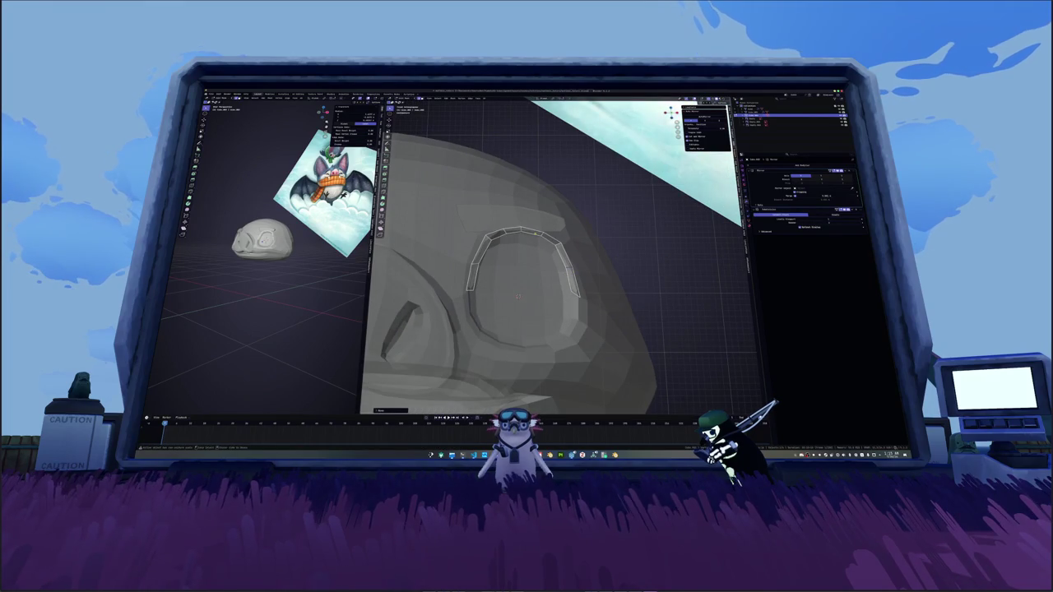
key(ctrl+z)
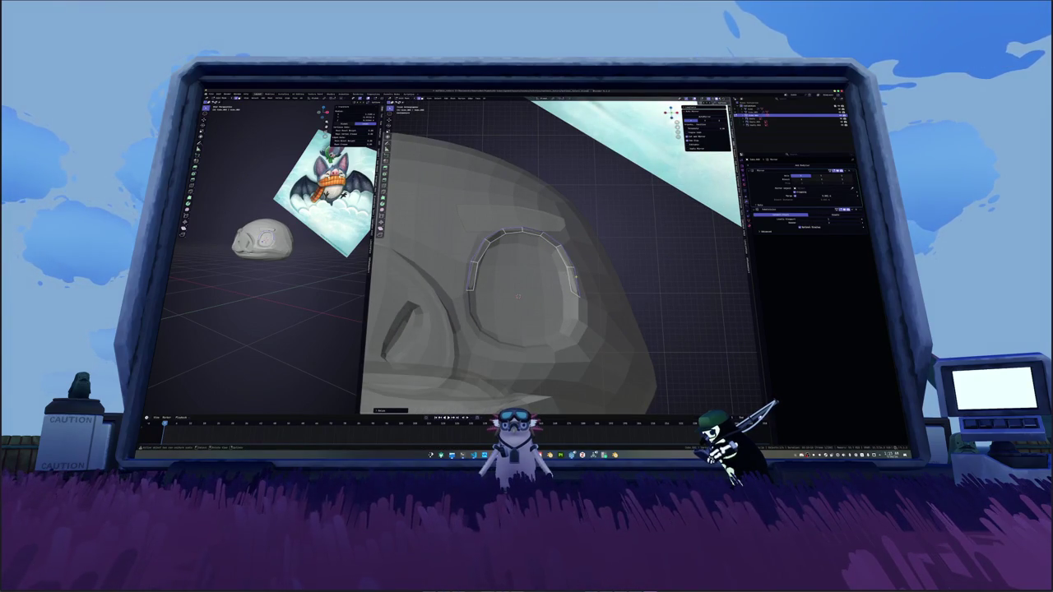
scroll(609, 239, down, 3)
scroll(609, 240, down, 3)
scroll(609, 239, down, 2)
scroll(610, 239, up, 2)
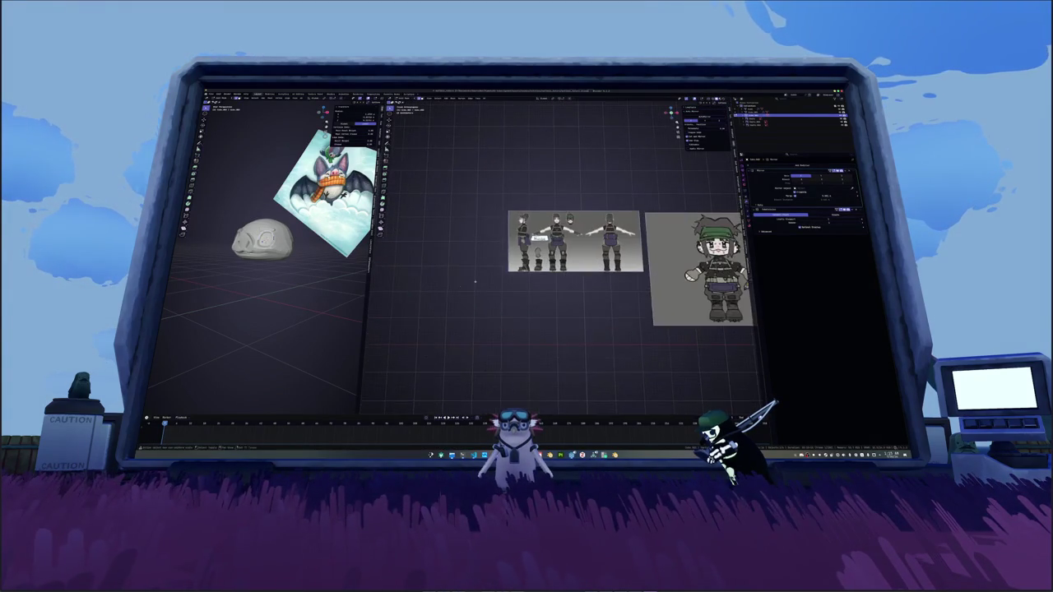
scroll(609, 240, up, 2)
scroll(609, 239, up, 2)
scroll(610, 240, up, 2)
scroll(610, 239, down, 2)
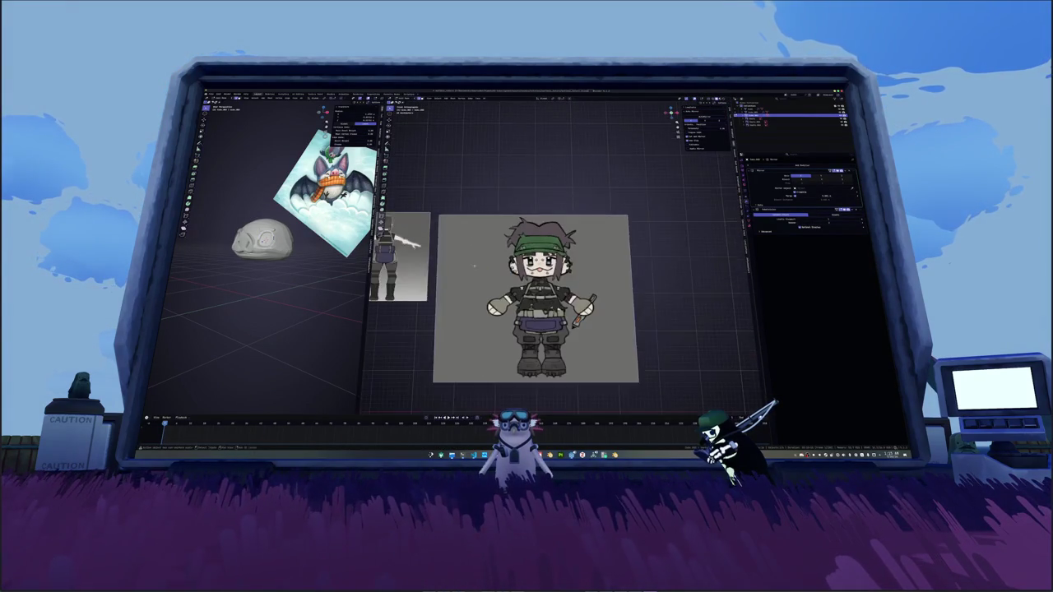
shift+middle_drag(610, 240, 741, 240)
scroll(610, 240, up, 3)
shift+middle_drag(609, 239, 708, 239)
scroll(610, 240, down, 2)
shift+middle_drag(609, 239, 576, 247)
scroll(526, 296, up, 3)
scroll(502, 312, up, 2)
shift+middle_drag(504, 315, 628, 280)
scroll(552, 288, down, 3)
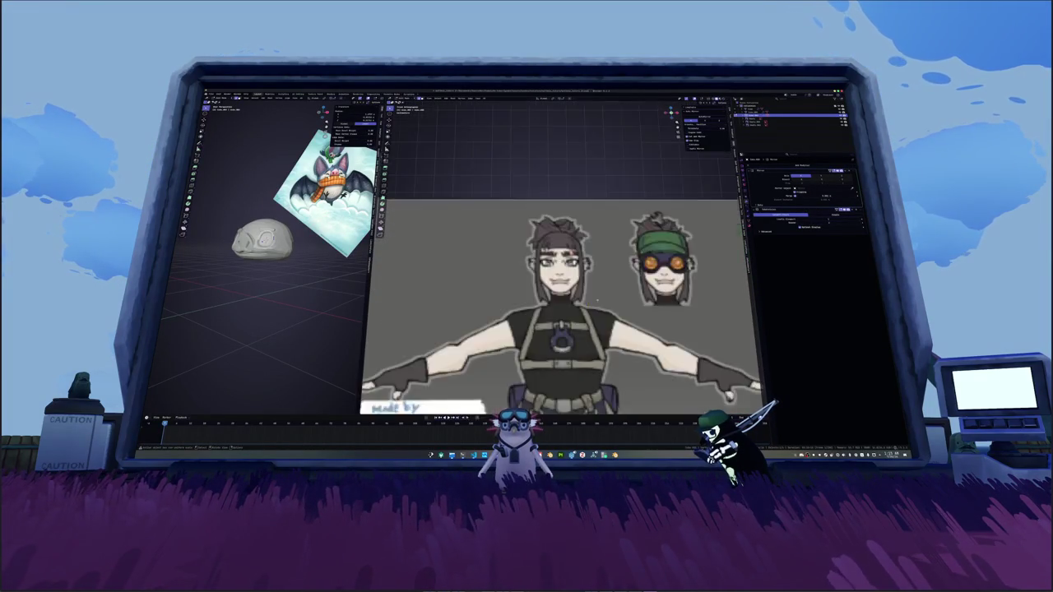
scroll(552, 288, down, 2)
scroll(552, 287, down, 2)
shift+middle_drag(457, 399, 552, 288)
middle_drag(569, 287, 600, 278)
scroll(600, 278, up, 2)
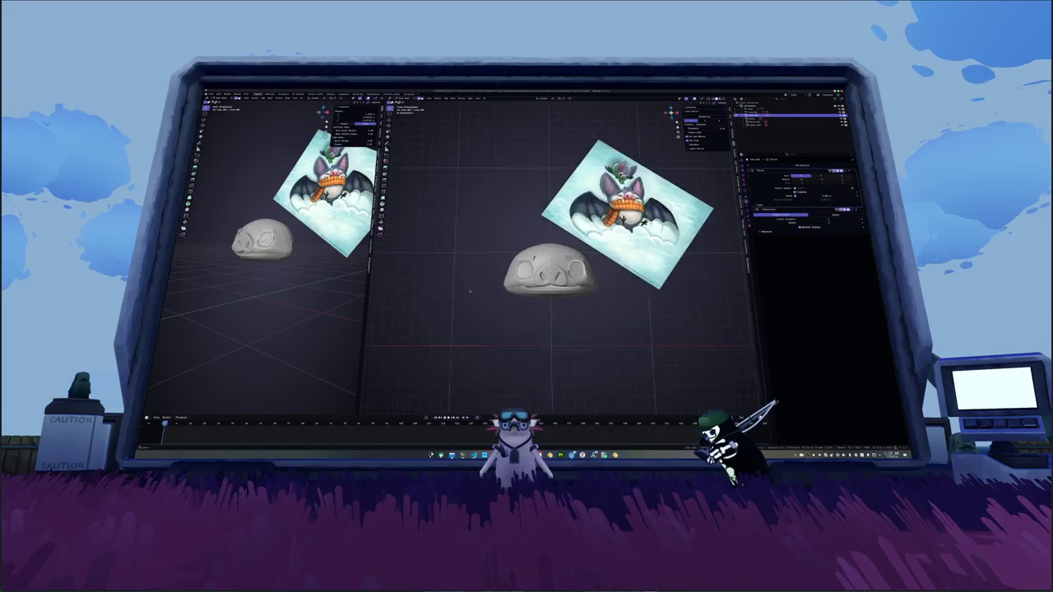
scroll(592, 276, up, 3)
scroll(580, 274, up, 3)
scroll(567, 273, up, 2)
middle_drag(567, 272, 509, 383)
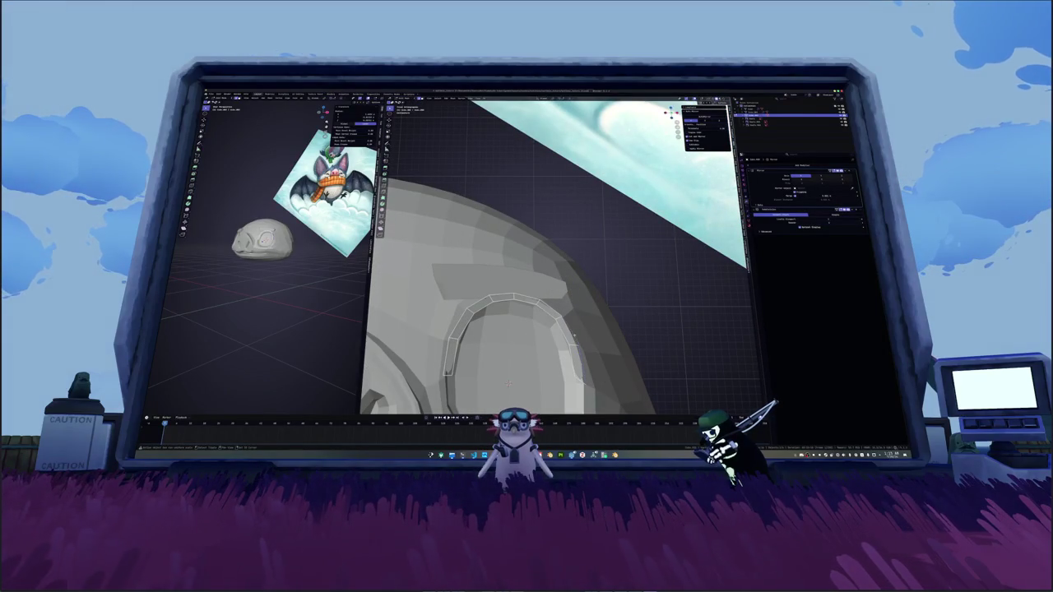
Step: In orthographic view, slide the rim's top-right vertex along its edge
middle_drag(509, 383, 525, 337)
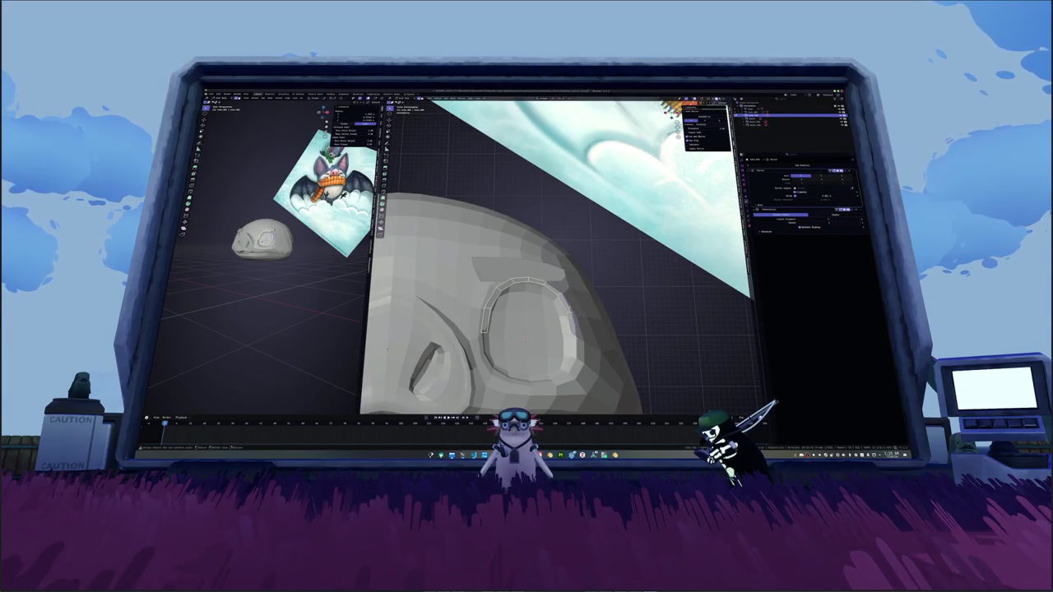
click(582, 294)
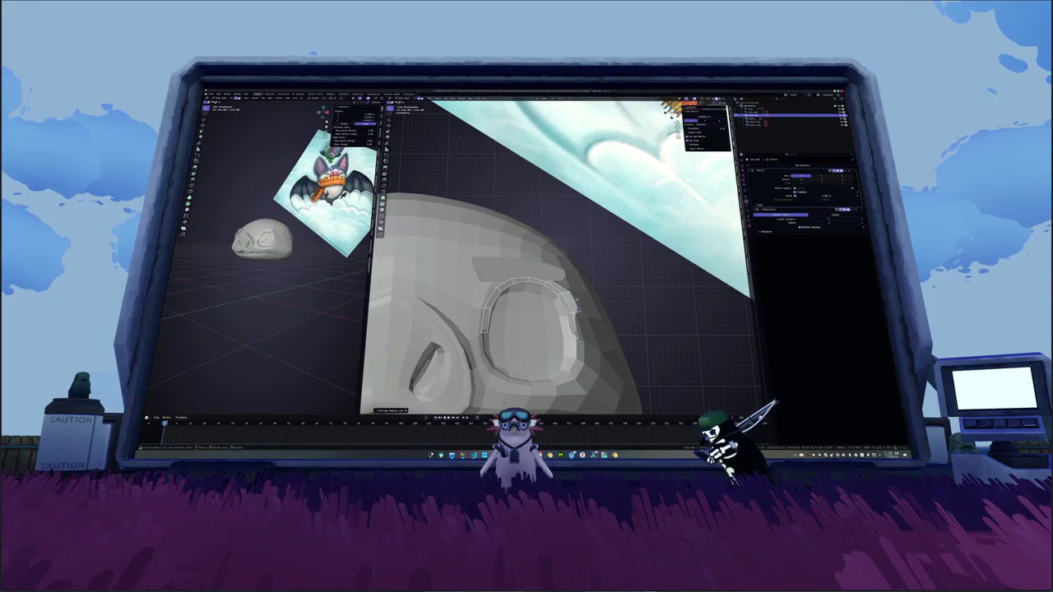
mouse_move(591, 290)
middle_down()
mouse_move(639, 332)
mouse_move(592, 317)
mouse_move(499, 211)
mouse_move(608, 315)
middle_up()
click(604, 314)
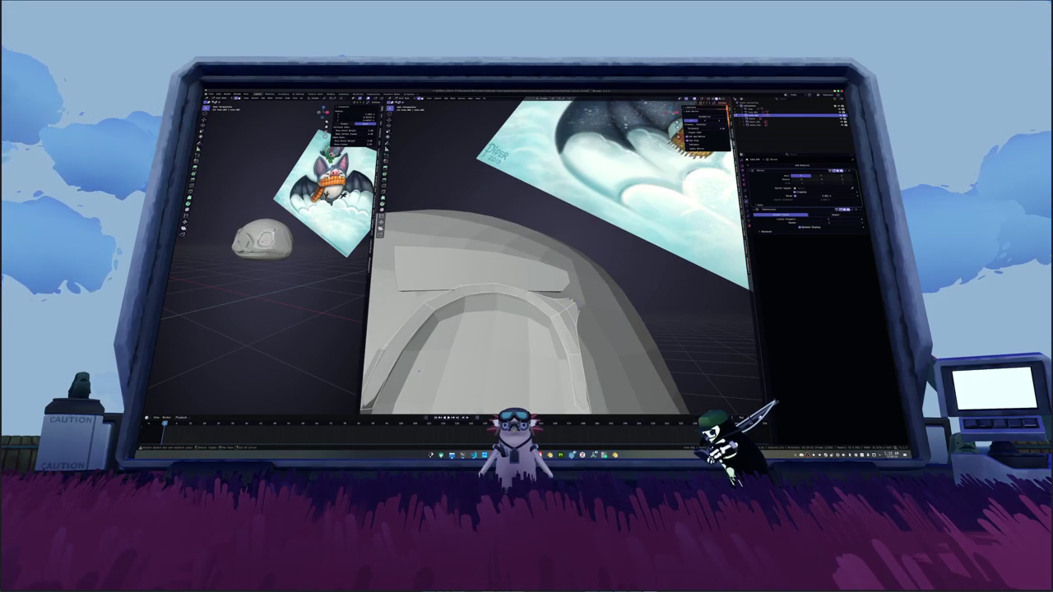
key(KP_5)
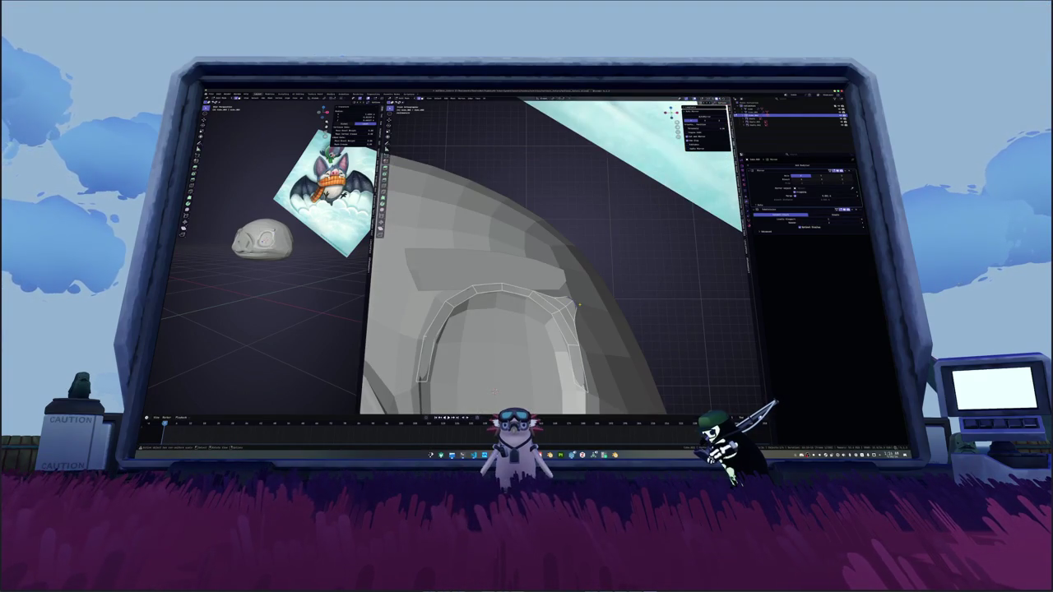
click(576, 307)
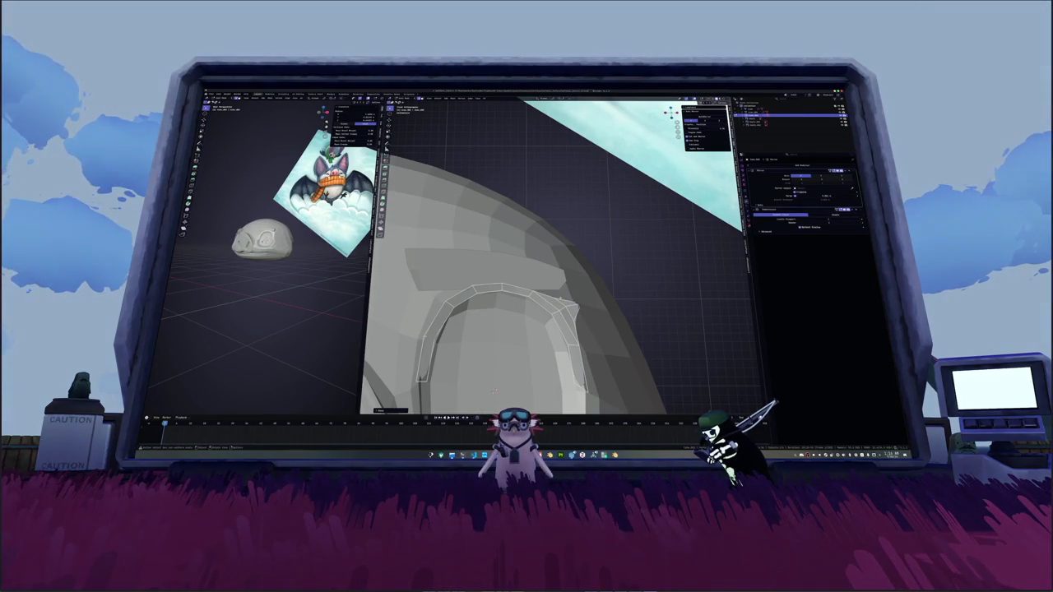
click(566, 307)
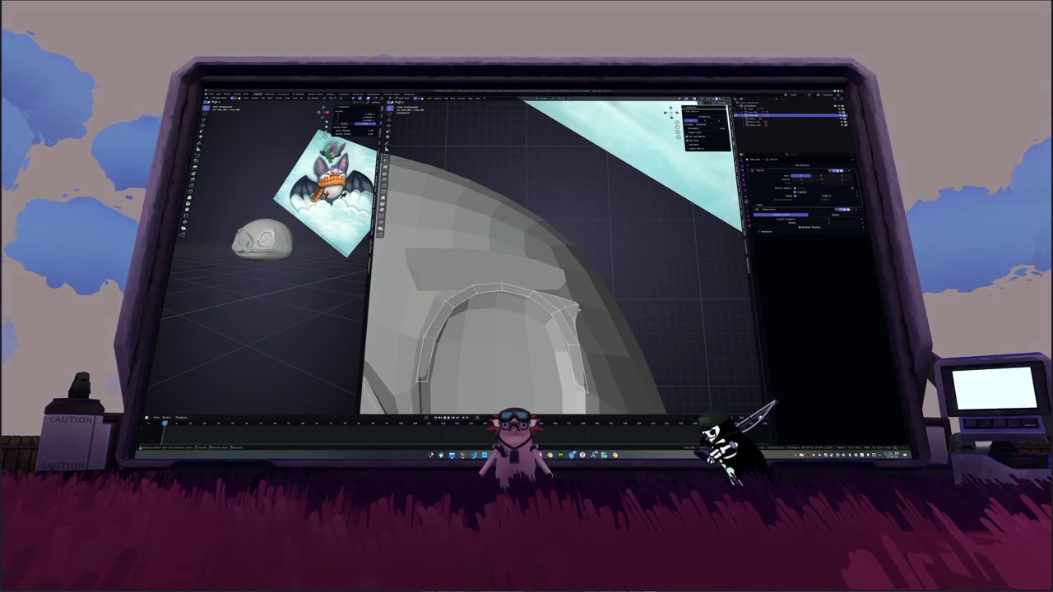
middle_drag(495, 392, 526, 362)
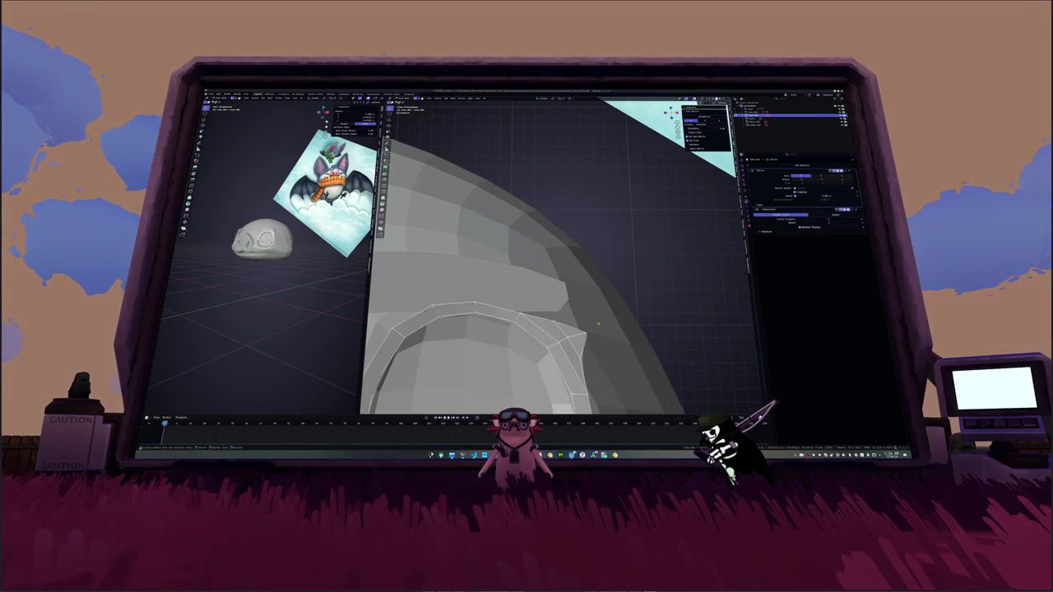
click(589, 330)
Step: Slide a rim edge loop into place, then bevel it
alt+click(583, 332)
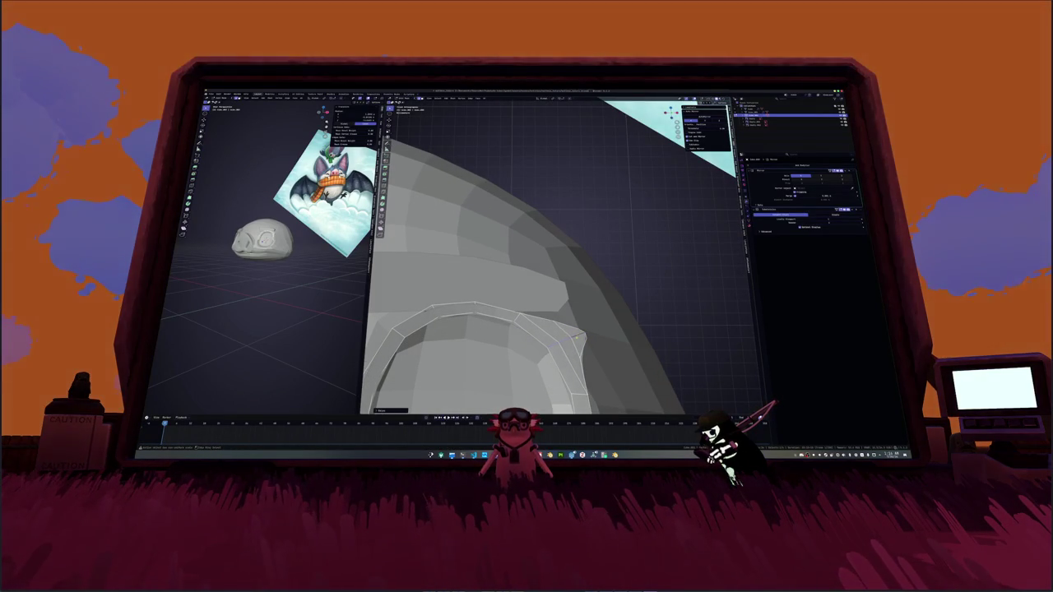
middle_drag(570, 365, 500, 338)
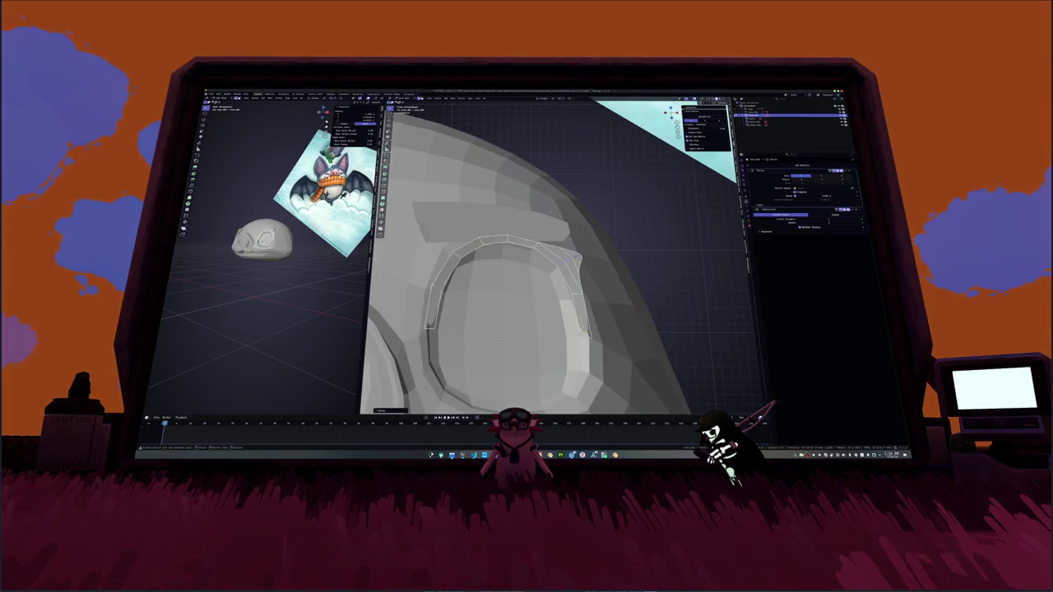
key(g)
key(g)
click(603, 330)
mouse_move(603, 330)
middle_down()
mouse_move(527, 333)
mouse_move(533, 317)
middle_up()
key(ctrl+b)
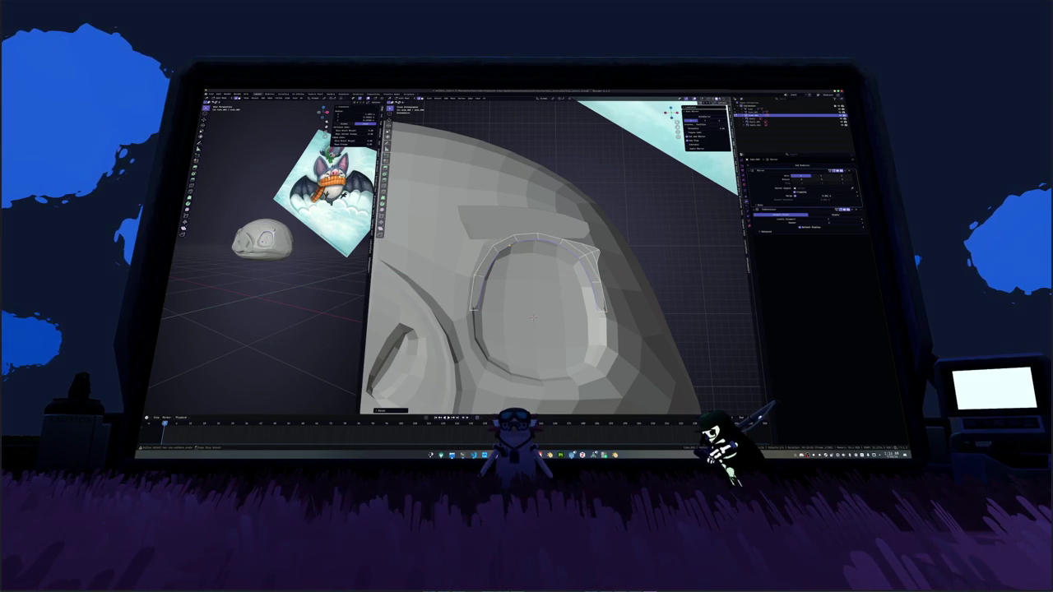
key(Return)
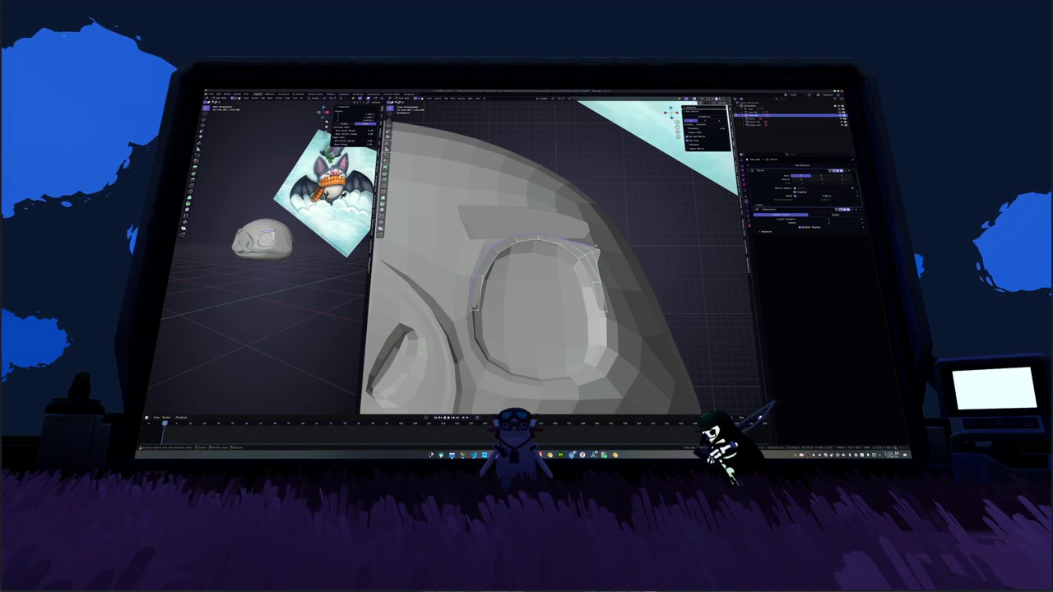
Step: Select the rim's top edges and move them to shape the top corner
ctrl+click(594, 249)
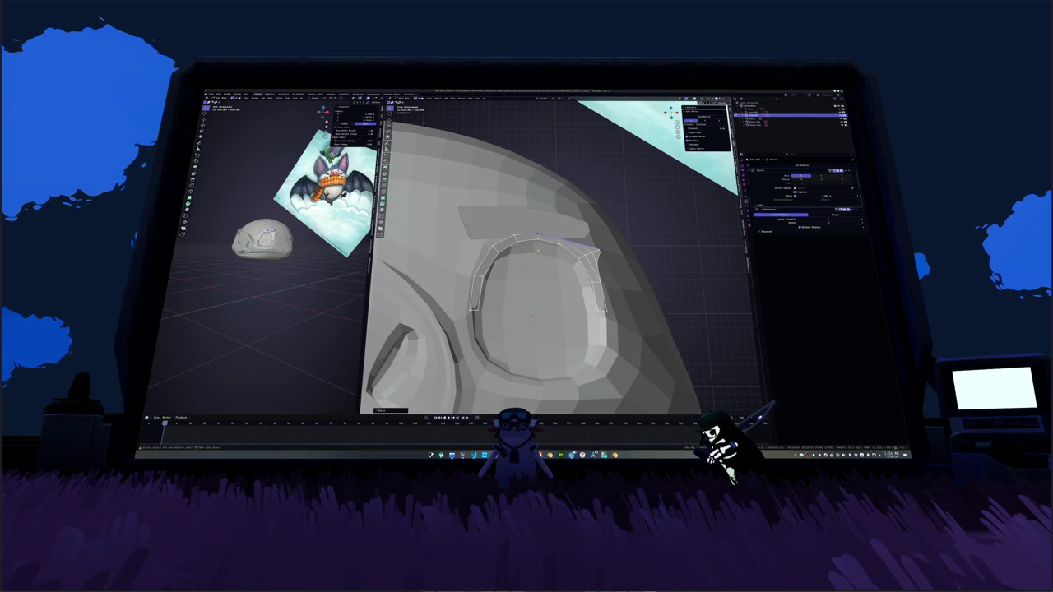
ctrl+click(584, 245)
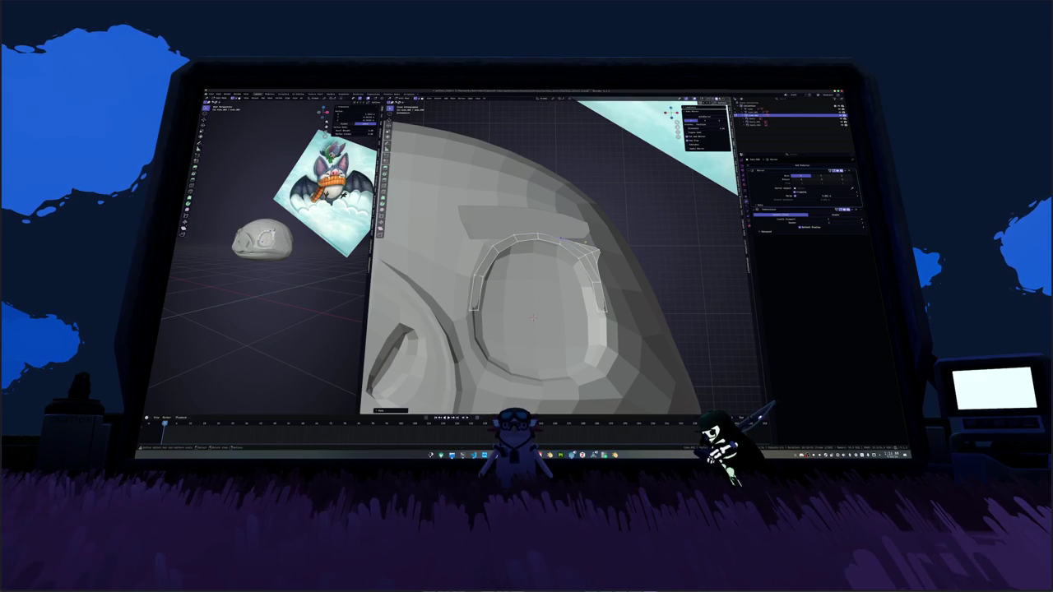
key(g)
key(Return)
click(576, 244)
key(ctrl+z)
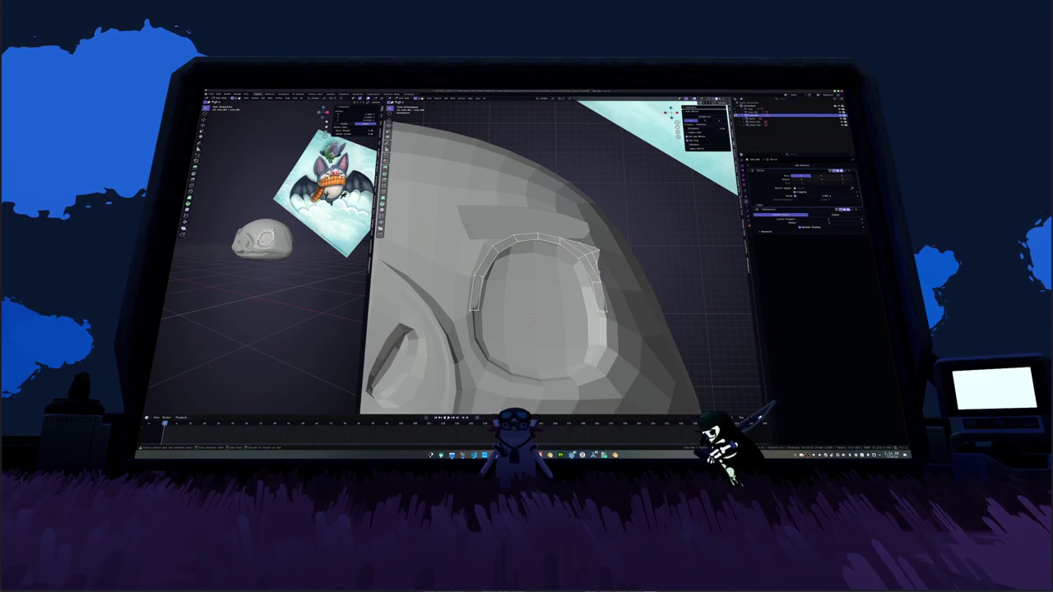
key(ctrl+shift+z)
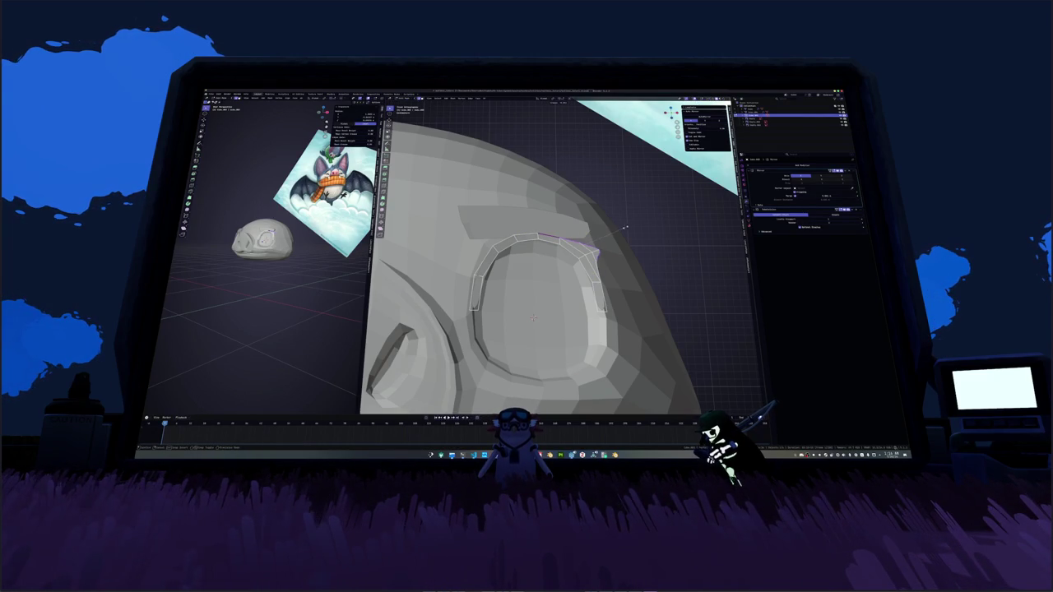
scroll(563, 245, up, 2)
mouse_move(563, 245)
middle_down()
mouse_move(639, 222)
mouse_move(623, 271)
mouse_move(645, 261)
middle_up()
key(Tab)
Step: Add a Solidify modifier to the goggle rim piece
click(786, 165)
click(790, 195)
mouse_move(613, 240)
middle_down()
mouse_move(650, 238)
mouse_move(541, 312)
middle_up()
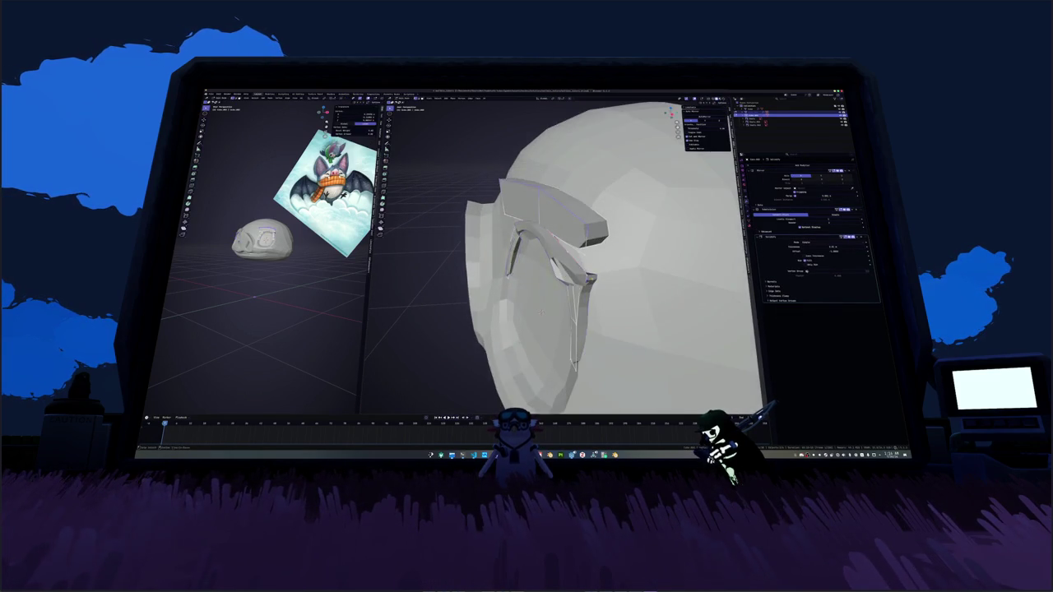
key(alt+z)
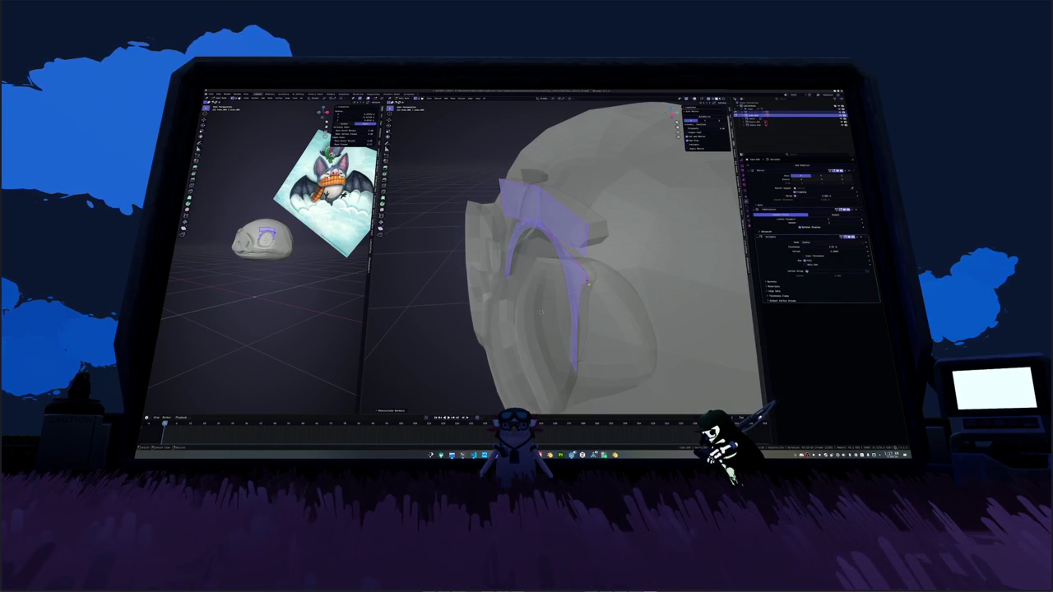
key(alt+a)
key(alt+z)
key(a)
key(alt+a)
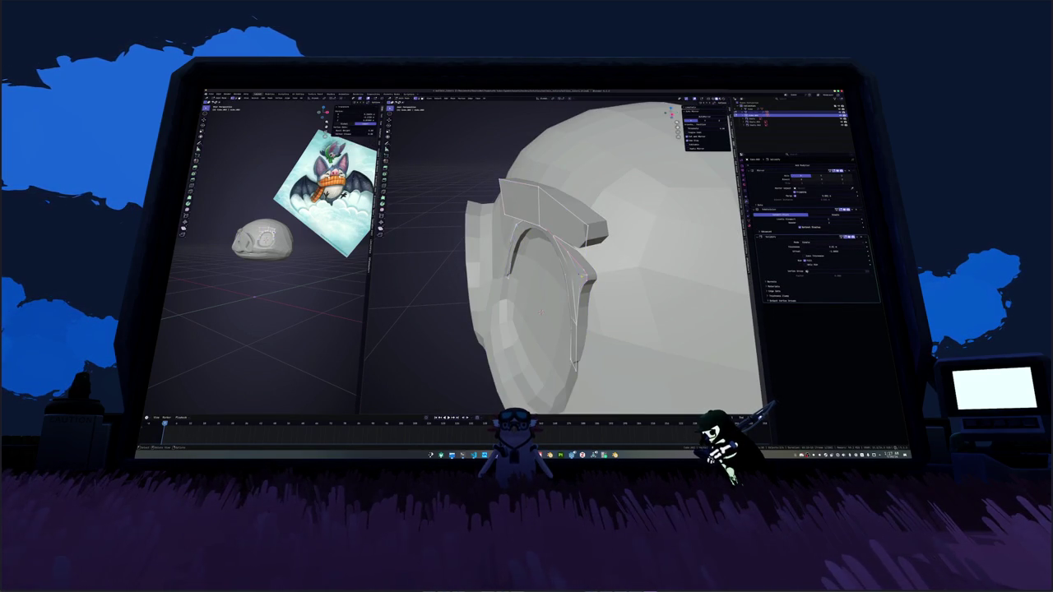
Step: Solidify the rim's edge loop into a solid band and nudge its thickness slightly
alt+click(581, 278)
right_click(582, 280)
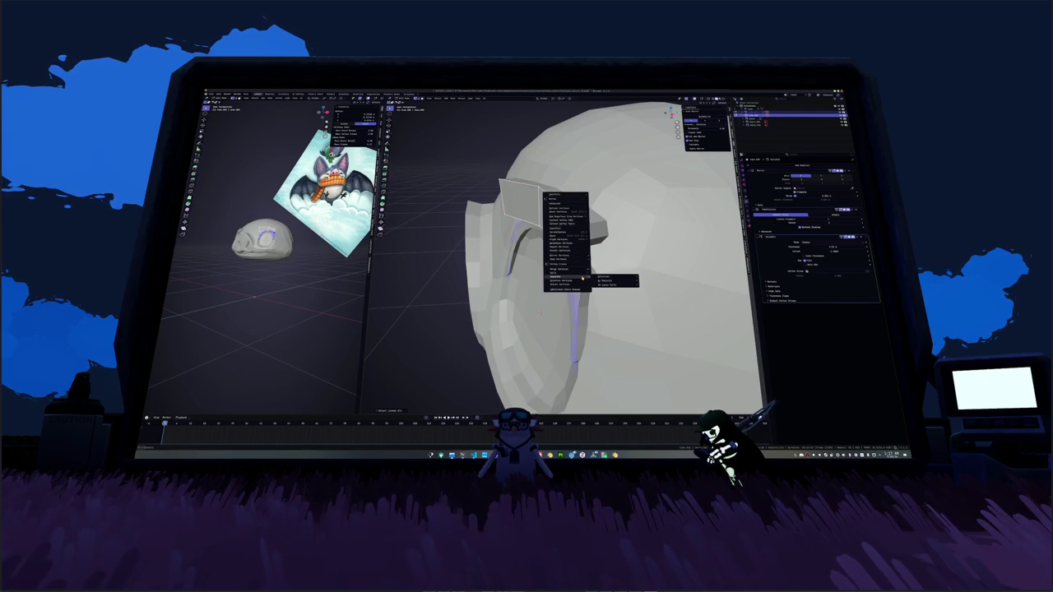
click(605, 280)
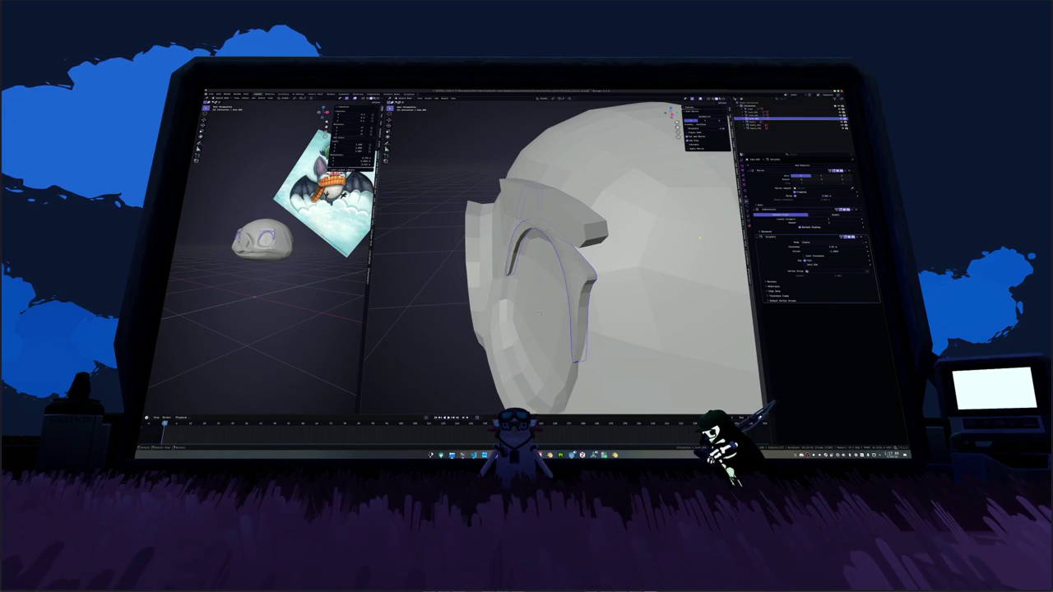
middle_drag(613, 265, 670, 260)
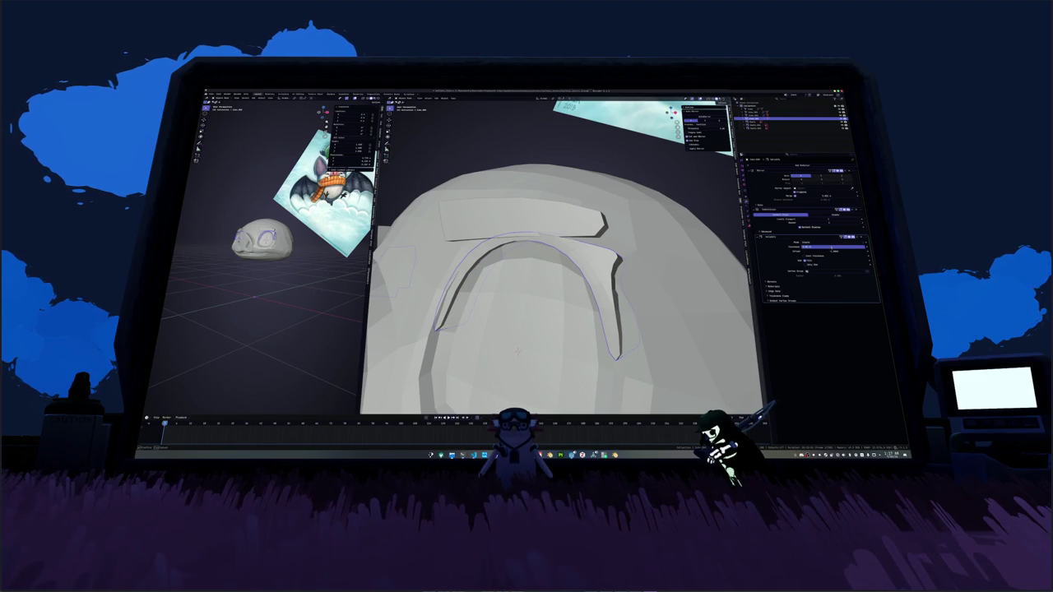
drag(836, 247, 831, 247)
mouse_move(517, 352)
middle_down()
mouse_move(573, 290)
mouse_move(520, 352)
middle_up()
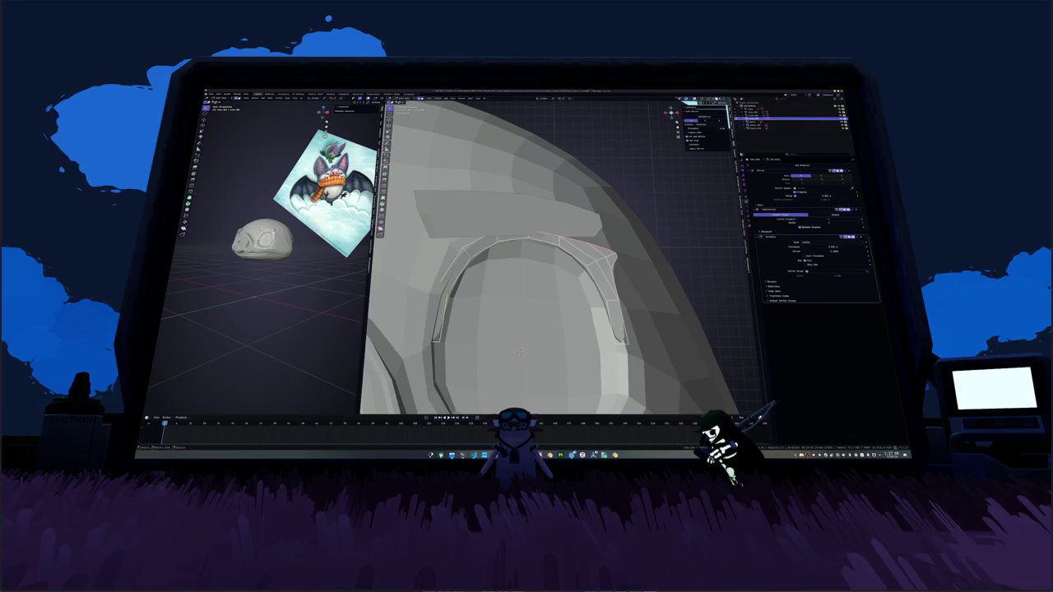
scroll(520, 352, down, 4)
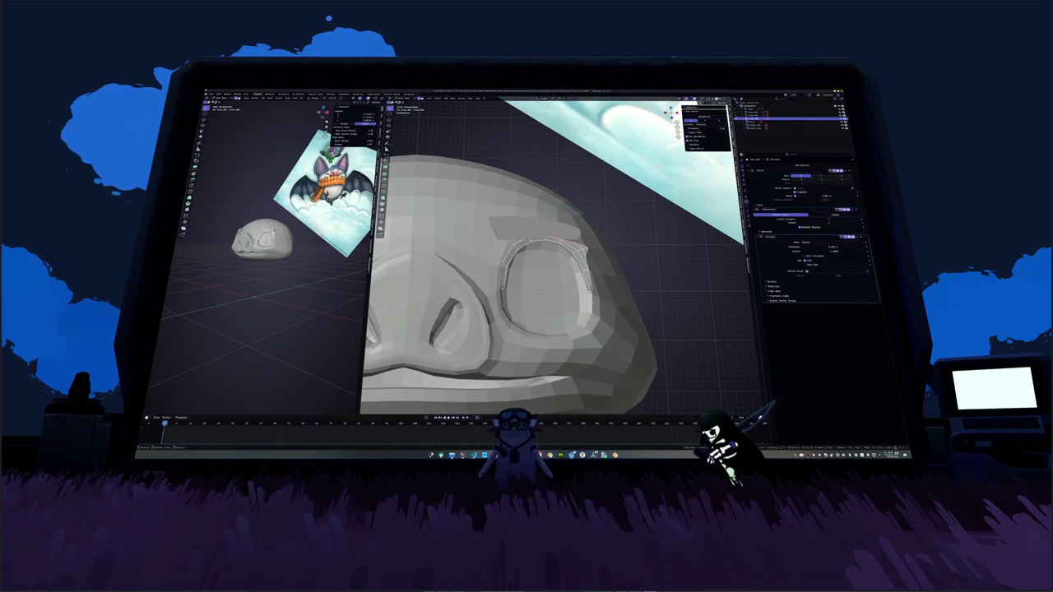
Step: Orbit and zoom around the head to inspect the goggle rim from several angles
mouse_move(541, 292)
middle_down()
mouse_move(528, 325)
mouse_move(592, 319)
mouse_move(576, 313)
mouse_move(615, 319)
mouse_move(569, 293)
middle_up()
scroll(569, 293, down, 5)
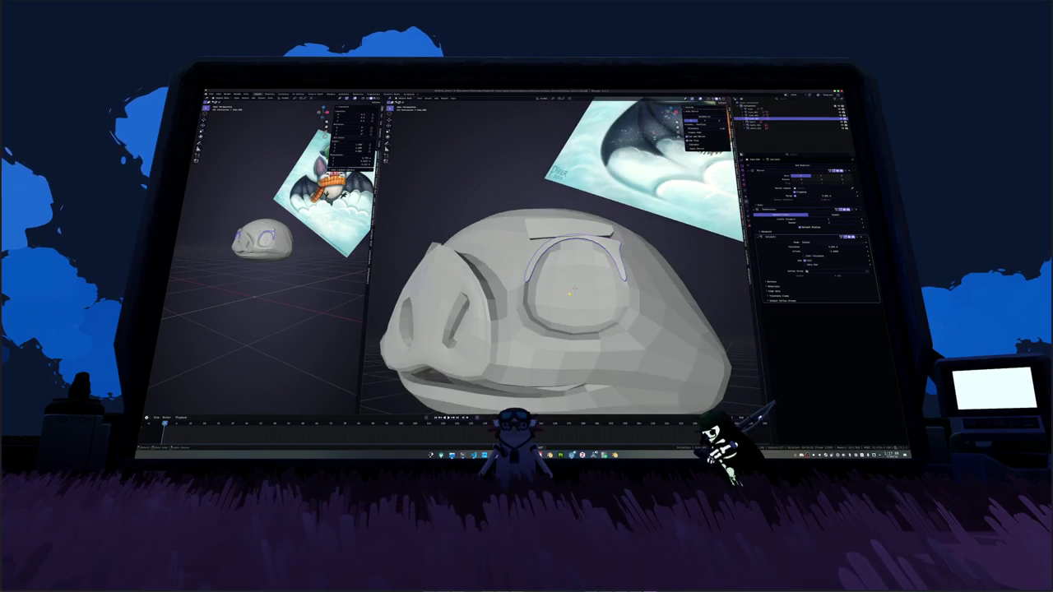
scroll(570, 293, down, 3)
scroll(611, 354, up, 2)
middle_drag(610, 354, 587, 239)
scroll(586, 239, up, 3)
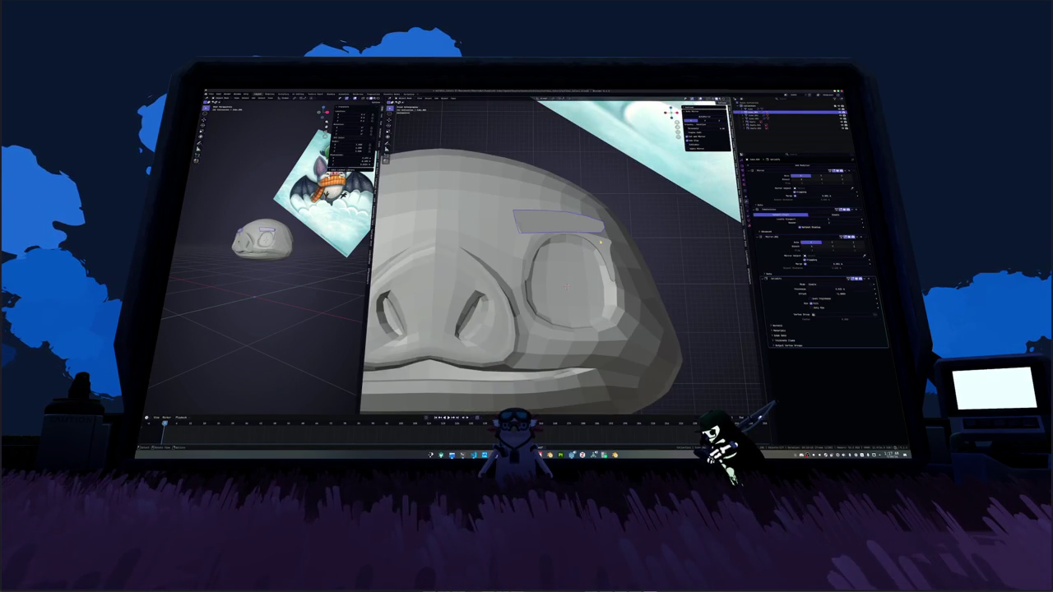
key(KP_1)
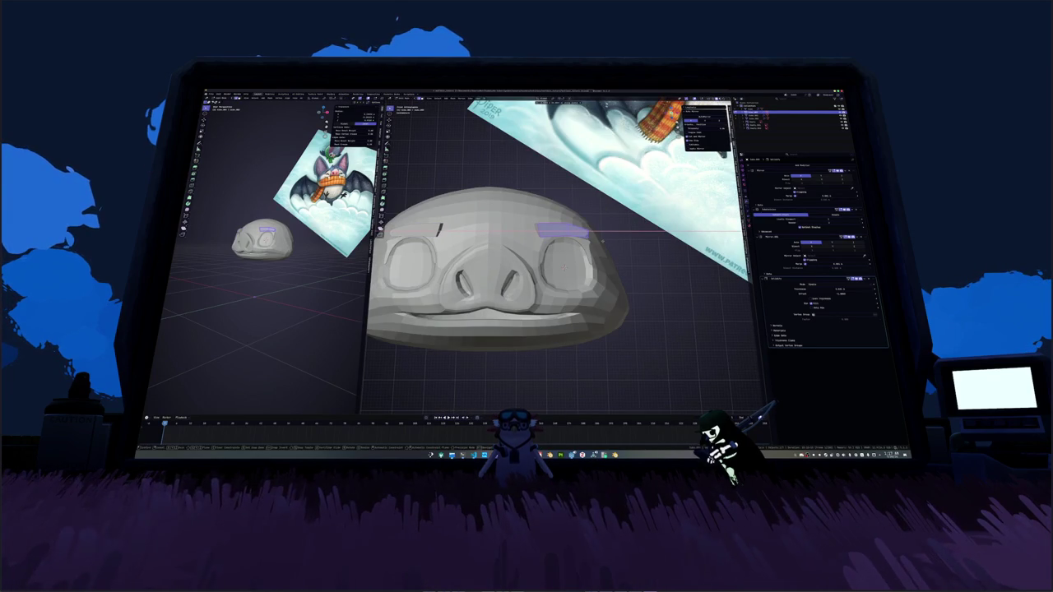
mouse_move(438, 231)
middle_down()
mouse_move(482, 200)
mouse_move(576, 246)
mouse_move(575, 282)
mouse_move(534, 321)
middle_up()
scroll(482, 200, up, 3)
scroll(575, 264, down, 3)
scroll(575, 282, up, 3)
scroll(529, 332, up, 2)
Step: Nudge the rim mesh's geometry in edit mode, then frame the rim piece
key(Tab)
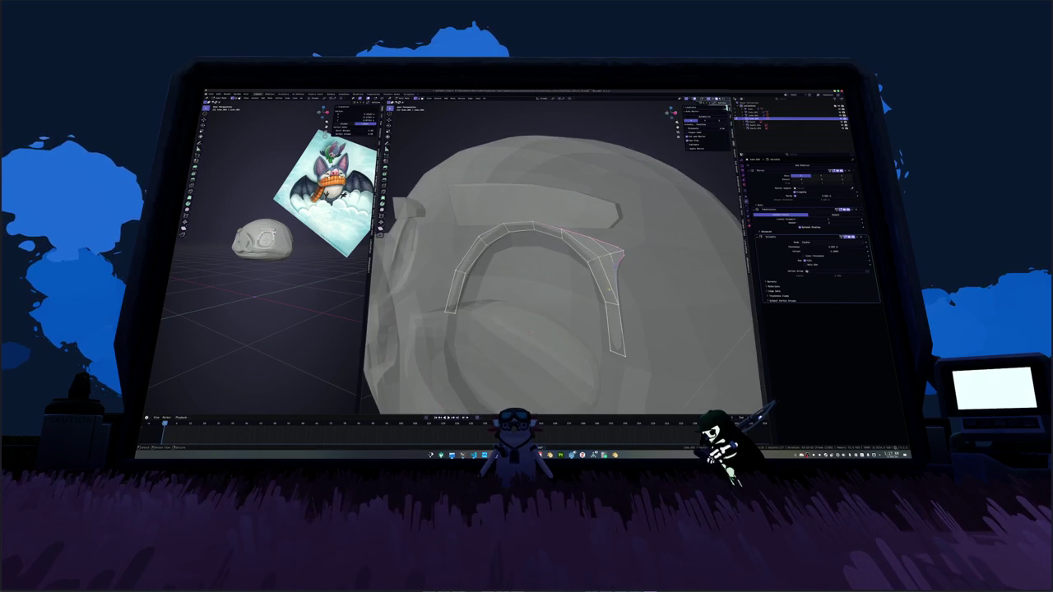
key(Tab)
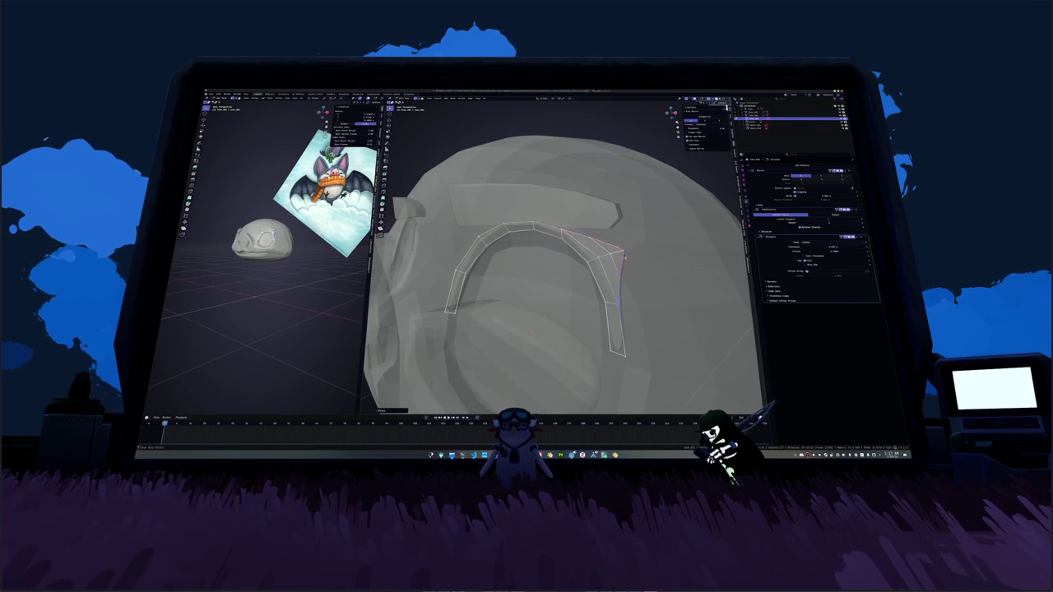
key(Tab)
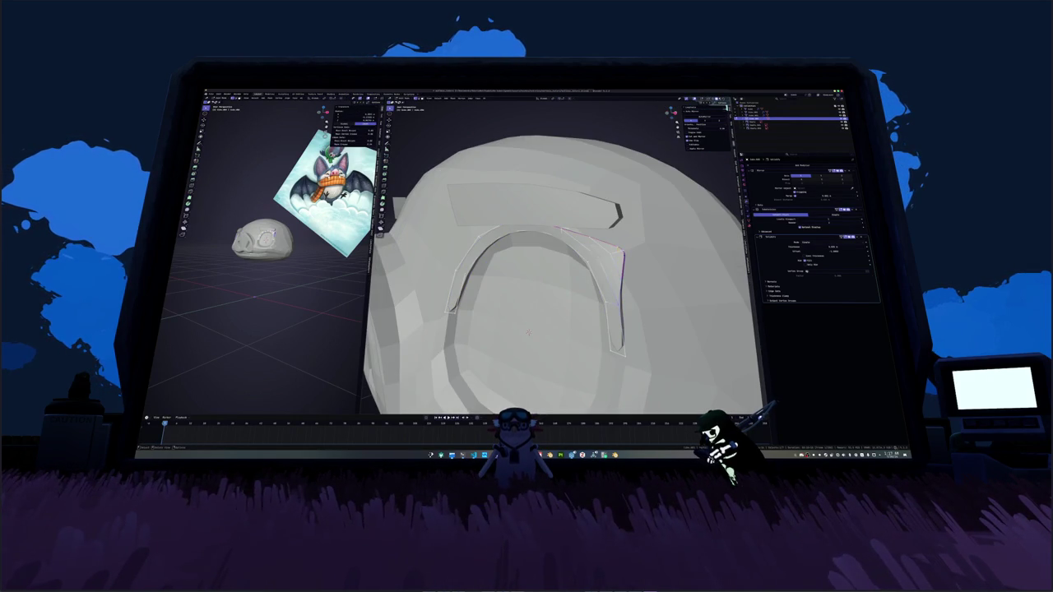
key(Tab)
scroll(529, 332, up, 3)
mouse_move(559, 272)
middle_down()
mouse_move(518, 256)
mouse_move(543, 267)
mouse_move(535, 259)
middle_up()
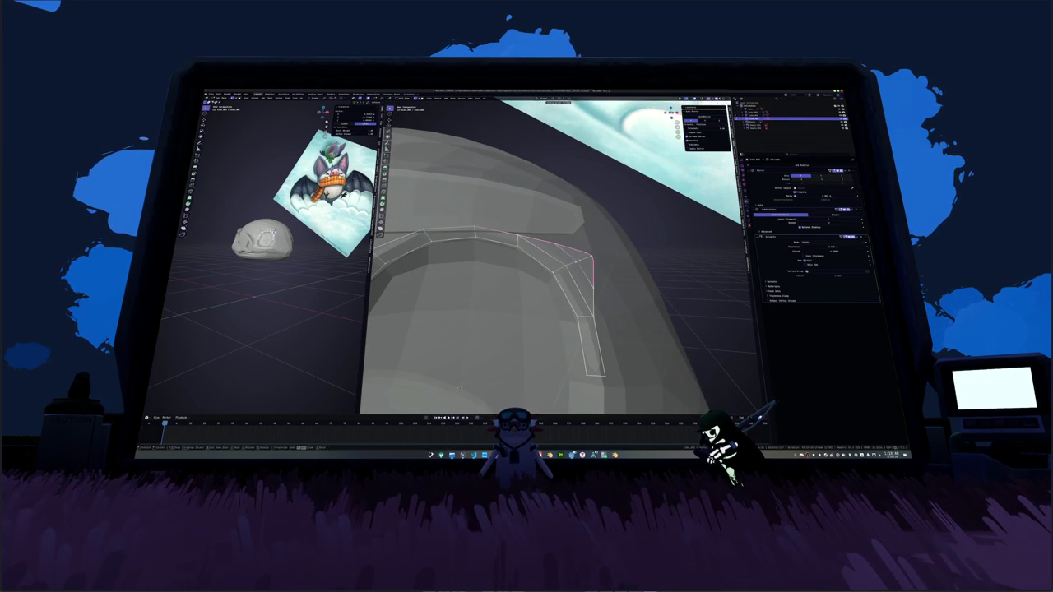
key(g)
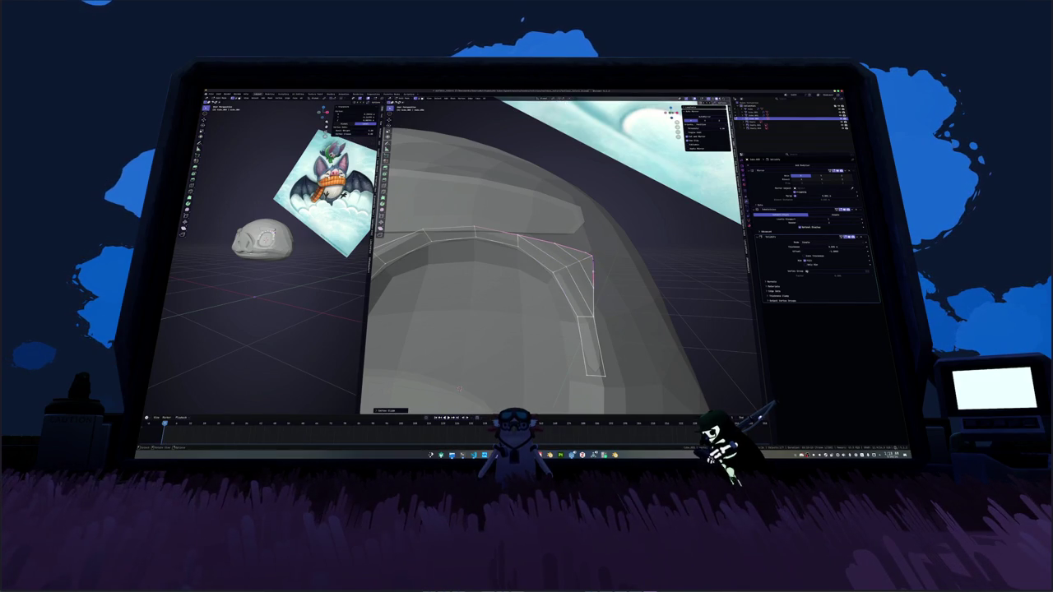
middle_drag(559, 272, 543, 263)
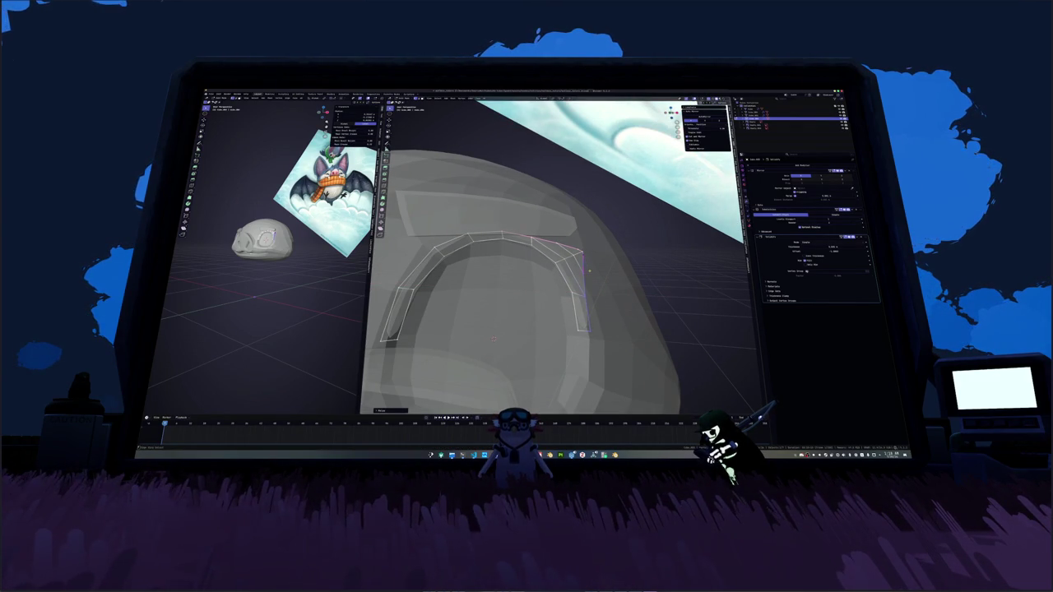
key(Tab)
scroll(588, 288, down, 5)
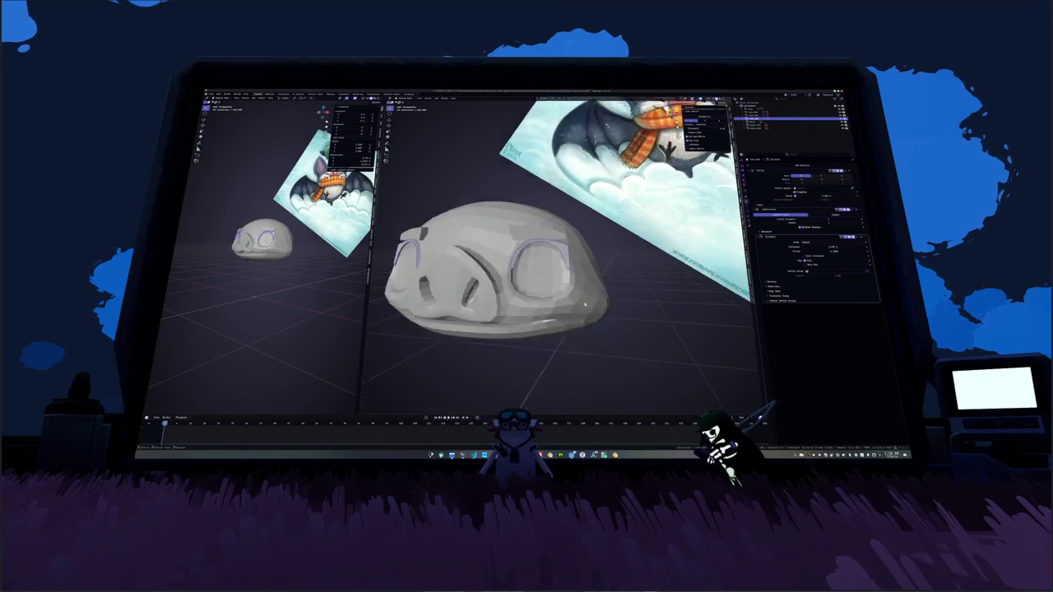
middle_drag(585, 306, 541, 263)
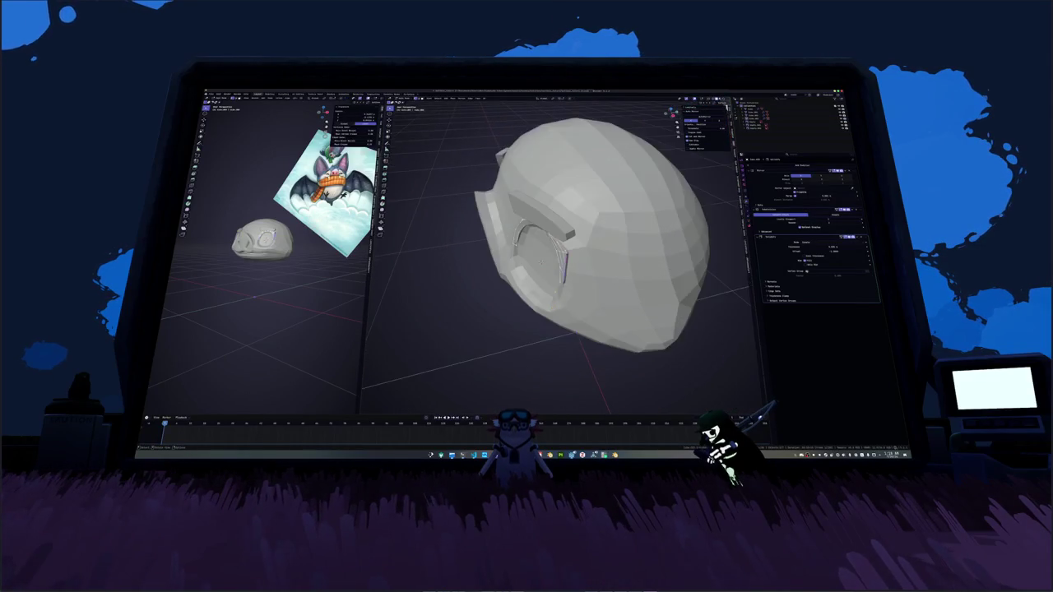
key(KP_Decimal)
Step: Cap the rim's open end with a face, extrude it outward, and add a UV sphere
key(Tab)
mouse_move(591, 276)
middle_down()
mouse_move(606, 308)
mouse_move(496, 310)
middle_up()
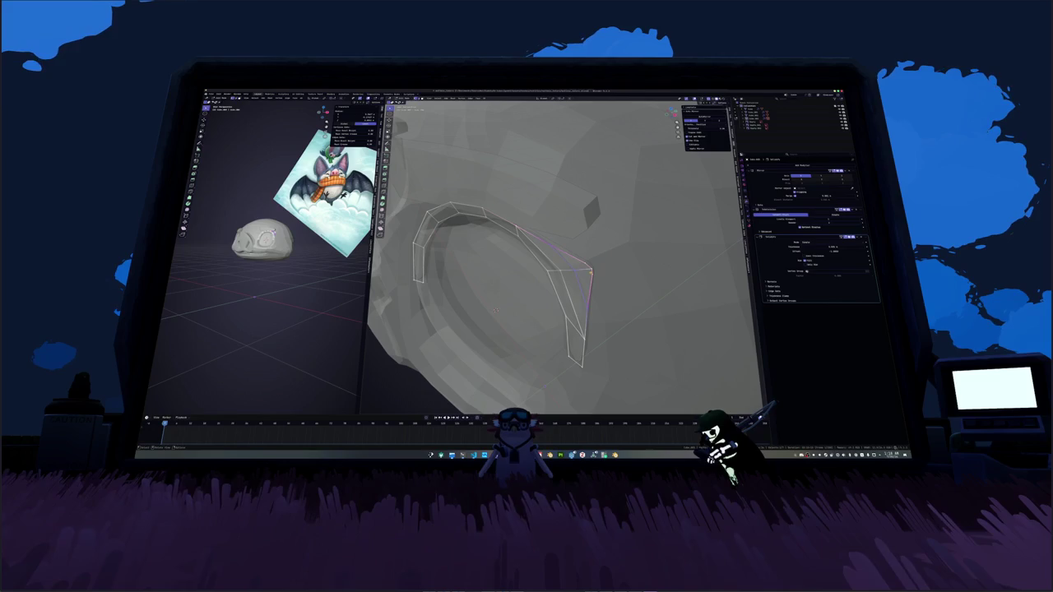
middle_drag(609, 301, 596, 275)
key(f)
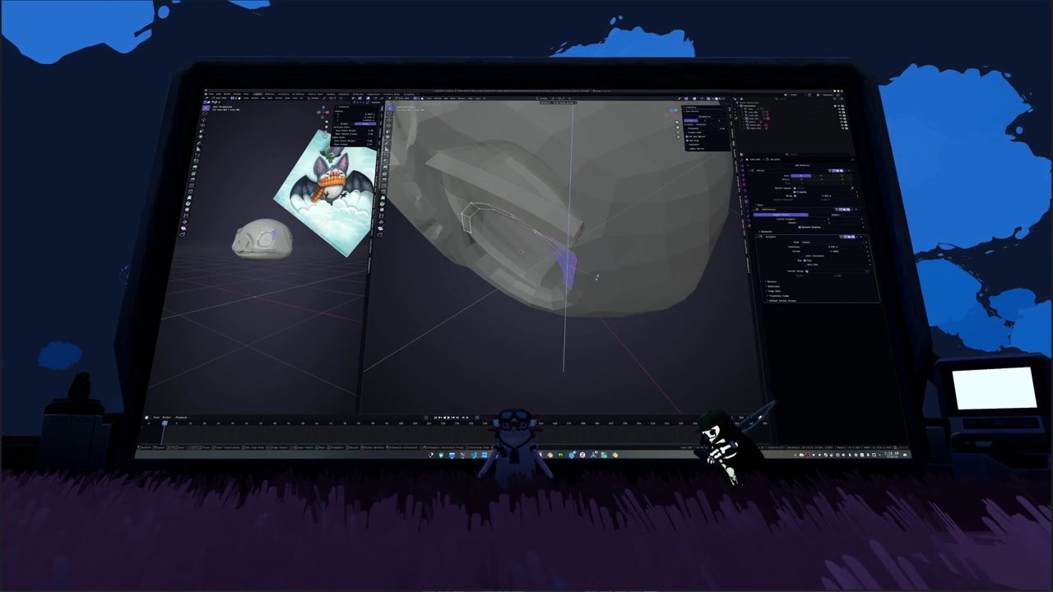
key(e)
click(598, 273)
mouse_move(598, 273)
middle_down()
mouse_move(570, 262)
mouse_move(544, 289)
middle_up()
scroll(569, 262, down, 3)
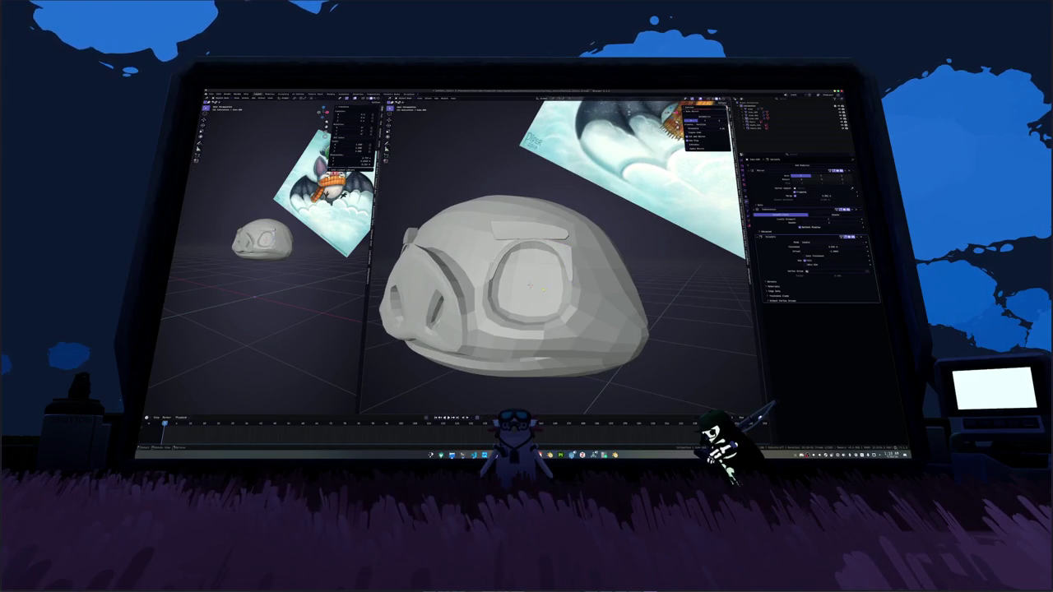
scroll(542, 289, down, 3)
key(shift+a)
key(shift+a)
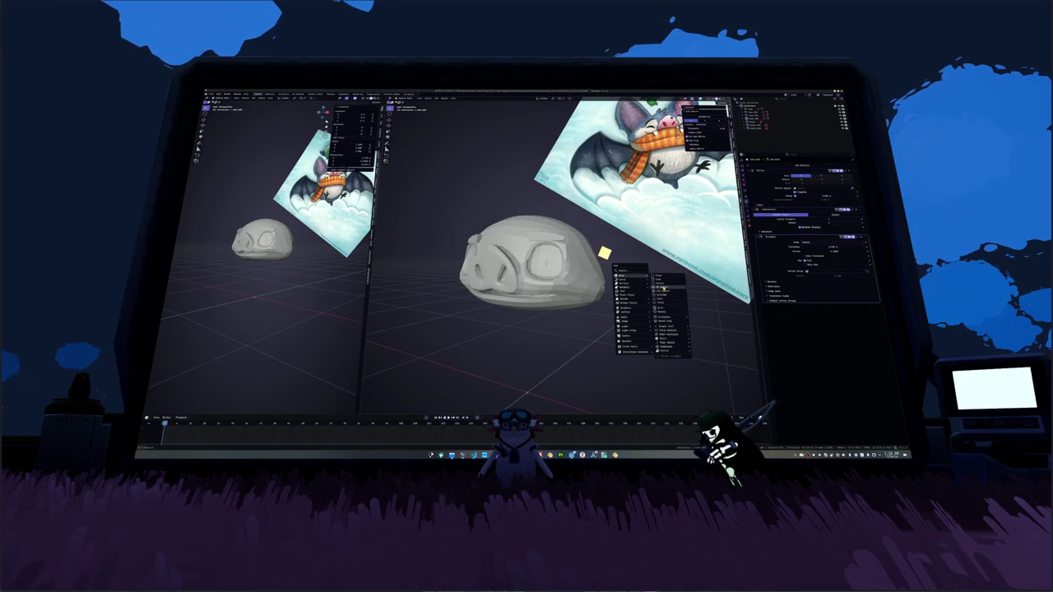
click(663, 288)
Step: Delete the sphere's lower half in X-ray edit mode, leaving a hemisphere
scroll(592, 313, down, 5)
key(Tab)
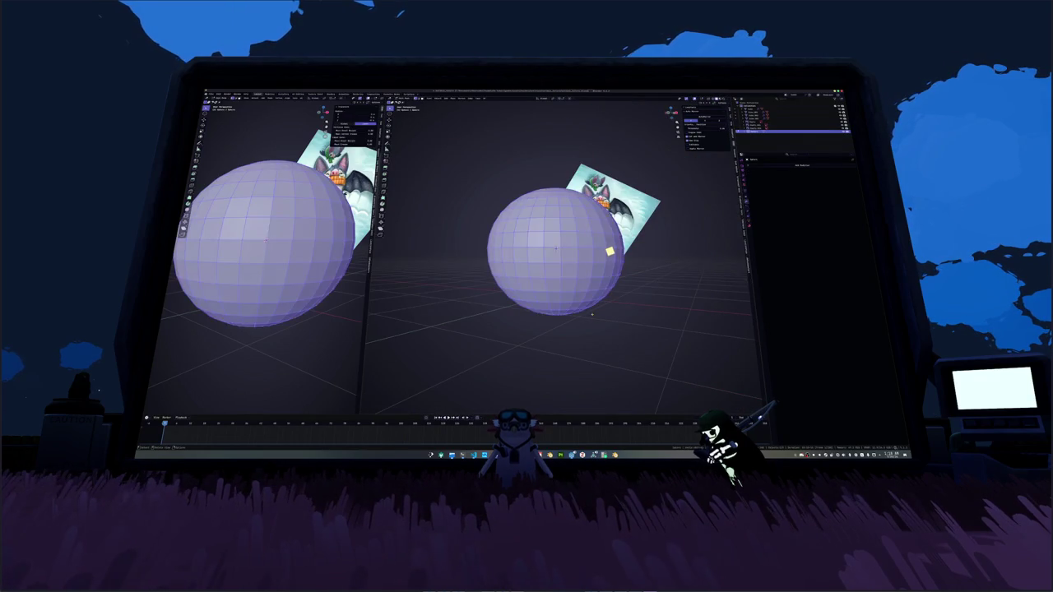
key(alt+z)
drag(663, 352, 427, 255)
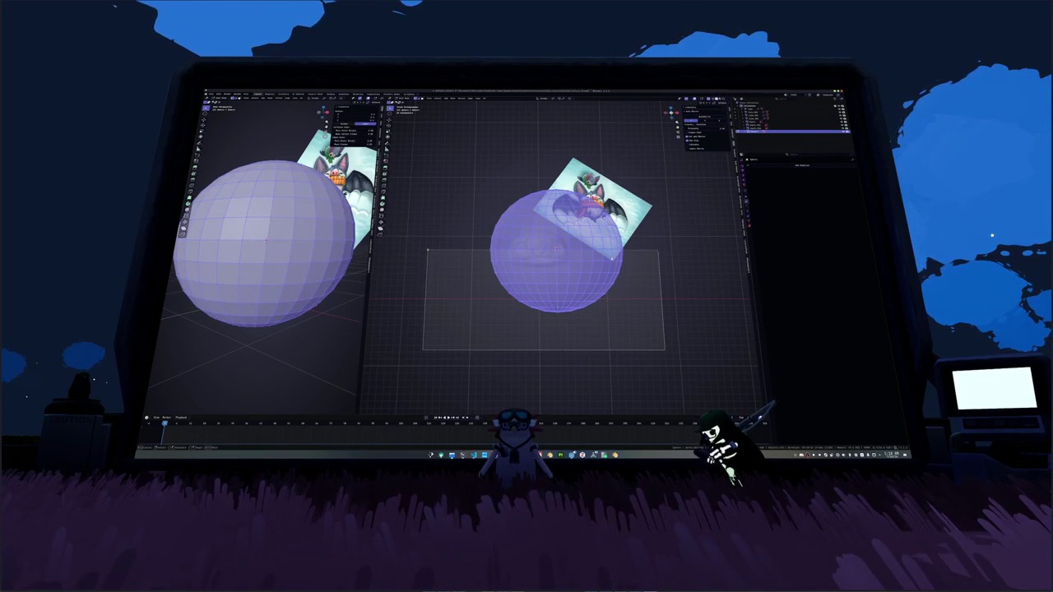
key(x)
click(416, 229)
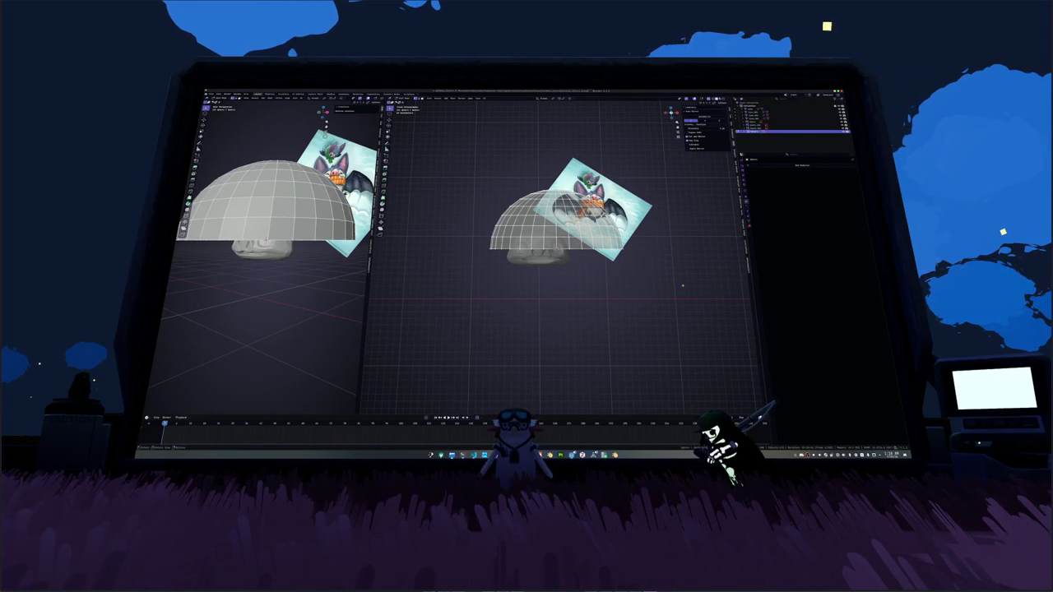
Step: Flatten the hemisphere by scaling it along Z
key(a)
scroll(682, 286, up, 2)
key(s)
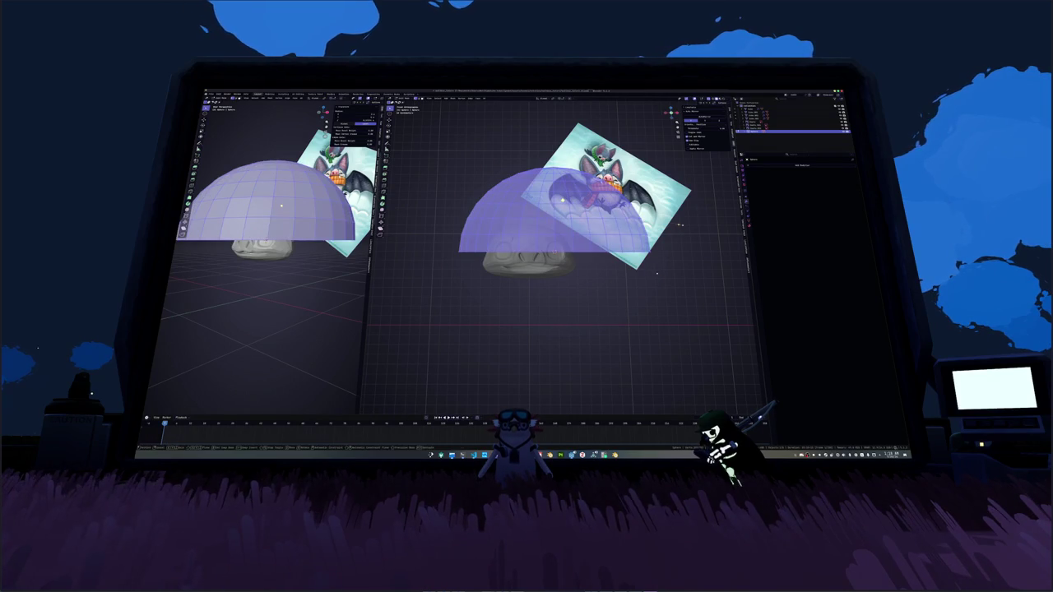
key(z)
click(642, 300)
middle_drag(634, 306, 605, 372)
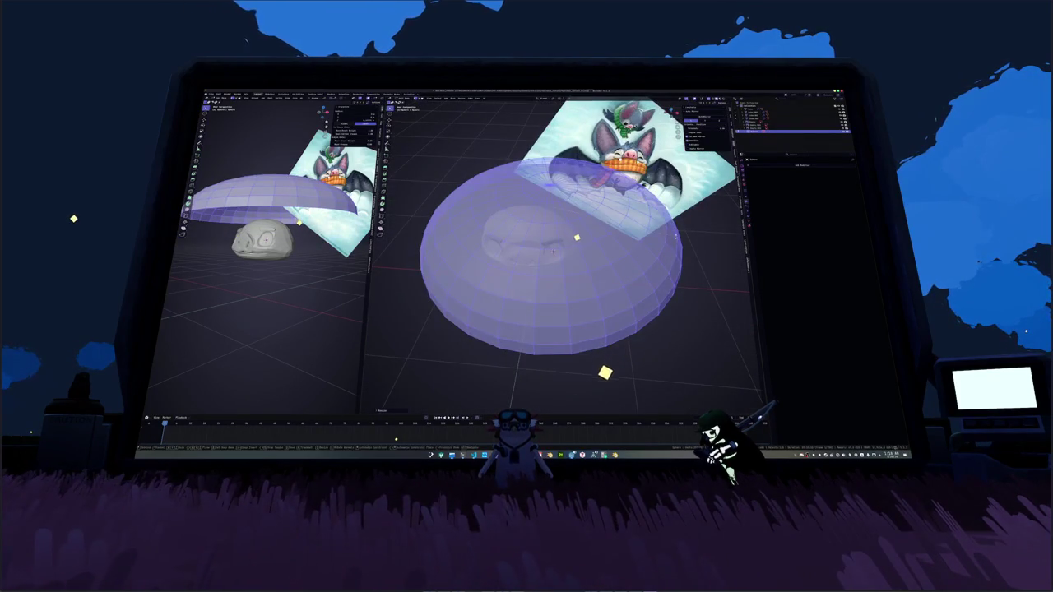
Step: Rotate the dome, reset its origin, and shrink it to fit the head
key(r)
click(620, 268)
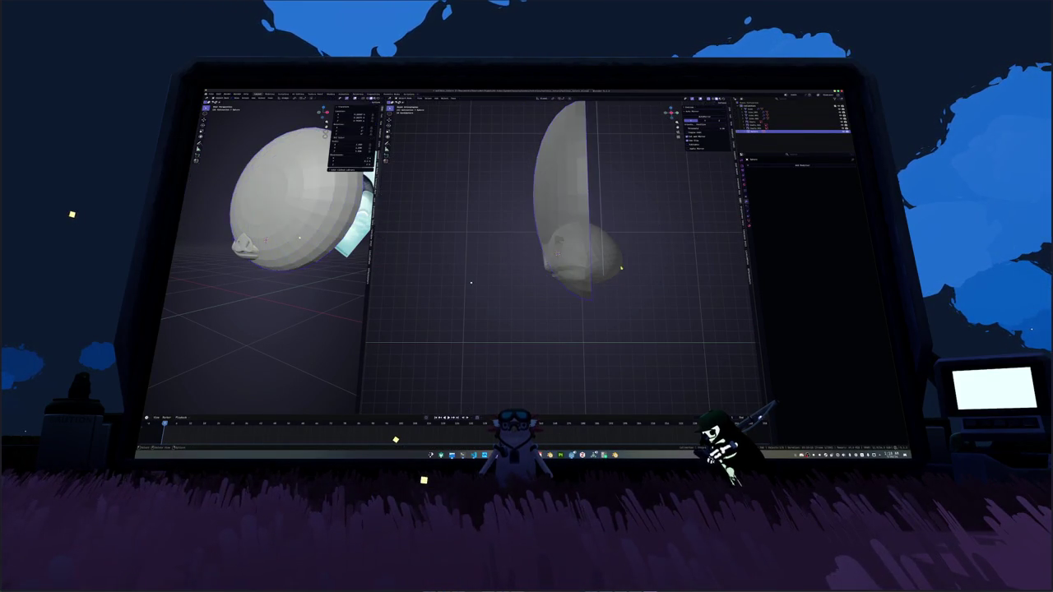
click(444, 98)
mouse_move(451, 105)
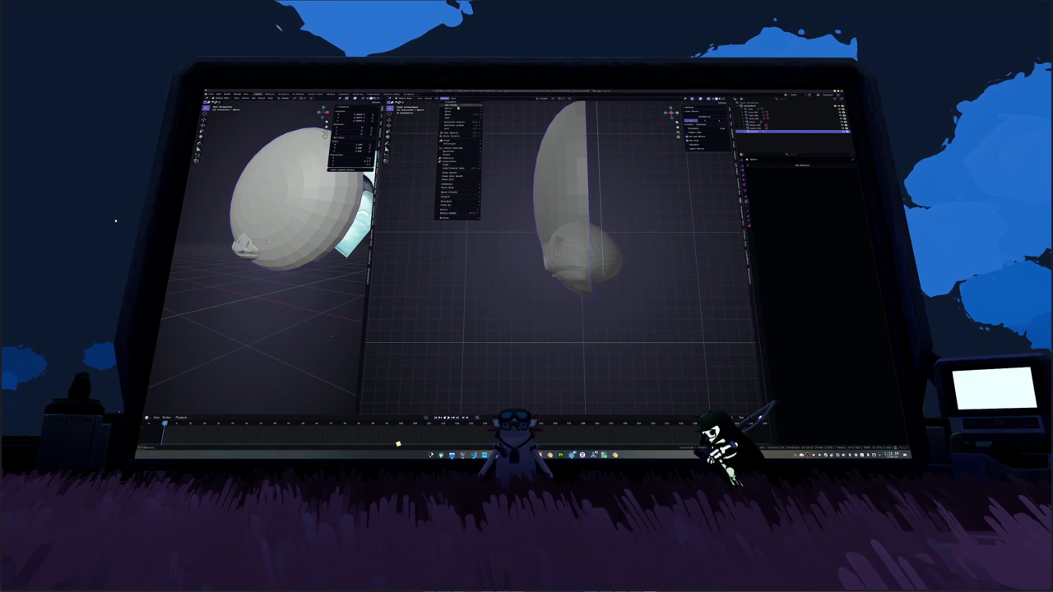
click(512, 116)
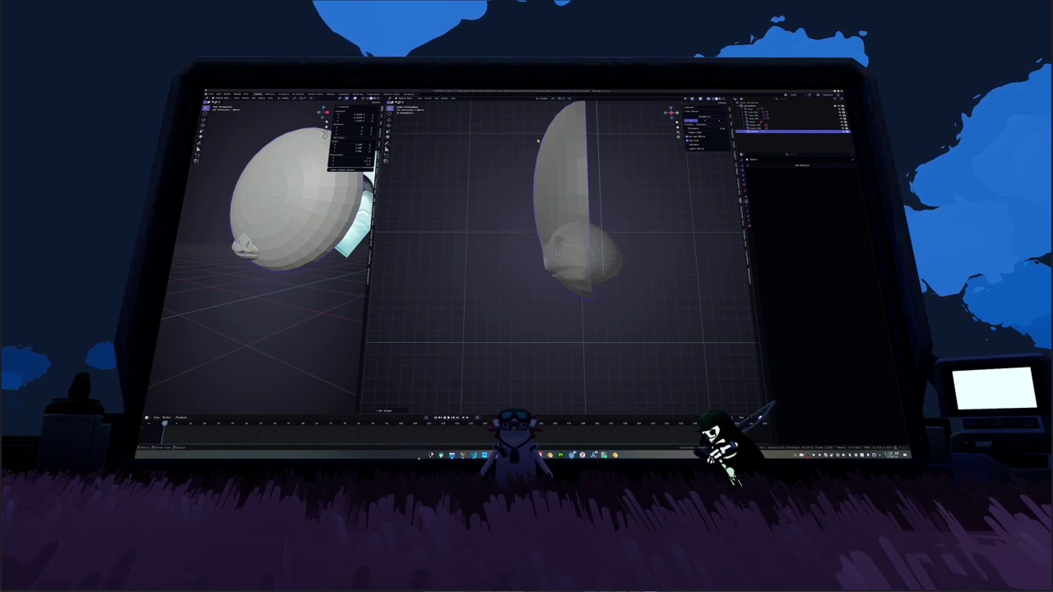
key(s)
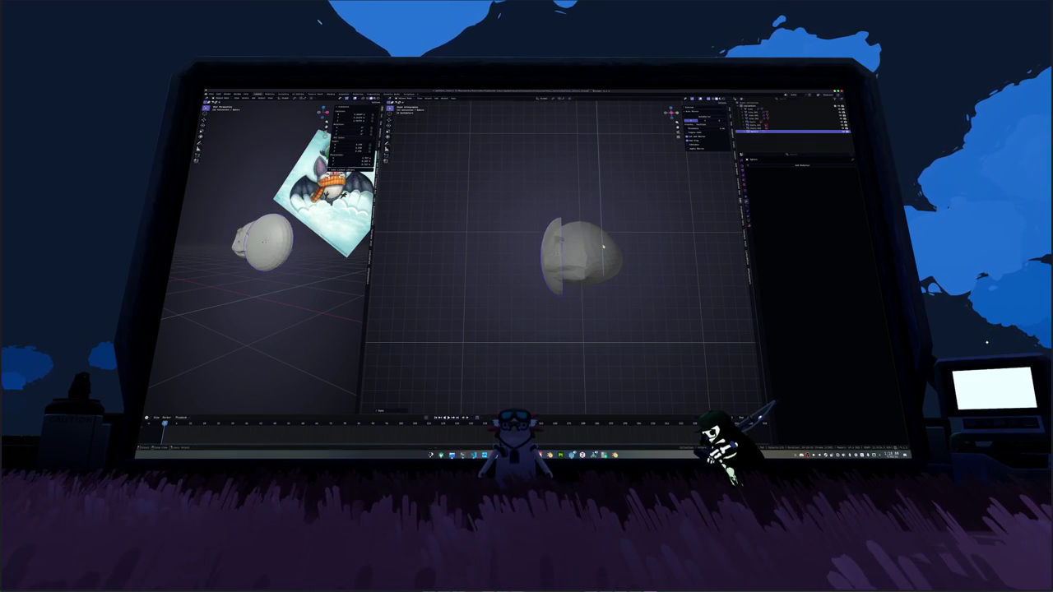
key(Tab)
Step: Extrude a face on the head's upper right and tilt it around the X axis
shift+middle_drag(593, 255, 555, 251)
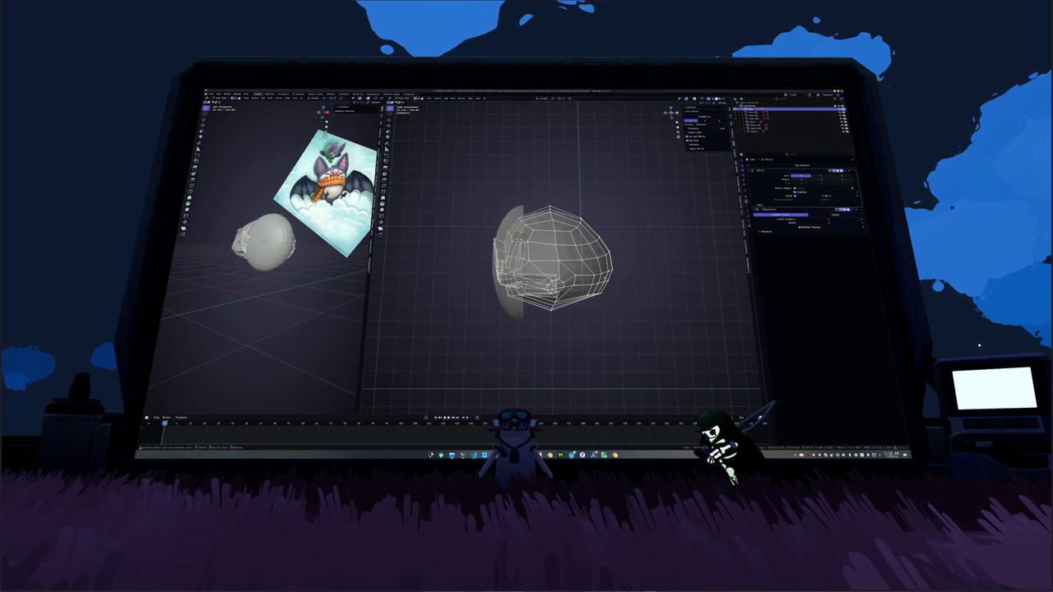
click(586, 232)
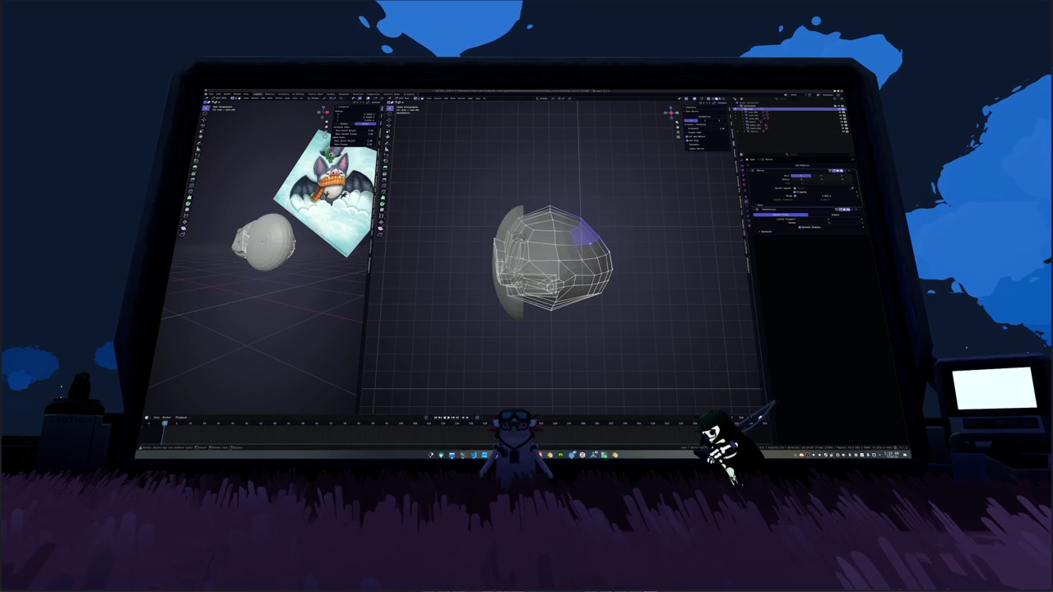
key(e)
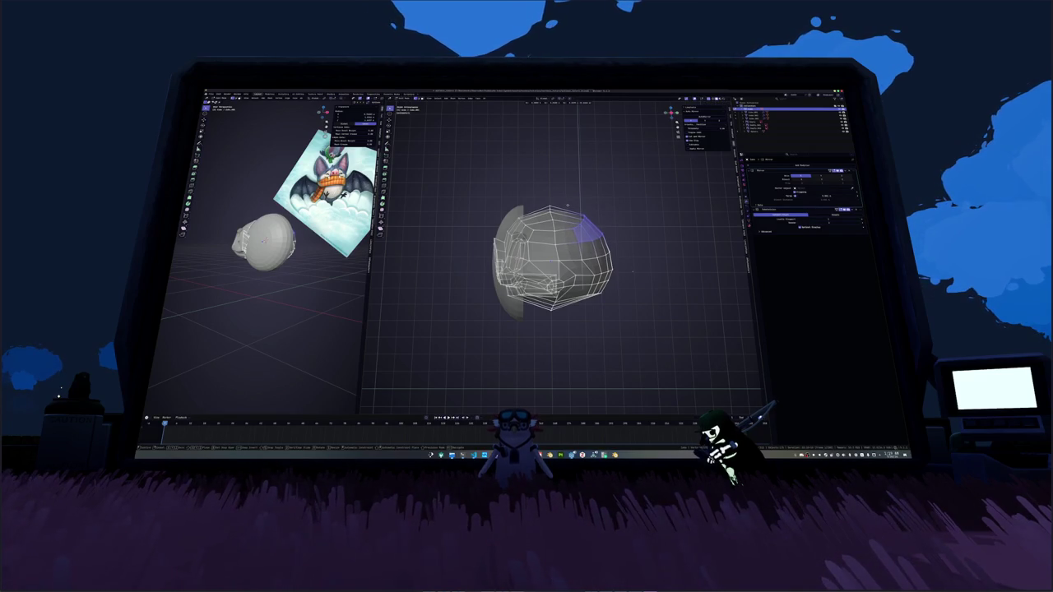
click(634, 269)
key(r)
key(x)
click(656, 256)
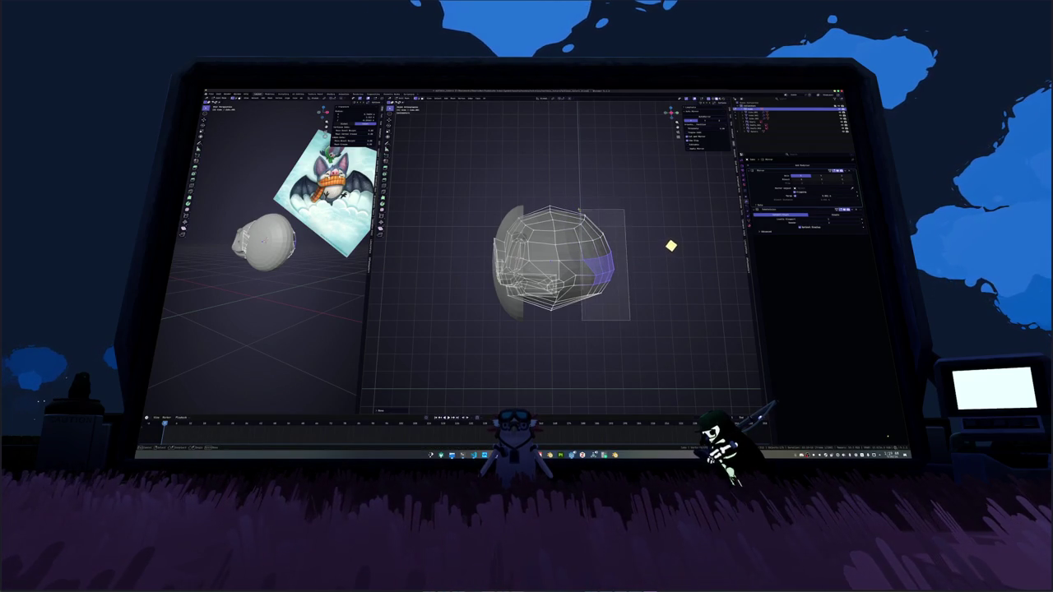
key(ctrl+z)
key(r)
key(x)
click(635, 204)
Step: Move the helmet dome along X to the left of the head
key(Tab)
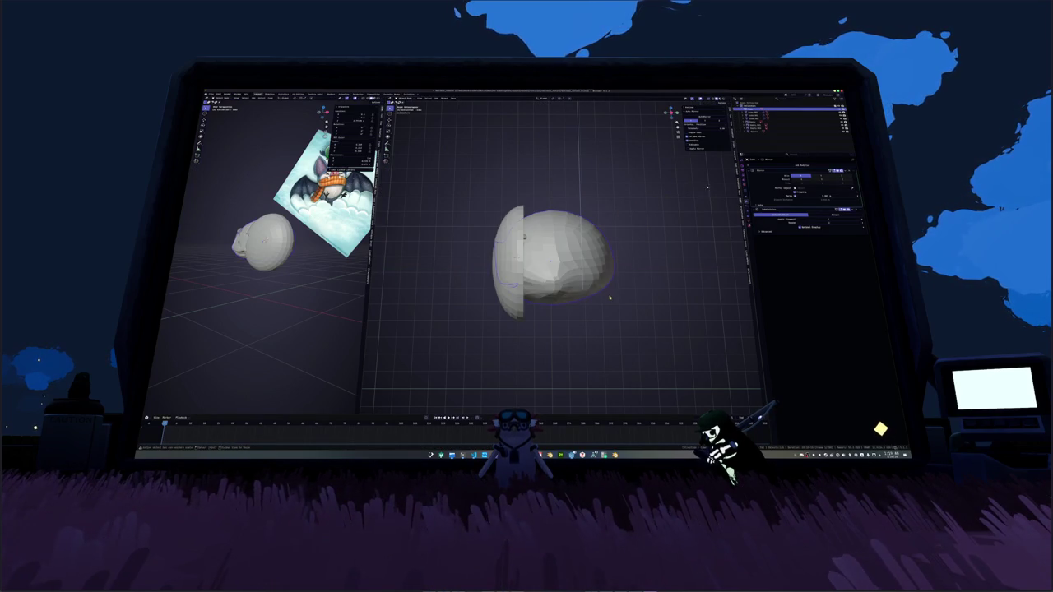
key(g)
key(x)
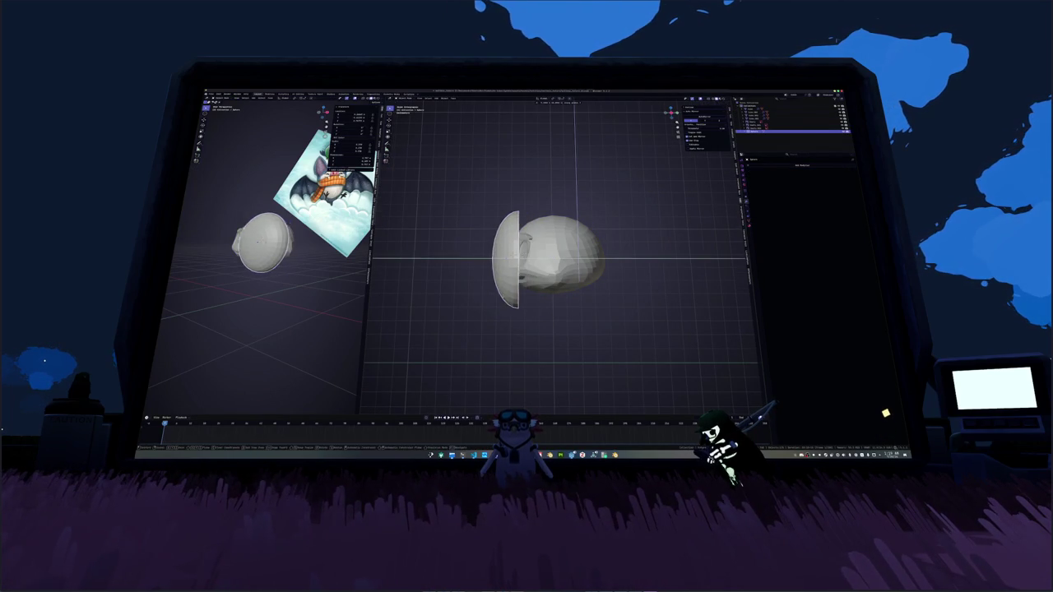
click(509, 301)
Step: Box-select the faces on the head's right side and inspect them in perspective
key(Tab)
scroll(543, 255, up, 3)
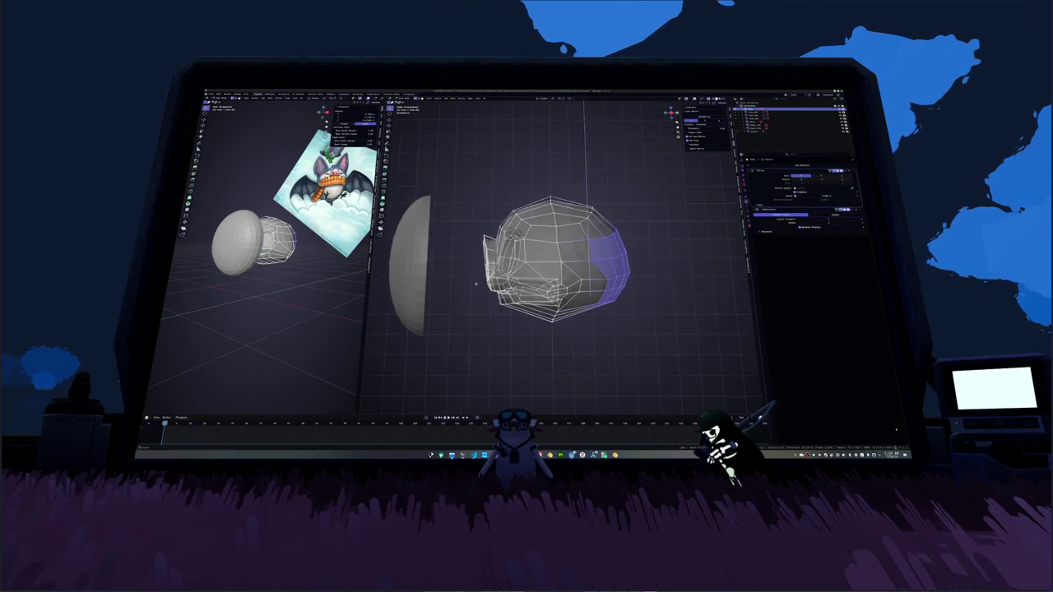
drag(476, 175, 550, 327)
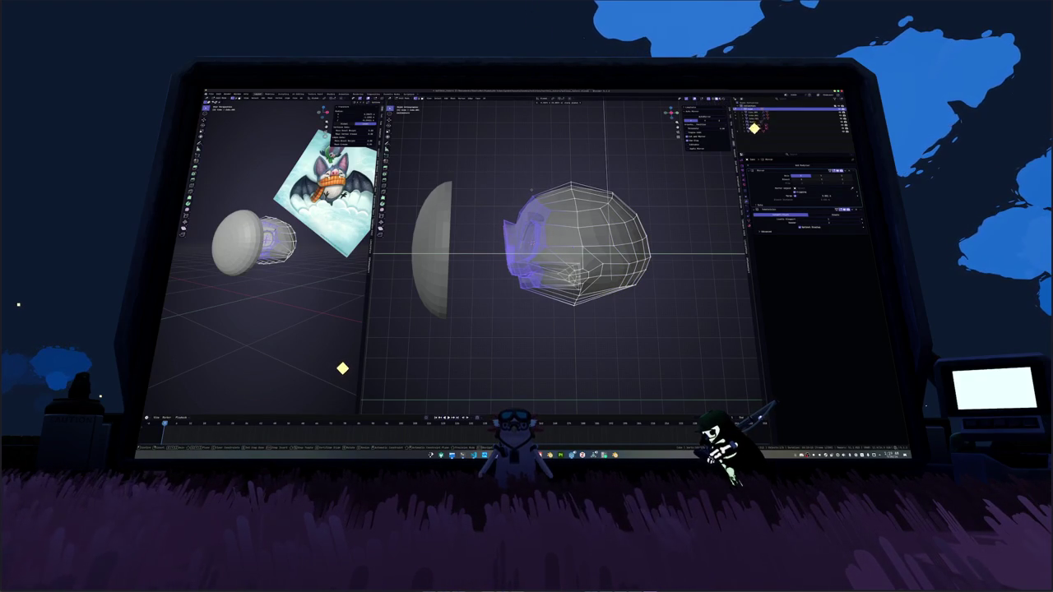
mouse_move(532, 189)
middle_down()
mouse_move(541, 278)
mouse_move(376, 364)
mouse_move(414, 340)
mouse_move(534, 319)
middle_up()
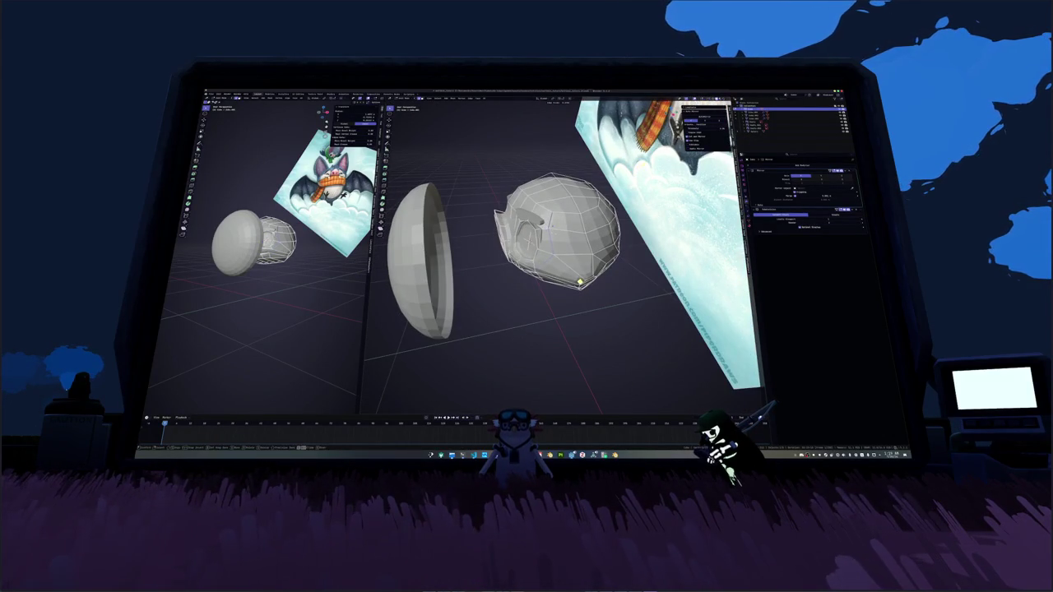
mouse_move(574, 286)
middle_down()
mouse_move(570, 327)
mouse_move(536, 335)
middle_up()
key(Tab)
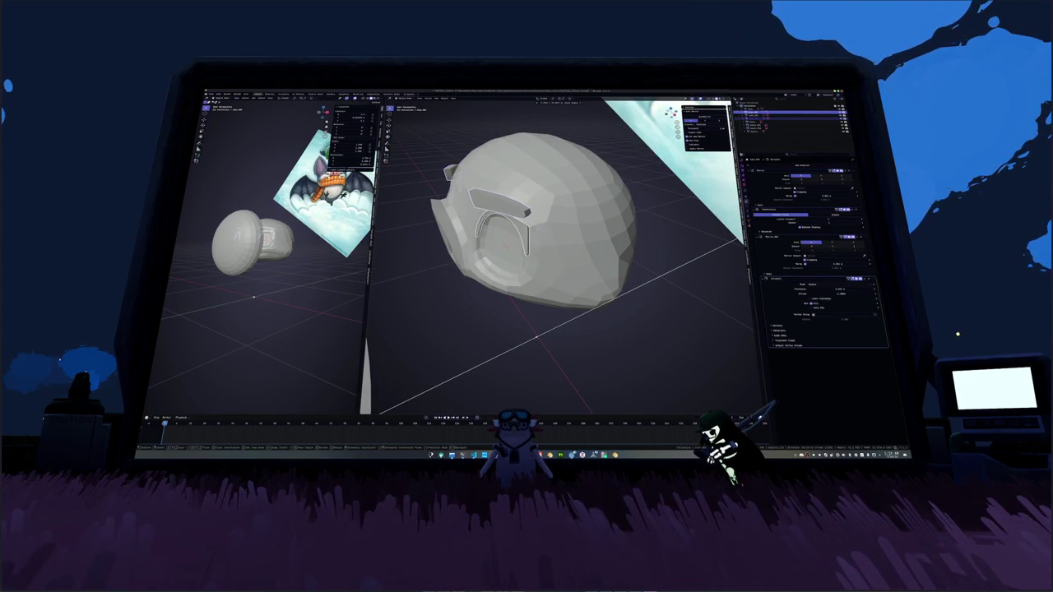
Step: Extrude the goggle frame faces outward twice, constraining the first extrusion to the Y axis
middle_drag(539, 231, 553, 239)
key(e)
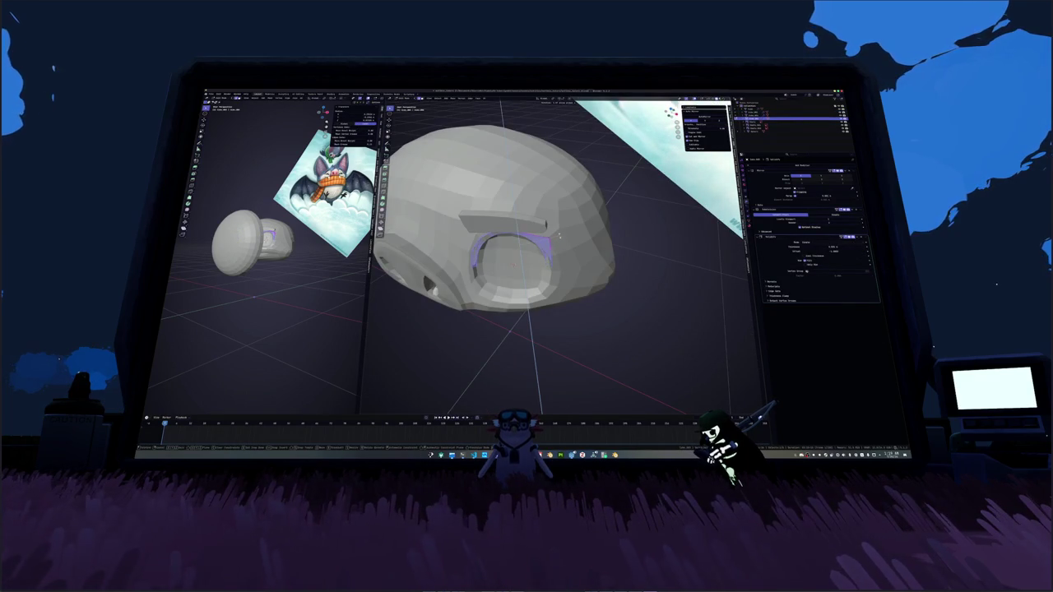
key(y)
click(497, 257)
middle_drag(497, 257, 504, 245)
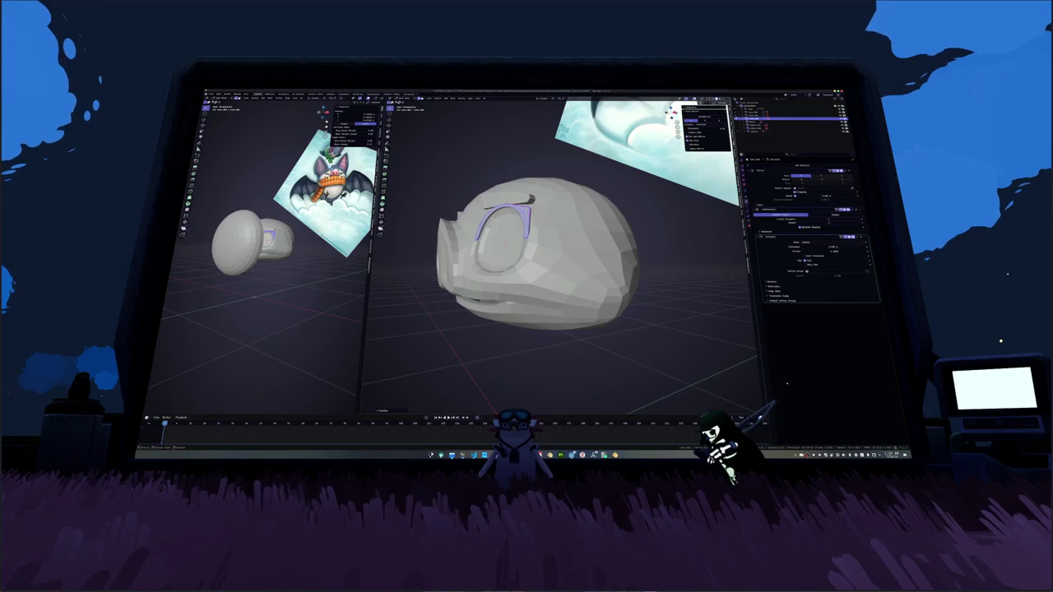
mouse_move(504, 244)
middle_down()
mouse_move(543, 197)
mouse_move(530, 216)
middle_up()
key(e)
click(538, 201)
Step: Snap the helmet dome back onto the head with Selection to Cursor
key(a)
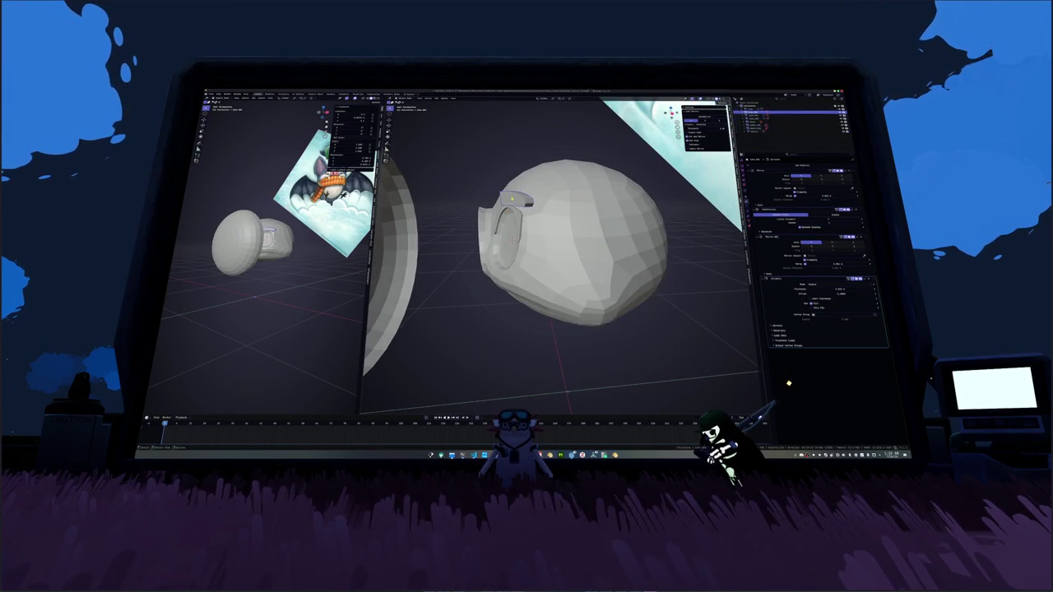
key(alt+a)
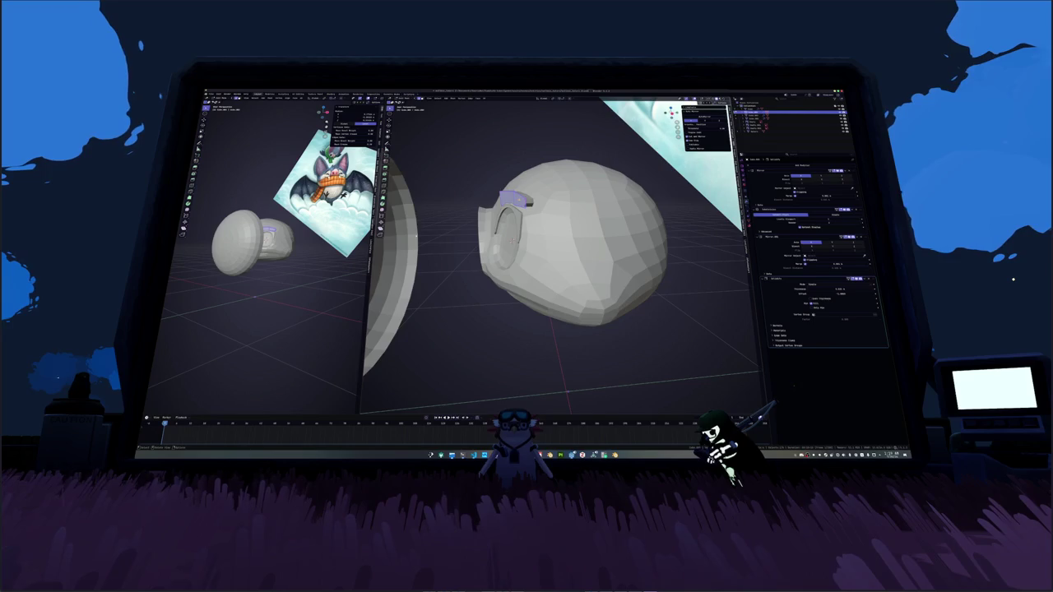
key(KP_3)
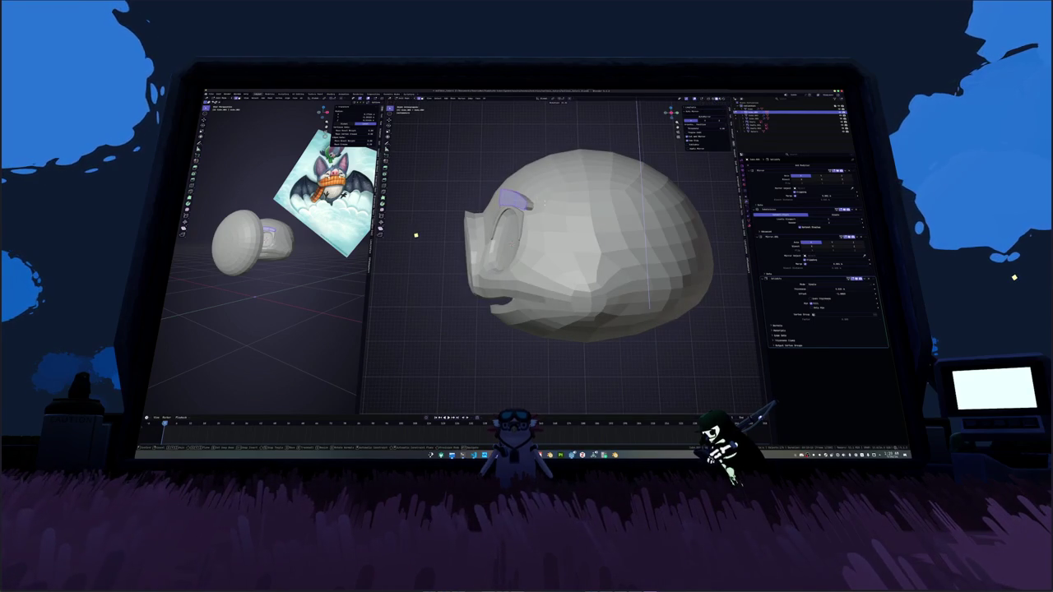
key(KP_Divide)
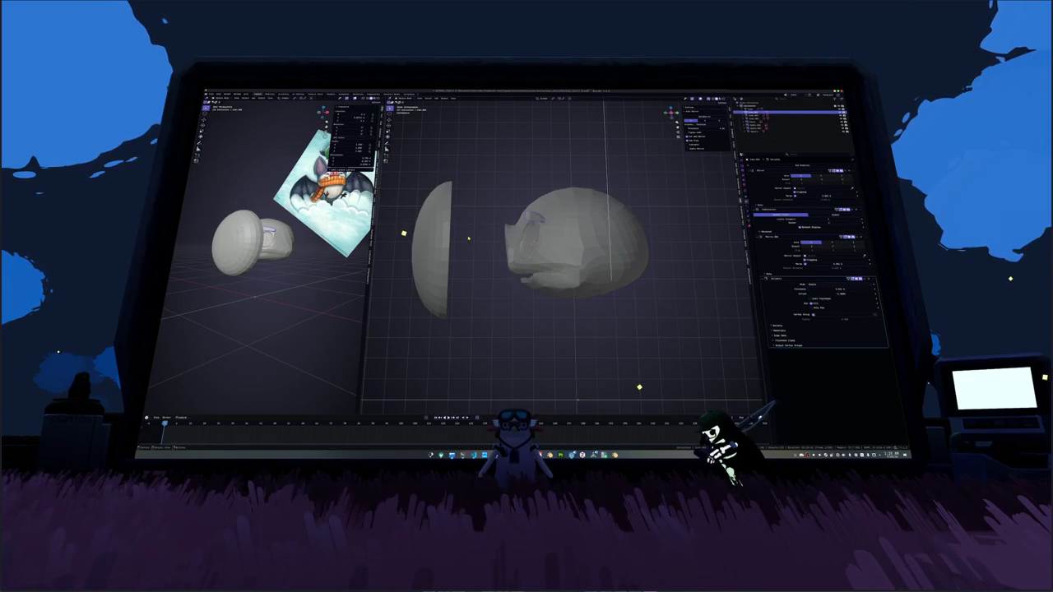
key(shift+s)
key(8)
middle_drag(533, 249, 543, 245)
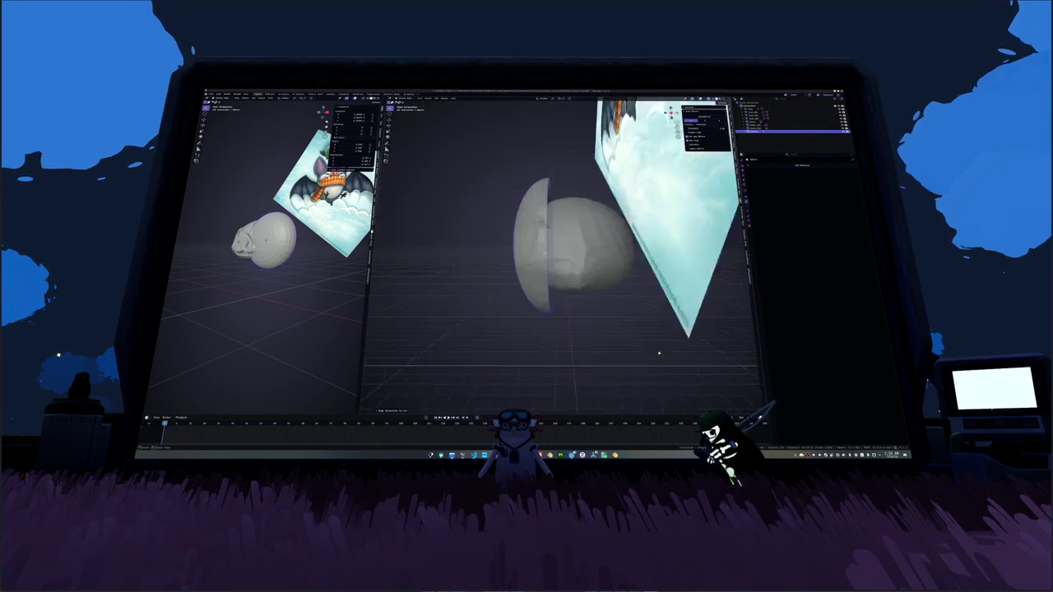
Step: Rotate the goggle ring to a new angle in side view
click(578, 387)
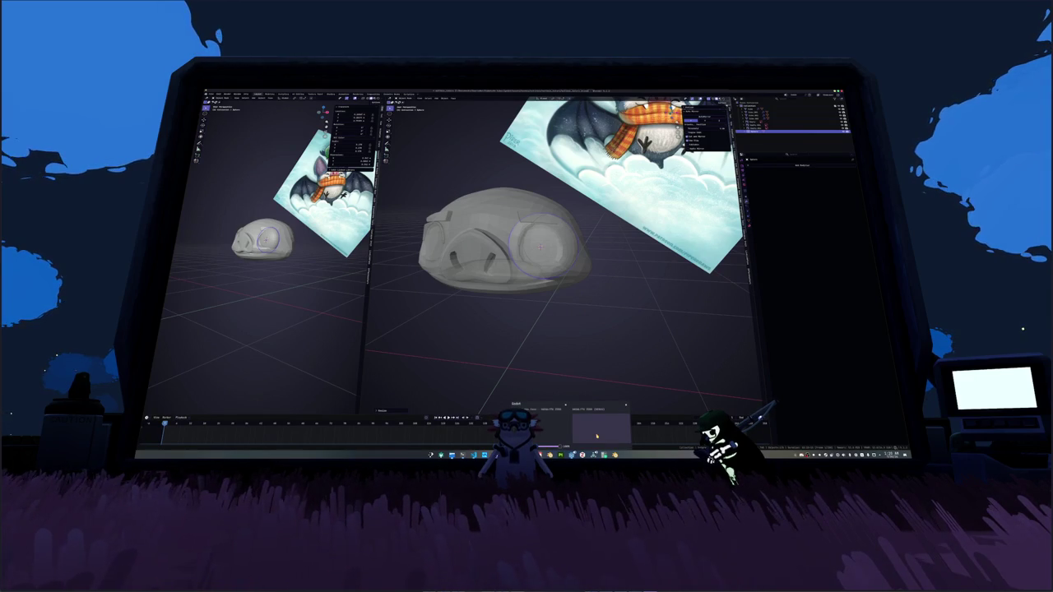
click(601, 428)
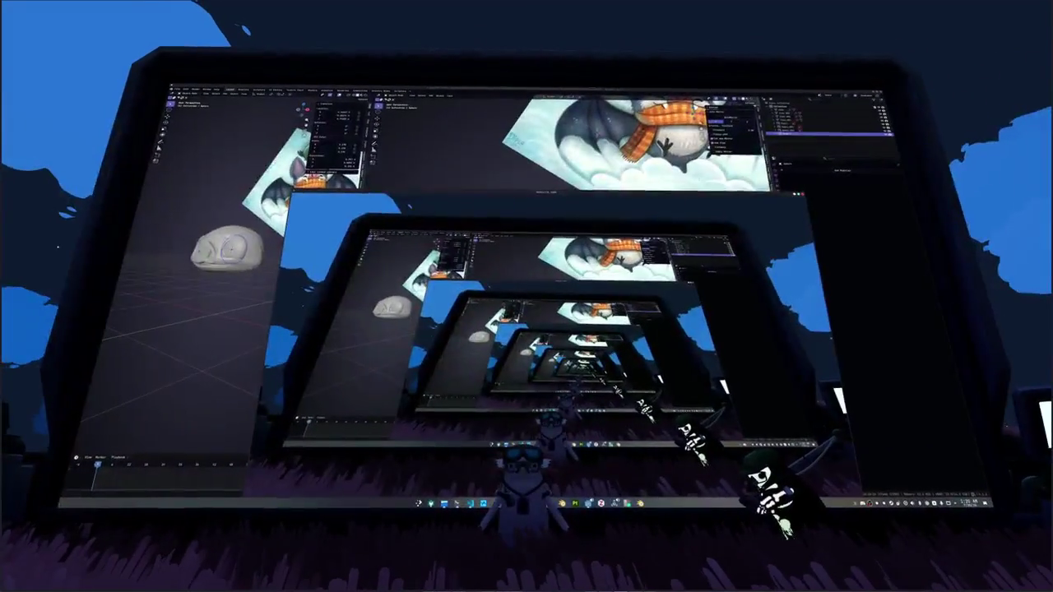
click(565, 245)
middle_drag(564, 245, 632, 283)
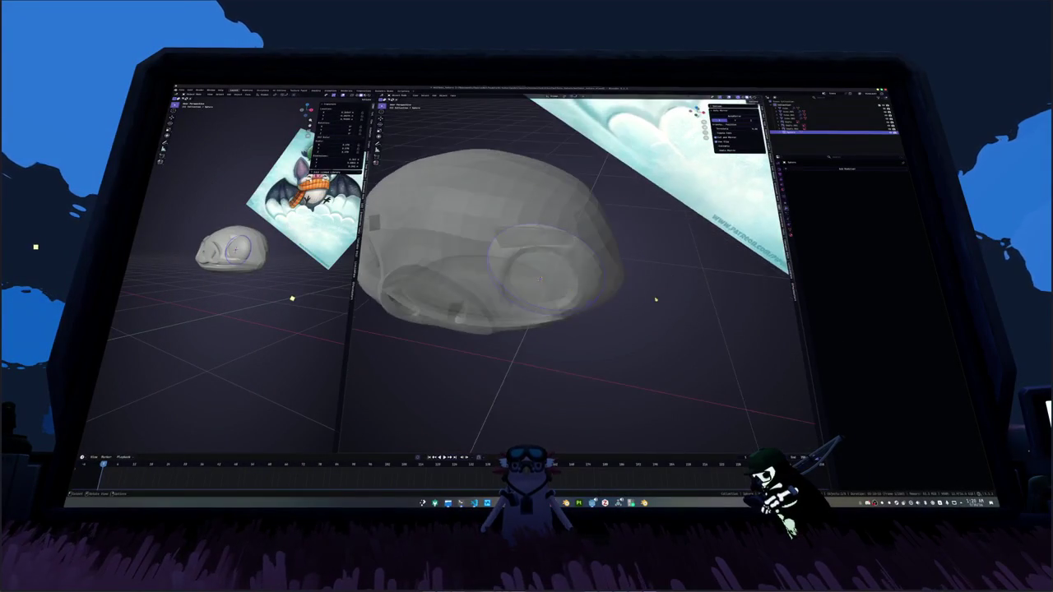
key(KP_1)
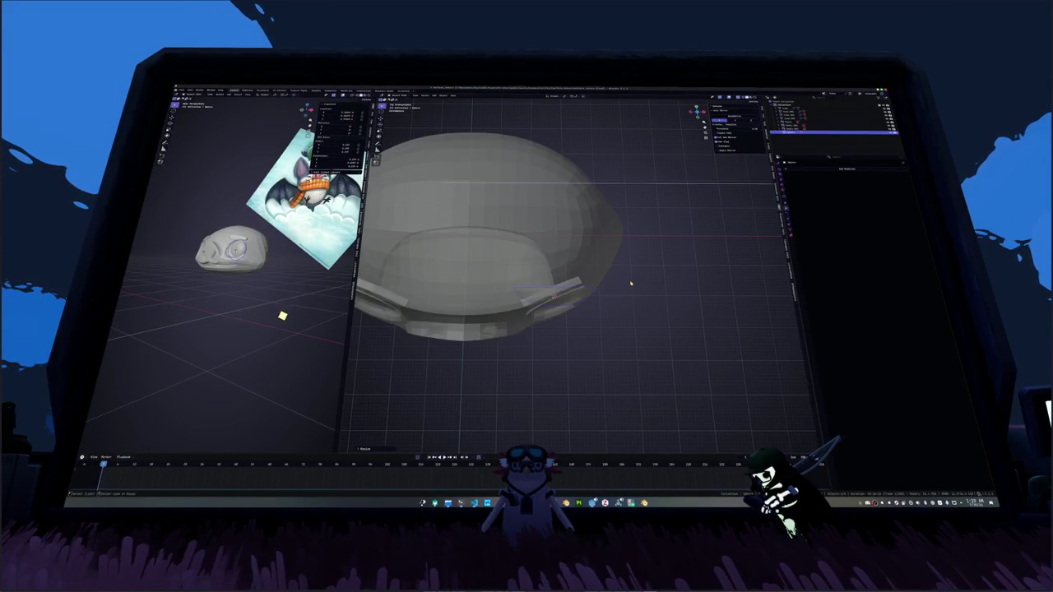
key(r)
click(614, 258)
Step: Add a Mirror modifier to the goggle ring so both eyes get one
key(KP_3)
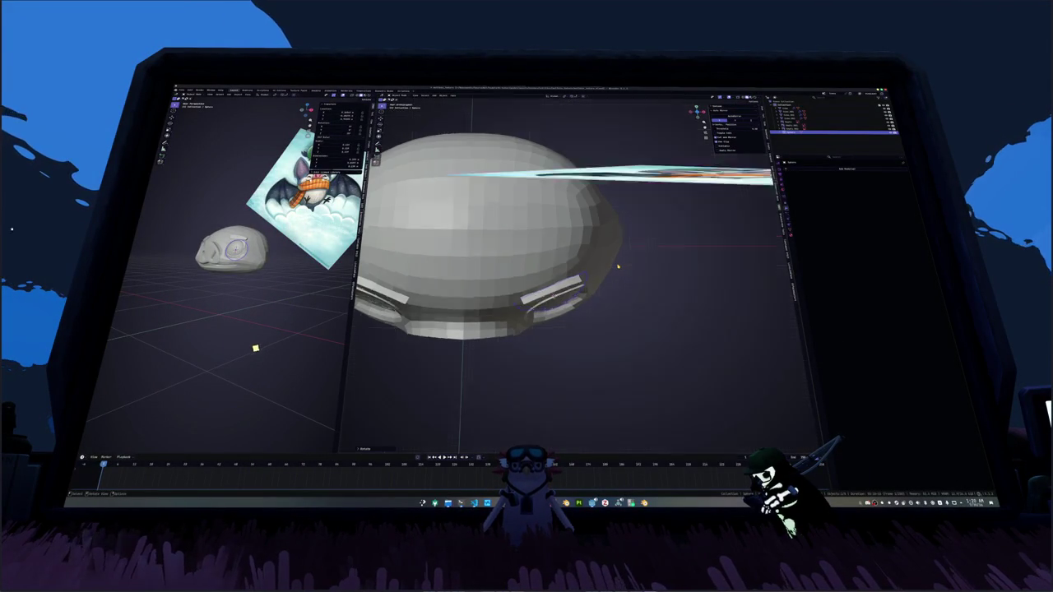
key(KP_6)
key(KP_6)
key(KP_6)
key(KP_6)
key(KP_6)
key(KP_6)
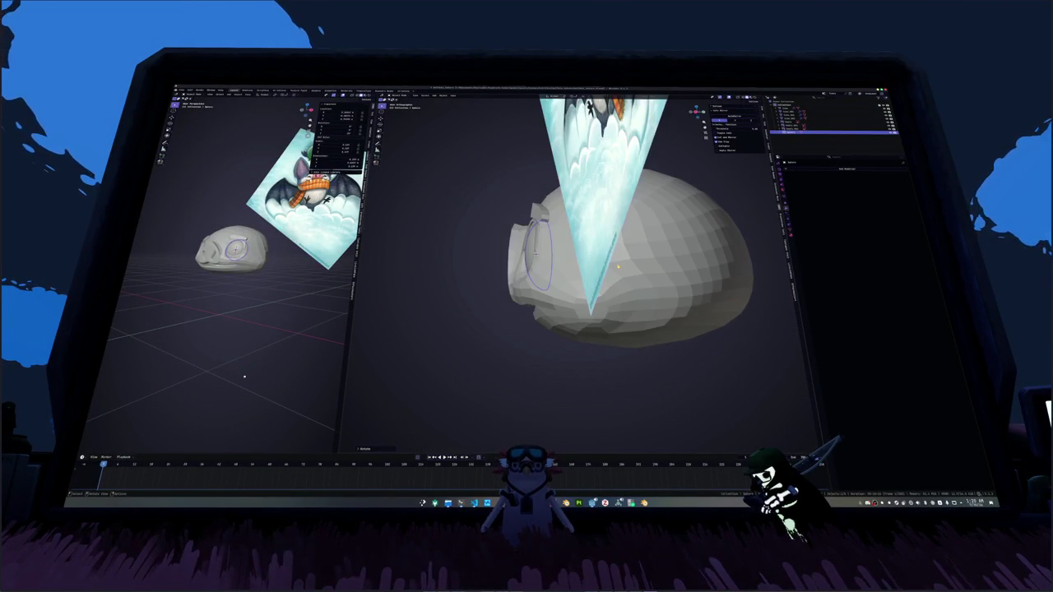
key(KP_6)
key(KP_6)
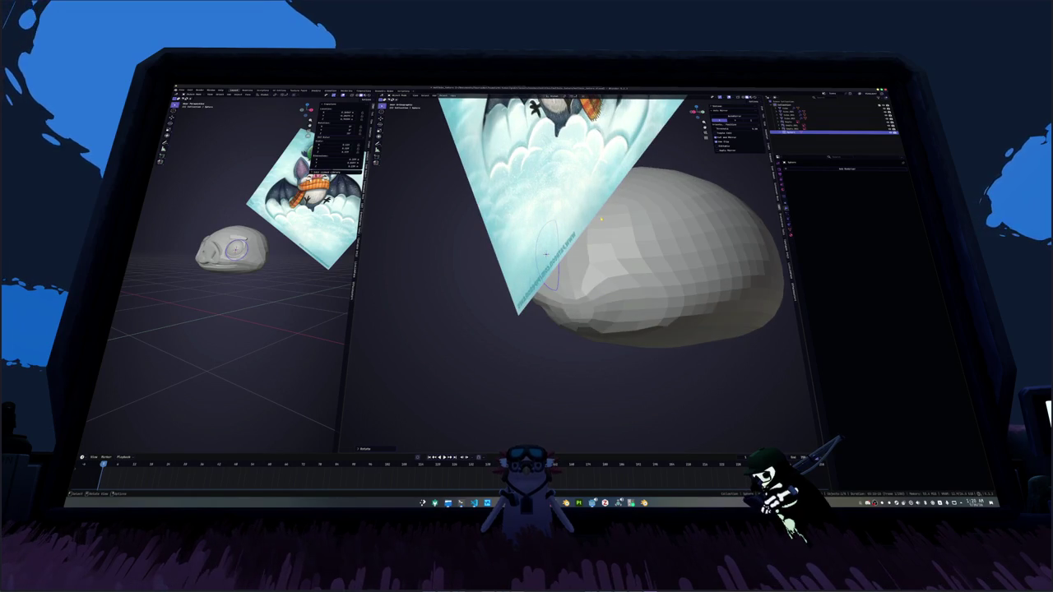
scroll(602, 219, up, 4)
scroll(655, 224, down, 1)
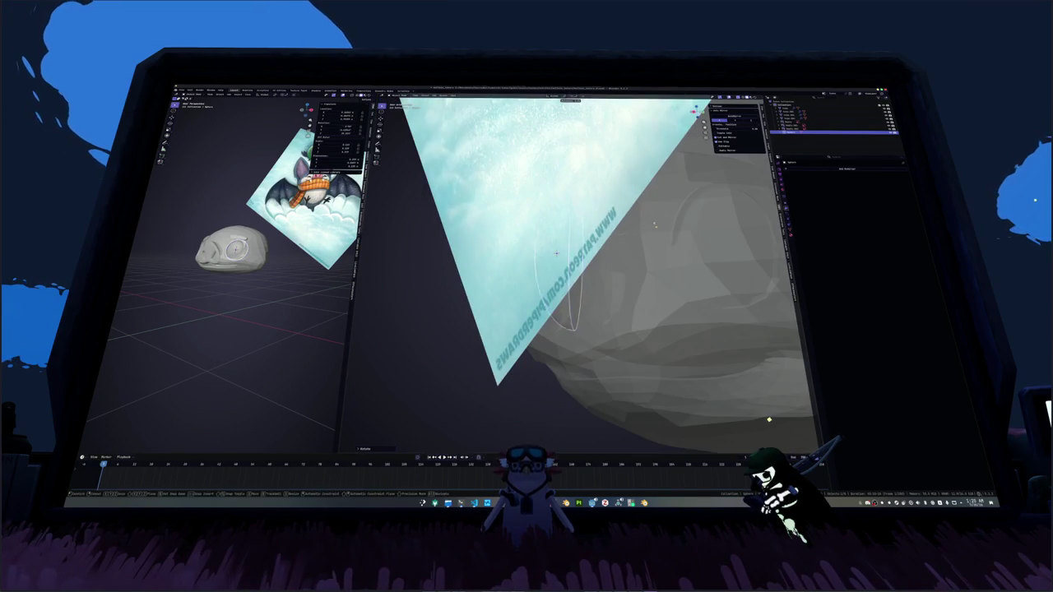
middle_drag(655, 225, 627, 251)
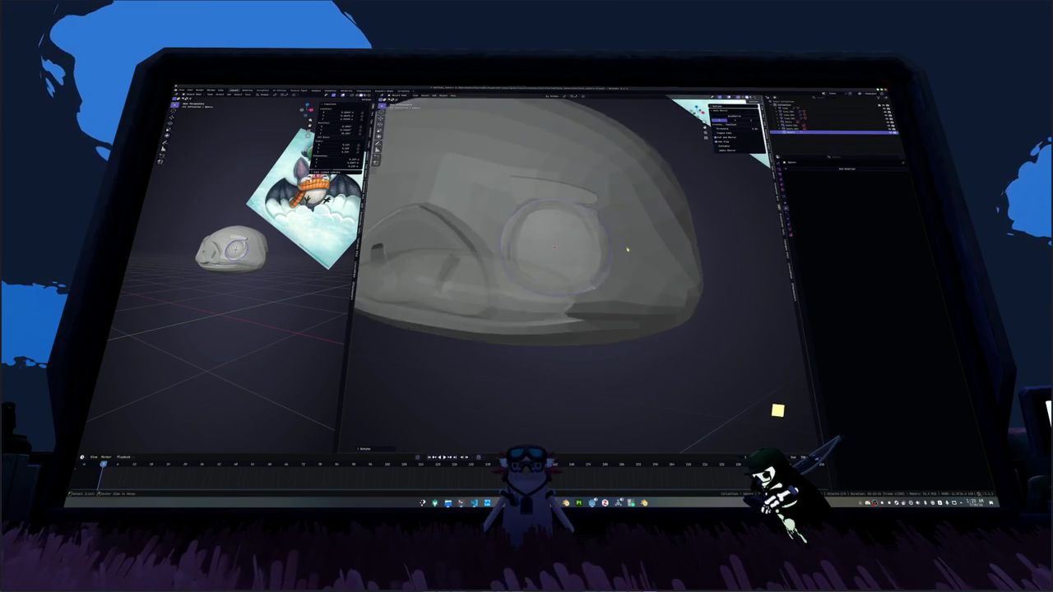
scroll(628, 250, down, 4)
scroll(698, 258, down, 2)
mouse_move(699, 259)
middle_down()
mouse_move(658, 272)
mouse_move(652, 257)
middle_up()
scroll(658, 271, down, 3)
scroll(580, 258, up, 5)
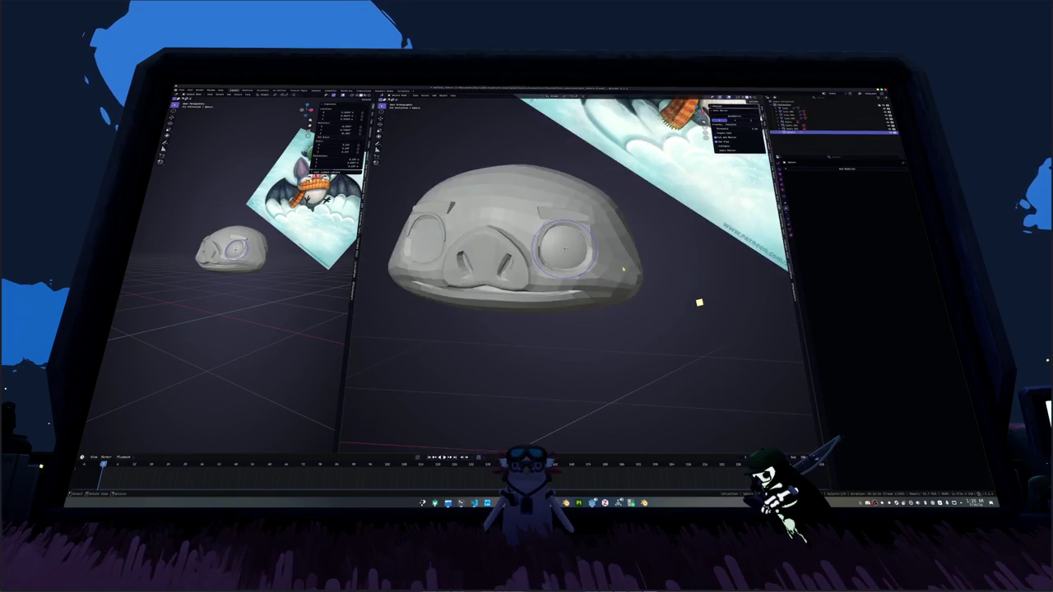
scroll(580, 260, up, 1)
scroll(580, 264, up, 1)
click(836, 168)
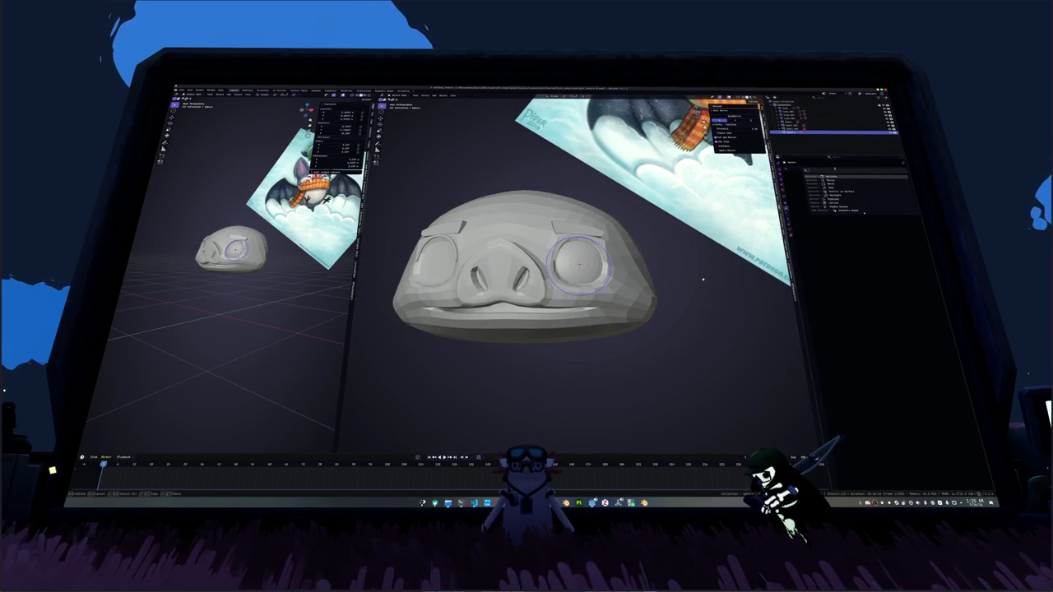
click(836, 184)
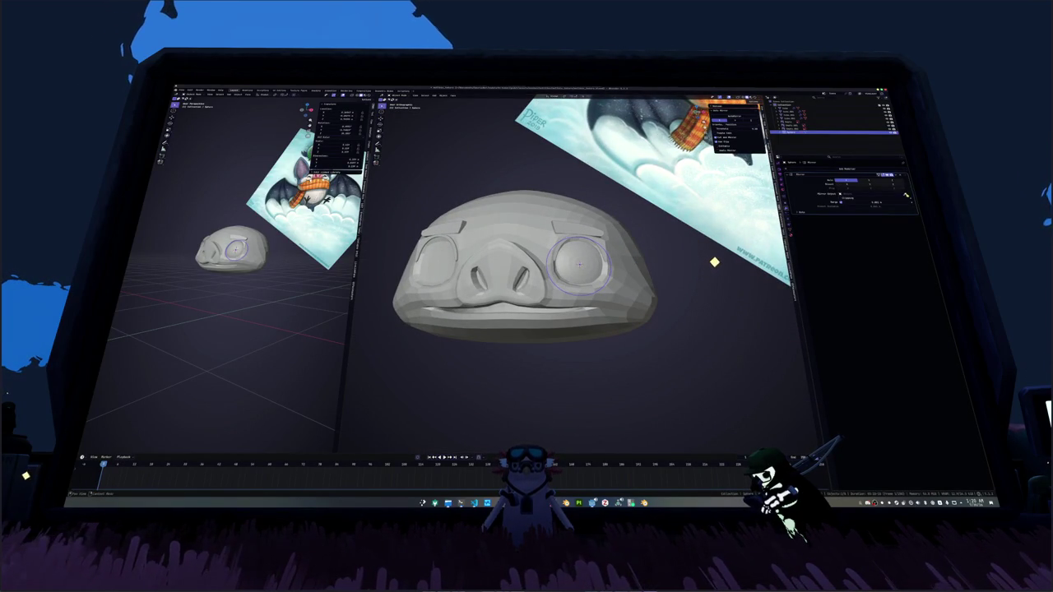
Step: Raise both mirrored goggle rings along the Z axis
middle_drag(625, 247, 665, 263)
key(alt+z)
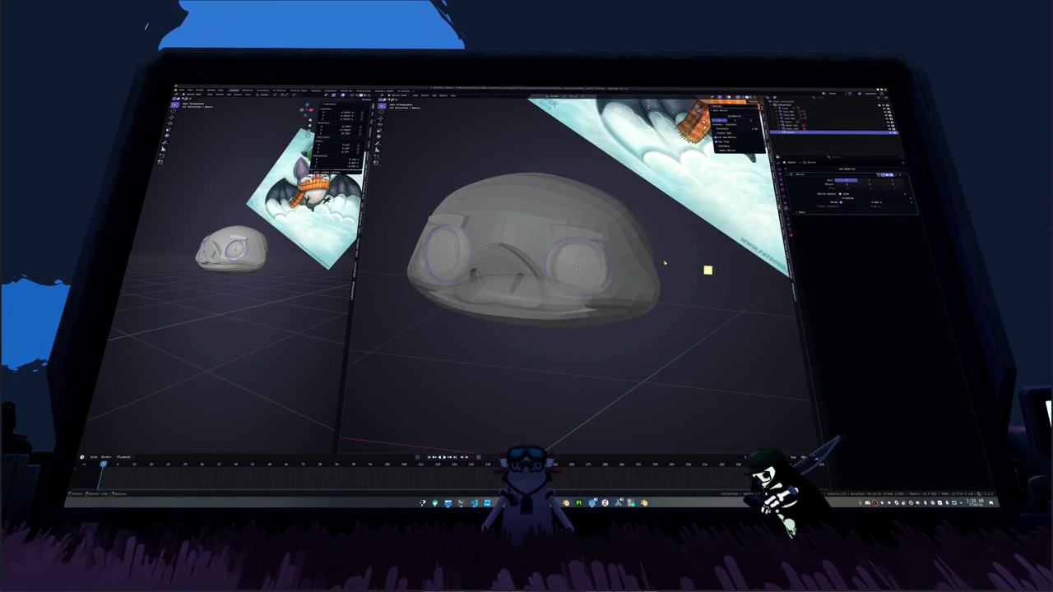
key(alt+z)
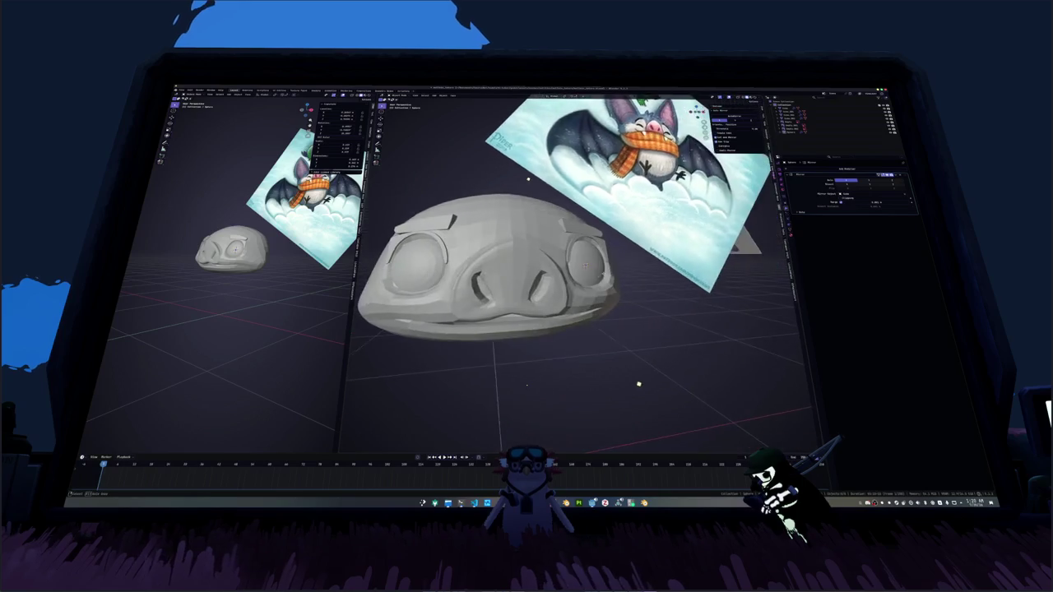
mouse_move(662, 342)
middle_down()
mouse_move(527, 385)
mouse_move(536, 369)
mouse_move(527, 353)
mouse_move(457, 373)
middle_up()
key(g)
key(z)
click(526, 384)
Step: Enter edit mode and switch to working on the head mesh
key(Tab)
key(Tab)
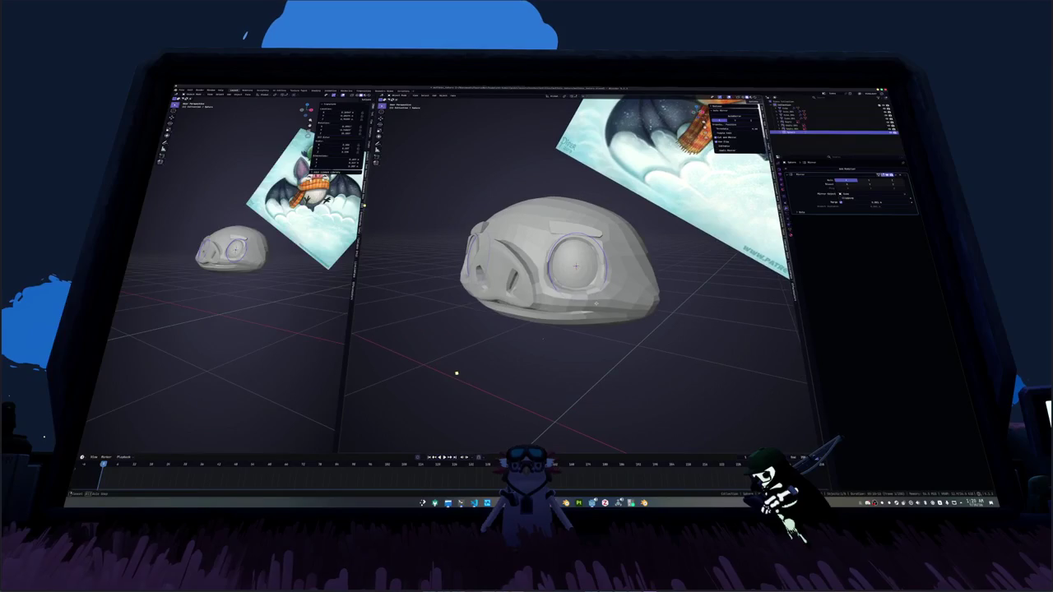
click(598, 305)
key(ctrl+1)
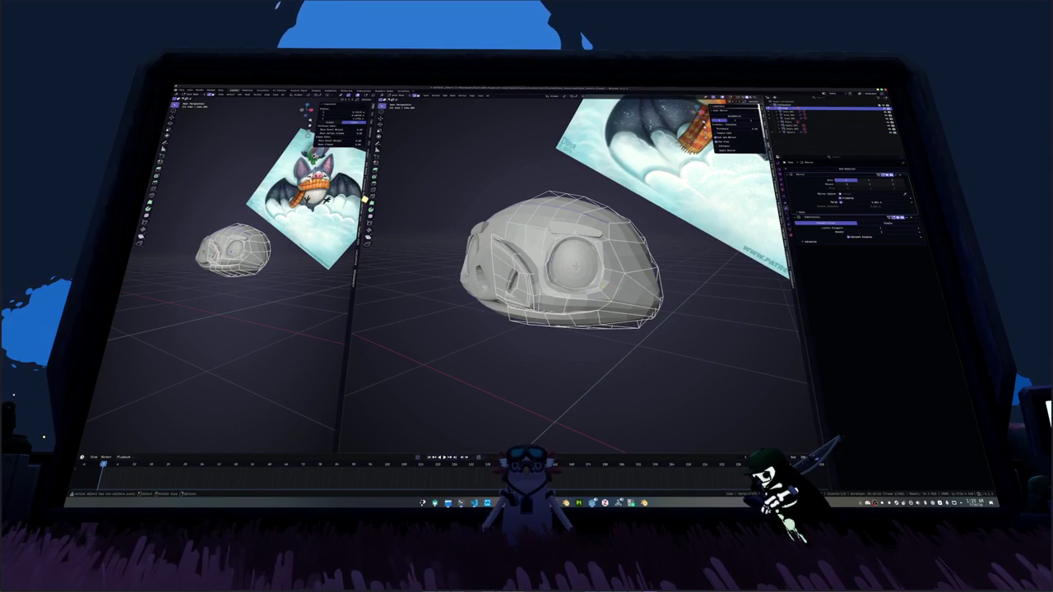
Step: Select the edge loop around the eye and rotate it about Z in two passes
middle_drag(584, 28, 715, 358)
key(Tab)
alt+click(605, 265)
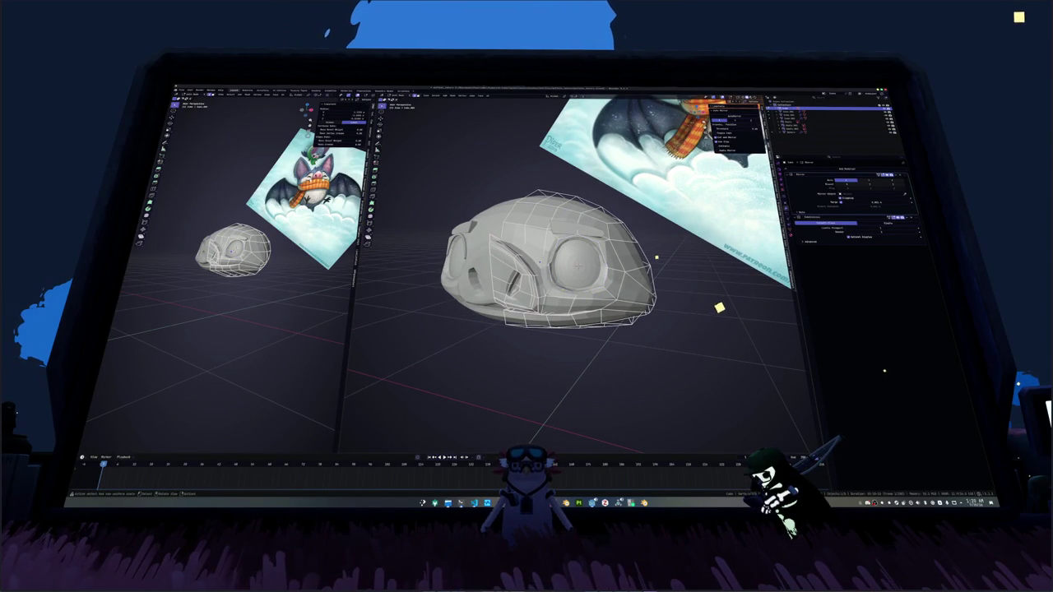
middle_drag(575, 272, 609, 263)
key(r)
key(z)
click(660, 280)
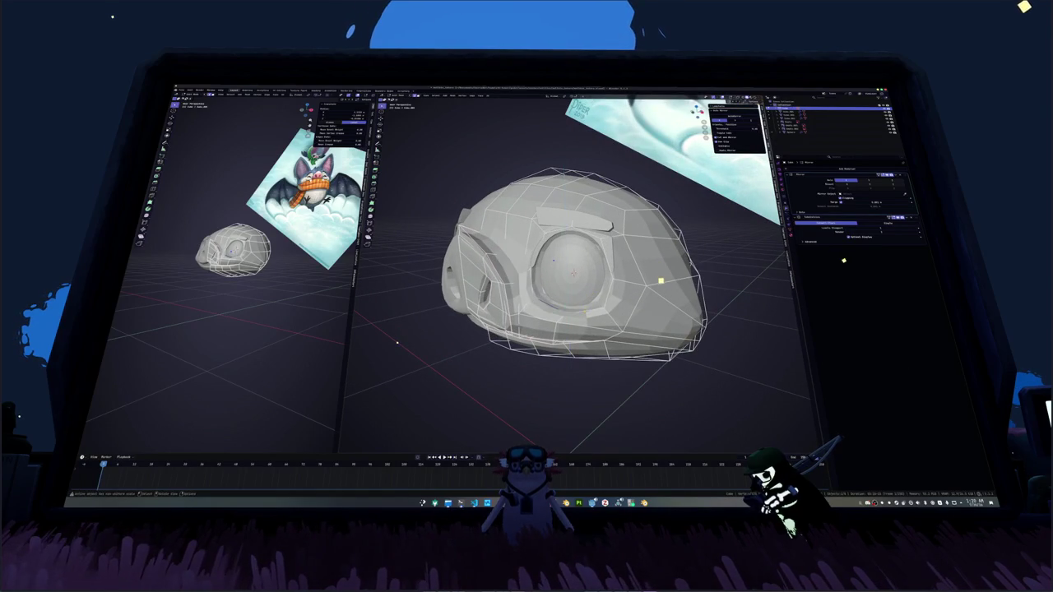
key(r)
key(z)
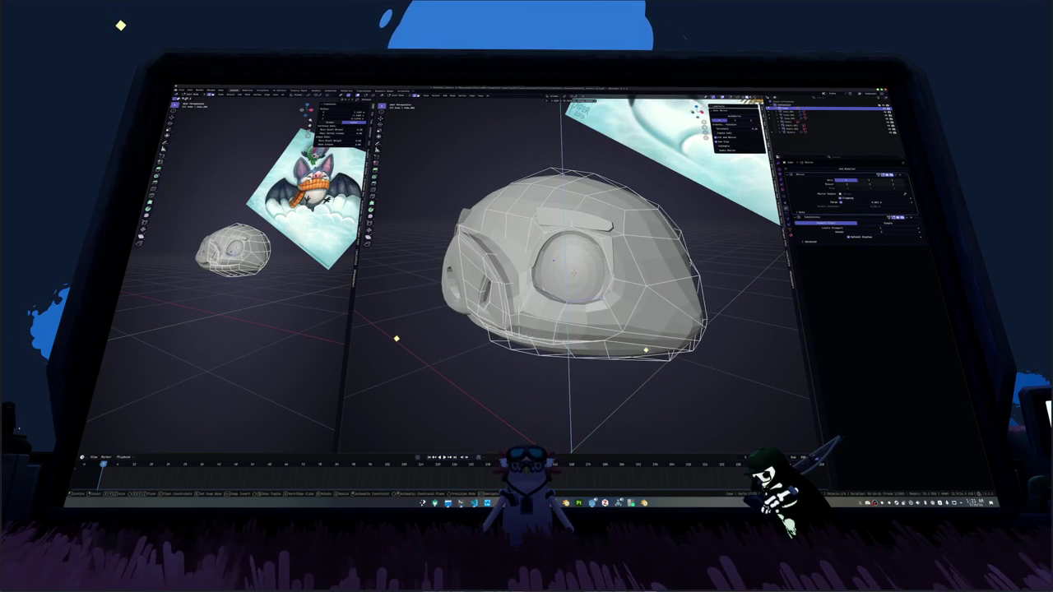
click(618, 368)
Step: Inspect the head's wireframe in X-ray view and return to Object Mode
mouse_move(617, 368)
middle_down()
mouse_move(531, 376)
mouse_move(494, 346)
mouse_move(411, 385)
mouse_move(398, 408)
middle_up()
middle_drag(720, 243, 713, 232)
key(alt+z)
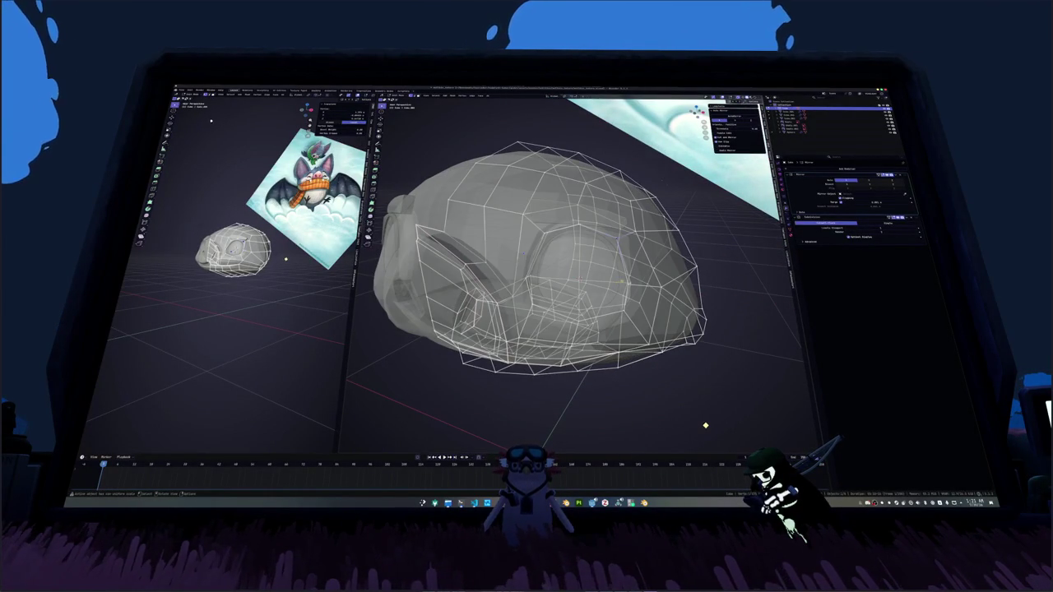
middle_drag(575, 329, 560, 321)
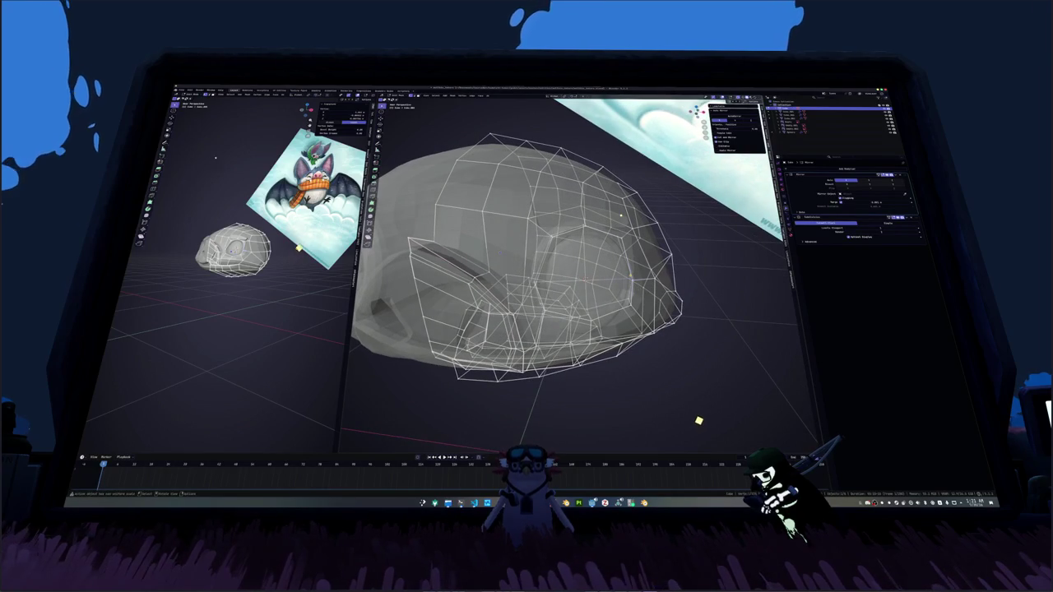
middle_drag(688, 419, 667, 411)
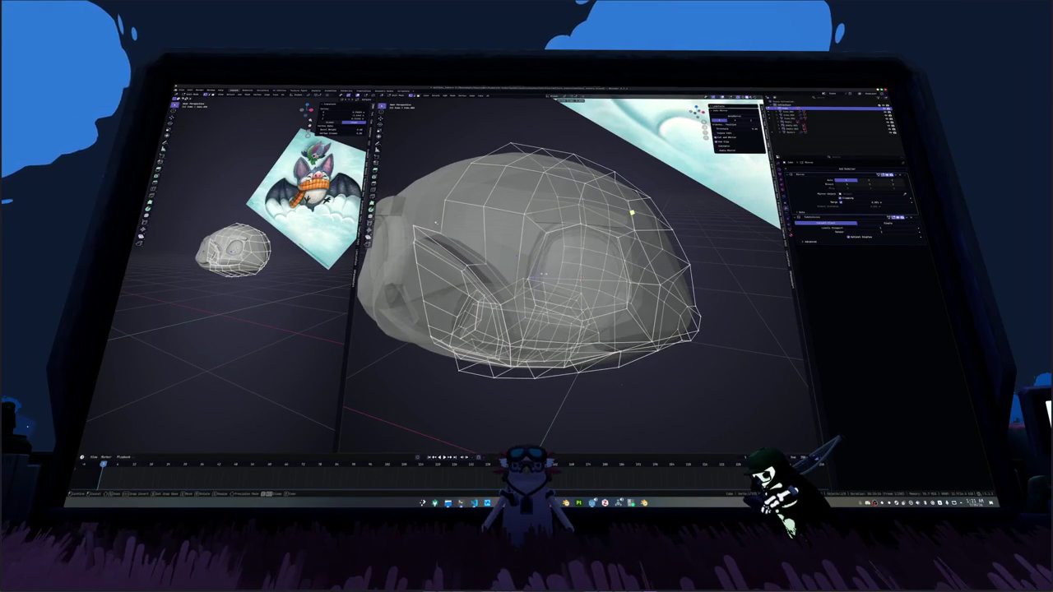
mouse_move(632, 212)
middle_down()
mouse_move(676, 166)
mouse_move(591, 284)
middle_up()
key(ctrl+Tab)
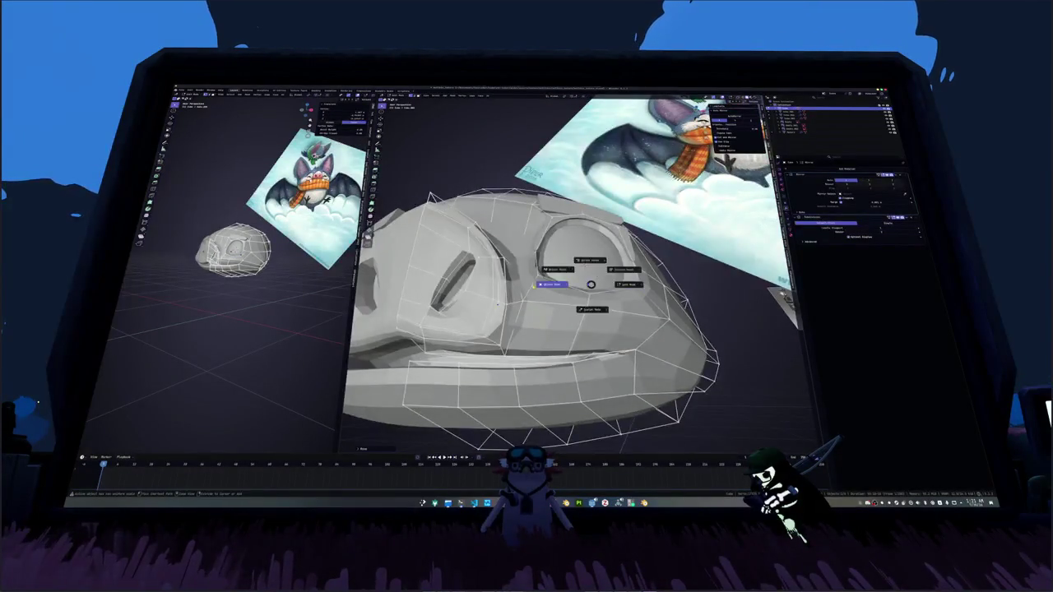
click(497, 302)
scroll(497, 303, down, 5)
mouse_move(497, 302)
middle_down()
mouse_move(644, 297)
mouse_move(643, 288)
middle_up()
middle_drag(541, 297, 535, 294)
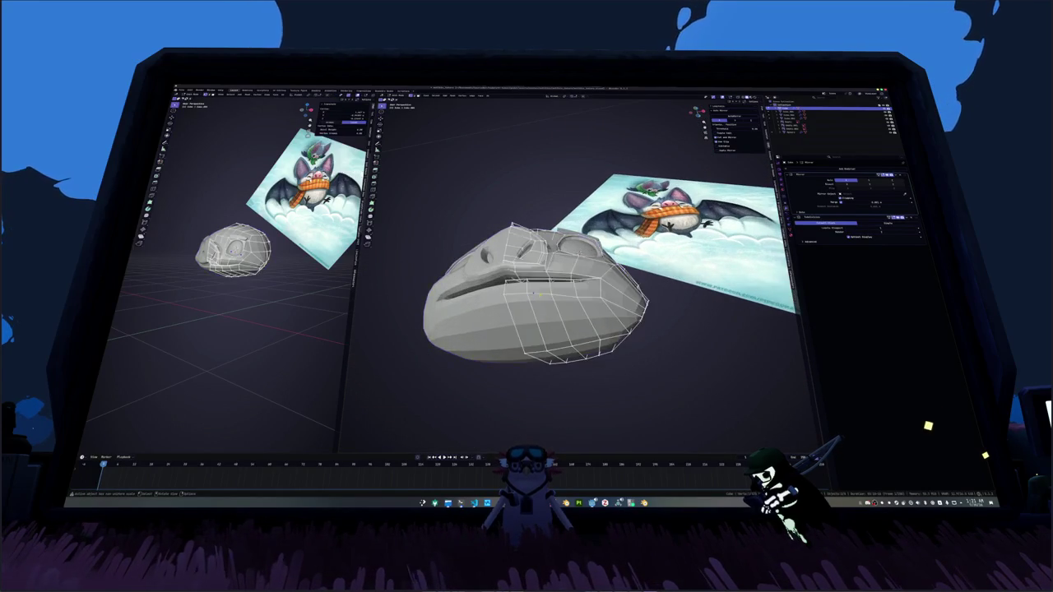
Step: Raise the lower front edges along Z to reshape the mouth region
key(Tab)
scroll(533, 292, up, 2)
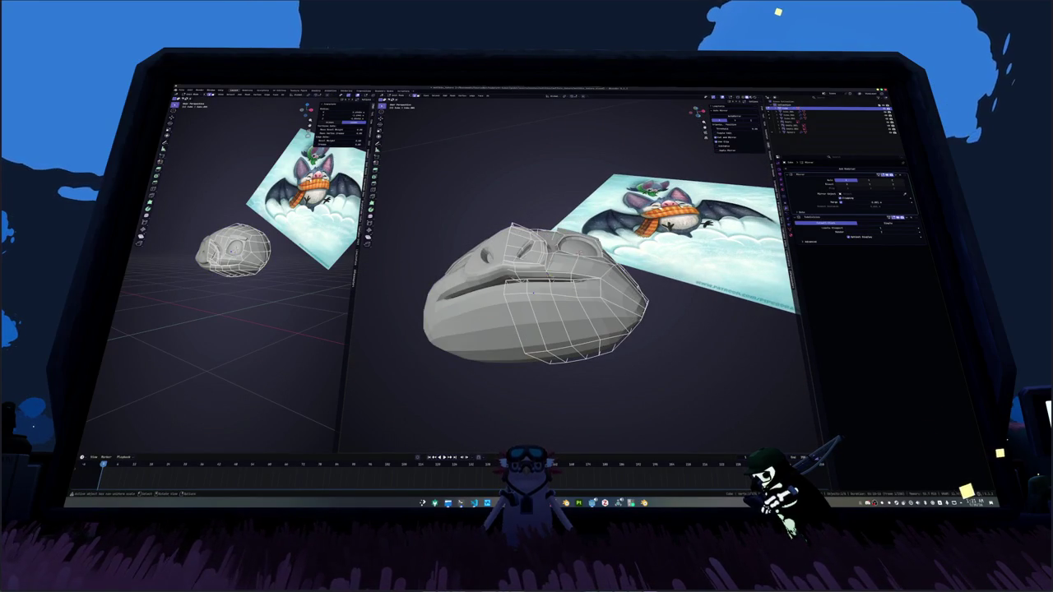
scroll(533, 292, up, 3)
middle_drag(533, 292, 576, 281)
key(g)
key(z)
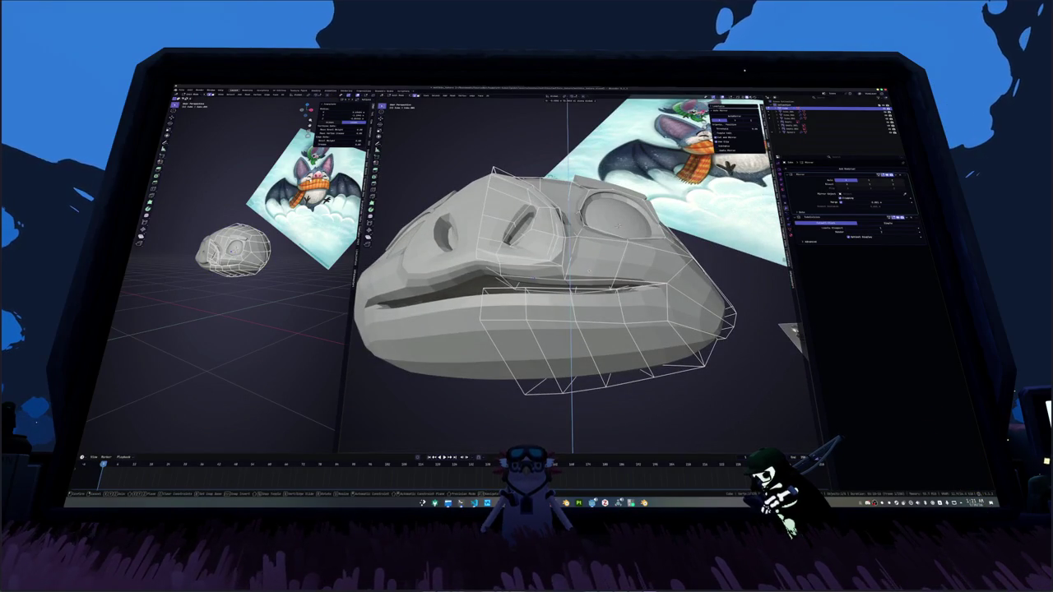
key(Return)
middle_drag(589, 270, 535, 290)
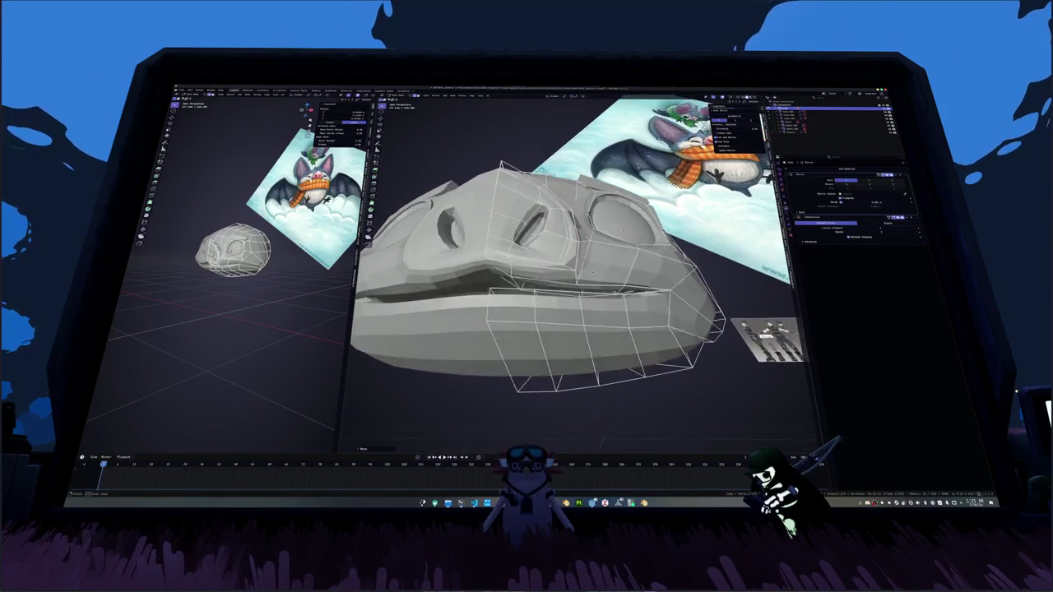
key(g)
key(z)
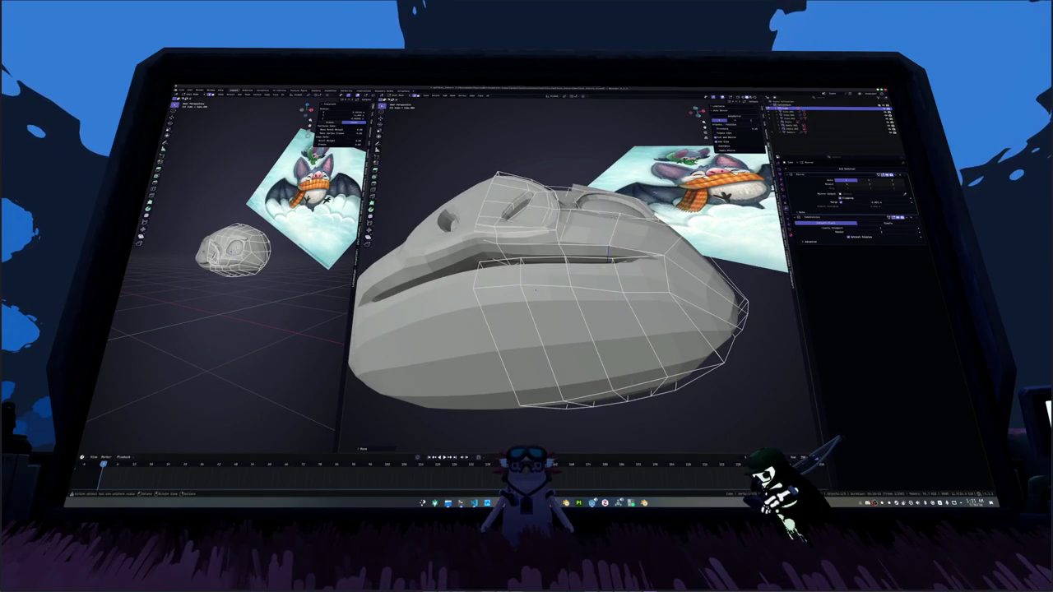
scroll(531, 297, down, 3)
scroll(519, 317, down, 2)
key(g)
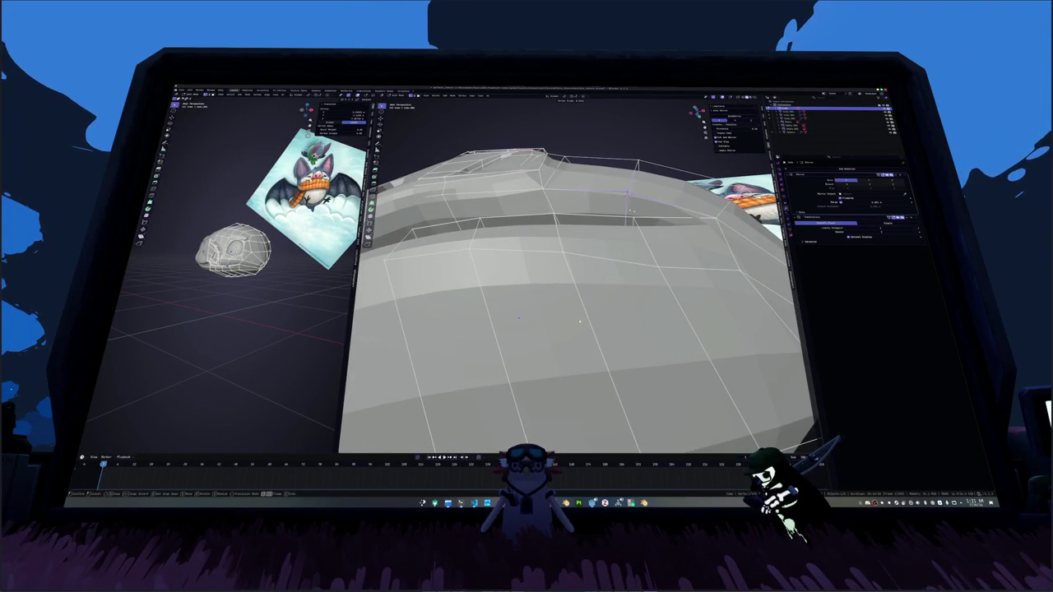
middle_drag(580, 321, 579, 320)
Step: Select the edge loop along the head's brim and crease it
middle_drag(550, 171, 566, 164)
scroll(531, 329, down, 3)
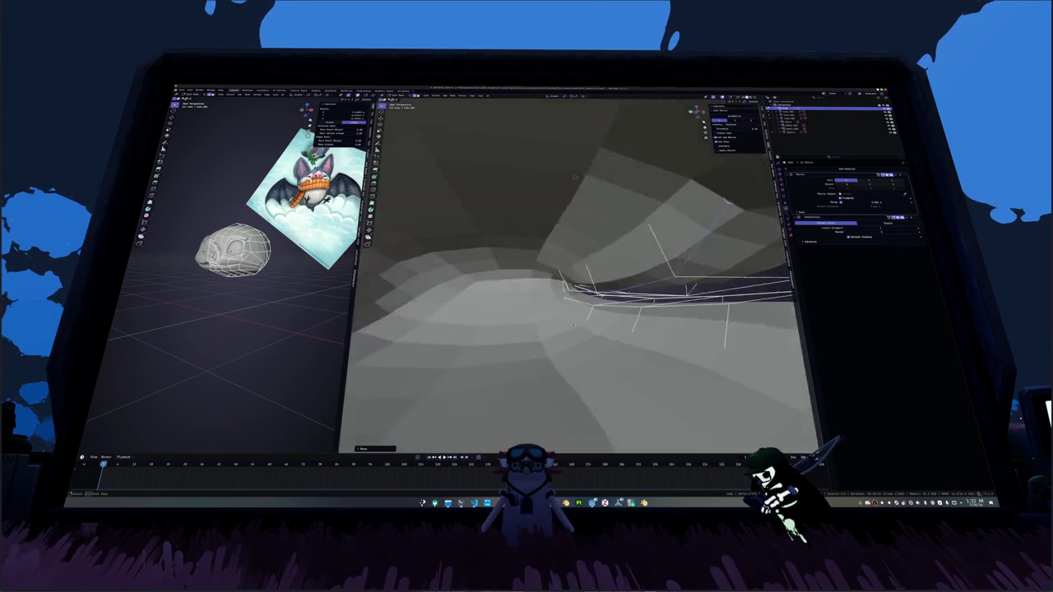
scroll(531, 329, down, 3)
middle_drag(531, 329, 600, 318)
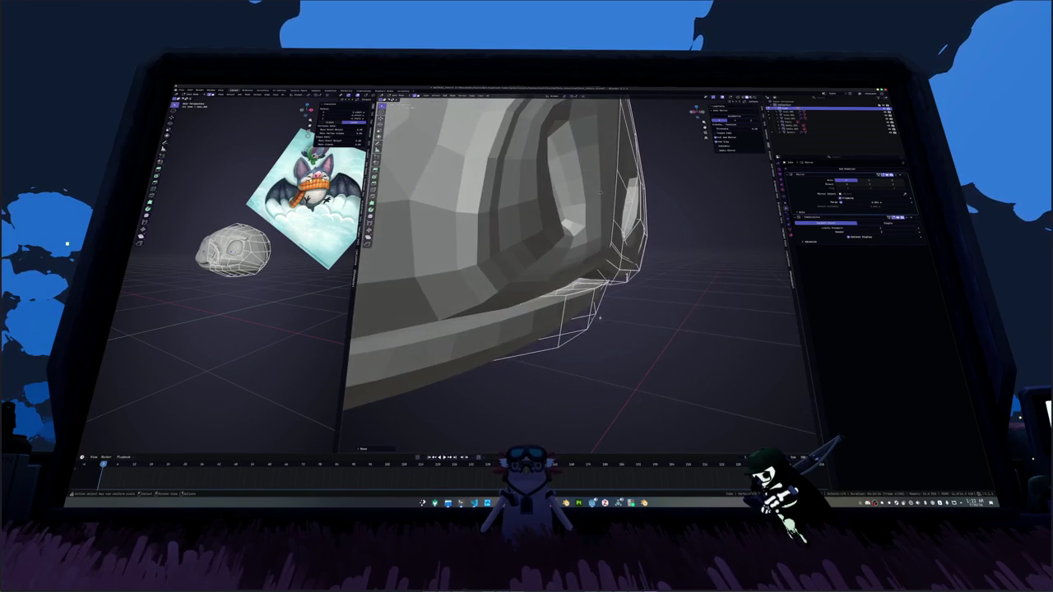
mouse_move(599, 192)
middle_down()
mouse_move(567, 294)
mouse_move(596, 190)
mouse_move(540, 168)
middle_up()
alt+click(526, 274)
key(shift+e)
Step: Edge-slide the brim edges in wireframe view to tighten the helmet rim
key(e)
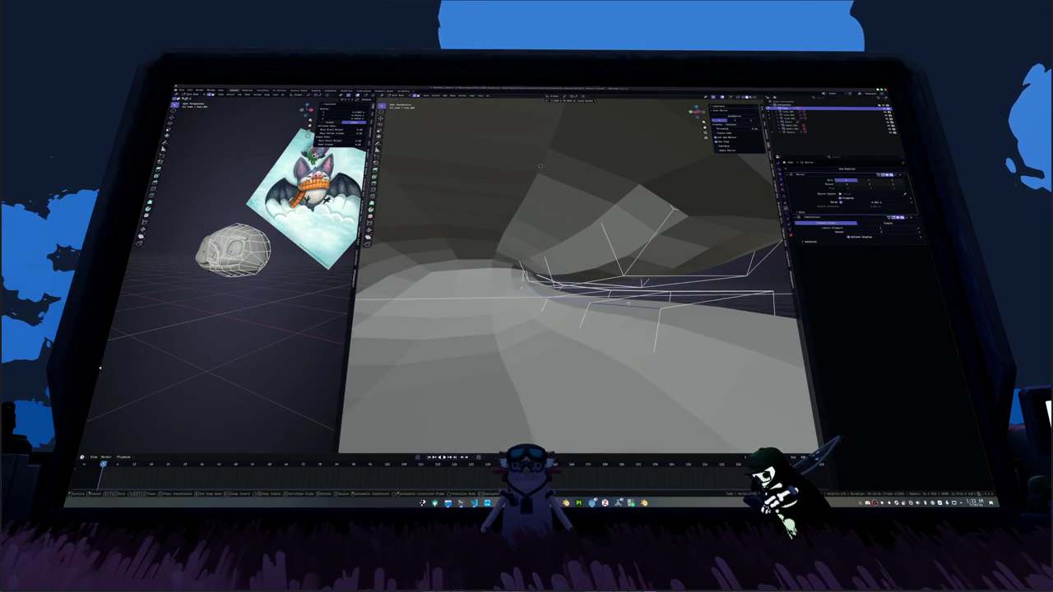
key(shift+z)
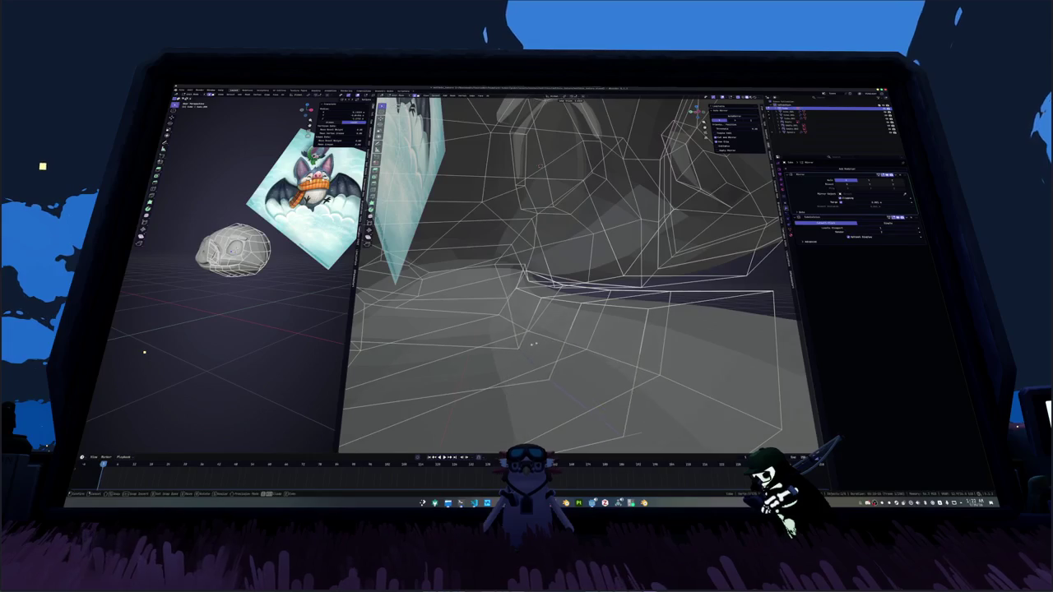
key(g)
key(g)
click(560, 285)
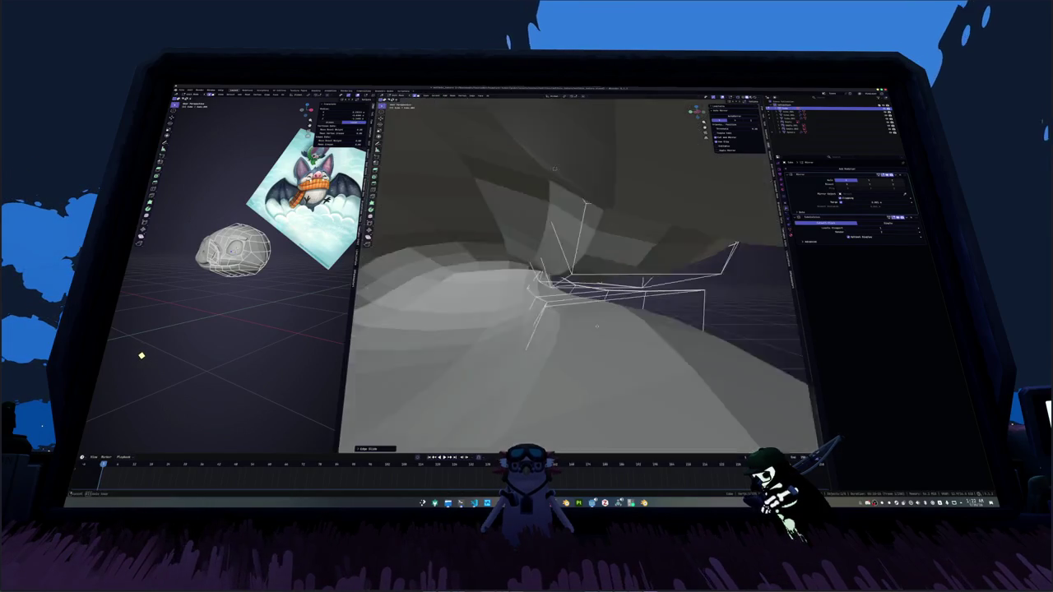
key(shift+z)
scroll(612, 195, down, 5)
mouse_move(612, 194)
middle_down()
mouse_move(649, 268)
mouse_move(634, 284)
middle_up()
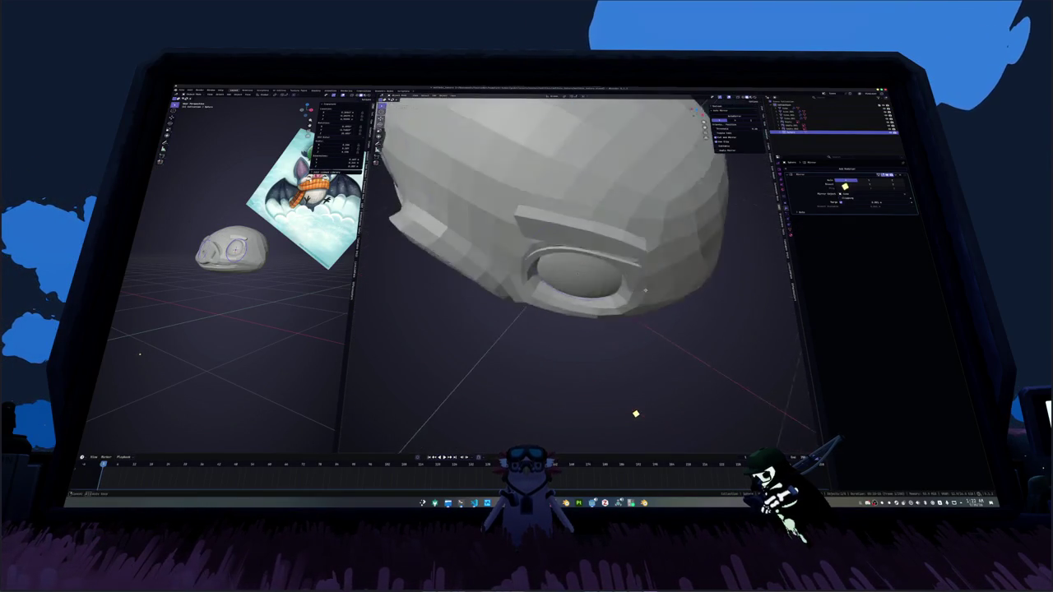
Step: Edge-slide the edges above the eye socket to refine the brow
key(ctrl+l)
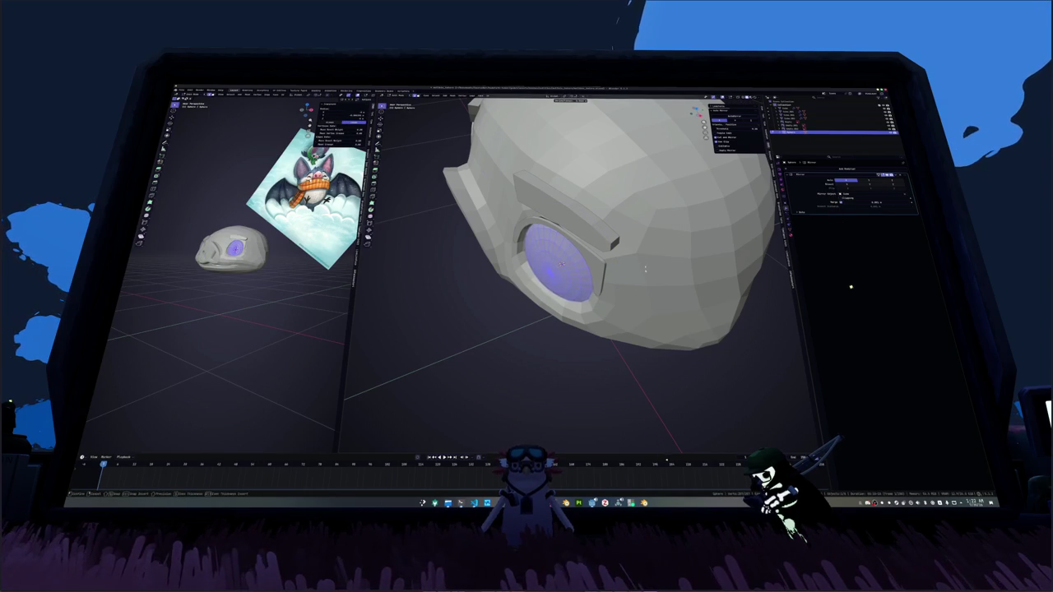
key(alt+q)
middle_drag(645, 273, 629, 216)
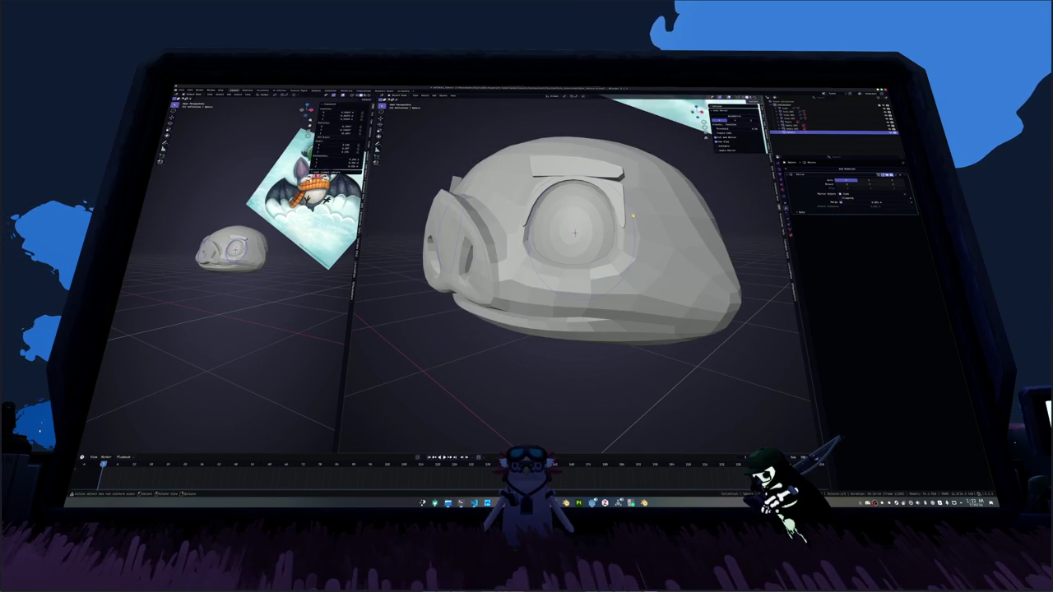
key(ctrl+1)
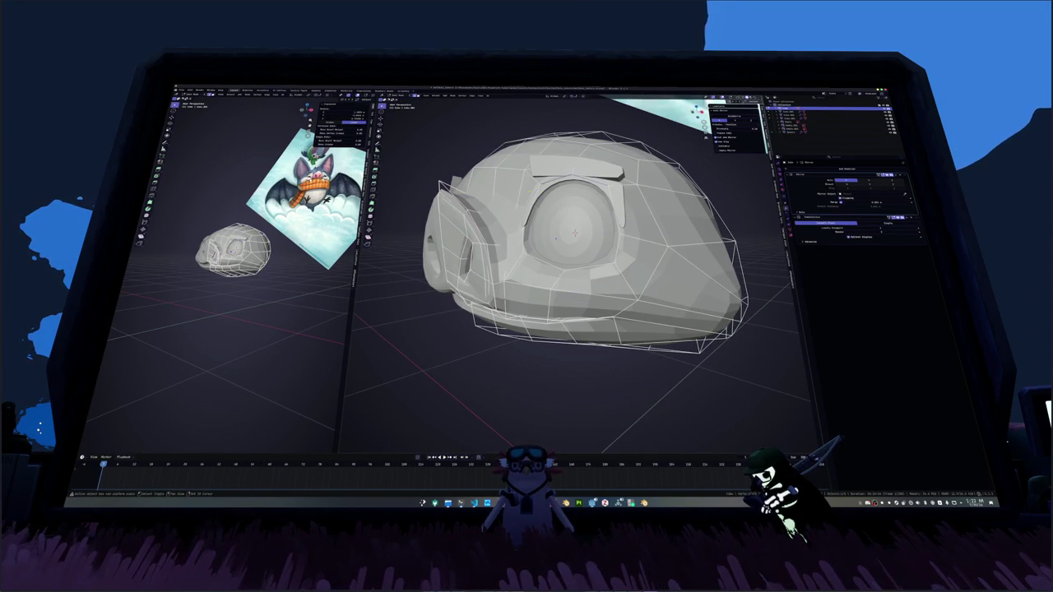
key(g)
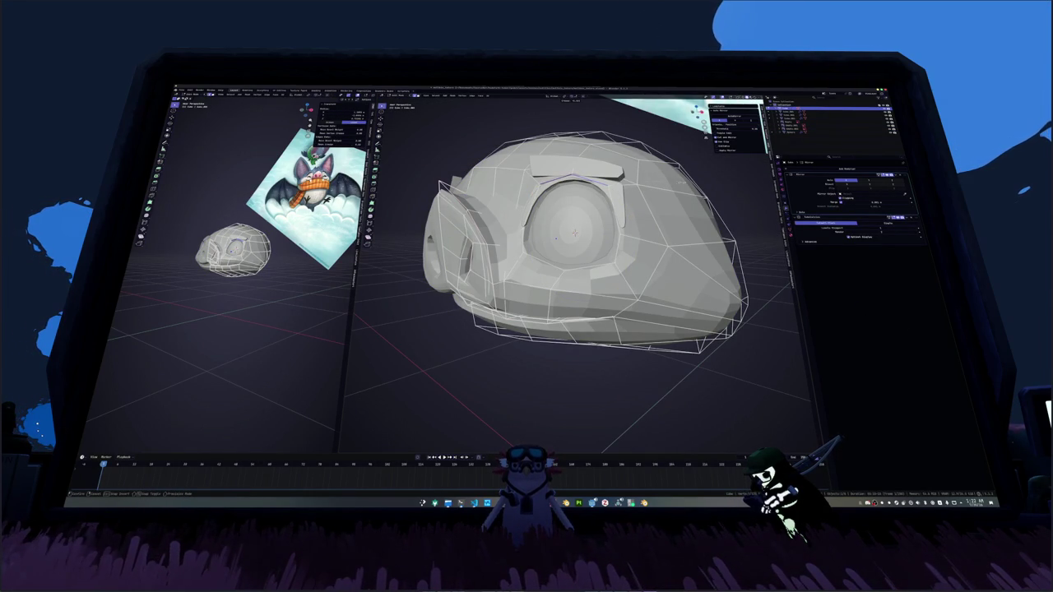
middle_drag(698, 178, 610, 210)
key(g)
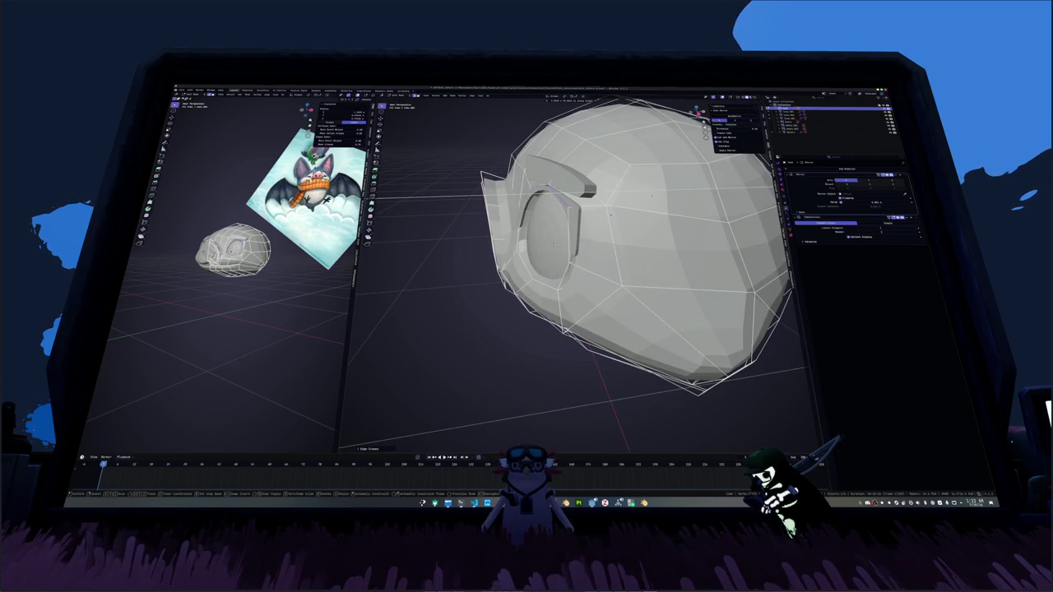
middle_drag(553, 240, 644, 222)
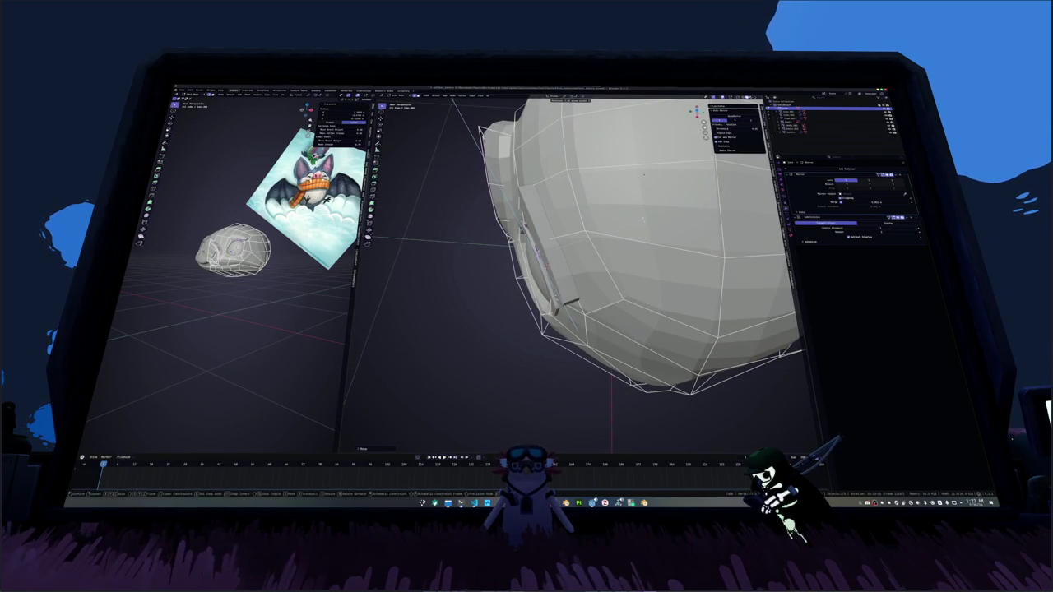
mouse_move(644, 175)
middle_down()
mouse_move(586, 231)
mouse_move(580, 266)
middle_up()
Step: Return to Object Mode and zoom out to view the head beside the reference
key(Tab)
scroll(540, 208, down, 2)
scroll(540, 208, down, 3)
mouse_move(596, 309)
middle_down()
mouse_move(598, 295)
mouse_move(588, 321)
mouse_move(579, 315)
middle_up()
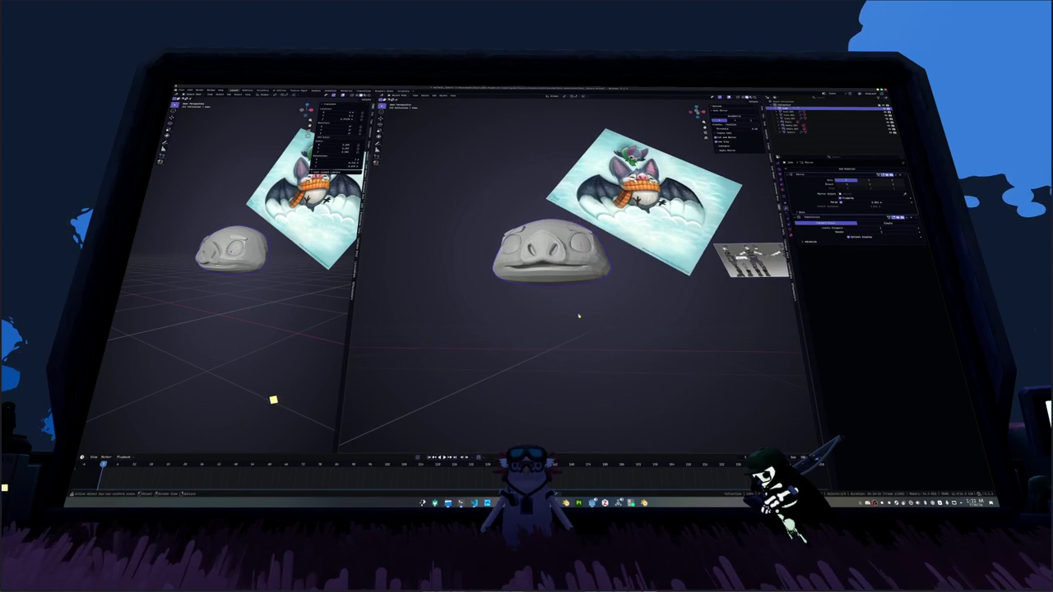
key(shift+a)
Step: Add a trial cube mesh, round it with level-2 subdivision, and select its bottom face
mouse_move(586, 316)
click(609, 319)
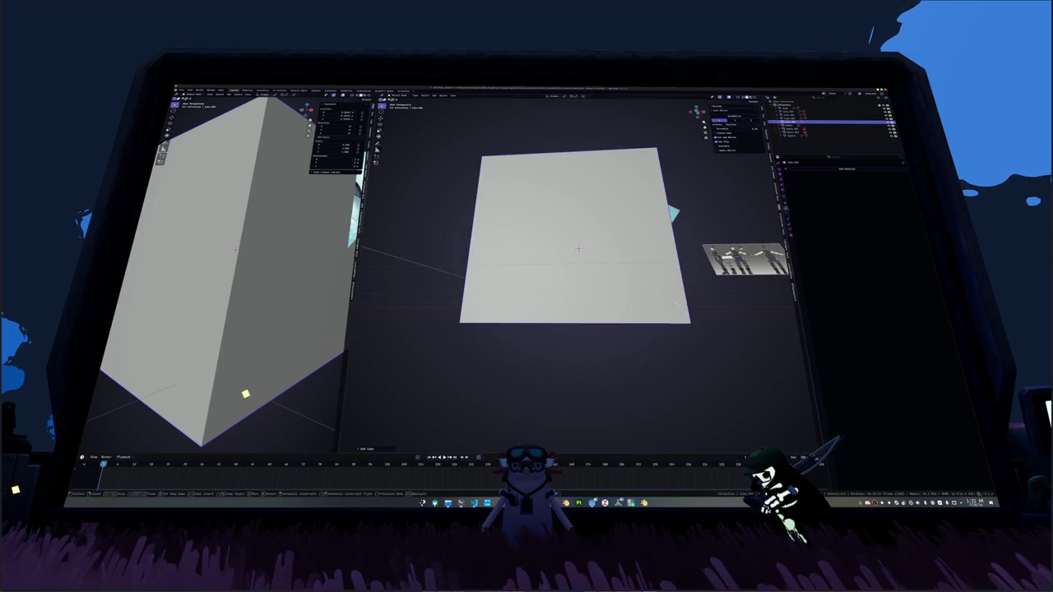
scroll(593, 247, down, 5)
key(Tab)
click(596, 188)
right_click(596, 188)
key(Escape)
key(ctrl+2)
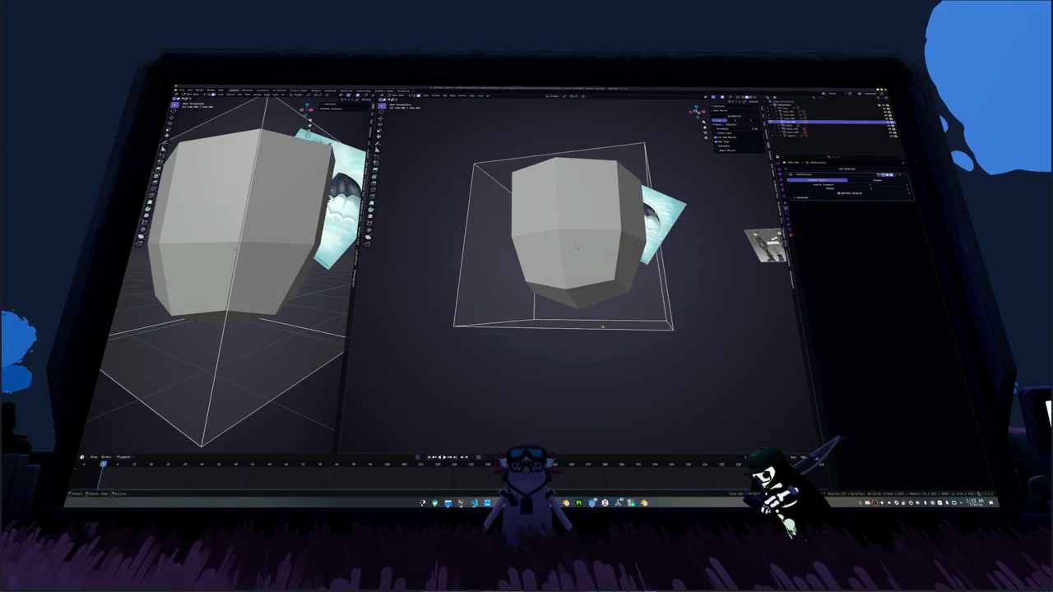
middle_drag(578, 247, 575, 304)
click(576, 304)
Step: Taper the cube's bottom face, then undo the trial tapered shape
key(s)
click(720, 271)
middle_drag(720, 271, 642, 212)
alt+click(642, 212)
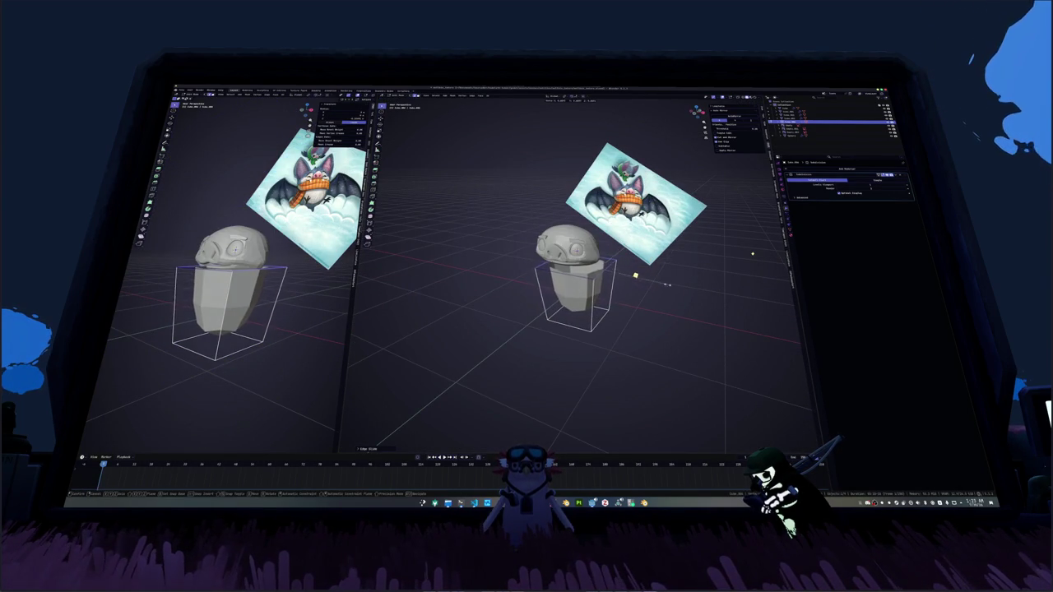
middle_drag(635, 276, 749, 255)
key(ctrl+z)
key(ctrl+z)
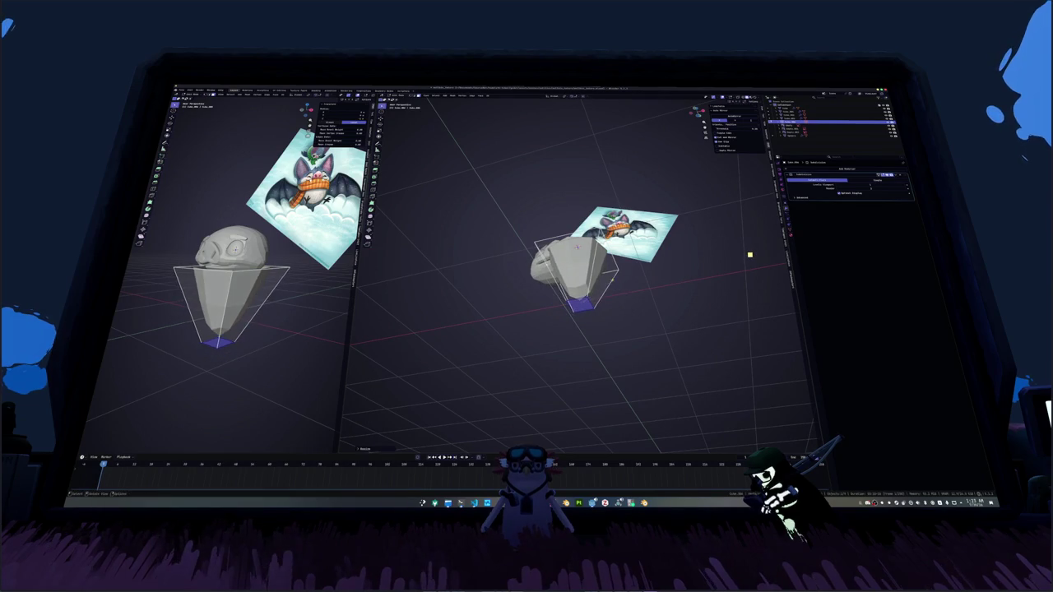
key(ctrl+z)
key(ctrl+z)
Step: Extrude the loop under the face downward and narrow it along X
scroll(699, 278, up, 3)
key(ctrl+a)
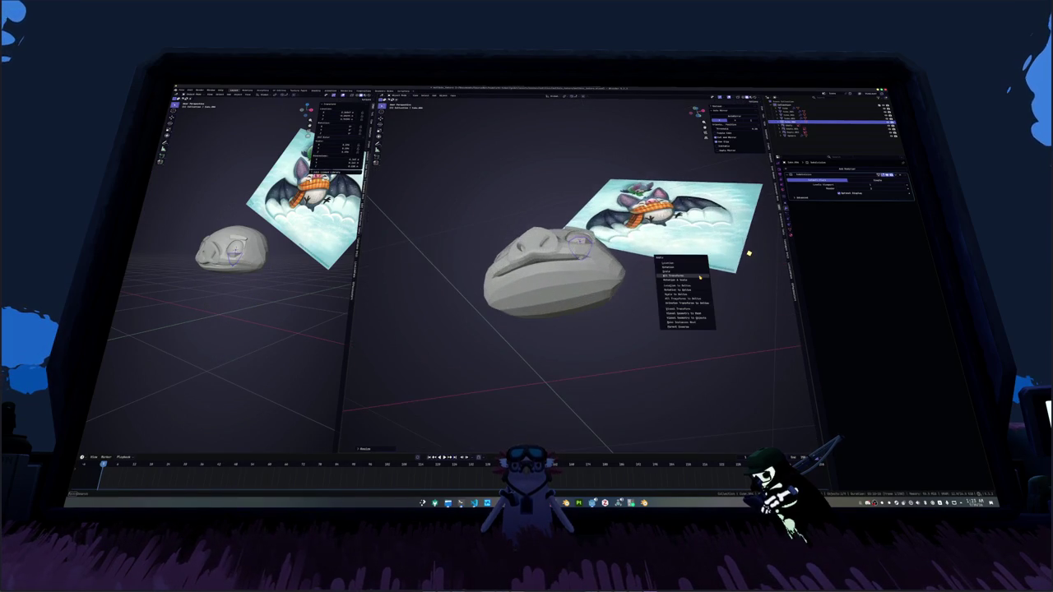
click(698, 272)
middle_drag(699, 272, 652, 261)
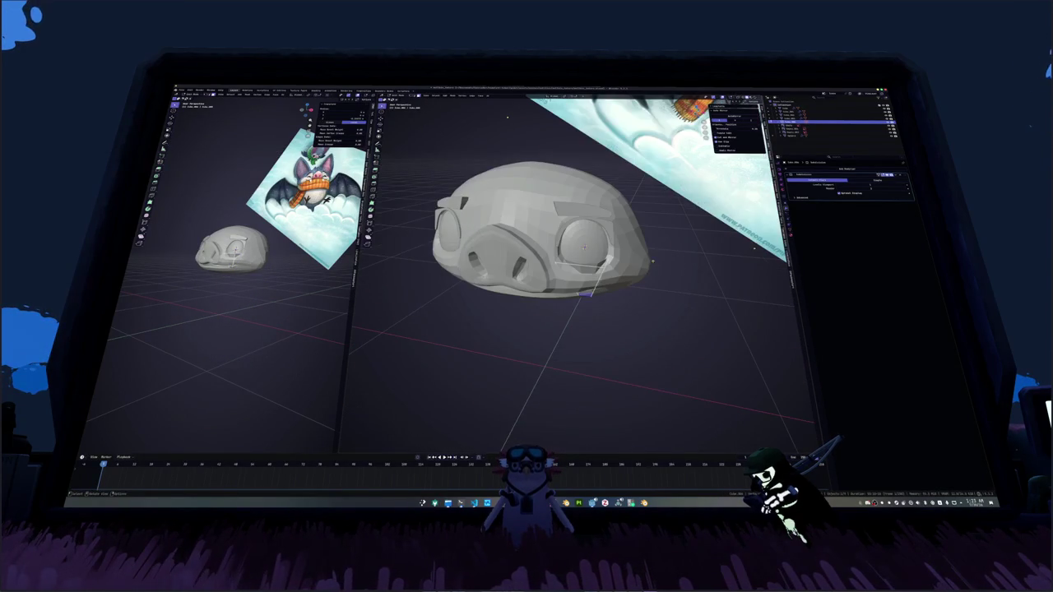
alt+click(594, 272)
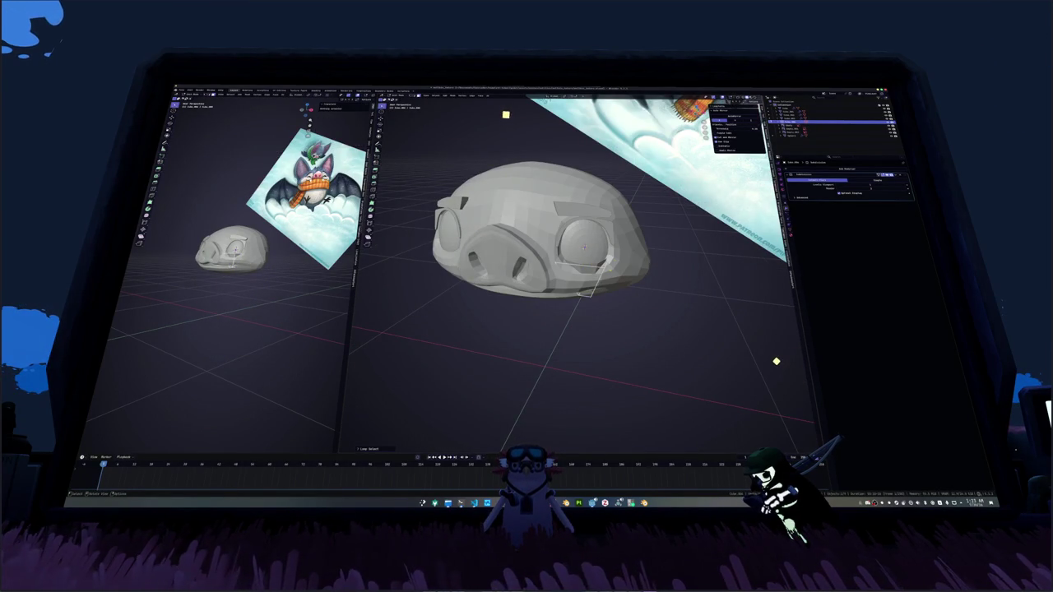
key(e)
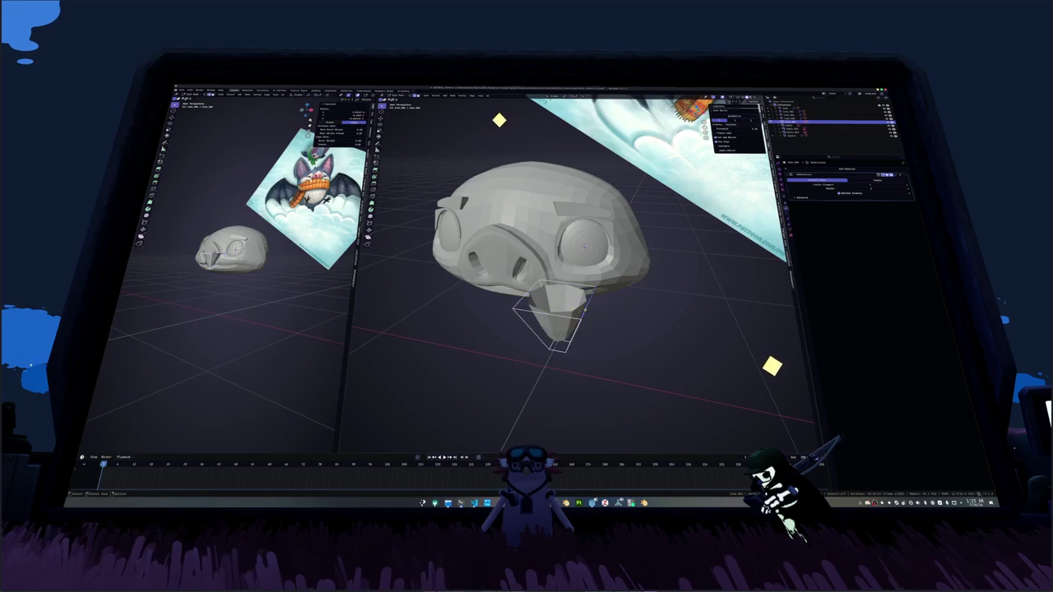
middle_drag(592, 312, 611, 304)
key(s)
key(x)
click(459, 174)
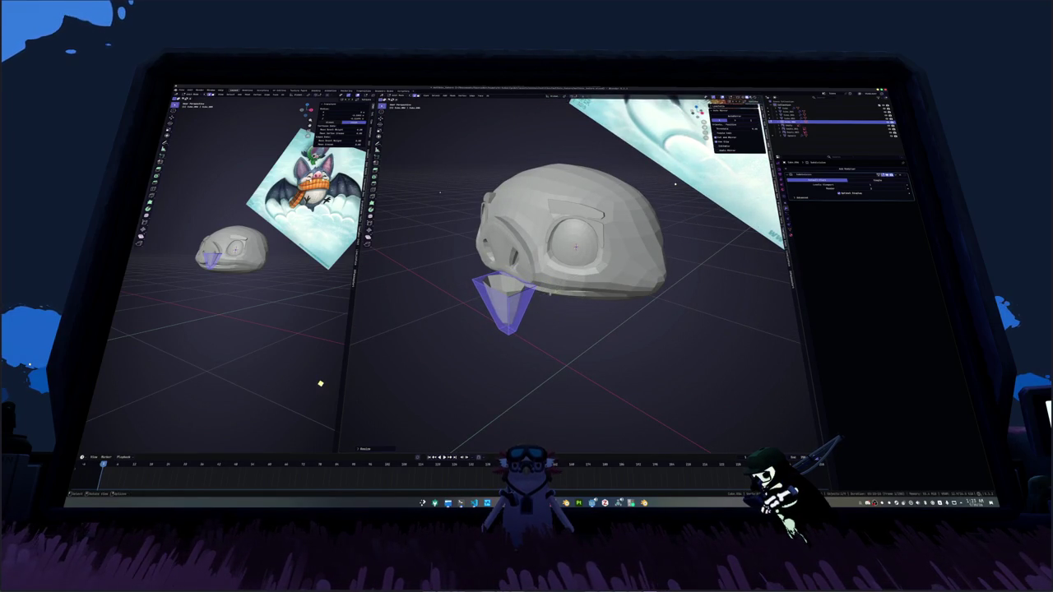
Step: In front view, shift the fang sideways along X and taper its lower end
middle_drag(458, 174, 535, 176)
middle_drag(590, 240, 642, 305)
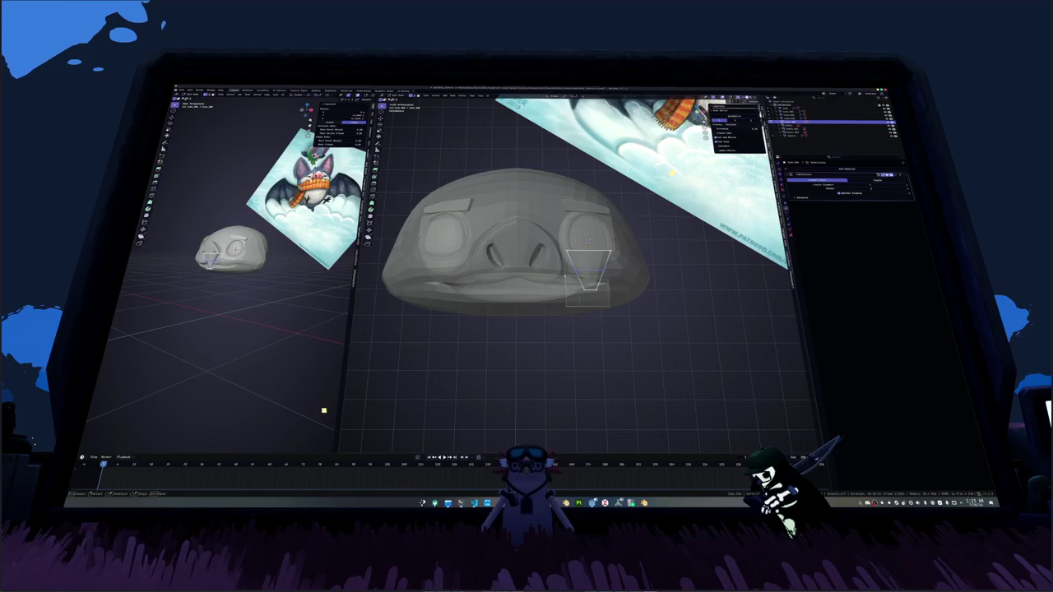
key(KP_1)
key(g)
click(683, 305)
key(s)
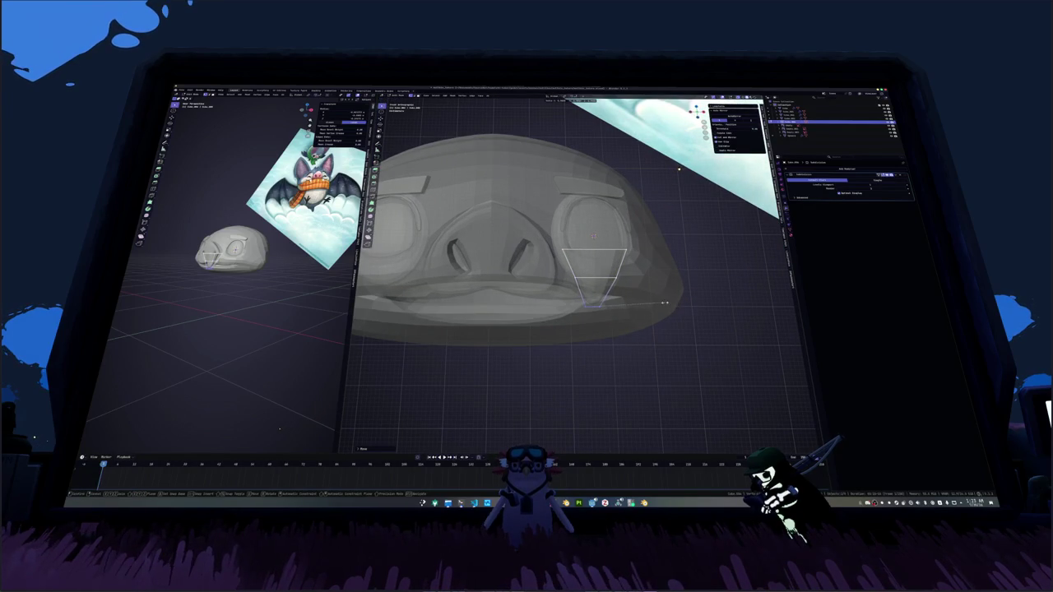
click(625, 284)
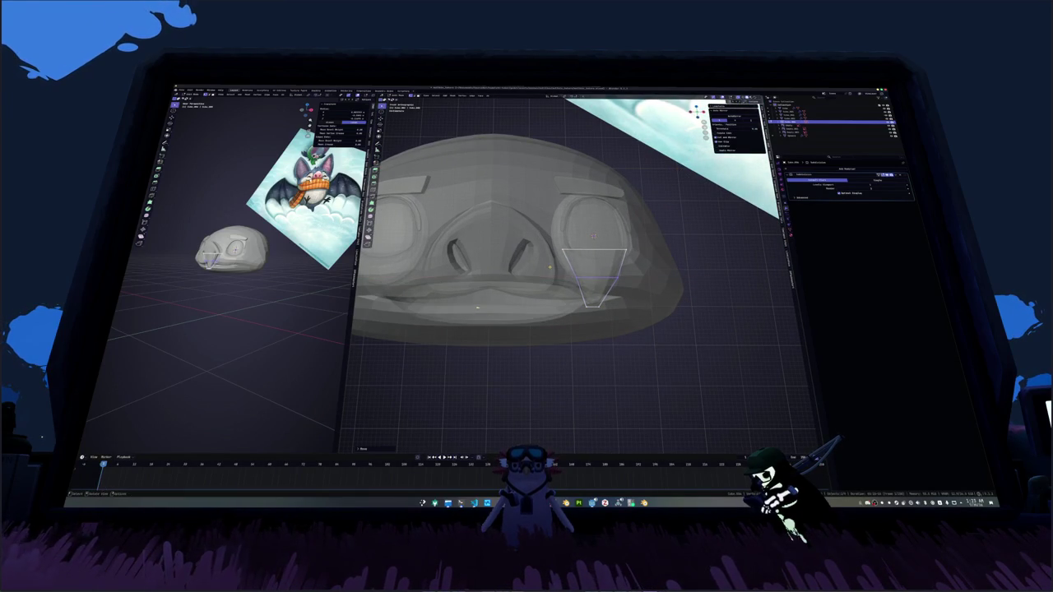
middle_drag(575, 271, 493, 260)
Step: In side view, box-select the fang's upper part and move it into place
key(KP_3)
drag(435, 201, 535, 288)
key(g)
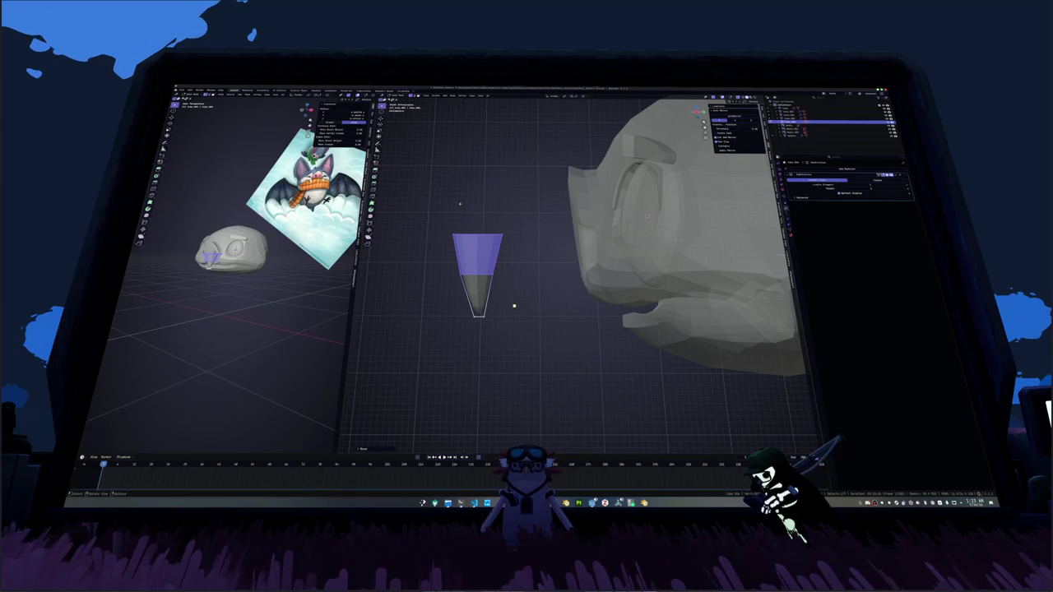
click(524, 216)
middle_drag(524, 216, 567, 265)
drag(568, 265, 470, 199)
drag(491, 305, 477, 308)
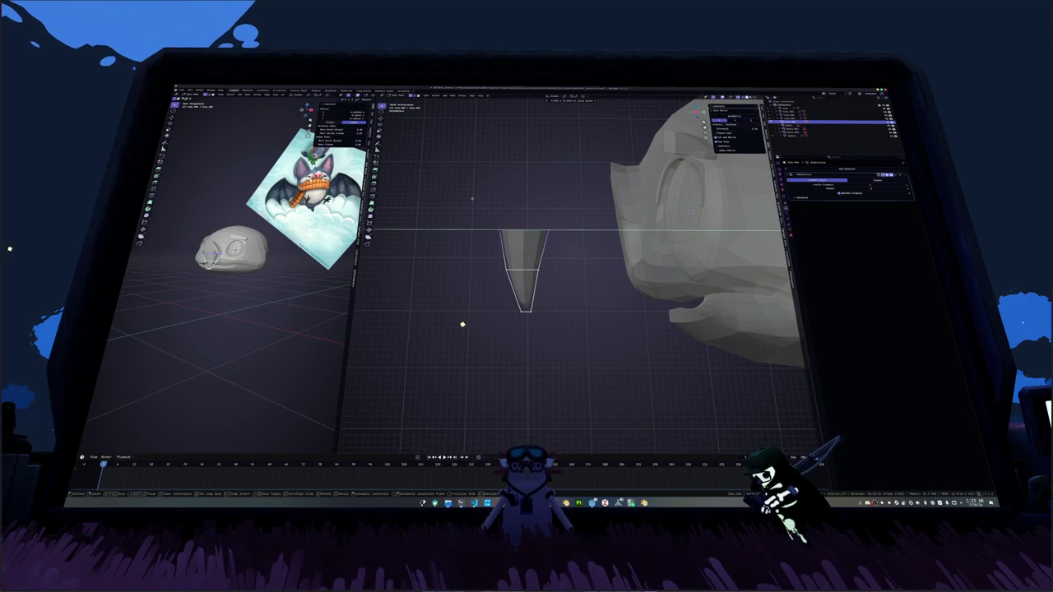
Step: Move the whole fang under the head and rotate it in top view
key(a)
key(g)
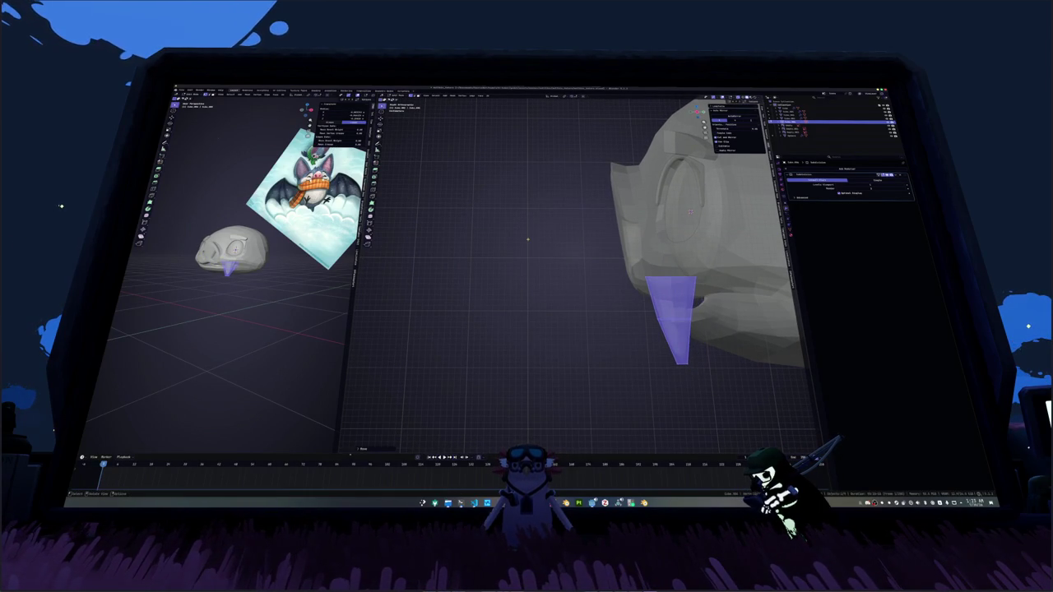
key(KP_1)
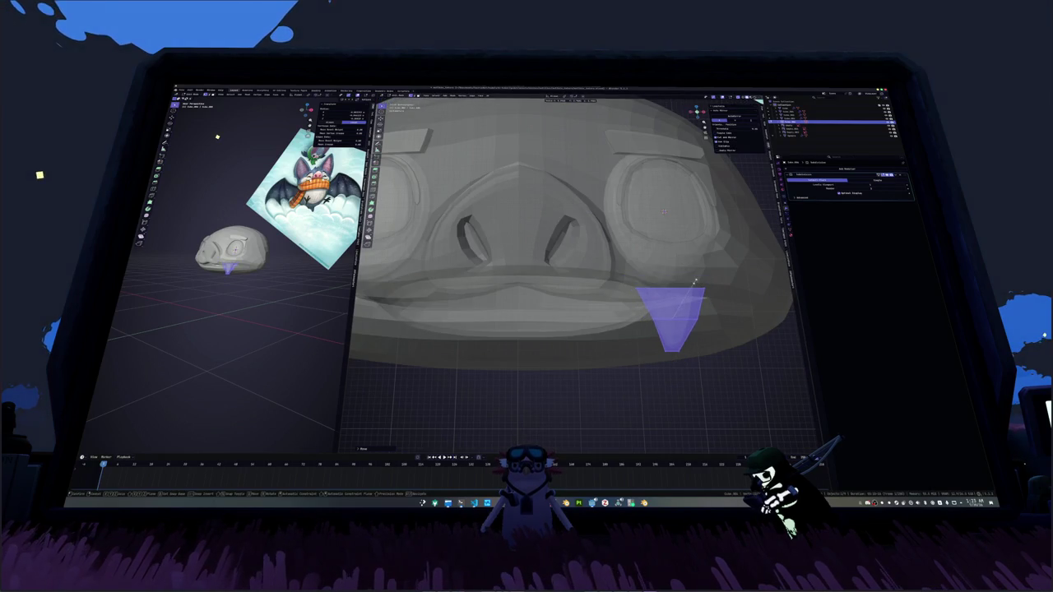
scroll(568, 271, down, 3)
scroll(568, 246, down, 2)
key(KP_7)
key(r)
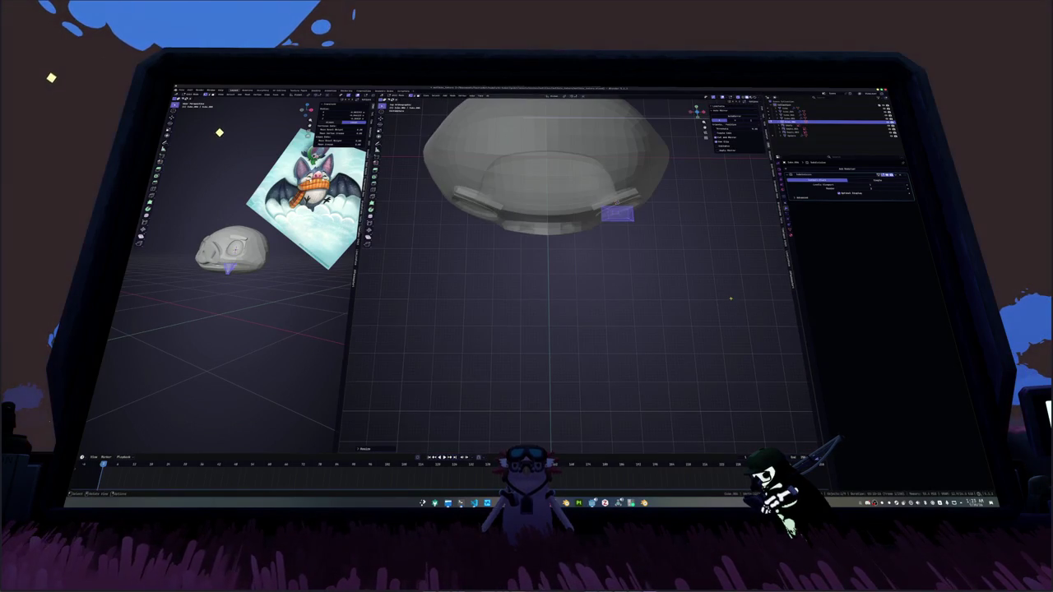
click(687, 241)
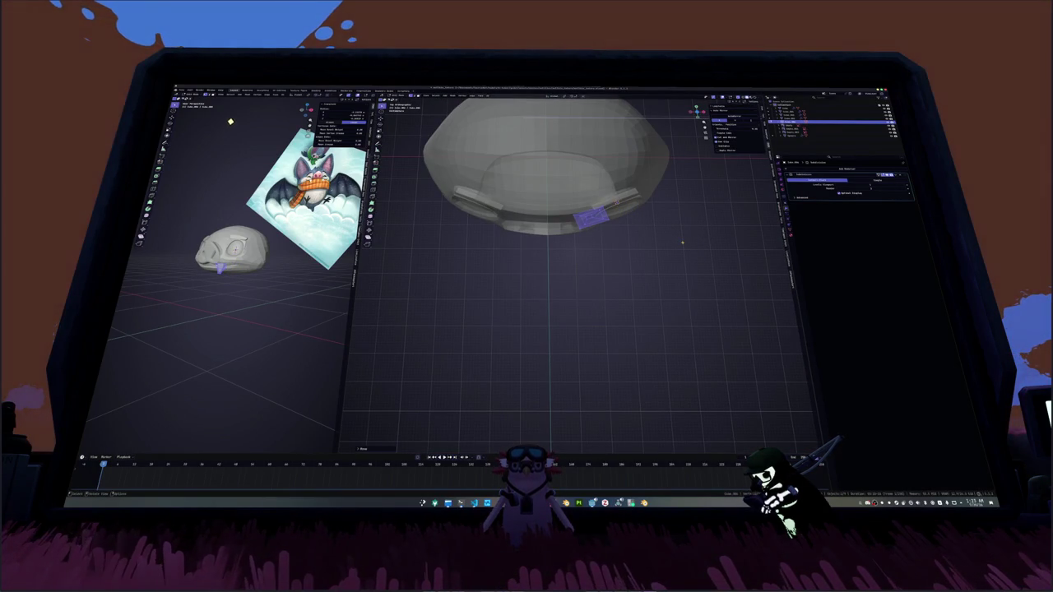
Step: Scale the fang down to size in front view
key(KP_1)
scroll(682, 243, up, 5)
key(s)
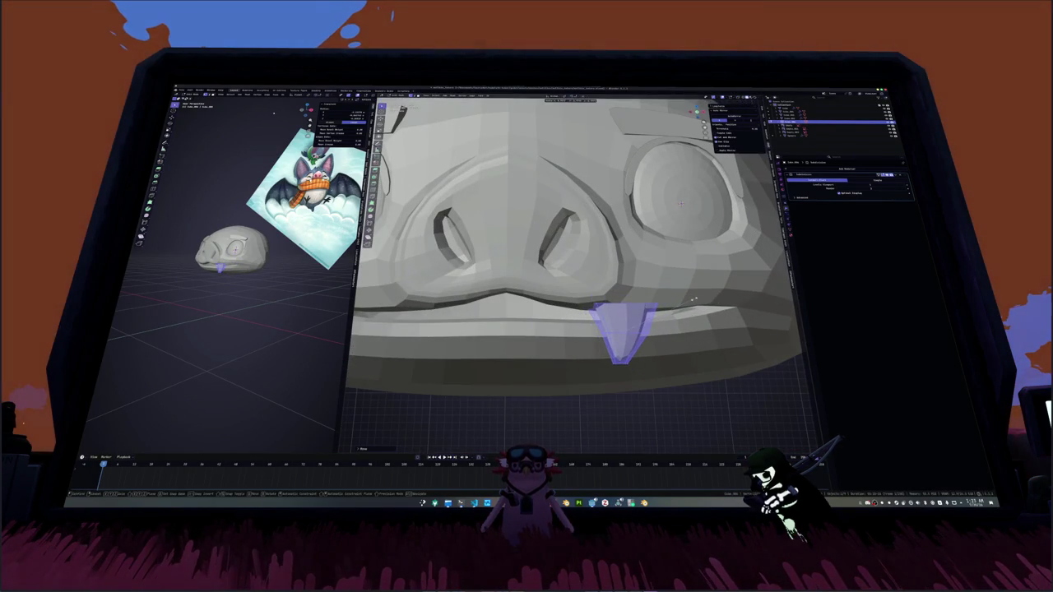
click(681, 201)
mouse_move(681, 201)
middle_down()
mouse_move(734, 212)
mouse_move(579, 159)
middle_up()
scroll(734, 212, down, 2)
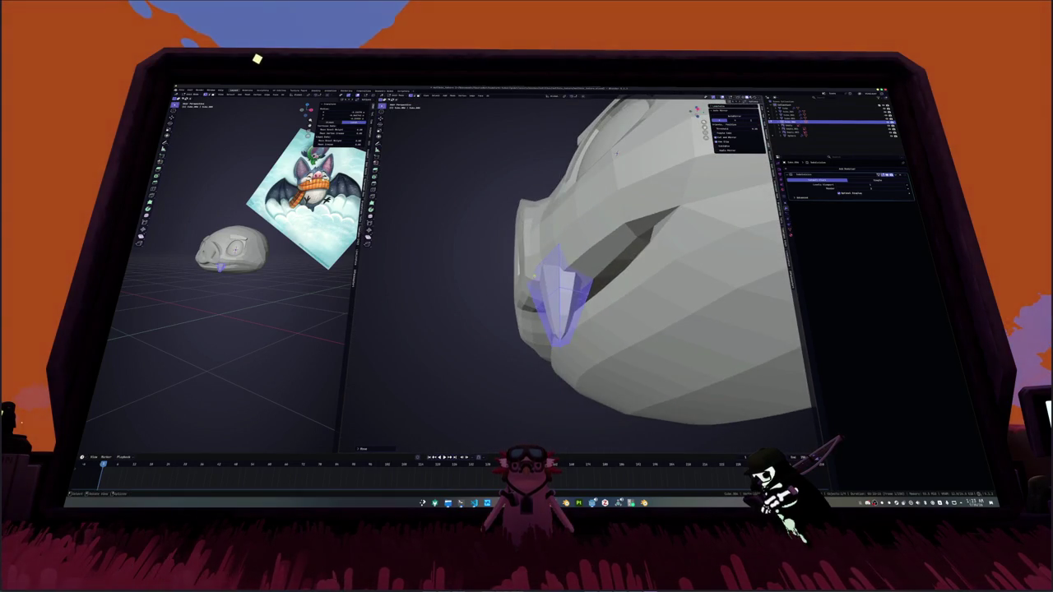
scroll(579, 158, up, 1)
Step: Slide the tooth along Y twice to tuck it under the upper lip
key(g)
key(y)
click(523, 294)
middle_drag(522, 294, 538, 267)
mouse_move(653, 237)
middle_down()
mouse_move(563, 231)
mouse_move(645, 265)
mouse_move(612, 273)
mouse_move(613, 261)
middle_up()
key(g)
key(y)
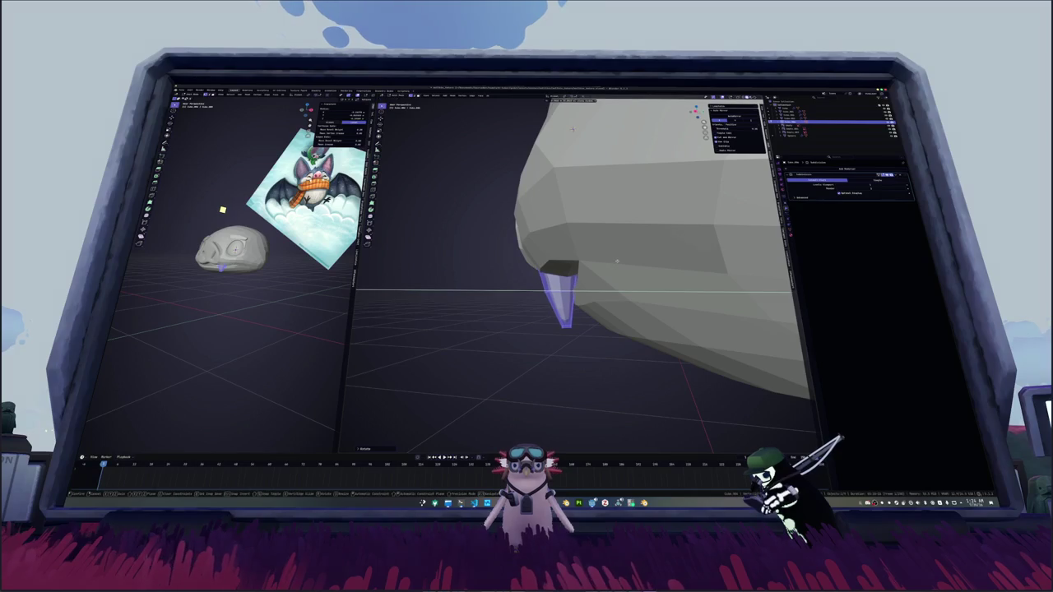
click(615, 260)
middle_drag(616, 259, 650, 191)
Step: Leave Edit Mode and orbit around the head to inspect the fang
key(Tab)
scroll(650, 191, down, 3)
key(alt+h)
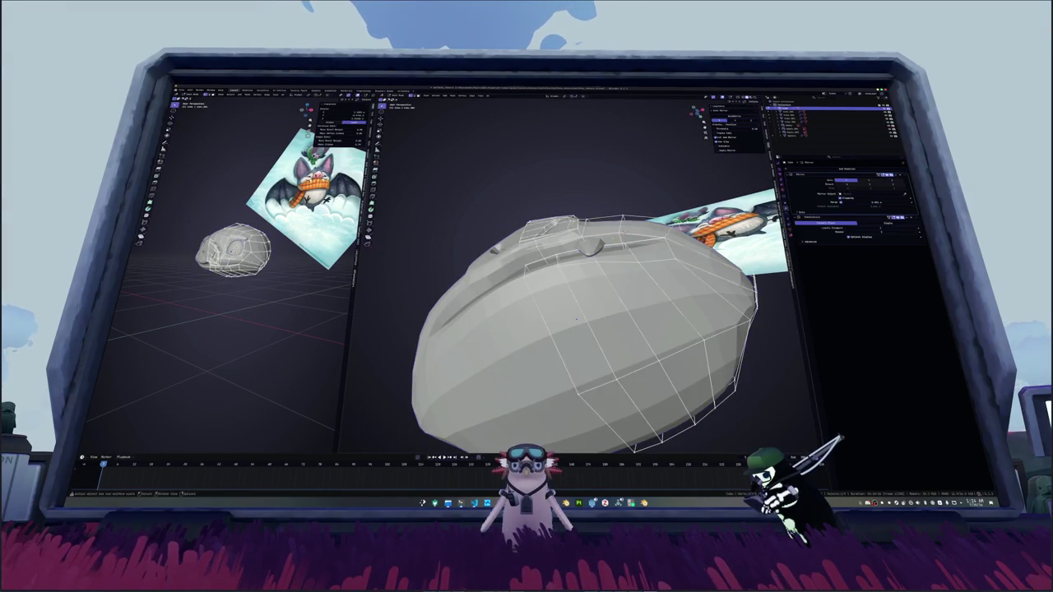
mouse_move(578, 308)
middle_down()
mouse_move(630, 225)
mouse_move(625, 201)
middle_up()
middle_drag(596, 240, 559, 292)
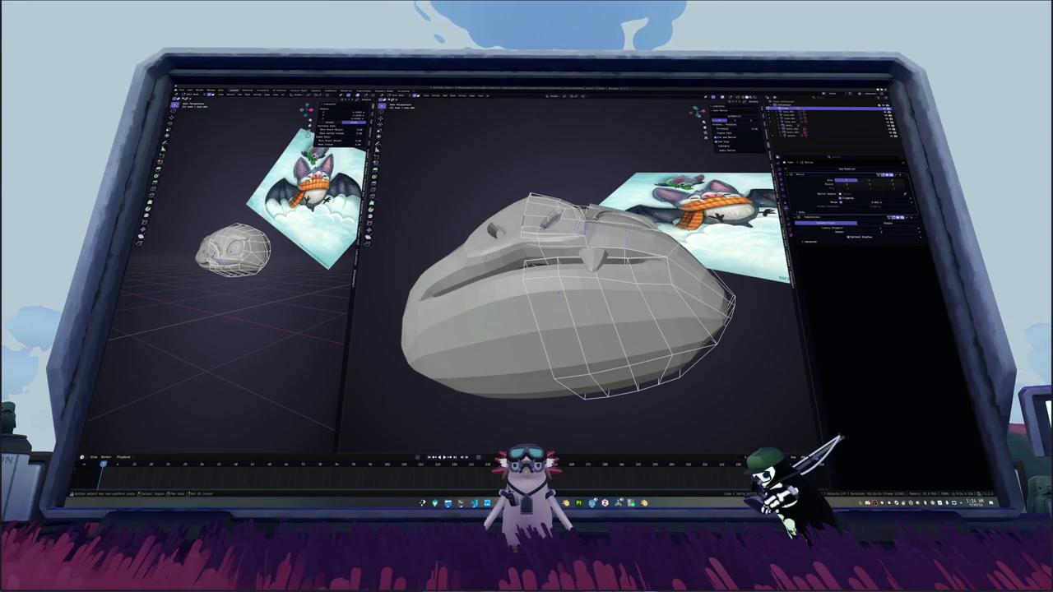
mouse_move(559, 292)
middle_down()
mouse_move(658, 169)
mouse_move(713, 205)
mouse_move(634, 217)
mouse_move(743, 254)
mouse_move(670, 246)
mouse_move(625, 259)
middle_up()
Step: Toggle X-ray to check inside the mesh, then select the head object
key(alt+z)
key(alt+z)
key(alt+z)
key(alt+z)
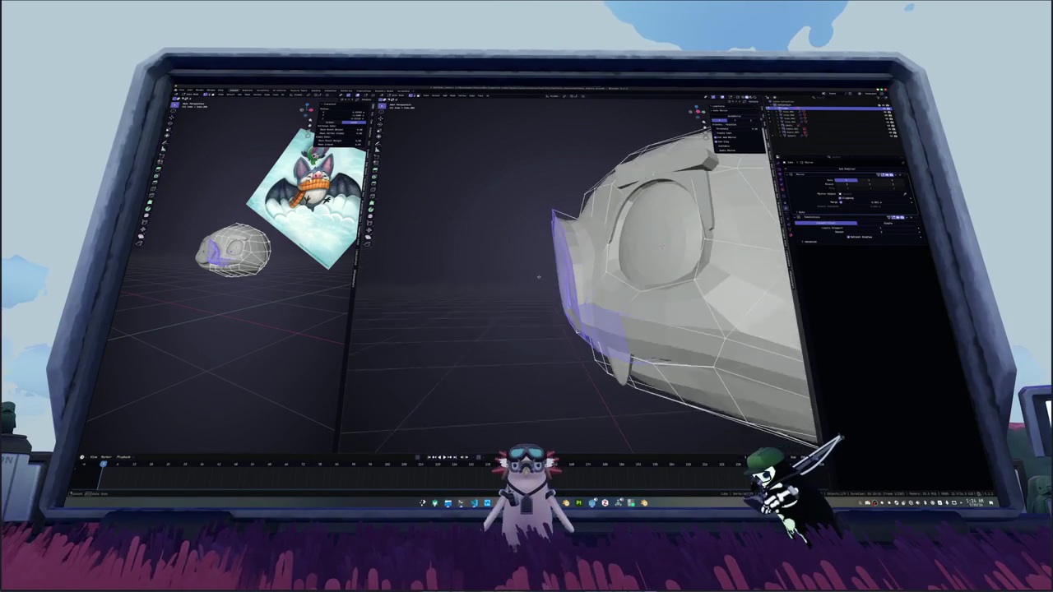
key(k)
mouse_move(534, 277)
middle_down()
mouse_move(592, 271)
mouse_move(609, 392)
mouse_move(559, 288)
mouse_move(568, 271)
mouse_move(634, 258)
middle_up()
click(612, 265)
scroll(632, 258, up, 3)
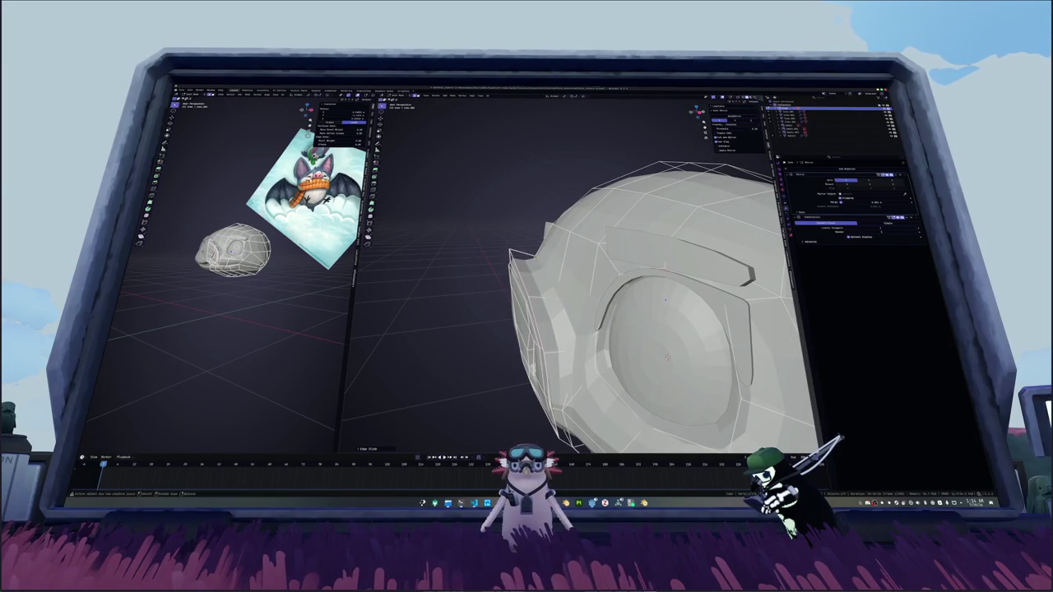
middle_drag(633, 258, 625, 280)
Step: Select the fang and add a Mirror modifier, then check both fangs
scroll(635, 256, down, 3)
scroll(635, 257, down, 2)
click(594, 310)
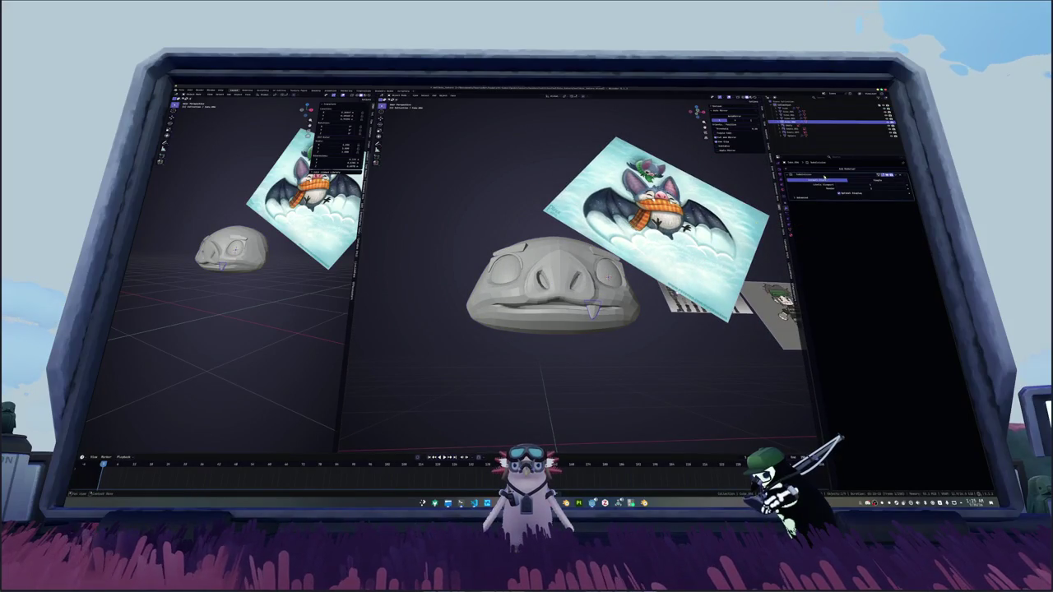
click(822, 176)
click(832, 178)
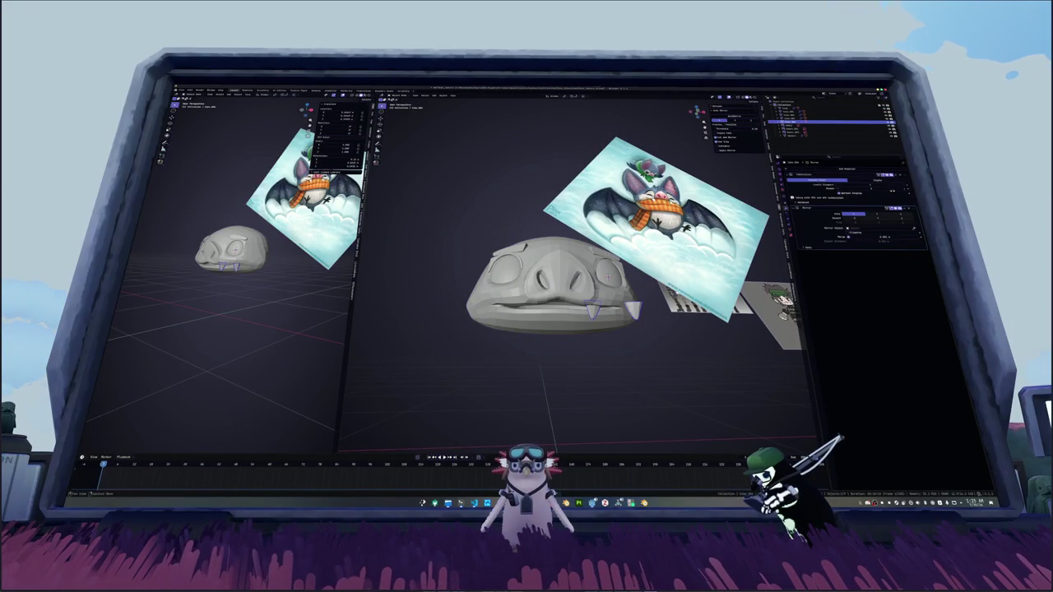
middle_drag(605, 273, 553, 329)
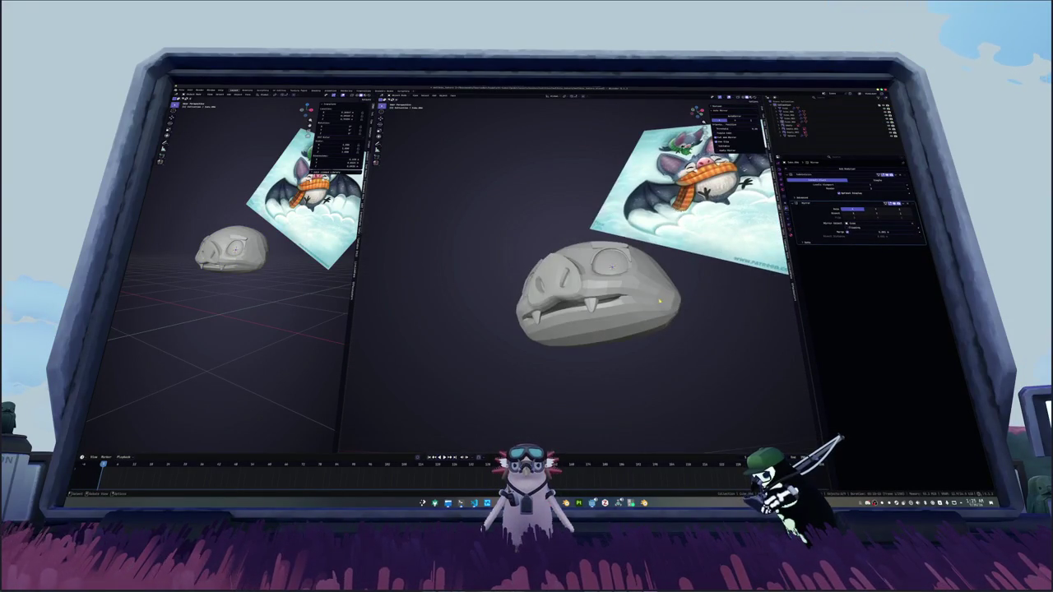
mouse_move(553, 329)
middle_down()
mouse_move(535, 345)
mouse_move(518, 337)
middle_up()
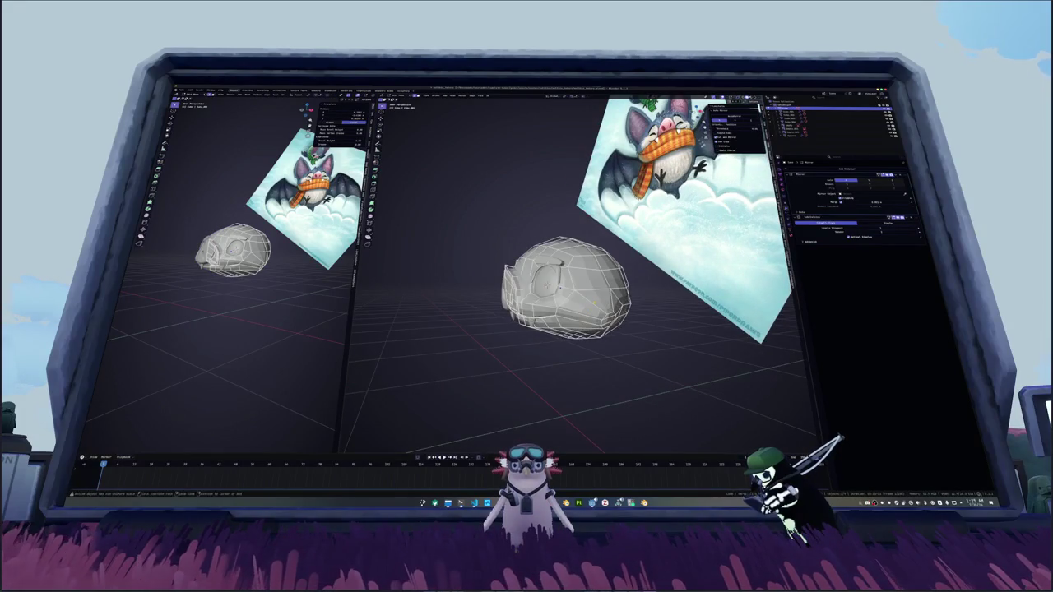
mouse_move(609, 303)
middle_down()
mouse_move(621, 303)
mouse_move(627, 271)
mouse_move(617, 276)
middle_up()
Step: Rotate the selection around Z and exit Edit Mode to review the head
key(r)
key(z)
key(Return)
key(KP_1)
scroll(617, 276, down, 3)
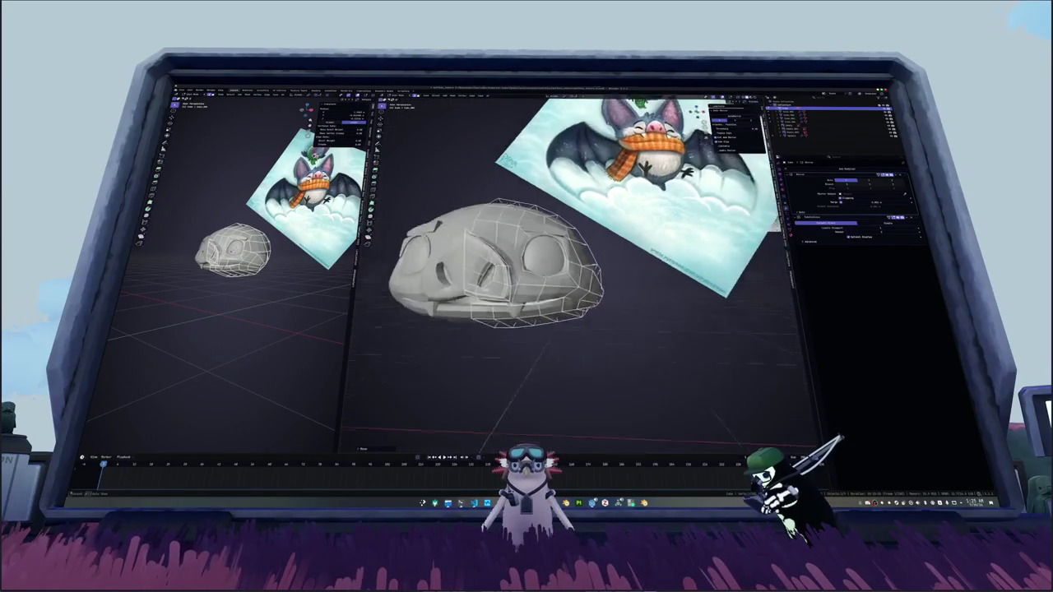
mouse_move(535, 260)
middle_down()
mouse_move(569, 290)
mouse_move(576, 329)
mouse_move(584, 266)
mouse_move(592, 311)
middle_up()
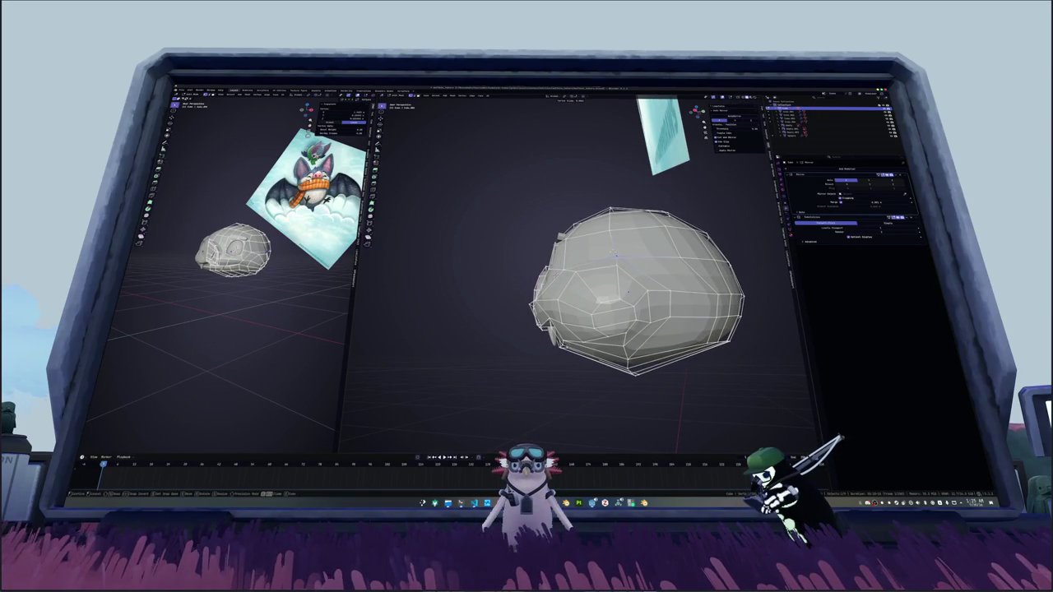
key(Tab)
mouse_move(616, 257)
middle_down()
mouse_move(605, 280)
mouse_move(623, 305)
mouse_move(551, 268)
mouse_move(601, 334)
mouse_move(559, 312)
middle_up()
Step: Select a face on top of the head and scale it into an ear
key(Tab)
click(610, 239)
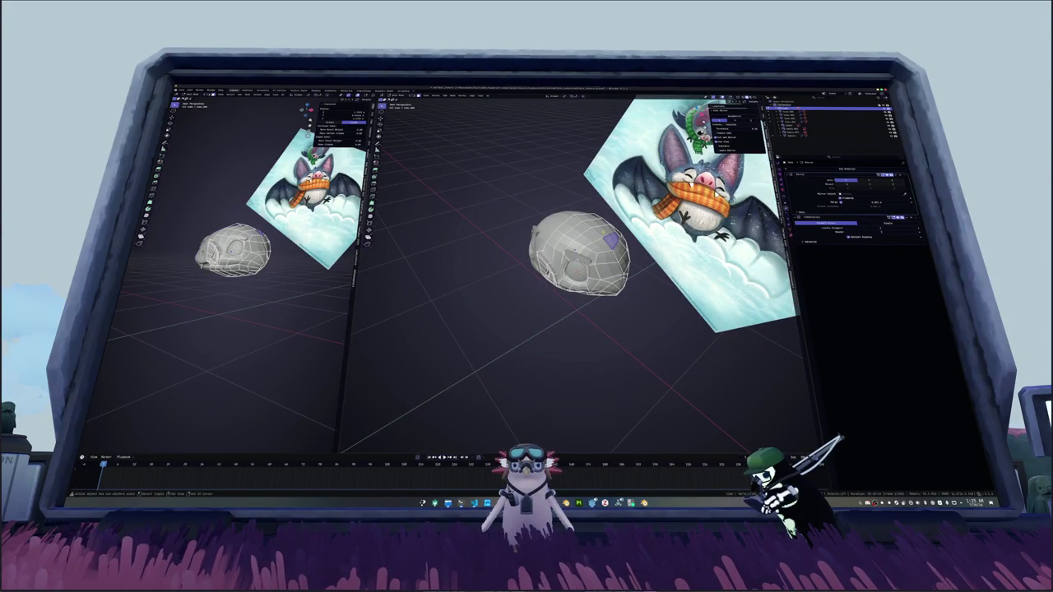
mouse_move(461, 387)
middle_down()
mouse_move(416, 451)
mouse_move(460, 411)
middle_up()
key(s)
click(415, 452)
key(Tab)
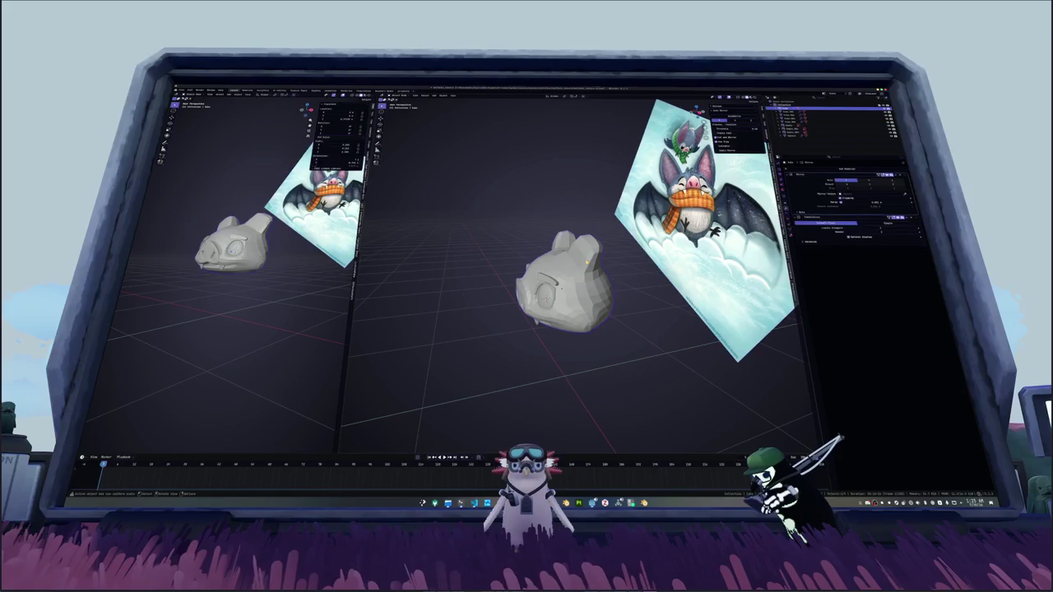
Step: Add level-1 subdivision to the head, select the ear faces, and merge overlapping vertices
key(ctrl+1)
key(Tab)
middle_drag(461, 412, 551, 378)
click(557, 265)
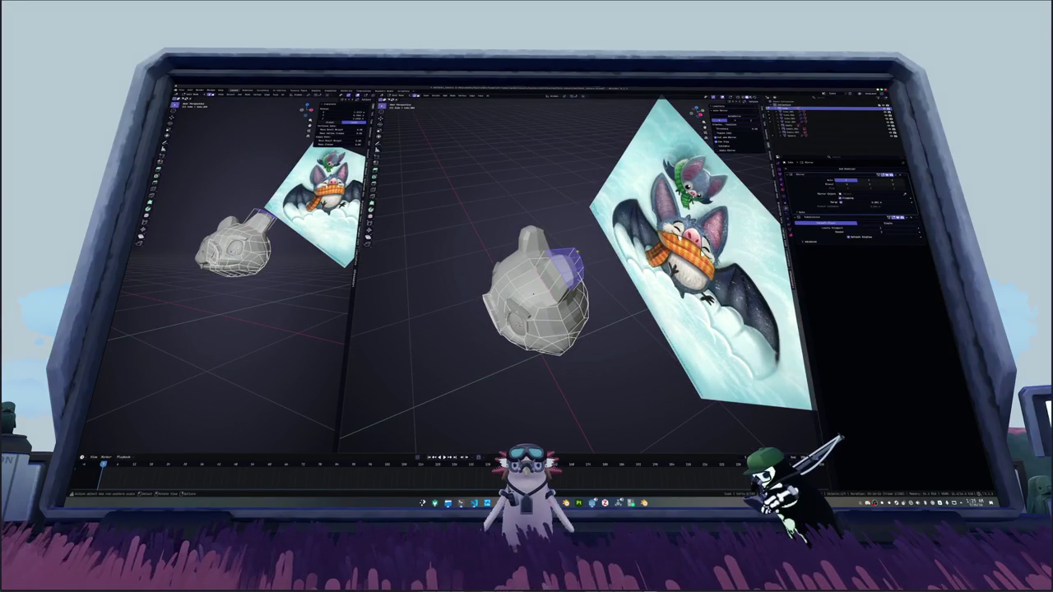
middle_drag(533, 292, 550, 312)
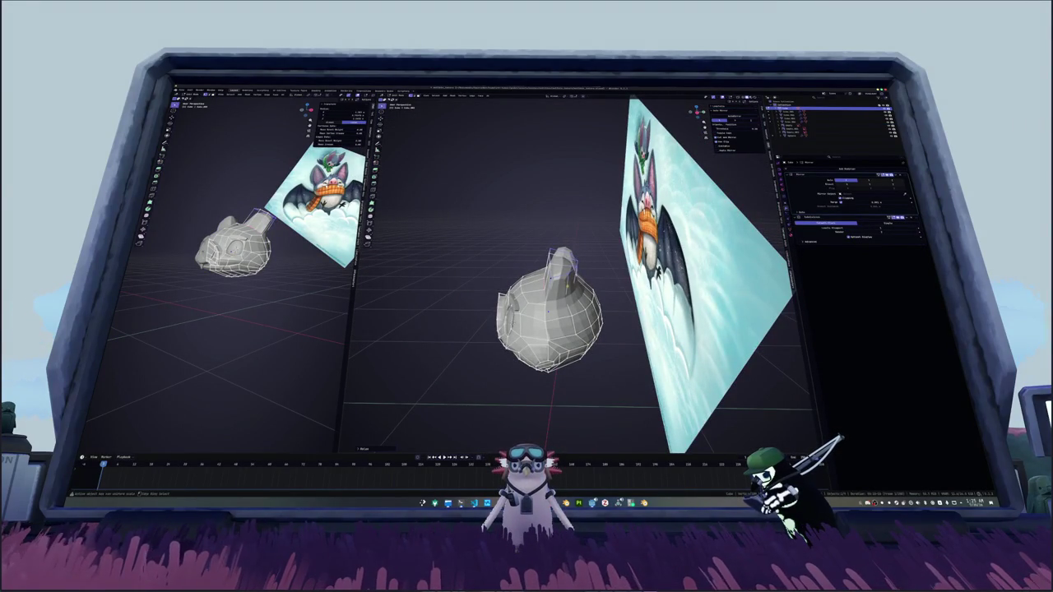
mouse_move(562, 303)
middle_down()
mouse_move(523, 300)
mouse_move(545, 319)
mouse_move(551, 308)
middle_up()
ctrl+click(609, 288)
mouse_move(610, 290)
middle_down()
mouse_move(623, 314)
mouse_move(580, 267)
middle_up()
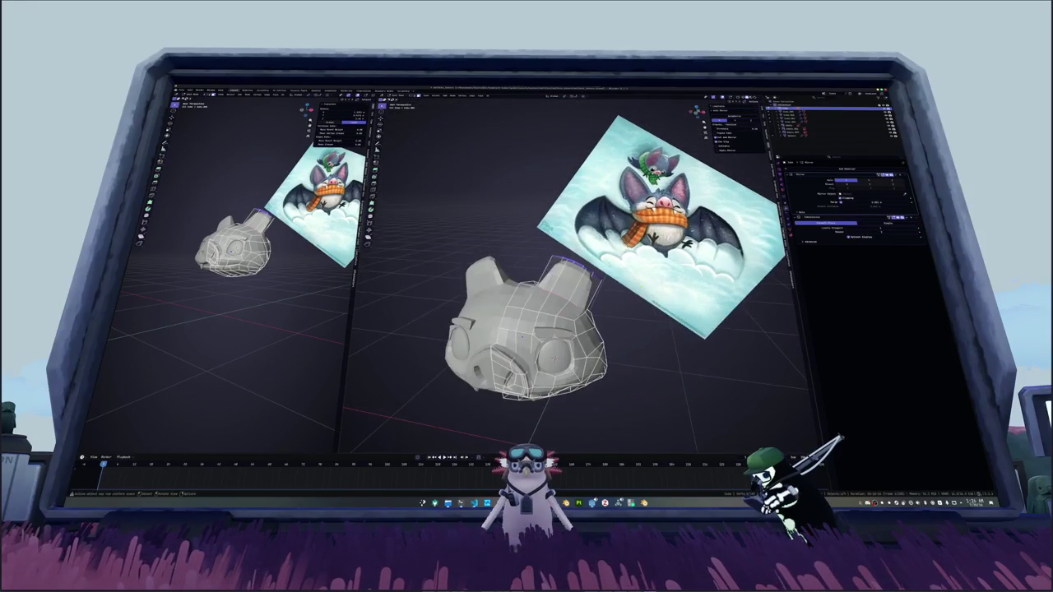
key(alt+m)
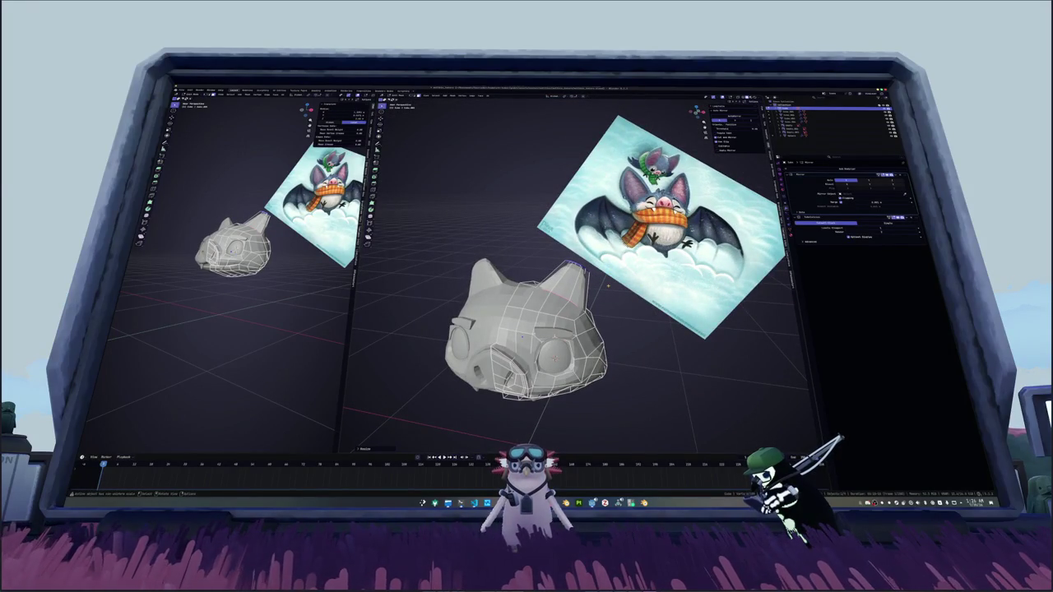
Step: In side view, rotate the ears and narrow them along X
key(KP_3)
key(r)
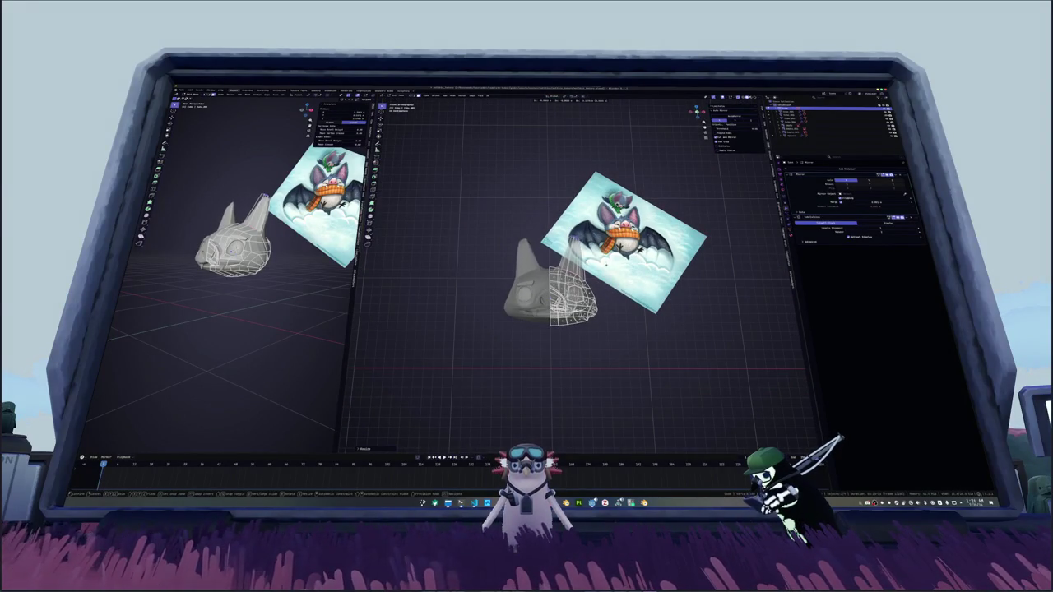
scroll(607, 264, up, 3)
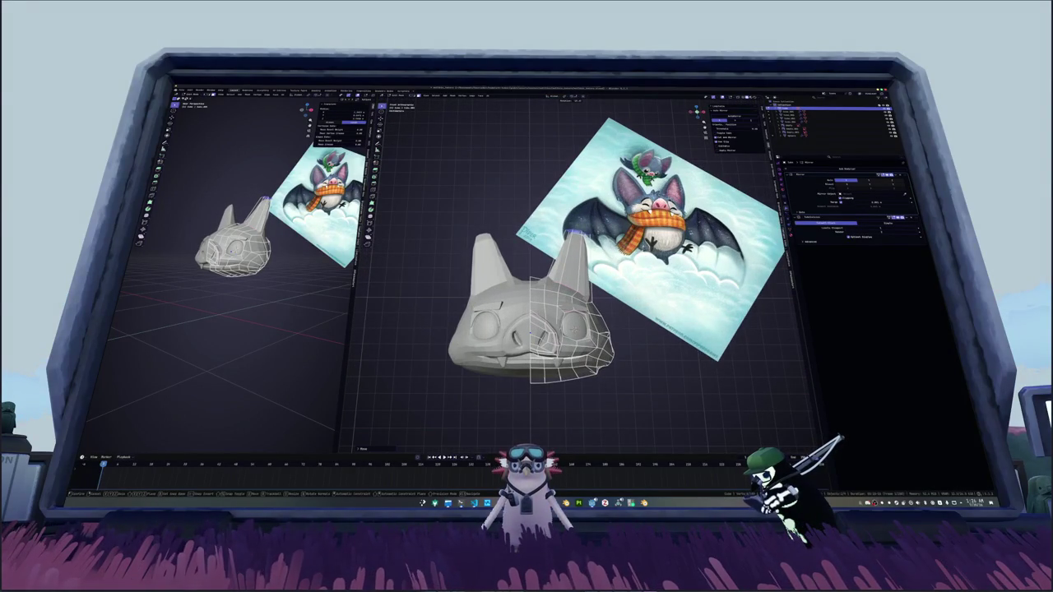
key(Return)
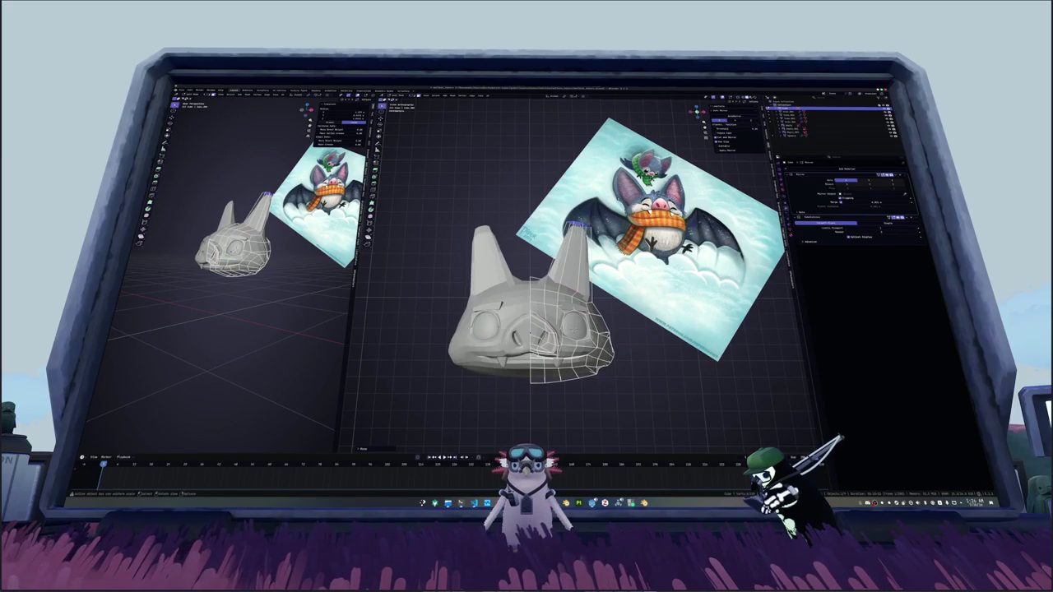
key(s)
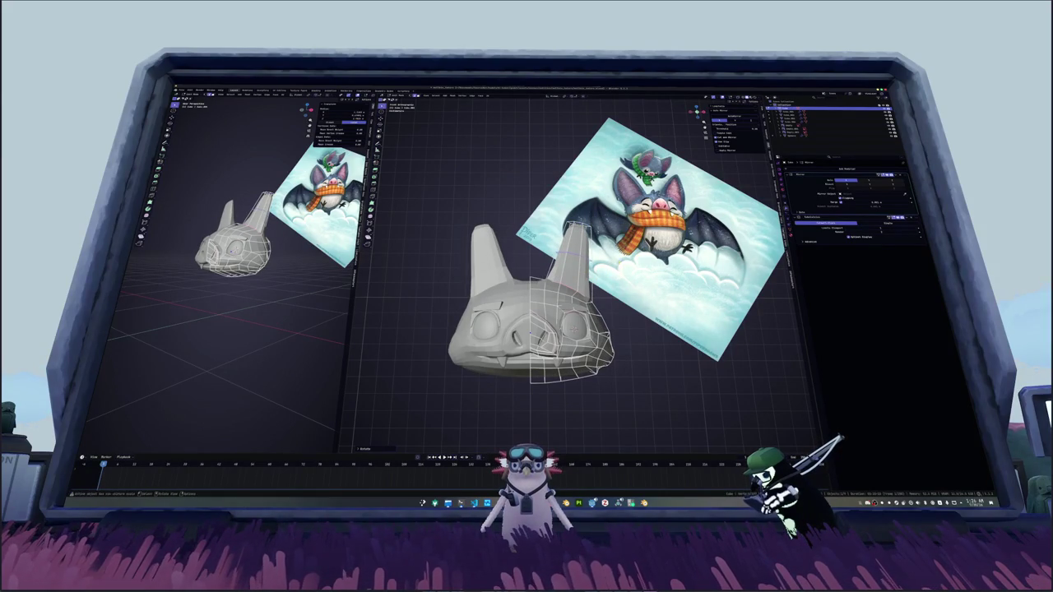
key(x)
key(Return)
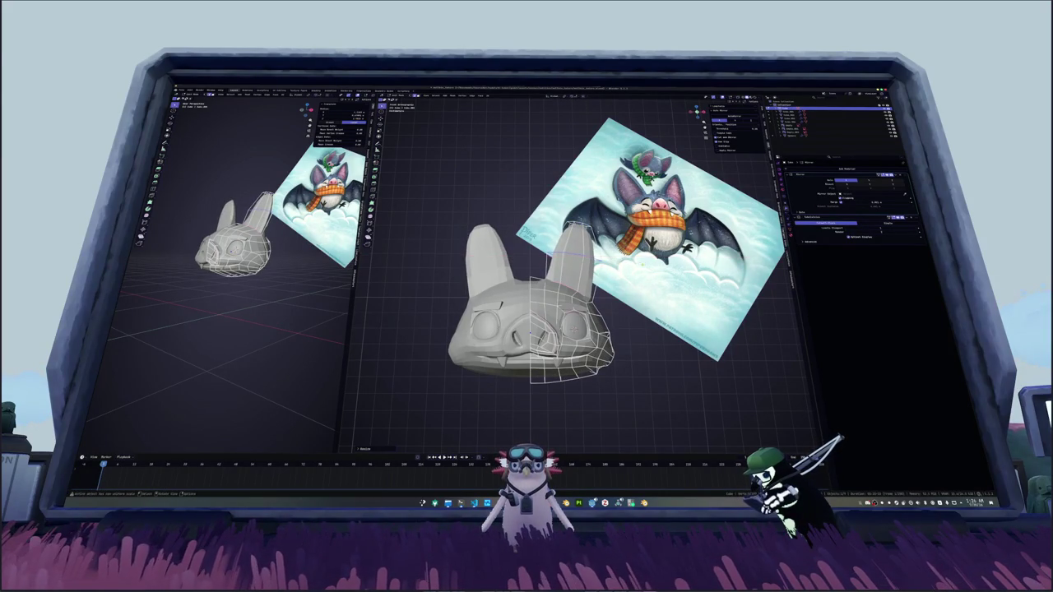
scroll(575, 272, down, 1)
Step: Loop-cut the ear with Ctrl+R and, in X-ray, move the new loop
key(ctrl+r)
click(574, 267)
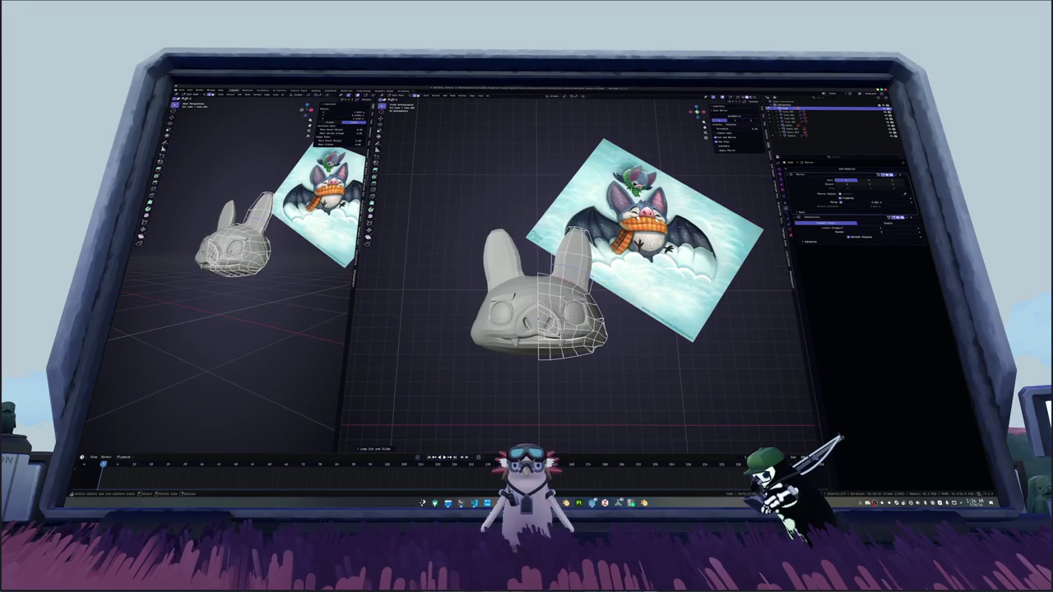
key(alt+z)
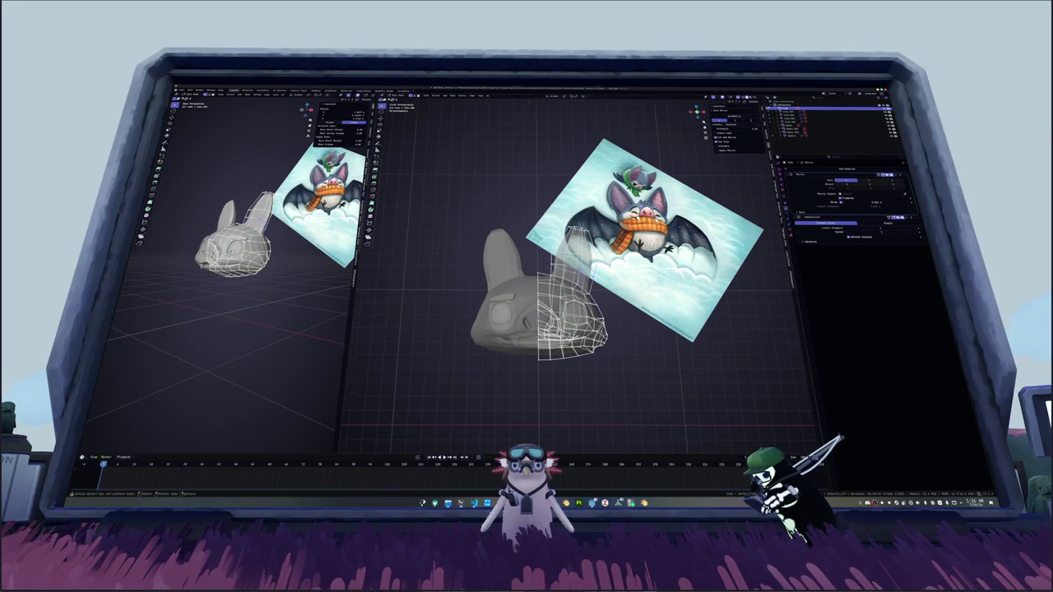
scroll(576, 272, up, 2)
key(g)
click(611, 281)
Step: Reposition the ear section to follow the reference, then select the ear's tip vertex
key(g)
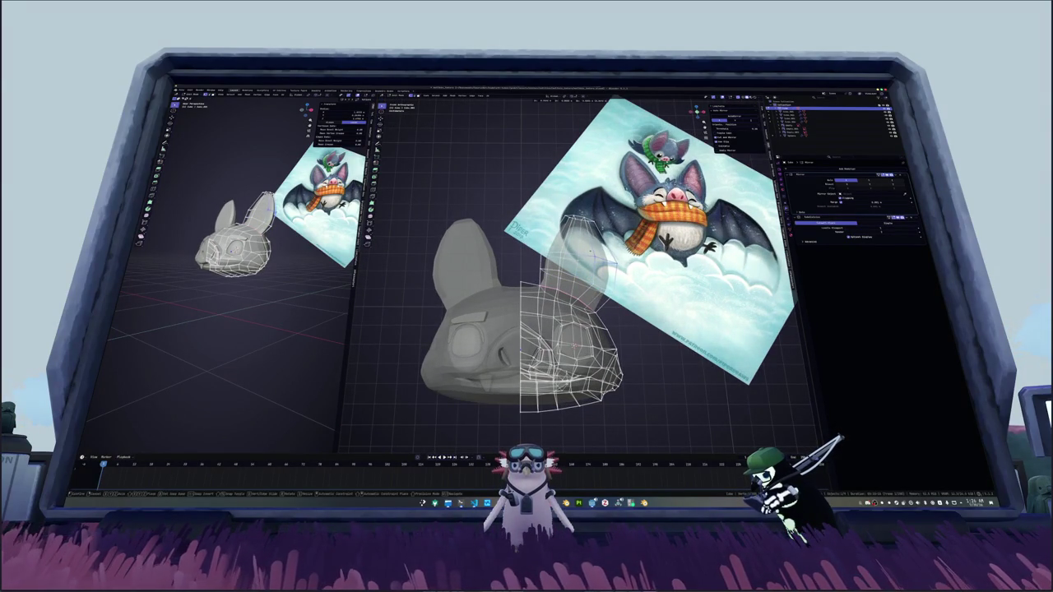
key(Return)
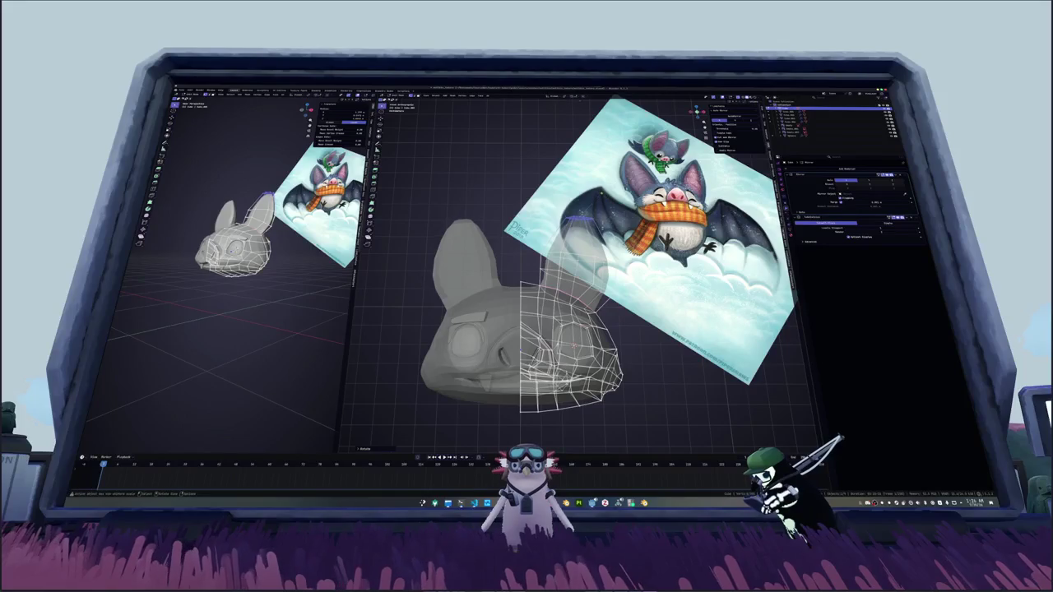
key(g)
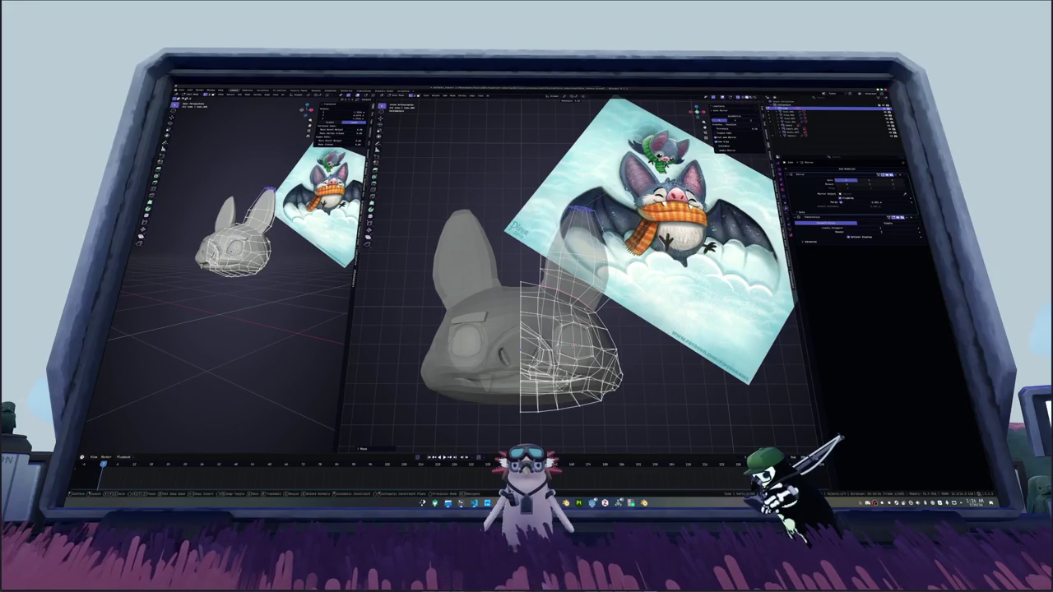
key(Return)
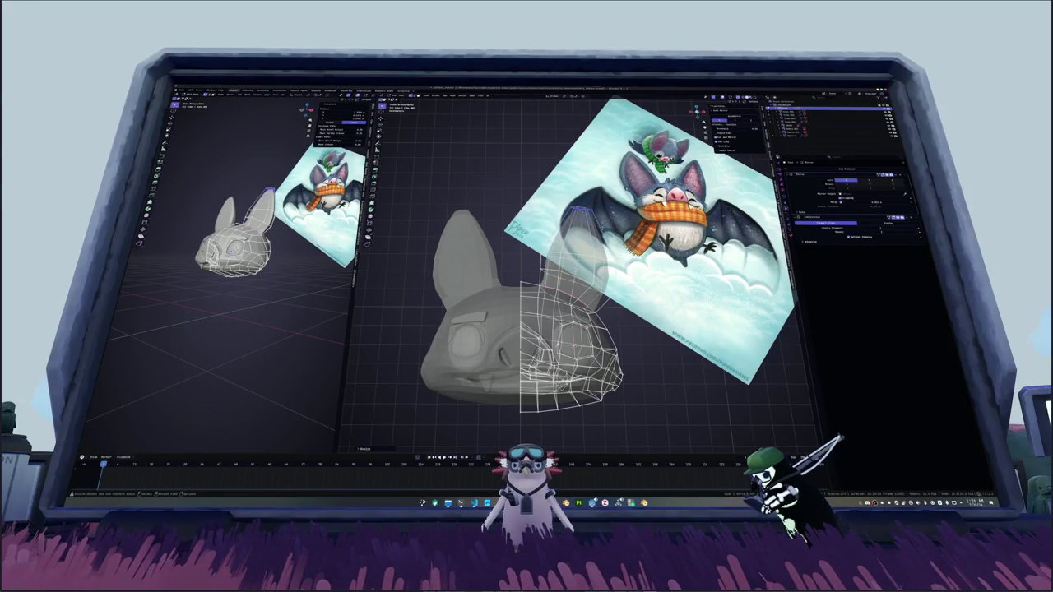
middle_drag(576, 288, 675, 263)
key(KP_3)
click(547, 202)
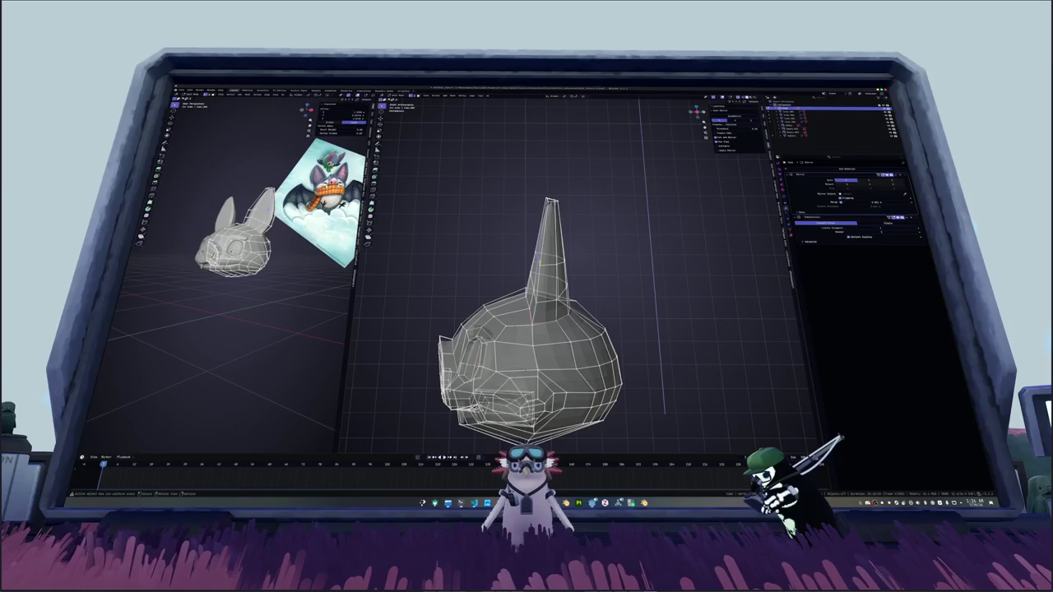
Step: Pull the ear tip vertex back along Y, then shift it along X
key(g)
key(y)
click(505, 172)
alt+click(579, 275)
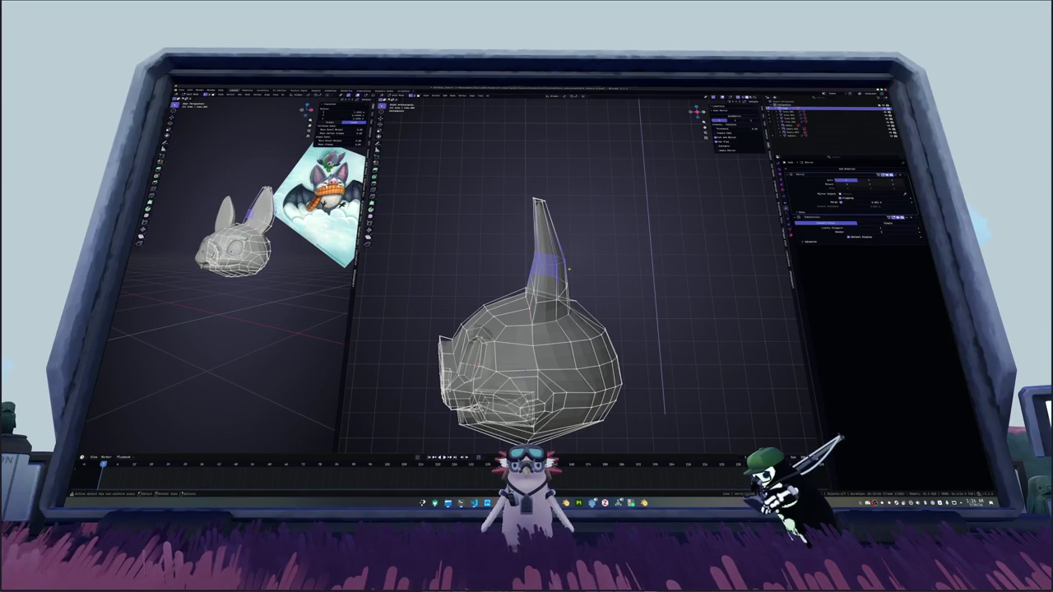
key(alt+a)
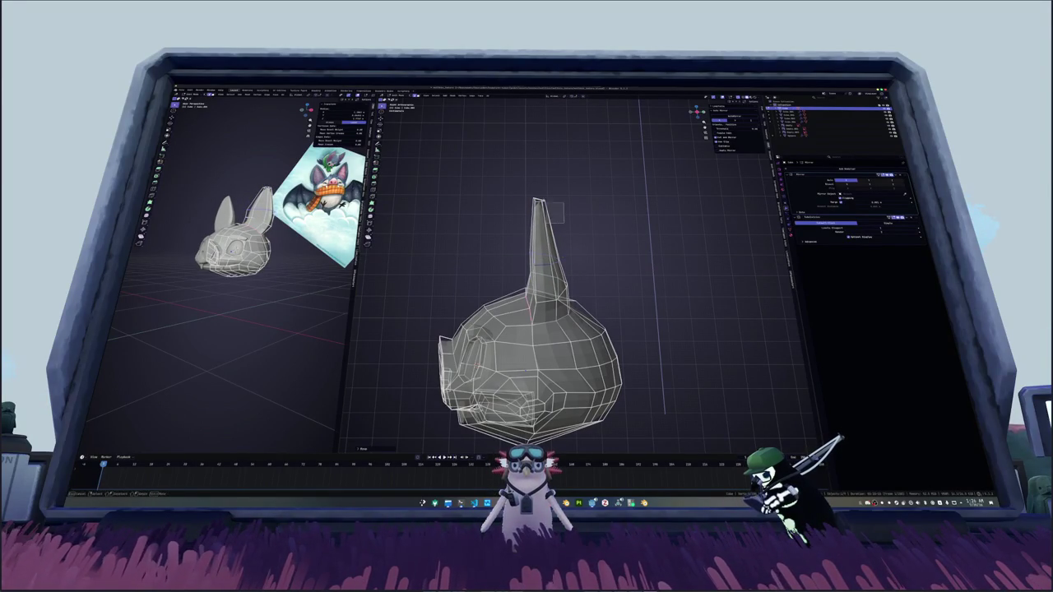
key(g)
key(x)
click(546, 212)
Step: Shift the ear's lower edge loop and selected edges horizontally along Y
key(g)
key(y)
key(Return)
key(g)
key(y)
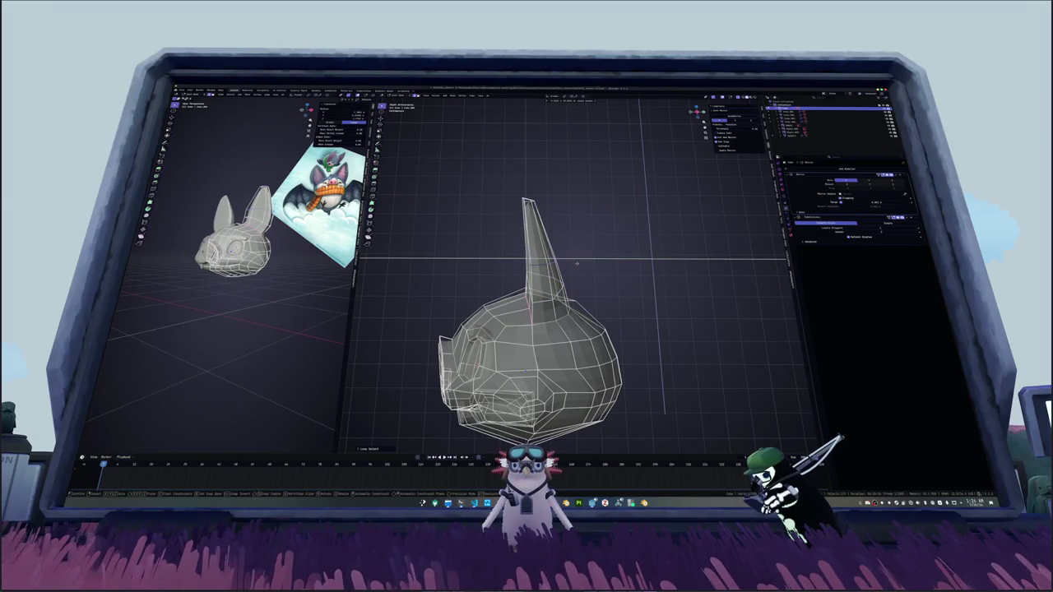
click(575, 262)
Step: Move the ear tip vertex and back side edge along Y to sharpen the point
drag(493, 179, 547, 222)
key(g)
key(y)
click(481, 173)
click(560, 270)
key(g)
key(y)
click(518, 267)
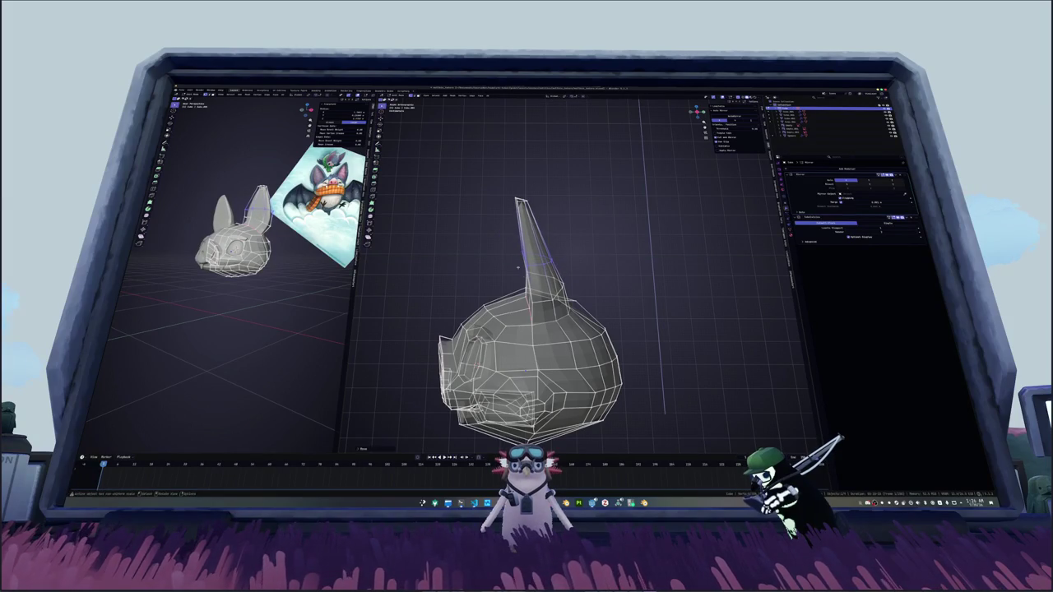
Step: Slide another ear edge loop along Y and turn X-ray off
alt+click(572, 290)
key(g)
key(y)
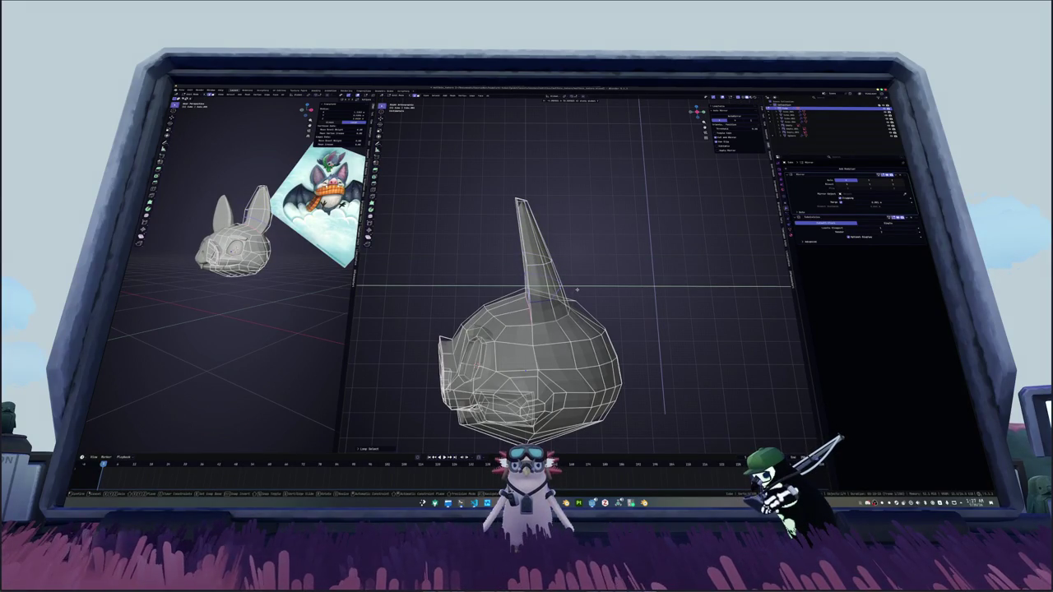
click(579, 290)
key(alt+z)
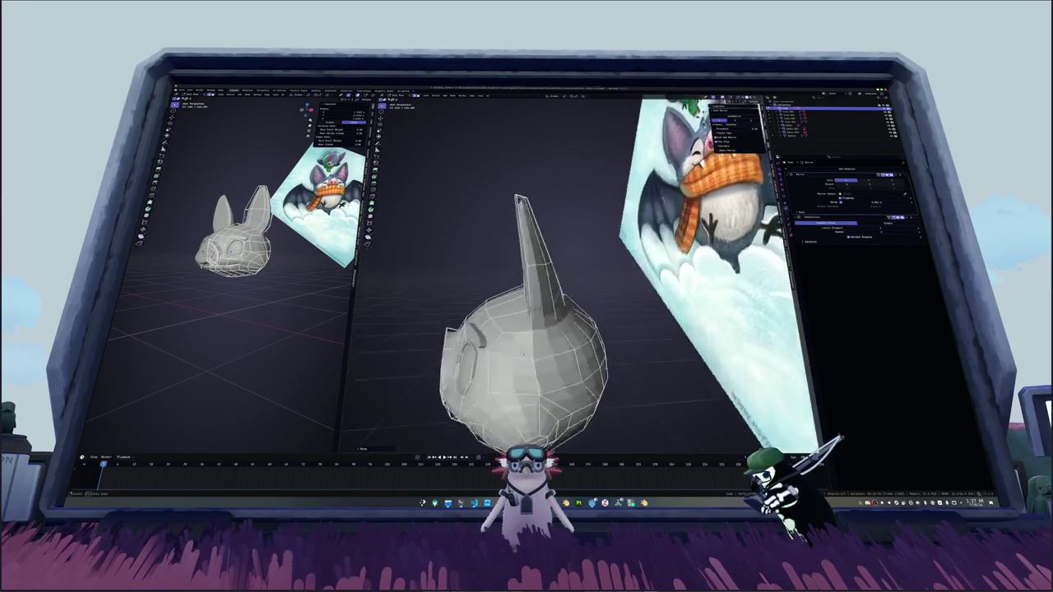
Step: Add an edge loop across the head with Ctrl+R
middle_drag(578, 289, 641, 271)
mouse_move(499, 319)
middle_down()
mouse_move(646, 341)
mouse_move(618, 366)
mouse_move(548, 342)
mouse_move(613, 246)
mouse_move(481, 251)
mouse_move(610, 273)
mouse_move(642, 372)
mouse_move(659, 295)
mouse_move(543, 329)
mouse_move(568, 271)
mouse_move(543, 288)
mouse_move(560, 232)
middle_up()
key(ctrl+r)
click(648, 340)
Step: Orbit around the head to inspect both ears and select the ear tip face
mouse_move(559, 271)
middle_down()
mouse_move(557, 311)
mouse_move(520, 257)
middle_up()
mouse_move(500, 361)
middle_down()
mouse_move(545, 272)
mouse_move(595, 297)
middle_up()
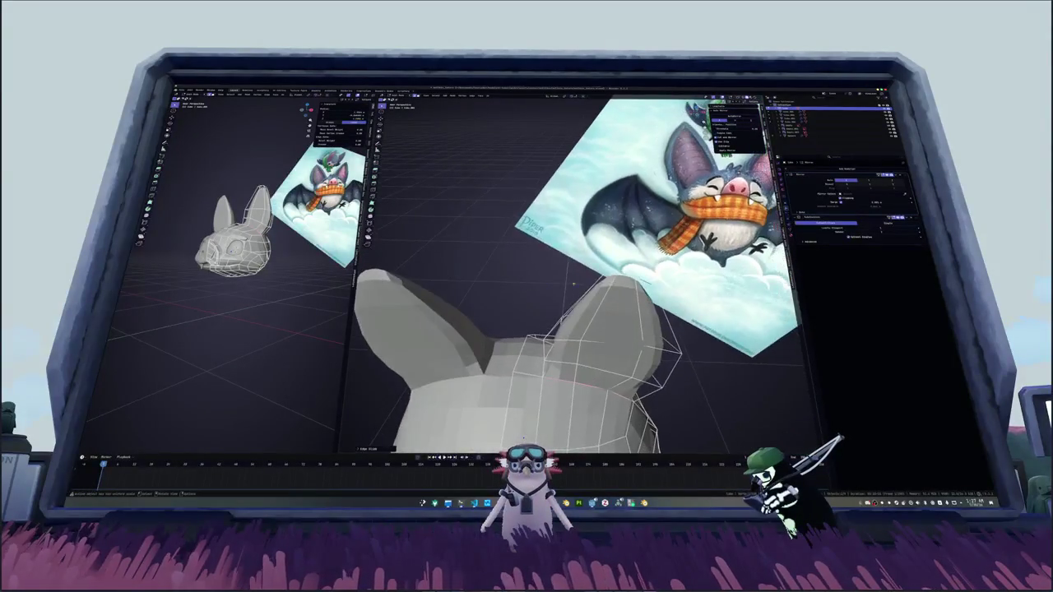
mouse_move(527, 384)
middle_down()
mouse_move(576, 329)
mouse_move(543, 280)
middle_up()
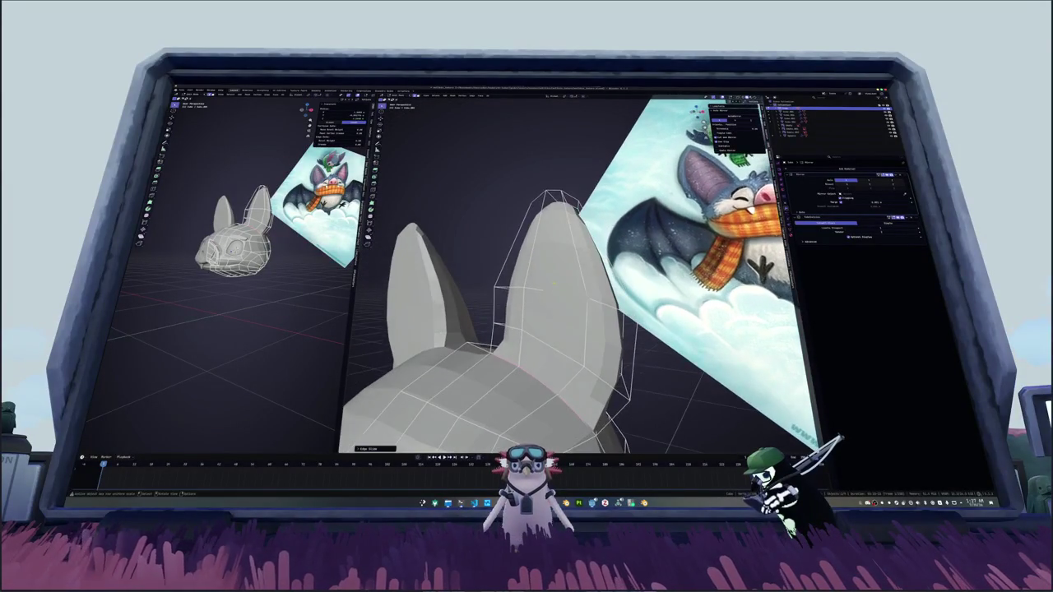
click(514, 239)
middle_drag(514, 239, 576, 247)
middle_drag(542, 329, 576, 312)
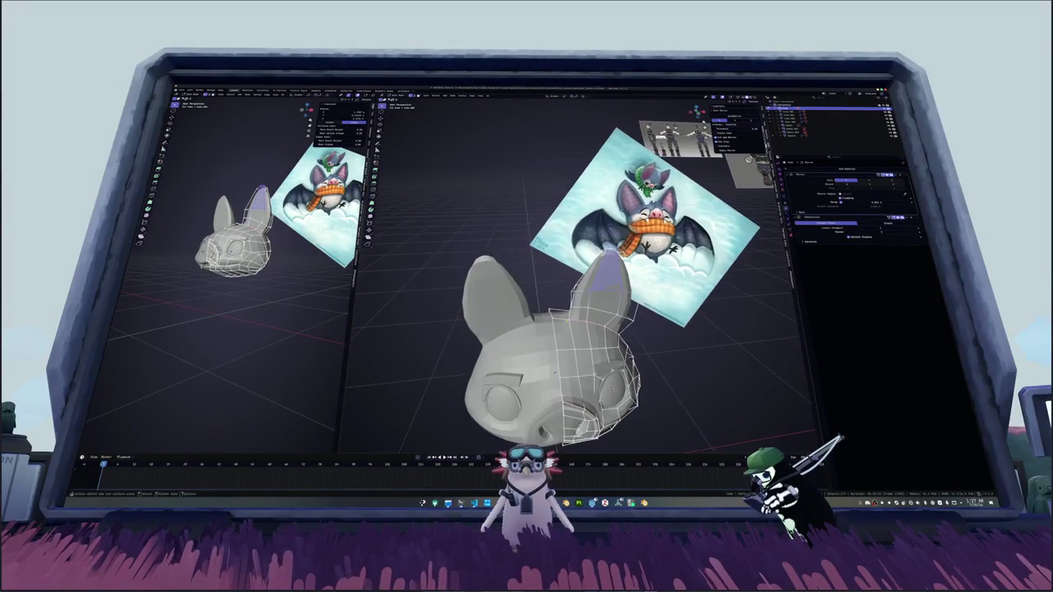
middle_drag(556, 372, 575, 366)
key(g)
key(x)
key(Escape)
Step: Switch to orthographic view and reset the reference image's location onto the head
key(KP_5)
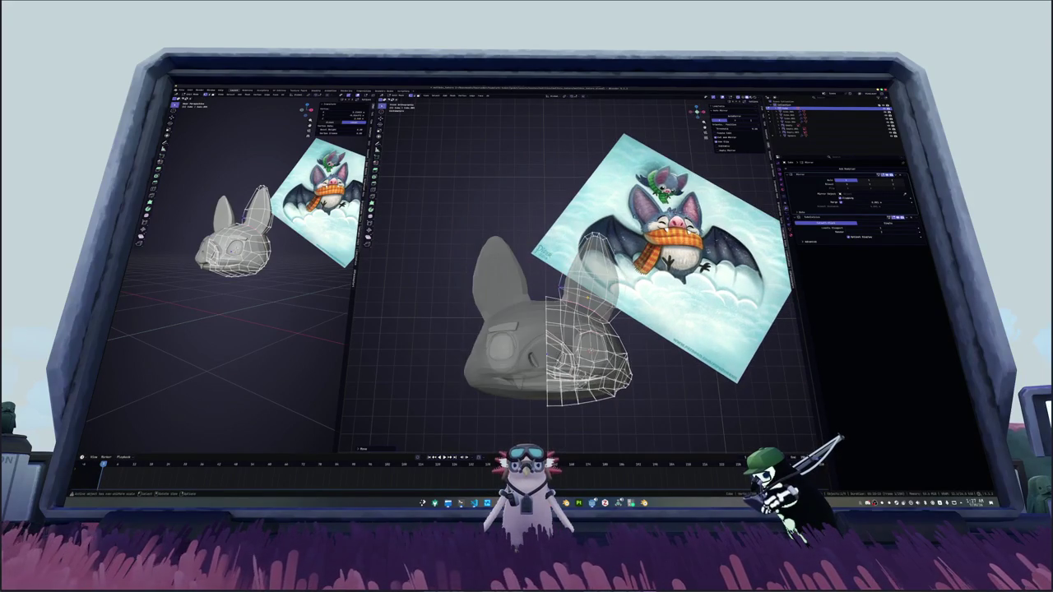
scroll(562, 372, up, 2)
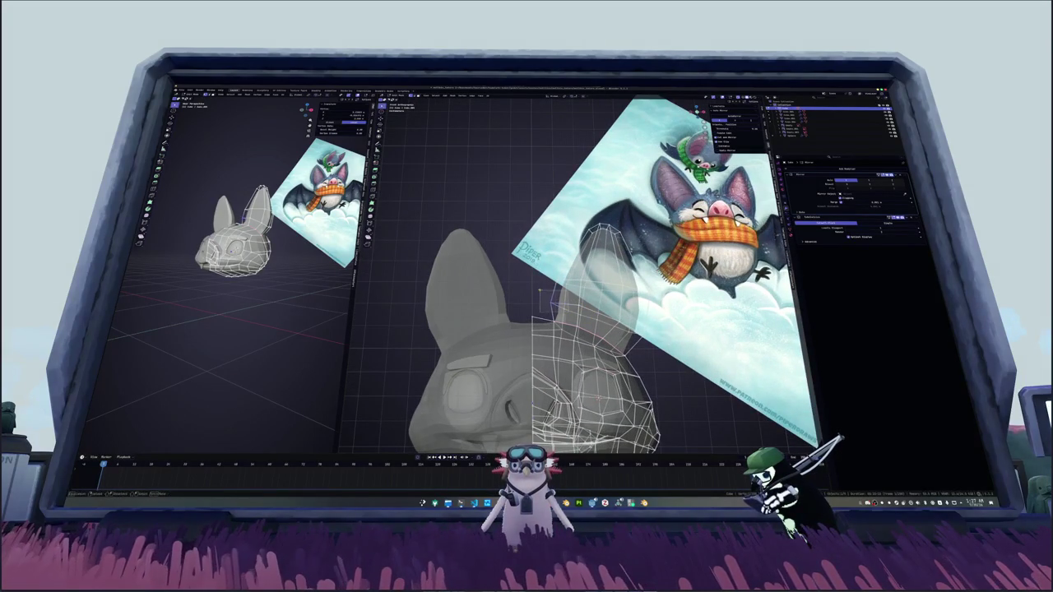
key(g)
key(x)
key(Escape)
key(alt+g)
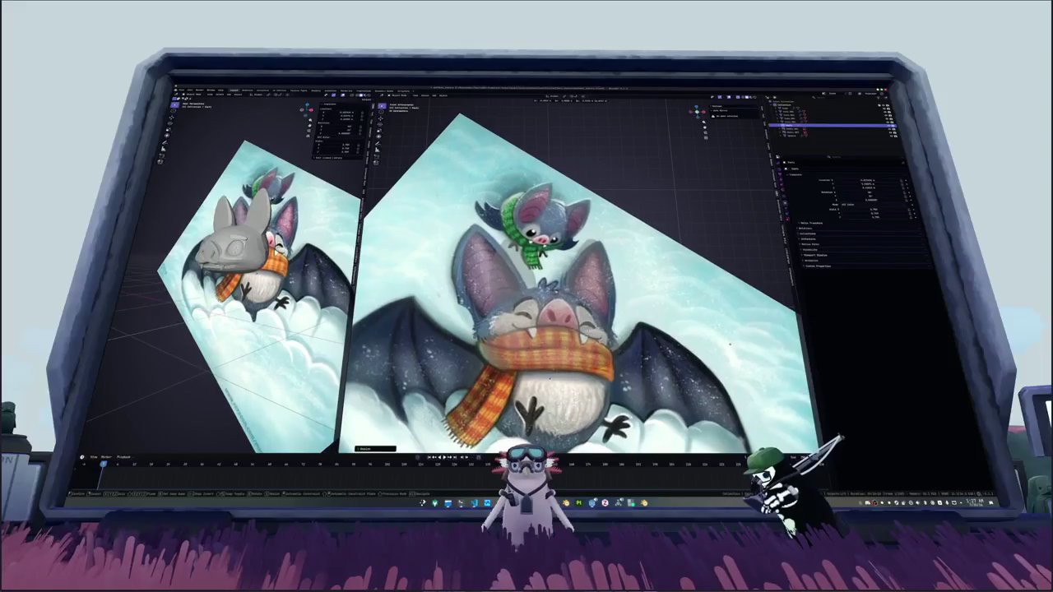
Step: Move the reference image up off the head, then edit the head mesh in X-ray
key(g)
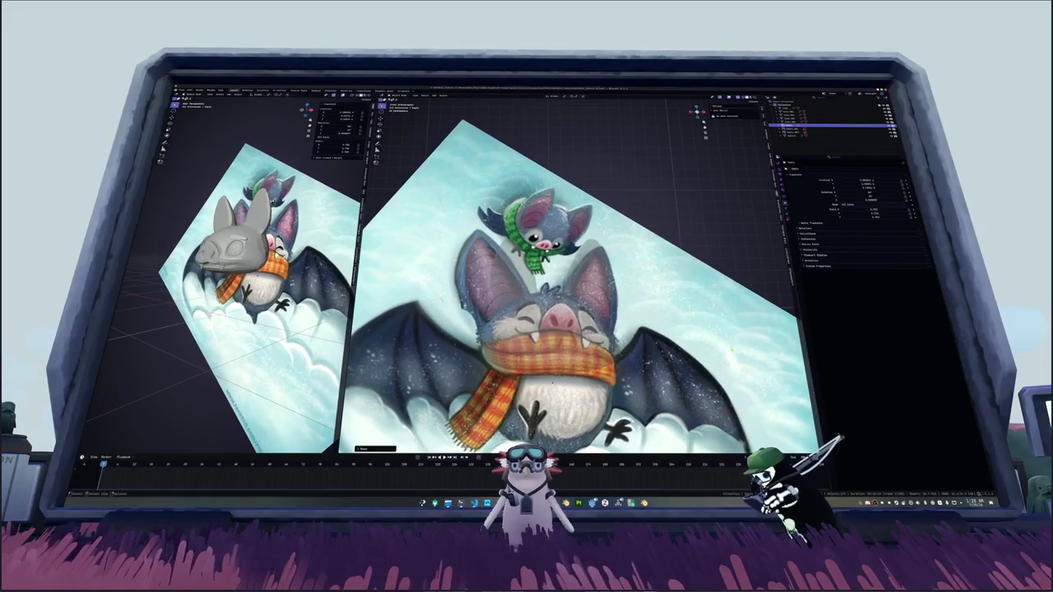
key(Return)
key(Tab)
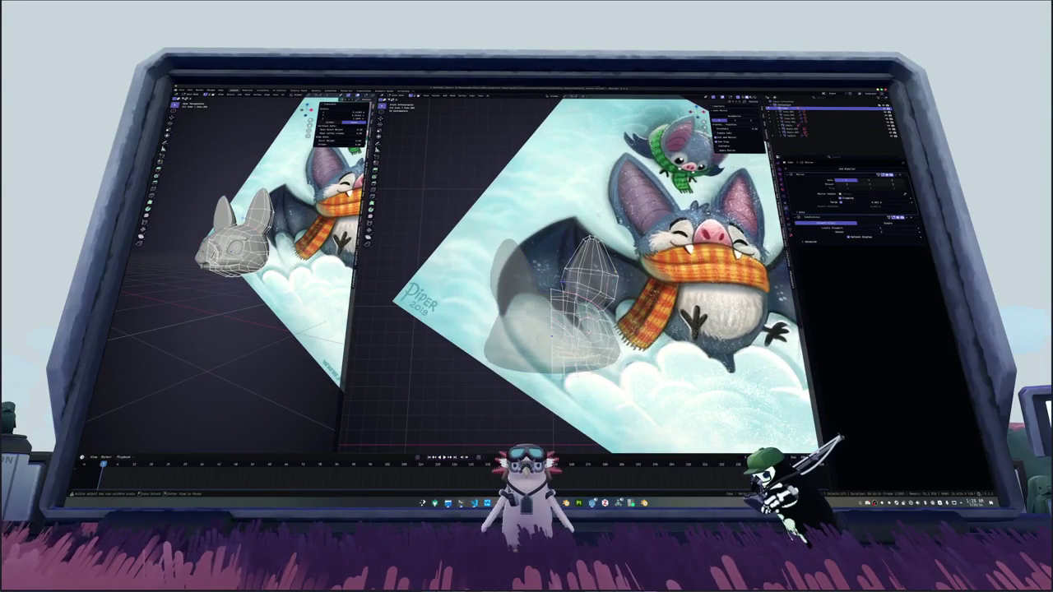
scroll(641, 229, up, 3)
key(alt+z)
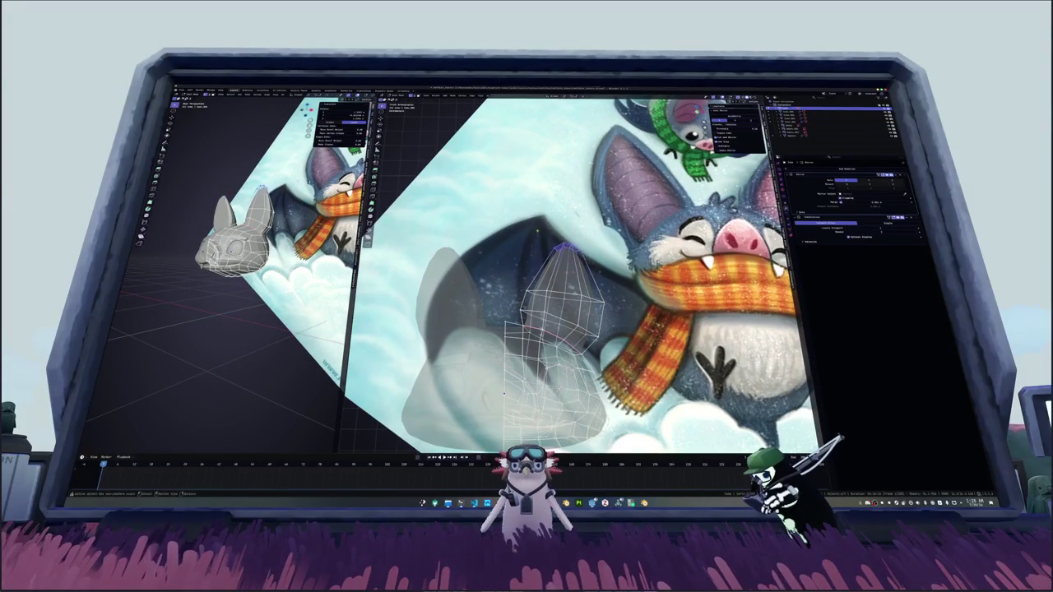
Step: Reposition the ear's top vertex and edge-slide its loops along the ear
key(g)
click(580, 236)
key(g)
key(g)
key(g)
key(r)
key(Return)
key(g)
key(g)
key(Return)
mouse_move(575, 271)
middle_down()
mouse_move(510, 247)
mouse_move(551, 272)
middle_up()
key(g)
mouse_move(426, 433)
middle_down()
mouse_move(547, 322)
mouse_move(682, 336)
mouse_move(546, 329)
middle_up()
Step: Leave Edit Mode and use local view to isolate the reference, then the head
key(Tab)
key(KP_Divide)
scroll(589, 338, down, 3)
key(KP_Divide)
scroll(581, 298, up, 3)
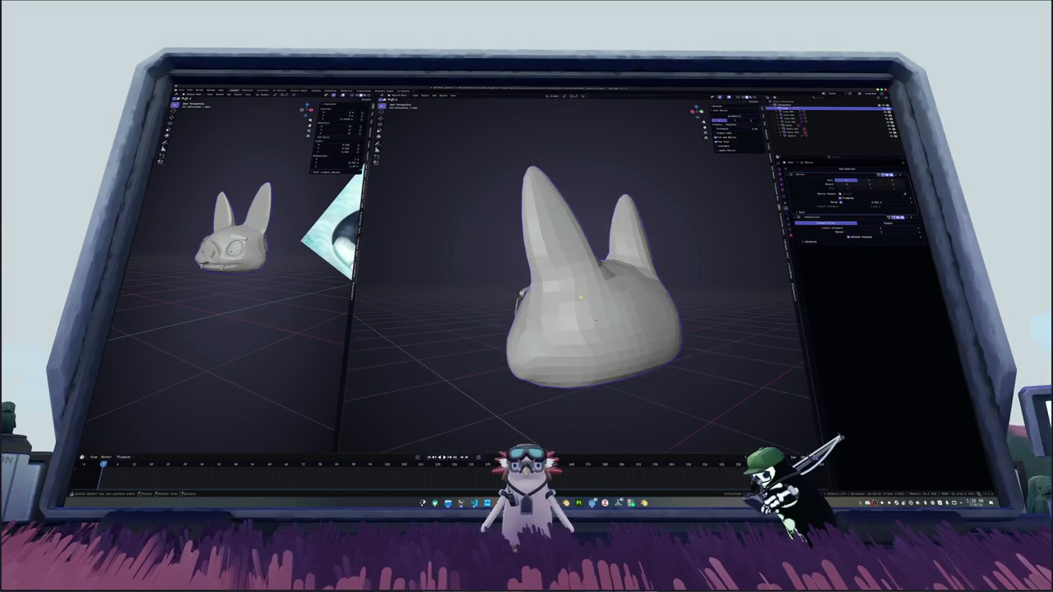
Step: Vertex-slide a point on the right ear and select an ear vertex
key(Tab)
middle_drag(580, 297, 559, 272)
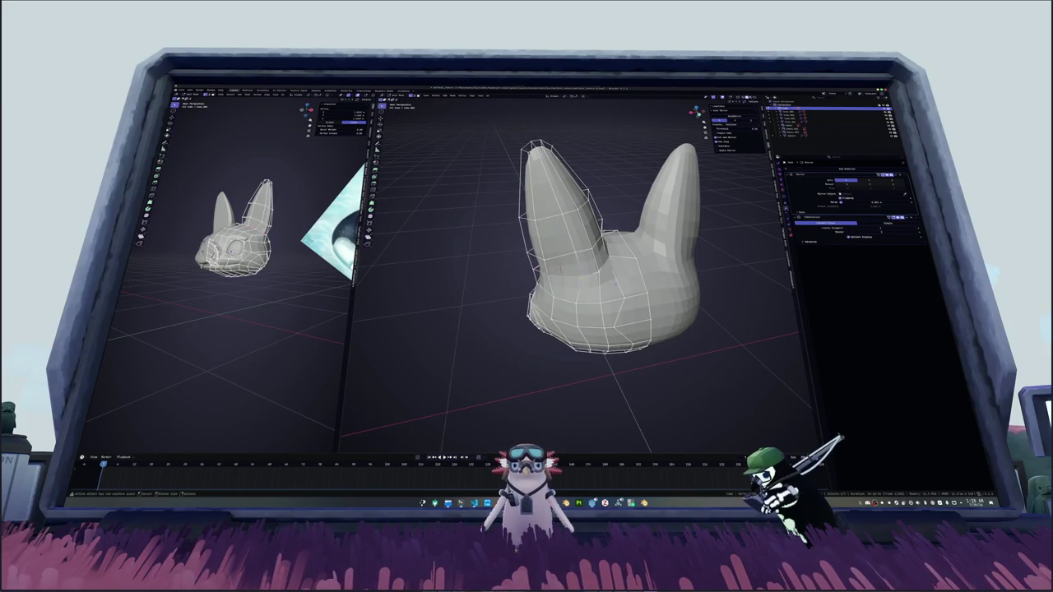
key(shift+v)
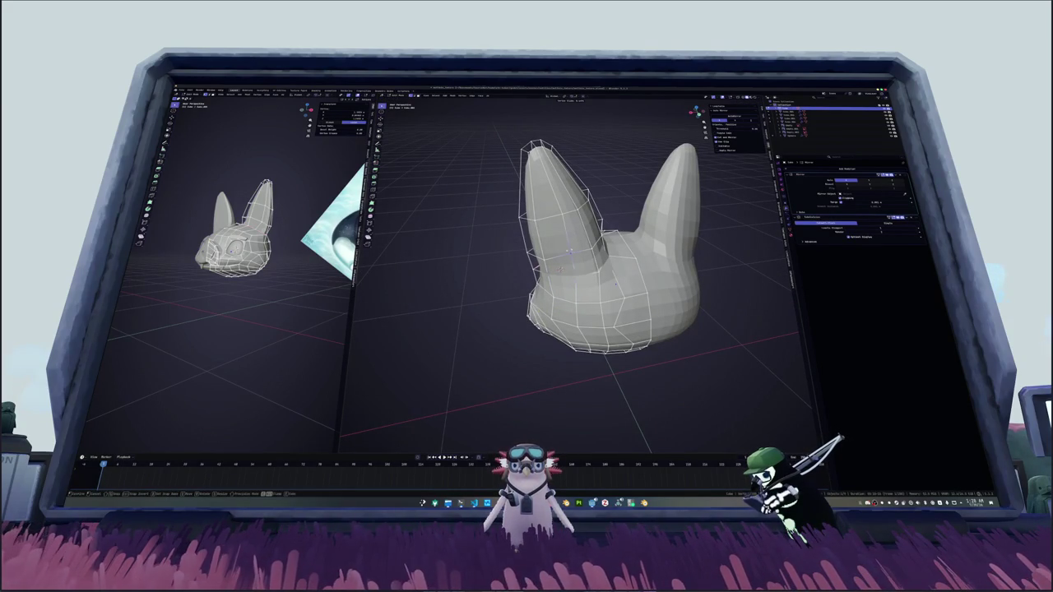
scroll(570, 250, up, 2)
middle_drag(570, 250, 591, 293)
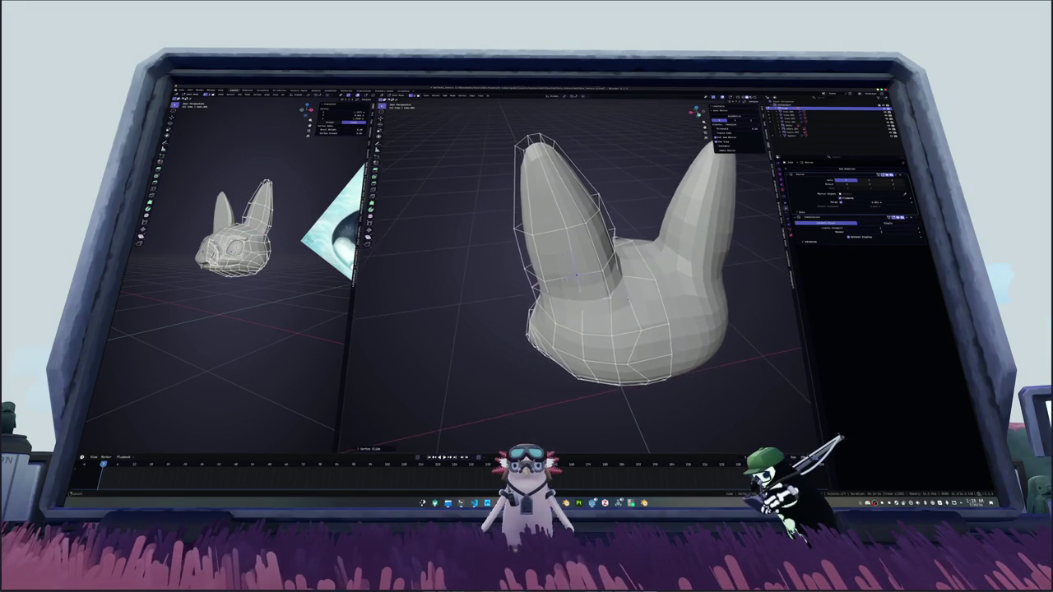
click(582, 246)
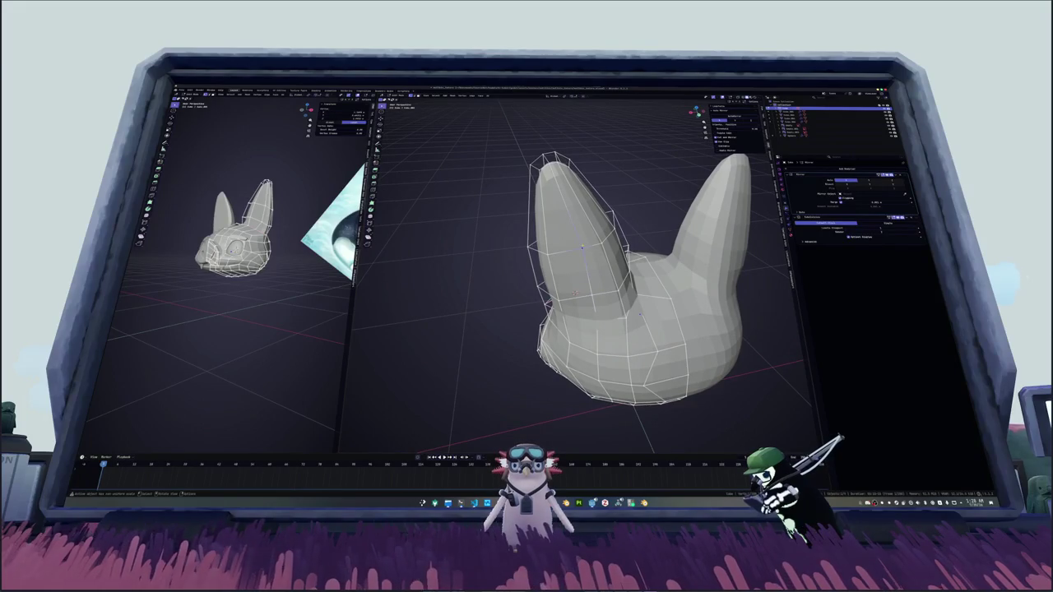
scroll(610, 345, up, 2)
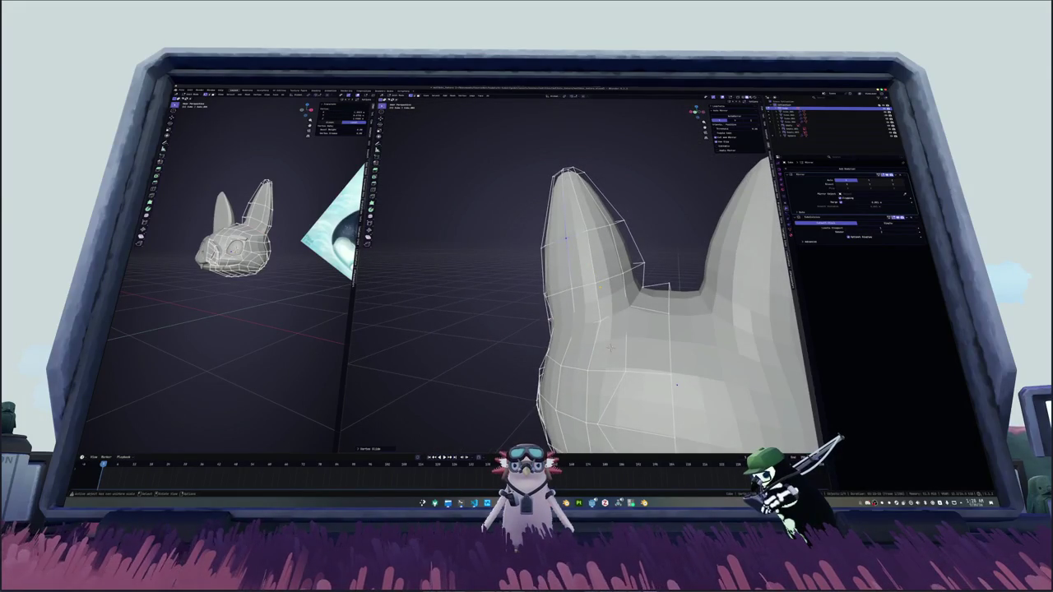
scroll(610, 347, down, 3)
middle_drag(611, 346, 676, 382)
scroll(625, 362, up, 3)
Step: Move the selected ear vertices, then edge-slide an ear loop along the ear
key(g)
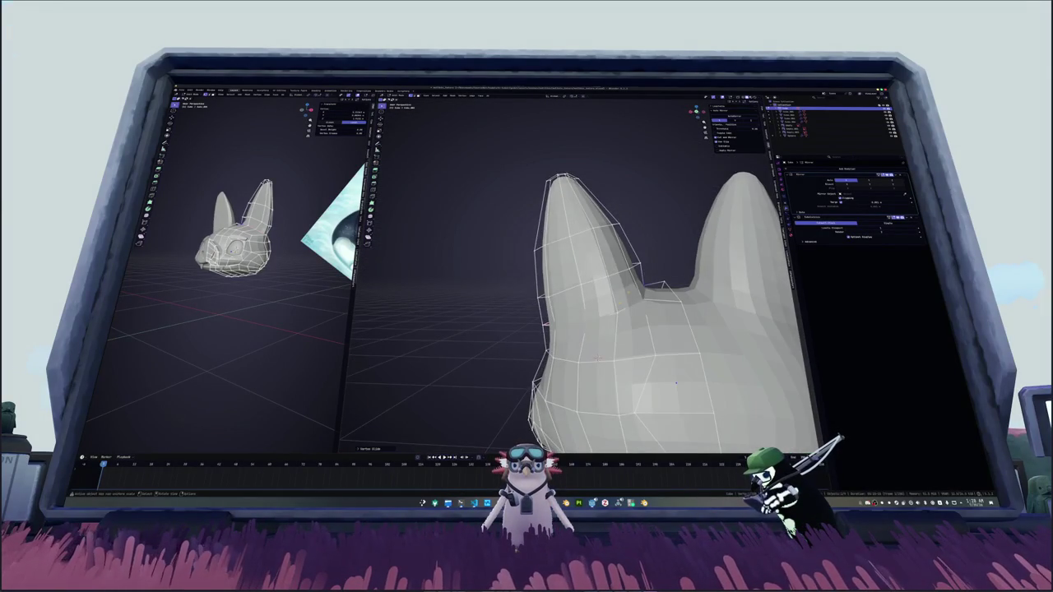
scroll(616, 313, down, 3)
key(g)
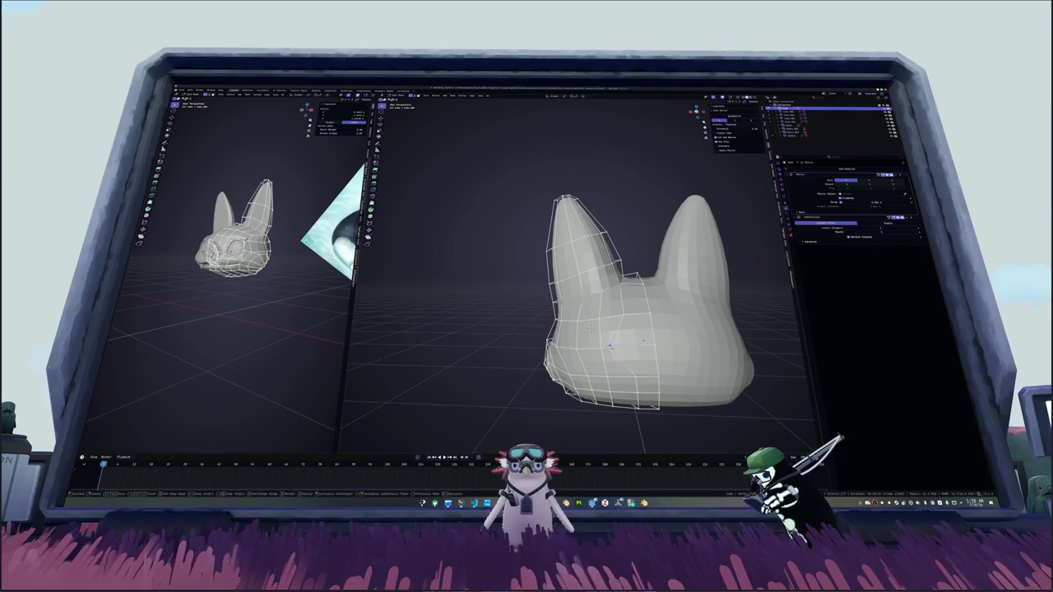
mouse_move(590, 328)
middle_down()
mouse_move(511, 398)
mouse_move(598, 251)
mouse_move(580, 296)
mouse_move(556, 315)
mouse_move(585, 315)
mouse_move(580, 284)
middle_up()
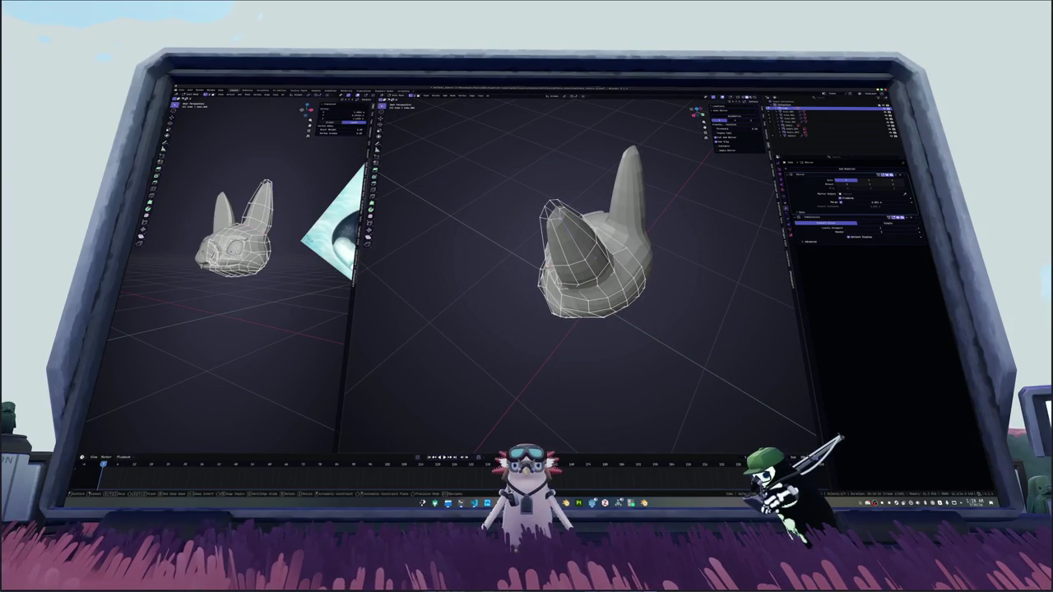
alt+click(559, 218)
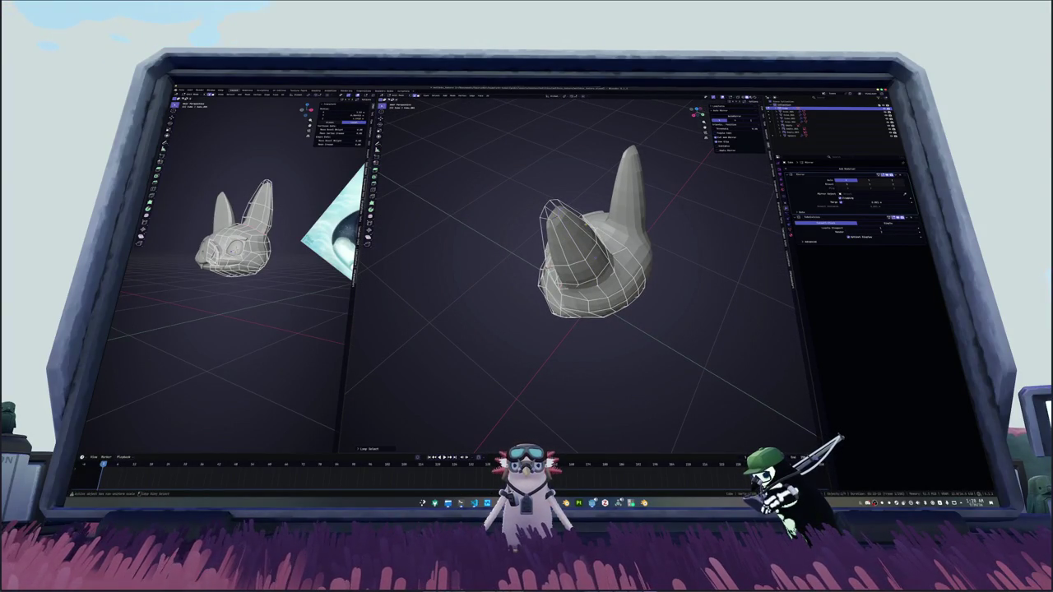
middle_drag(580, 284, 580, 255)
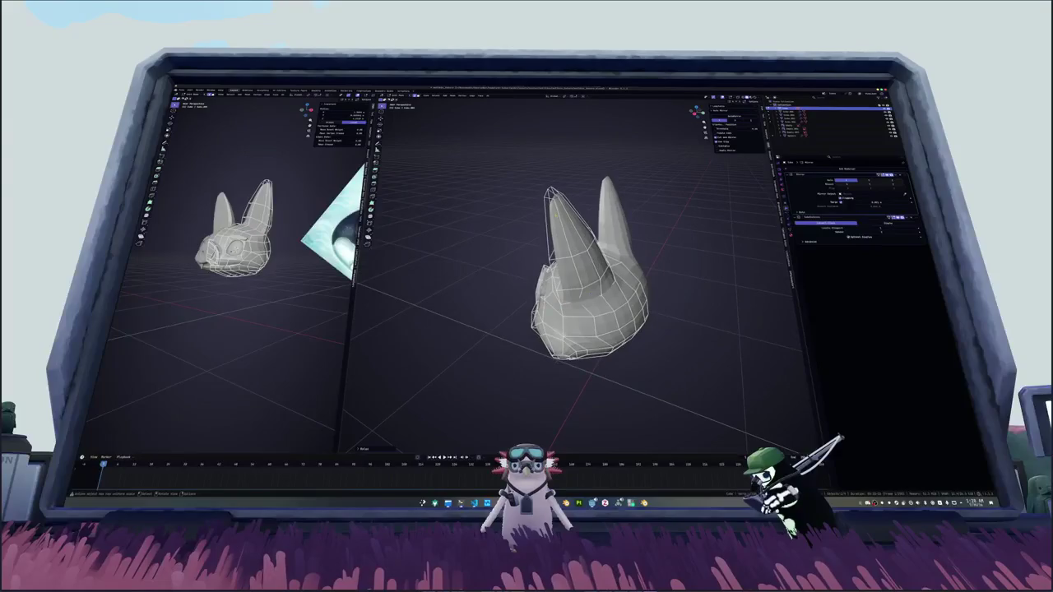
scroll(584, 271, up, 2)
scroll(584, 271, up, 2)
scroll(584, 271, up, 2)
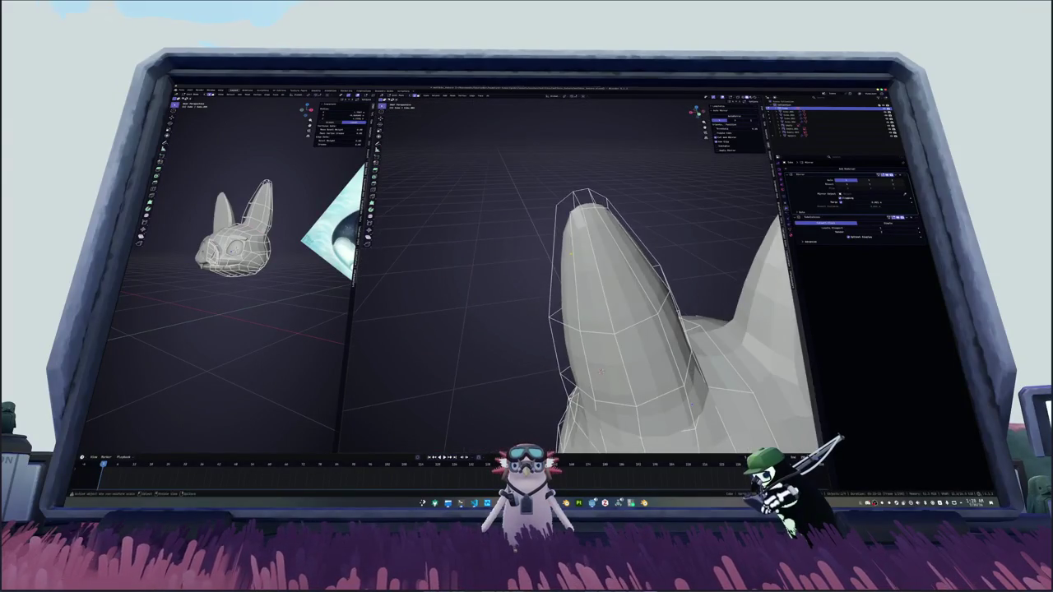
mouse_move(601, 373)
middle_down()
mouse_move(614, 392)
mouse_move(592, 354)
middle_up()
key(g)
key(g)
scroll(592, 354, down, 2)
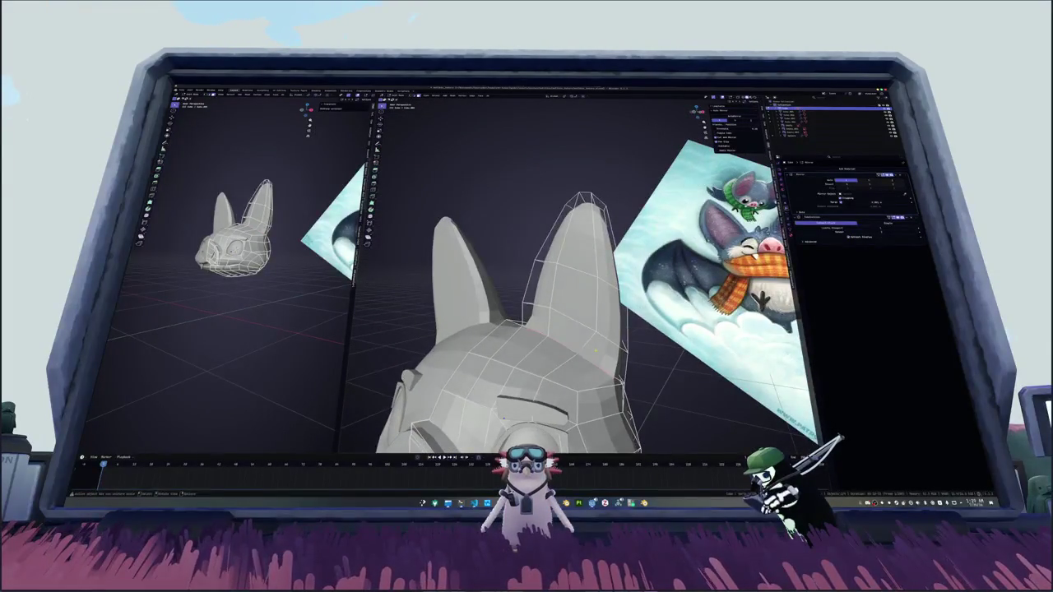
alt+click(562, 330)
alt+click(539, 312)
key(ctrl+shift+KP_Add)
key(ctrl+shift+KP_Add)
key(ctrl+shift+KP_Add)
key(ctrl+shift+KP_Add)
key(ctrl+shift+KP_Add)
key(ctrl+shift+KP_Add)
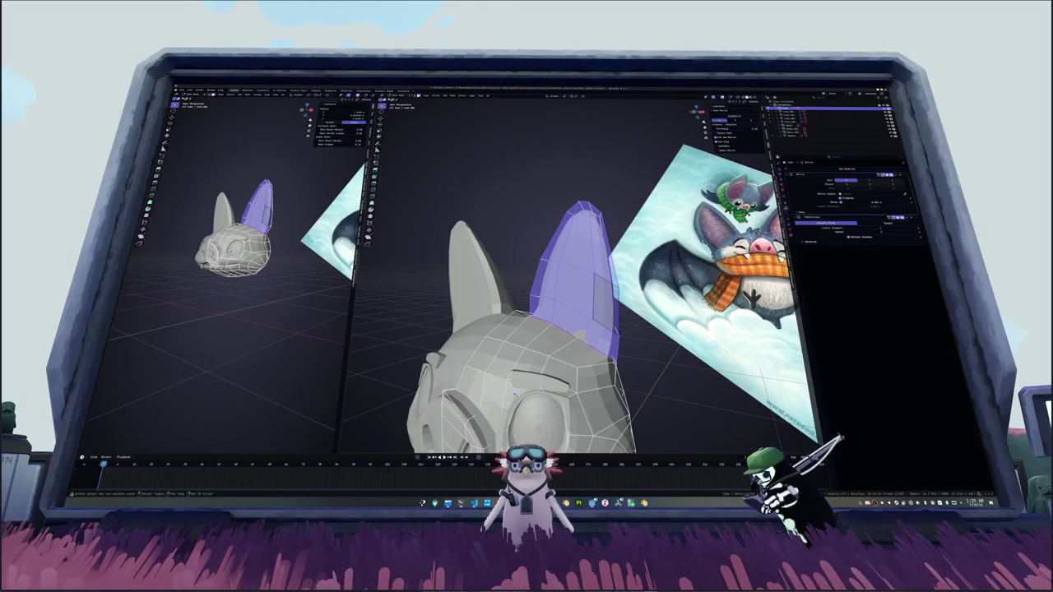
key(ctrl+shift+KP_Add)
key(ctrl+shift+KP_Add)
key(ctrl+shift+KP_Add)
mouse_move(633, 353)
middle_down()
mouse_move(655, 358)
mouse_move(557, 323)
middle_up()
key(ctrl+shift+KP_Subtract)
key(ctrl+shift+KP_Subtract)
key(alt+a)
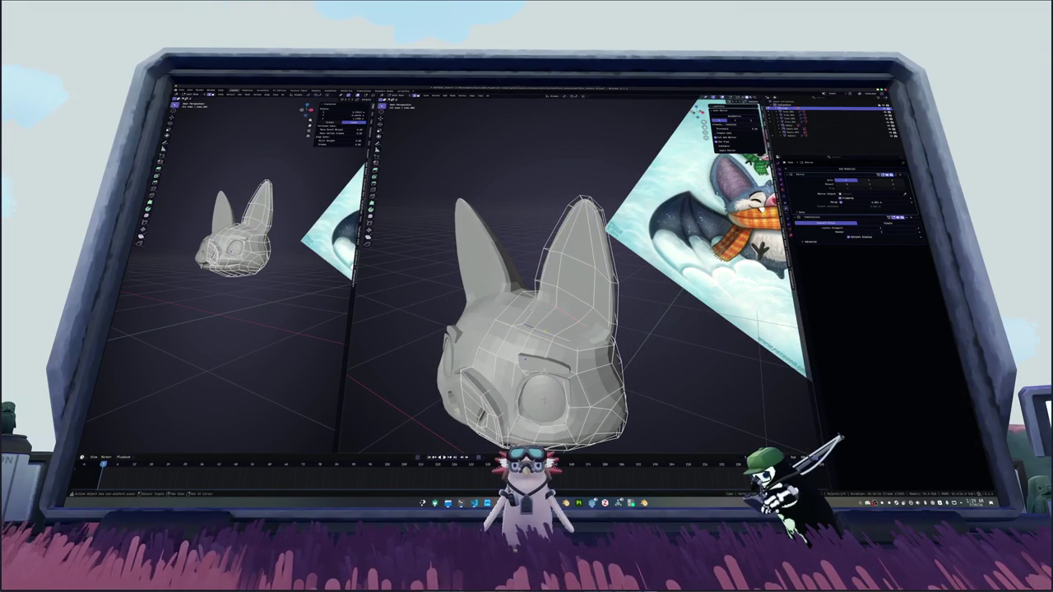
mouse_move(557, 323)
middle_down()
mouse_move(576, 325)
mouse_move(543, 313)
mouse_move(559, 296)
middle_up()
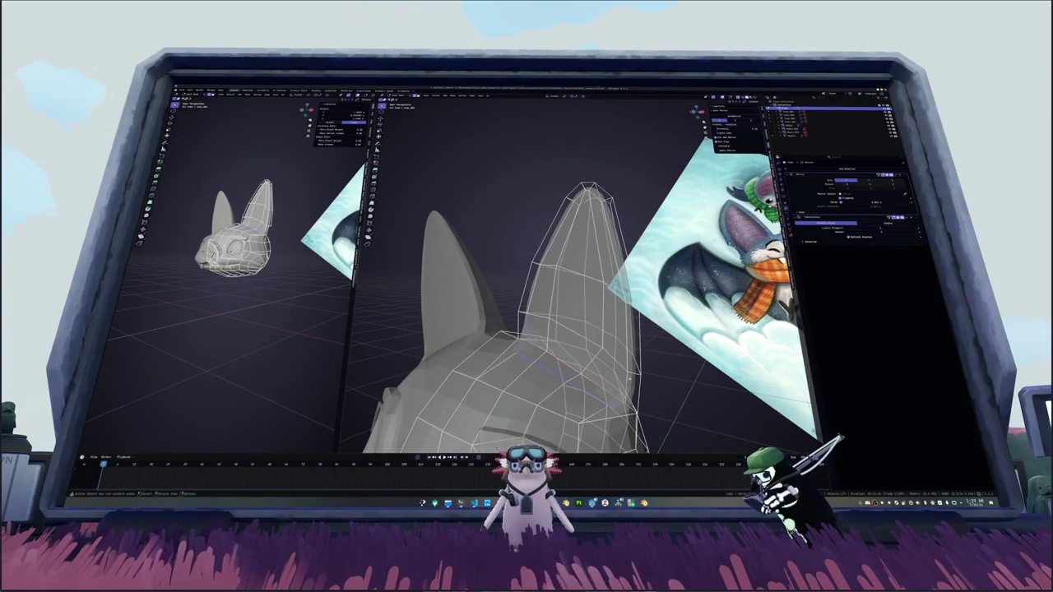
Step: Relax the ear vertices and select the inner-ear faces up to the tip
key(shift+r)
click(560, 368)
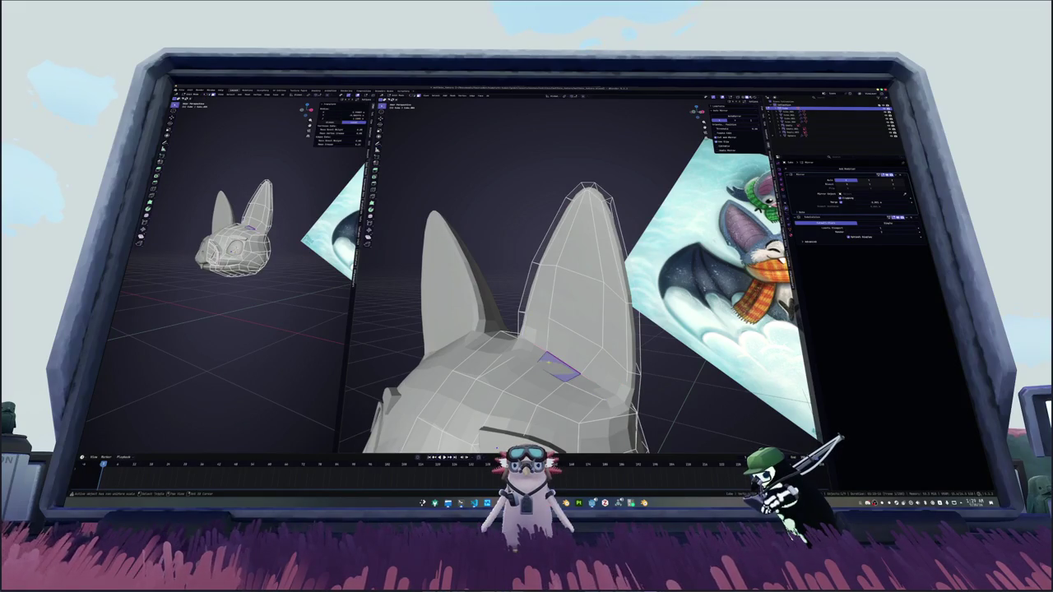
click(575, 297)
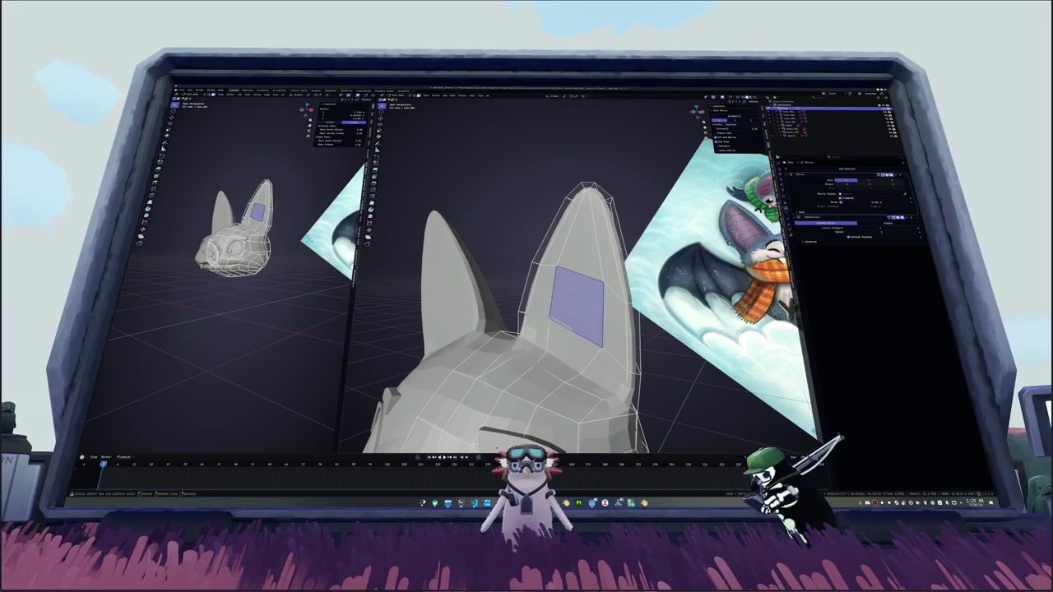
shift+click(609, 369)
shift+click(604, 329)
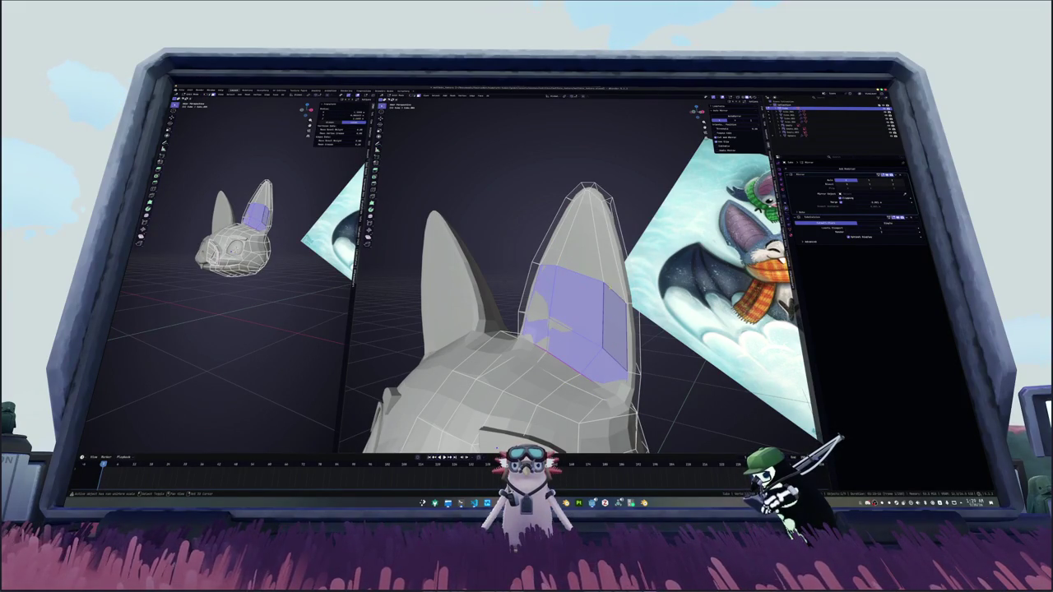
shift+click(607, 247)
shift+click(580, 213)
middle_drag(576, 222, 584, 337)
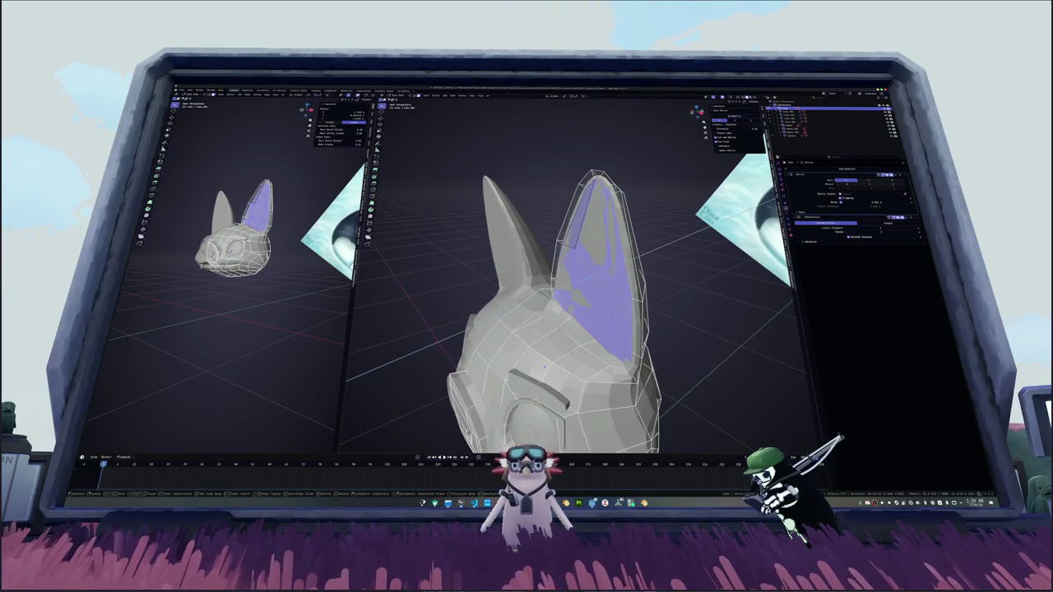
Step: Extrude the inner-ear faces inward along Y and scale the loop along Z
key(e)
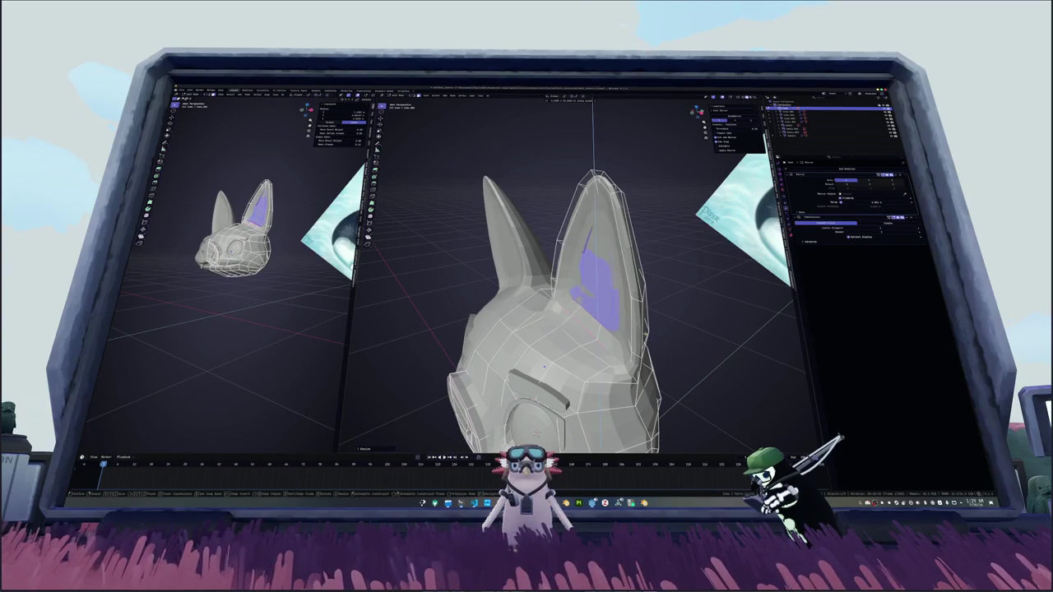
key(y)
click(544, 366)
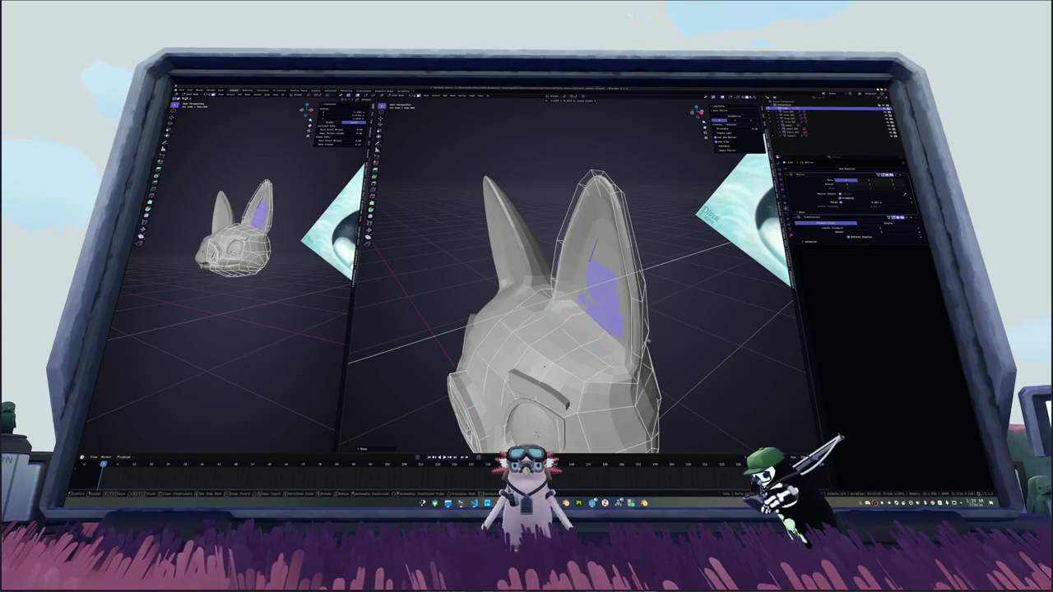
middle_drag(544, 366, 661, 322)
key(s)
key(z)
click(497, 376)
Step: Select edge paths up the ear in X-ray and edge-slide them along the surface
mouse_move(496, 376)
middle_down()
mouse_move(628, 335)
mouse_move(576, 338)
middle_up()
ctrl+click(589, 191)
key(alt+z)
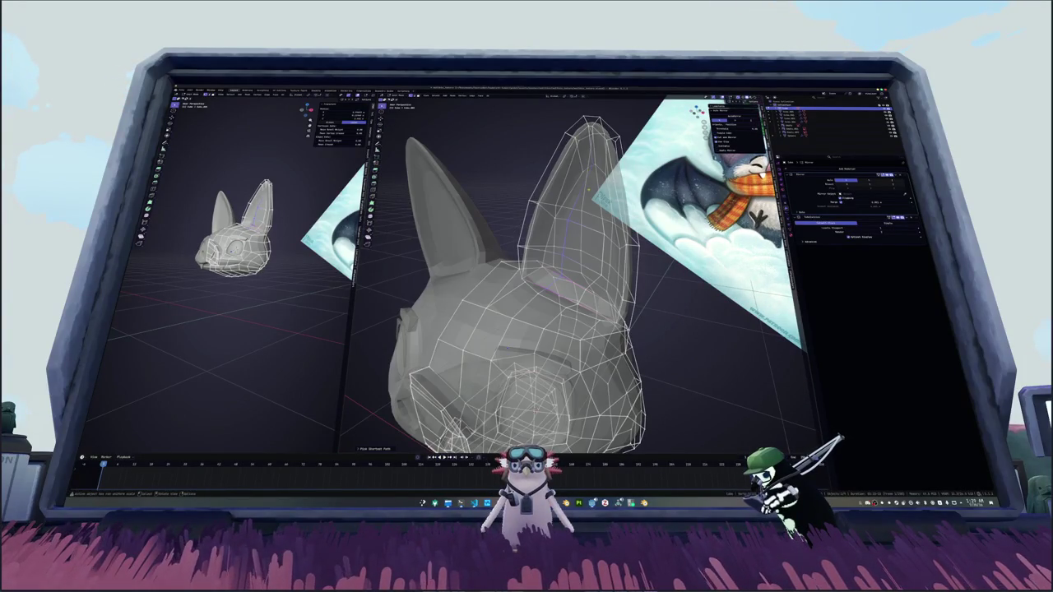
key(alt+z)
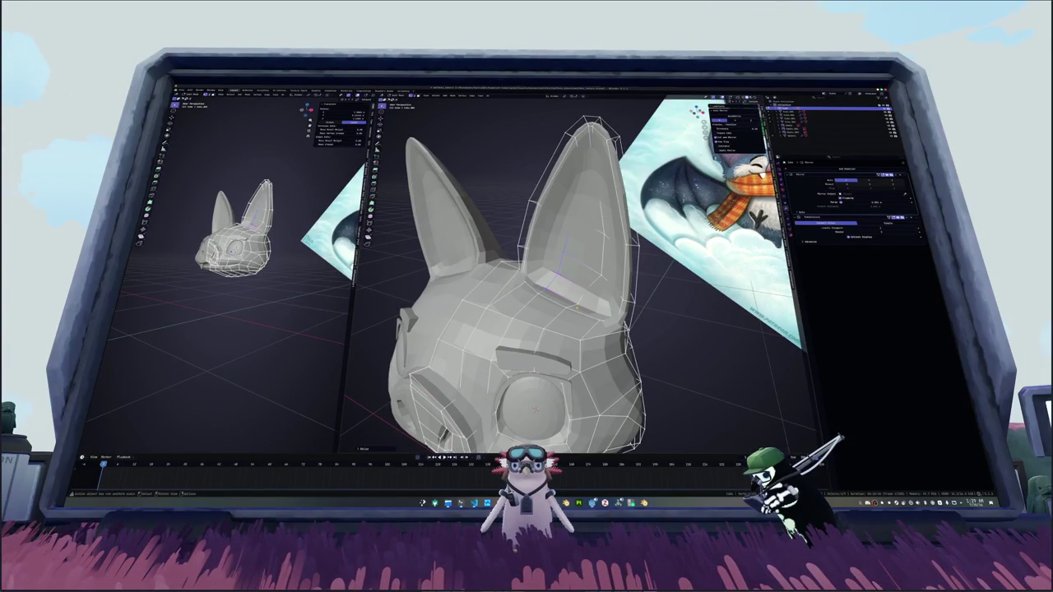
scroll(575, 306, up, 3)
key(alt+z)
ctrl+click(568, 288)
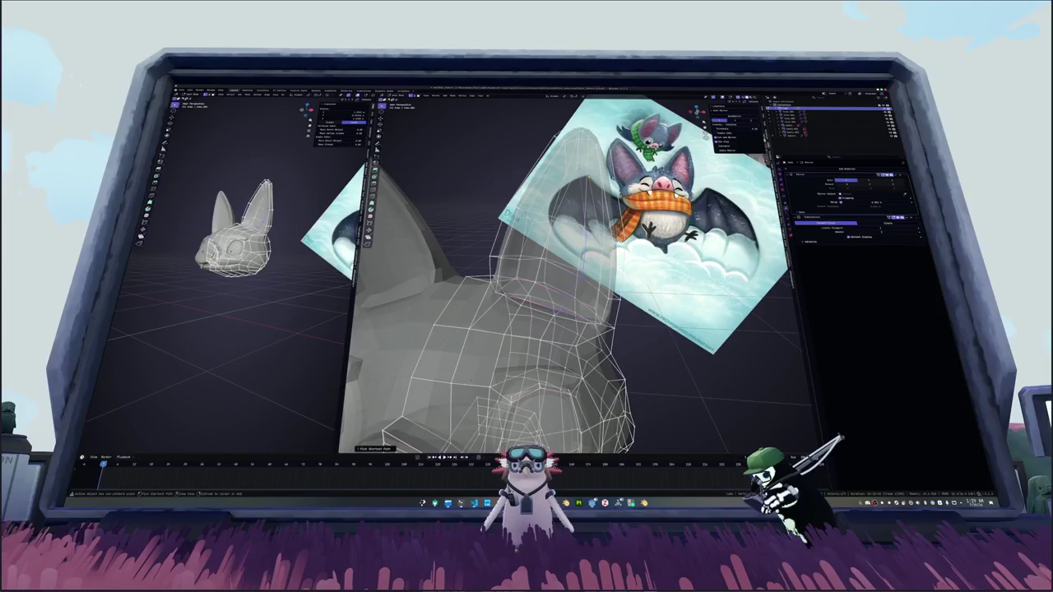
middle_drag(568, 288, 580, 234)
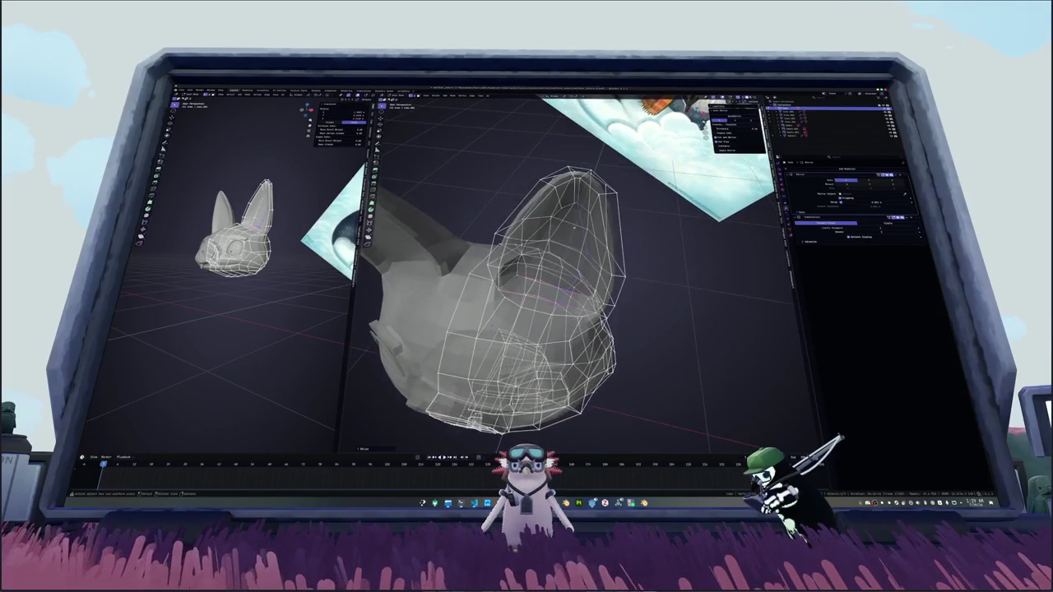
key(g)
key(Return)
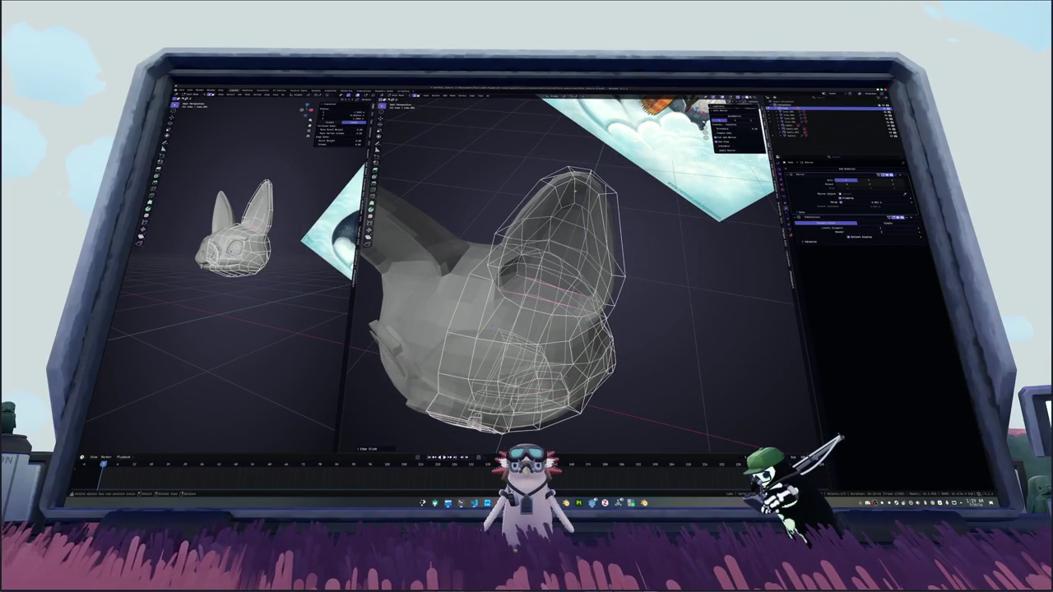
middle_drag(576, 272, 576, 214)
scroll(576, 271, down, 5)
mouse_move(576, 271)
middle_down()
mouse_move(543, 267)
mouse_move(609, 276)
mouse_move(592, 255)
mouse_move(575, 271)
mouse_move(601, 279)
mouse_move(567, 263)
mouse_move(592, 271)
middle_up()
Step: Crease the inner-ear edges with Shift+E
key(g)
key(z)
key(Escape)
click(547, 304)
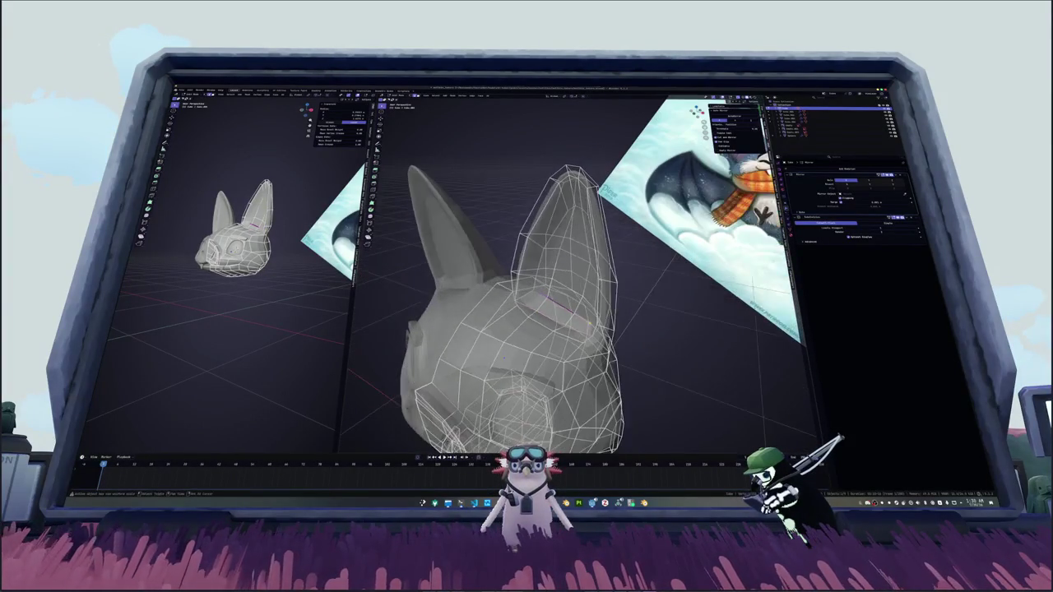
key(shift+e)
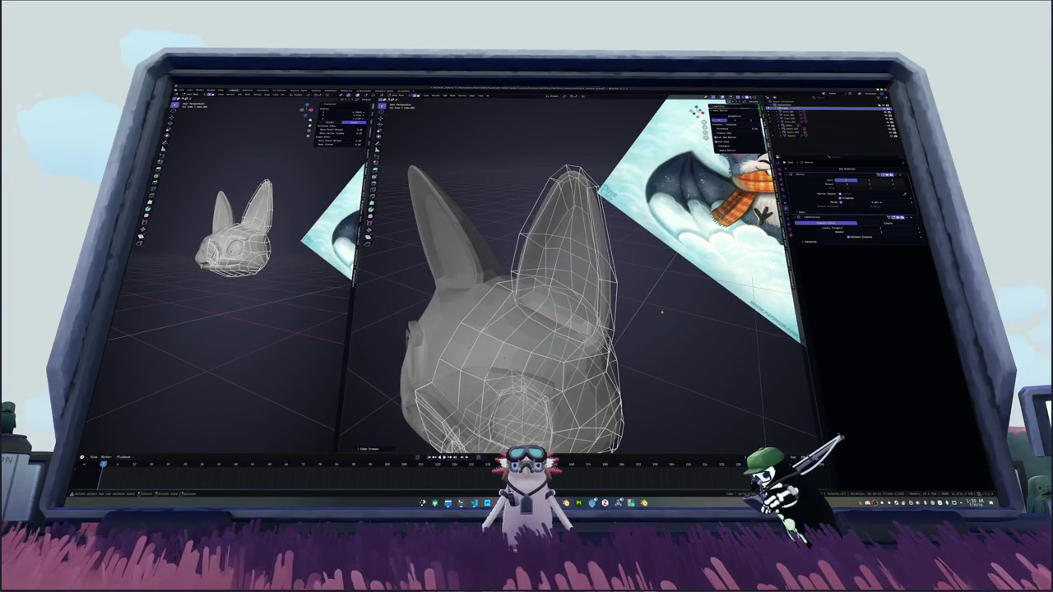
middle_drag(504, 359, 492, 354)
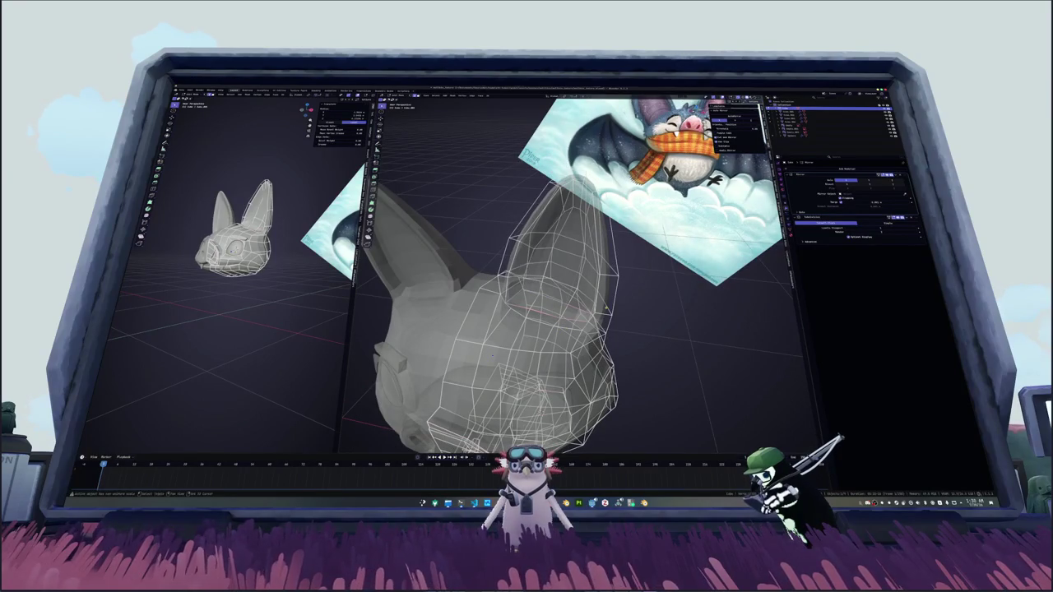
alt+click(550, 298)
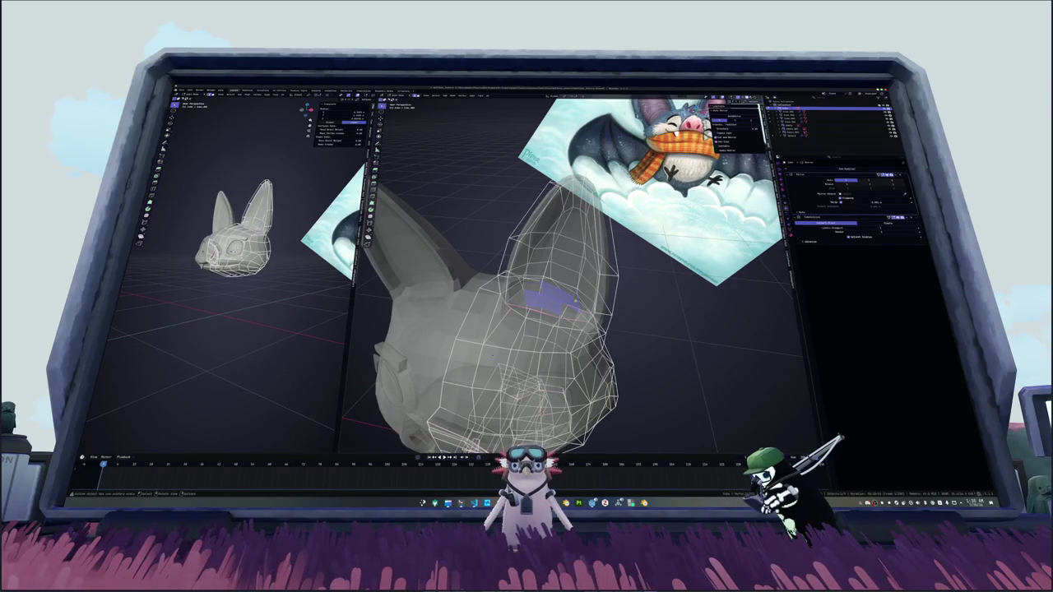
key(shift+e)
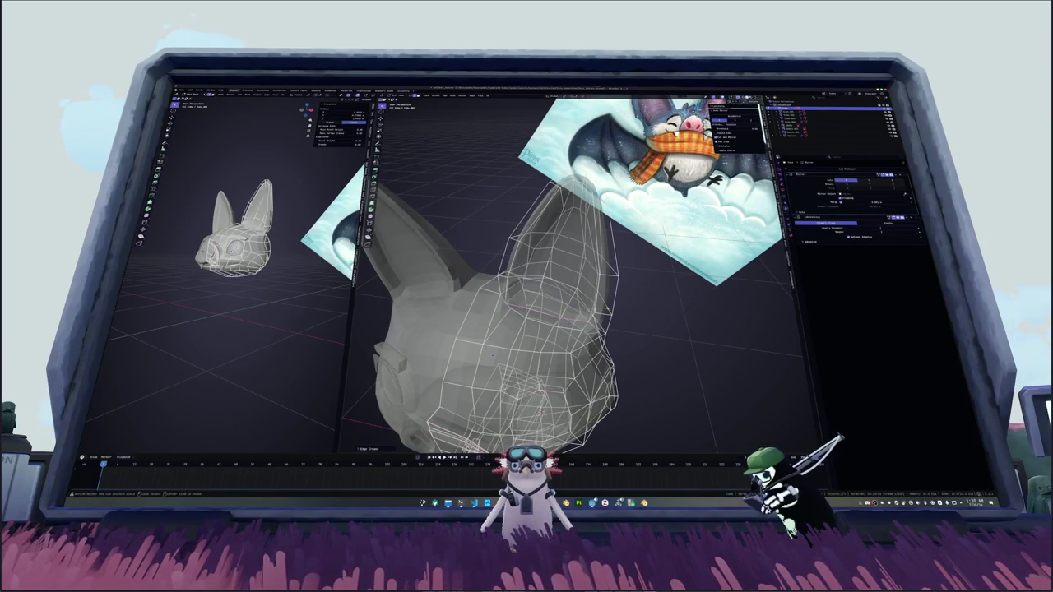
click(606, 308)
mouse_move(607, 308)
middle_down()
mouse_move(558, 396)
mouse_move(540, 384)
mouse_move(526, 411)
middle_up()
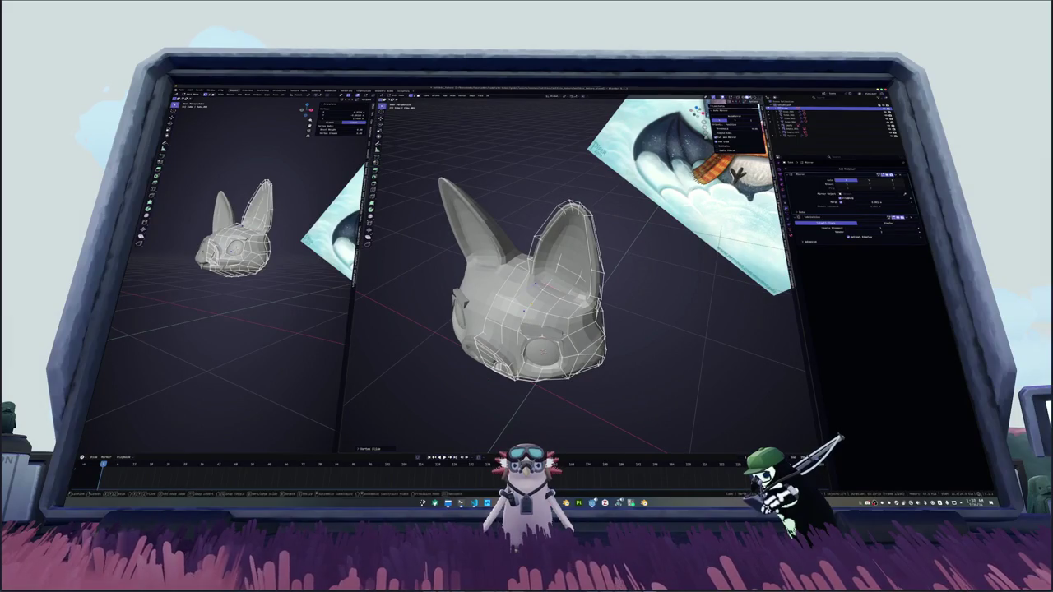
Step: Select a face on the bat head's ear and start an extrusion of it
middle_drag(524, 310, 507, 436)
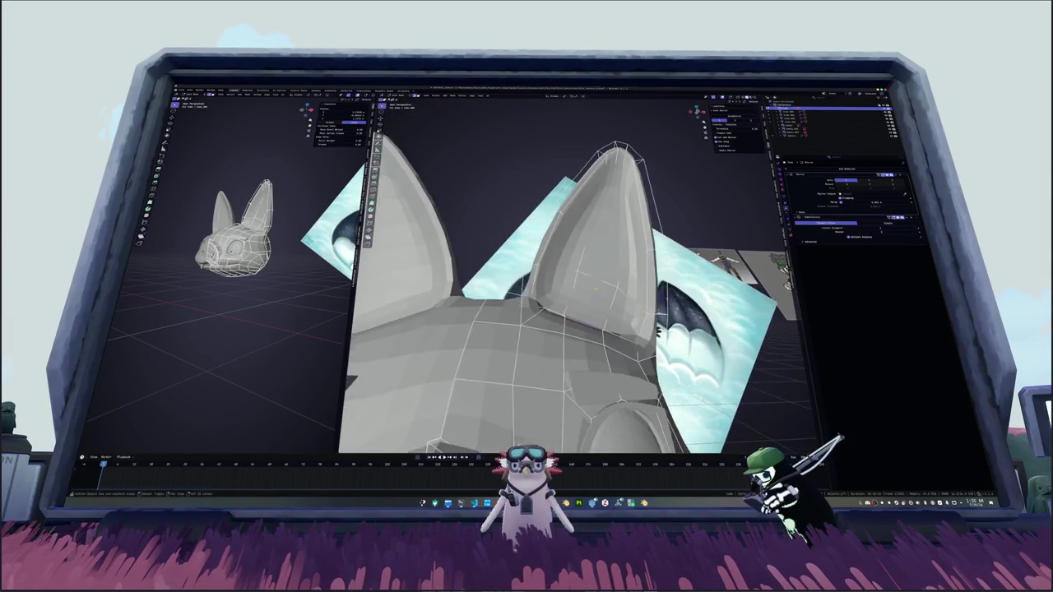
mouse_move(505, 435)
middle_down()
mouse_move(545, 393)
mouse_move(519, 378)
mouse_move(593, 326)
mouse_move(543, 371)
middle_up()
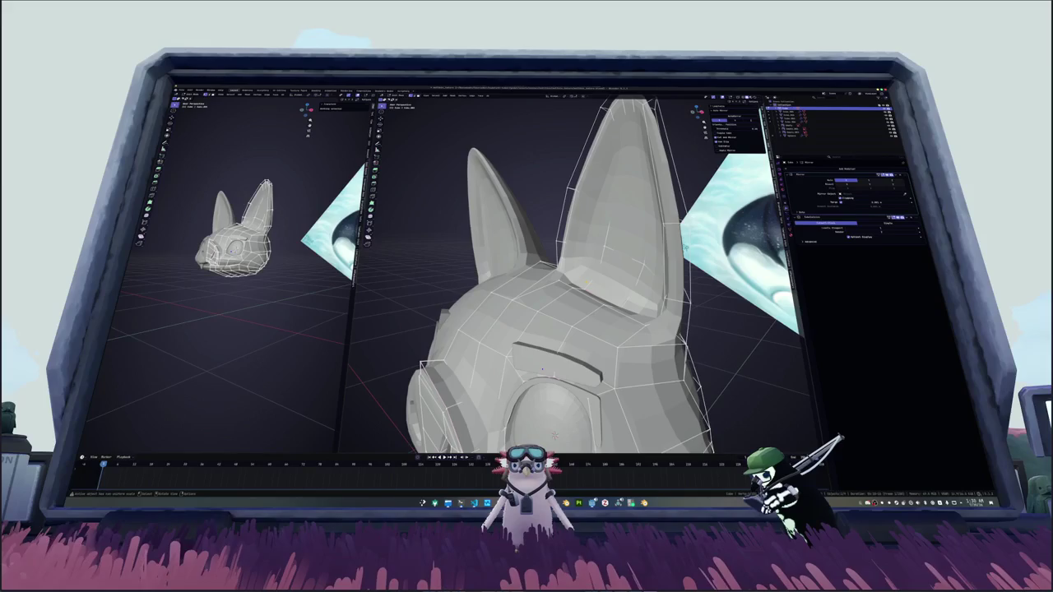
mouse_move(543, 369)
middle_down()
mouse_move(559, 418)
mouse_move(526, 387)
mouse_move(493, 397)
mouse_move(492, 257)
middle_up()
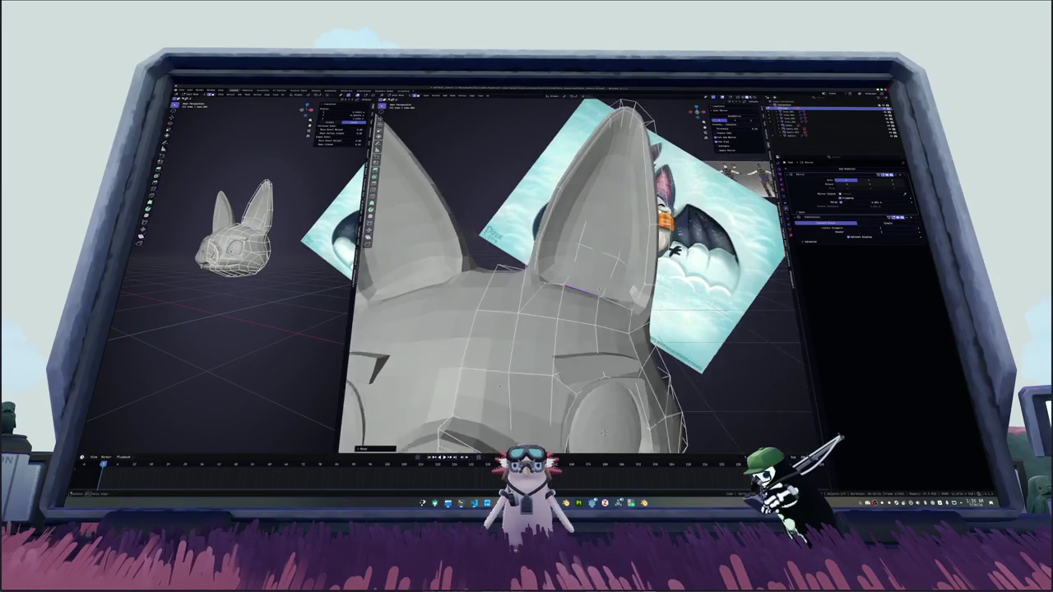
scroll(492, 257, down, 5)
mouse_move(592, 250)
middle_down()
mouse_move(597, 260)
mouse_move(576, 272)
mouse_move(594, 268)
middle_up()
click(599, 261)
key(e)
key(Escape)
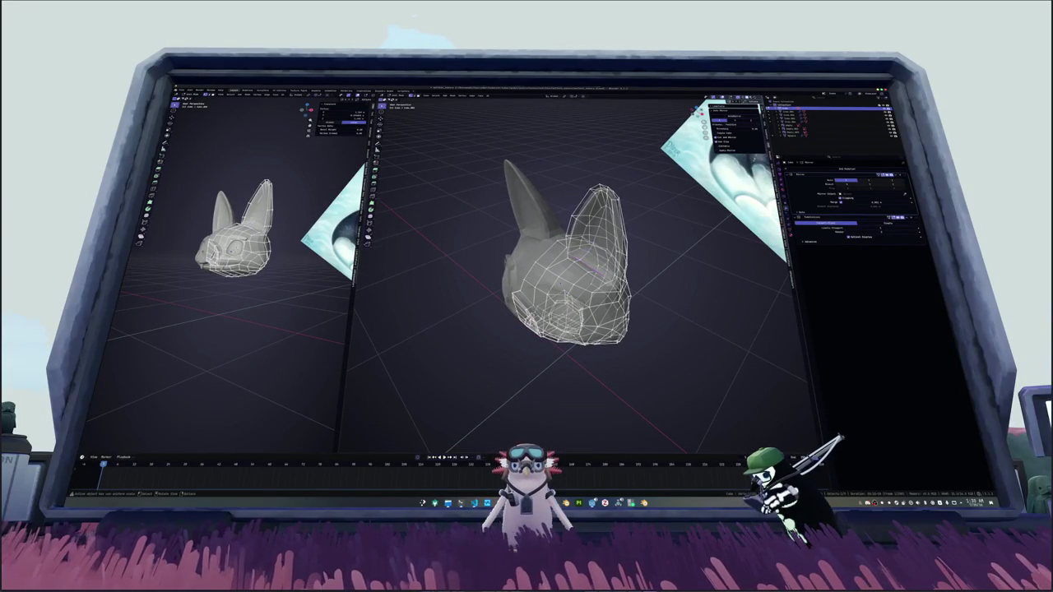
Step: Return to Object Mode to view the solid head and its tall ears against the reference card
key(Tab)
mouse_move(594, 268)
middle_down()
mouse_move(600, 276)
mouse_move(594, 252)
mouse_move(571, 257)
middle_up()
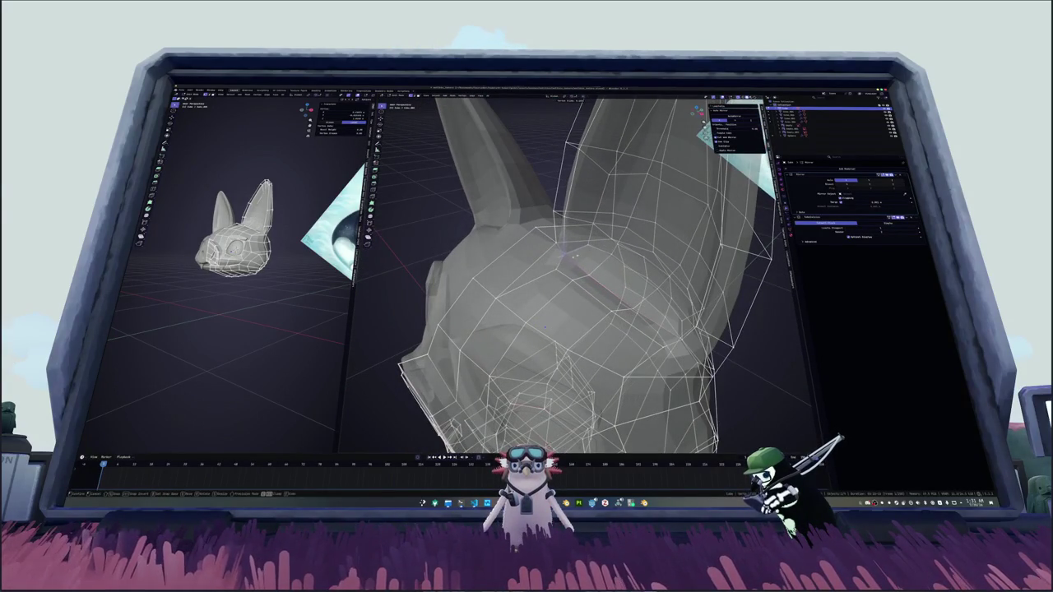
mouse_move(545, 328)
middle_down()
mouse_move(513, 354)
mouse_move(466, 433)
mouse_move(491, 280)
middle_up()
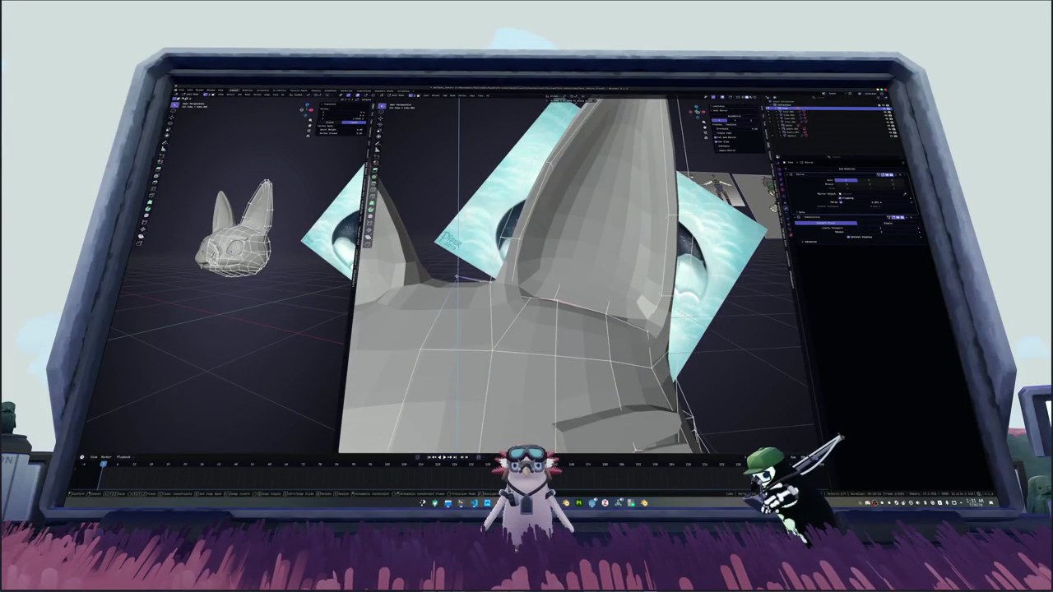
key(Tab)
scroll(457, 278, down, 5)
mouse_move(457, 278)
middle_down()
mouse_move(493, 313)
mouse_move(543, 336)
mouse_move(576, 284)
mouse_move(671, 300)
mouse_move(637, 340)
middle_up()
key(Tab)
click(586, 289)
key(Tab)
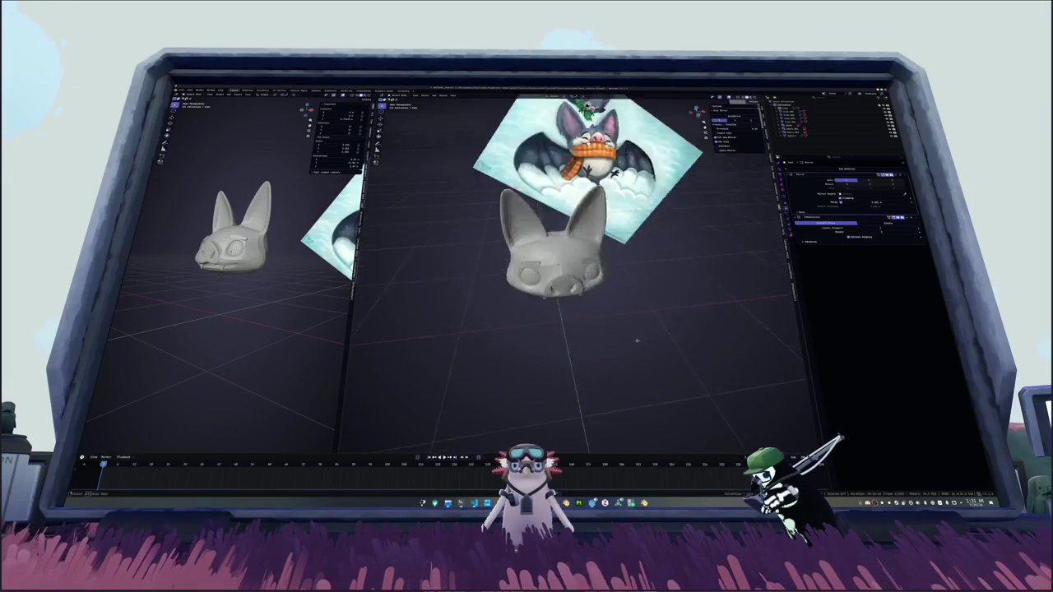
Step: Snap to a straight top view of the bat head and zoom in
key(KP_7)
key(KP_1)
key(KP_7)
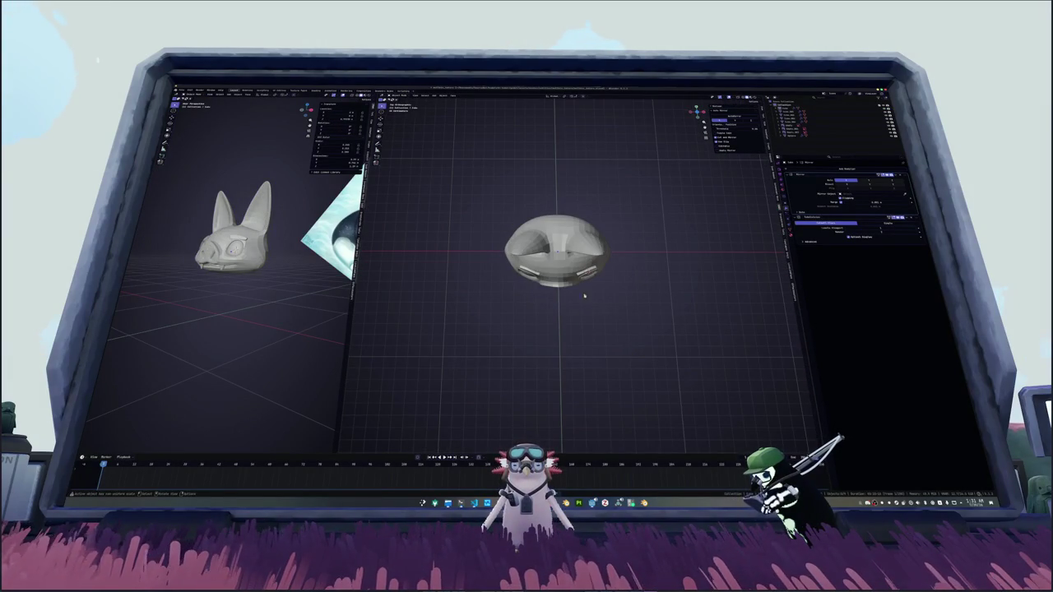
scroll(577, 280, up, 2)
mouse_move(577, 281)
middle_down()
mouse_move(581, 331)
mouse_move(576, 320)
middle_up()
Step: In Edit Mode, select faces across the left ear and its base
key(Tab)
click(556, 164)
shift+click(574, 234)
mouse_move(572, 236)
middle_down()
mouse_move(607, 270)
mouse_move(598, 282)
mouse_move(560, 203)
middle_up()
shift+click(560, 202)
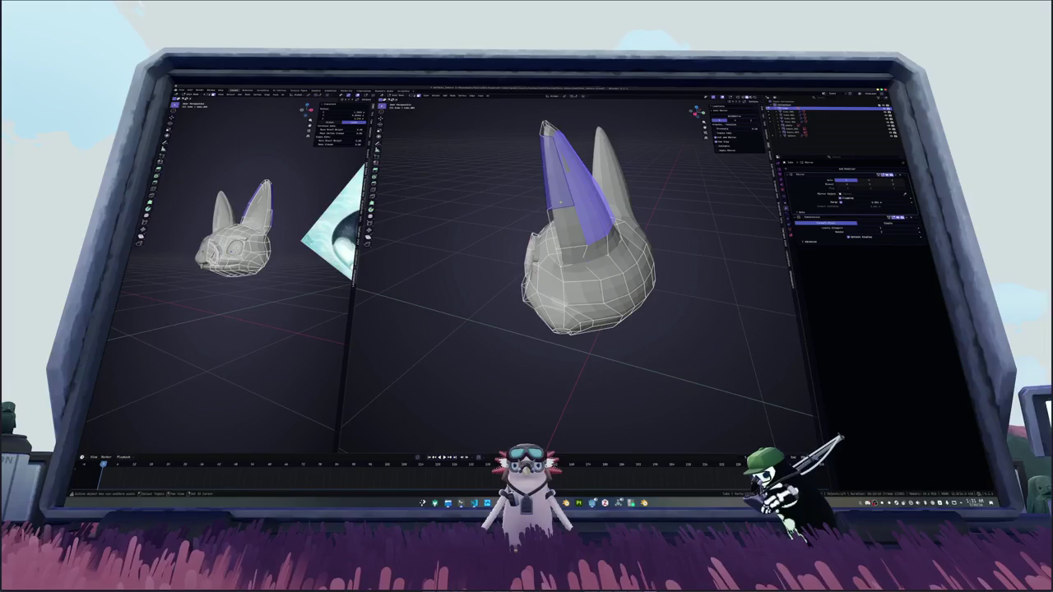
shift+click(562, 212)
shift+click(634, 213)
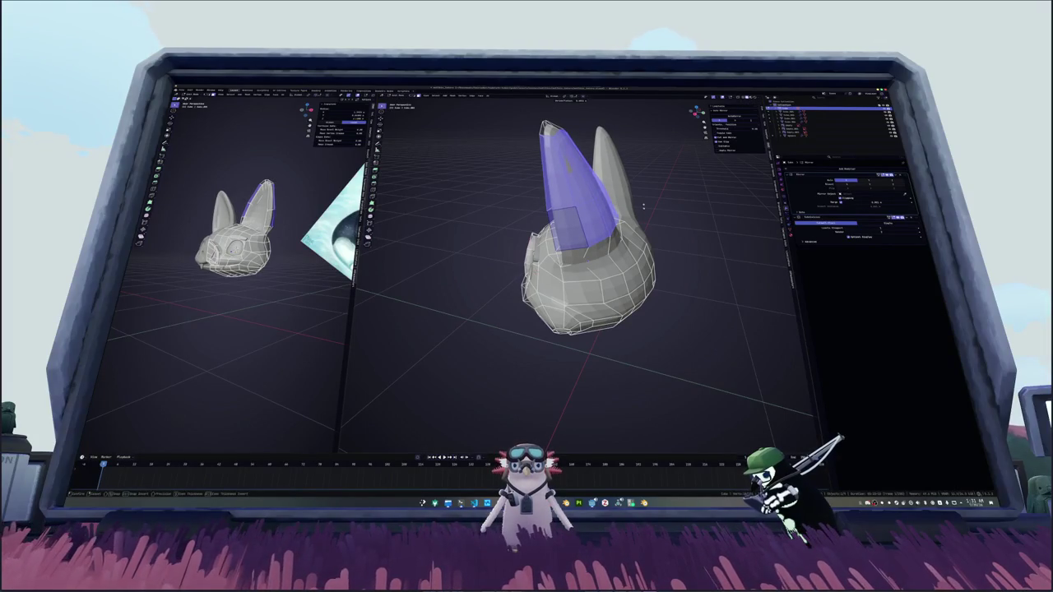
mouse_move(576, 247)
middle_down()
mouse_move(584, 230)
mouse_move(609, 239)
mouse_move(605, 266)
middle_up()
Step: Edge-slide along the left ear, then view it from the front in X-ray over the reference
key(alt+a)
key(alt+z)
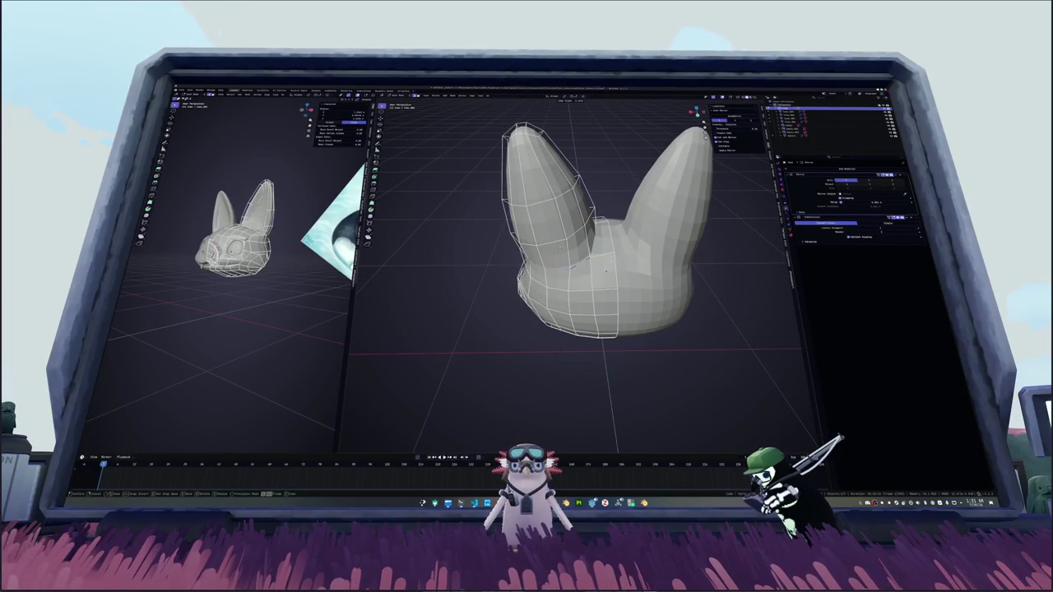
key(g)
key(g)
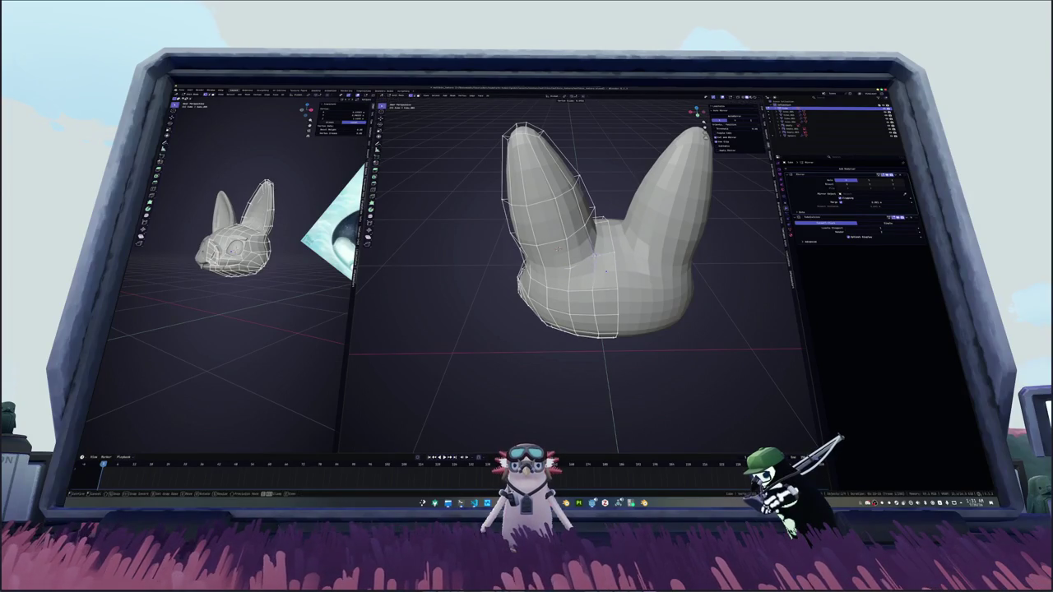
key(alt+z)
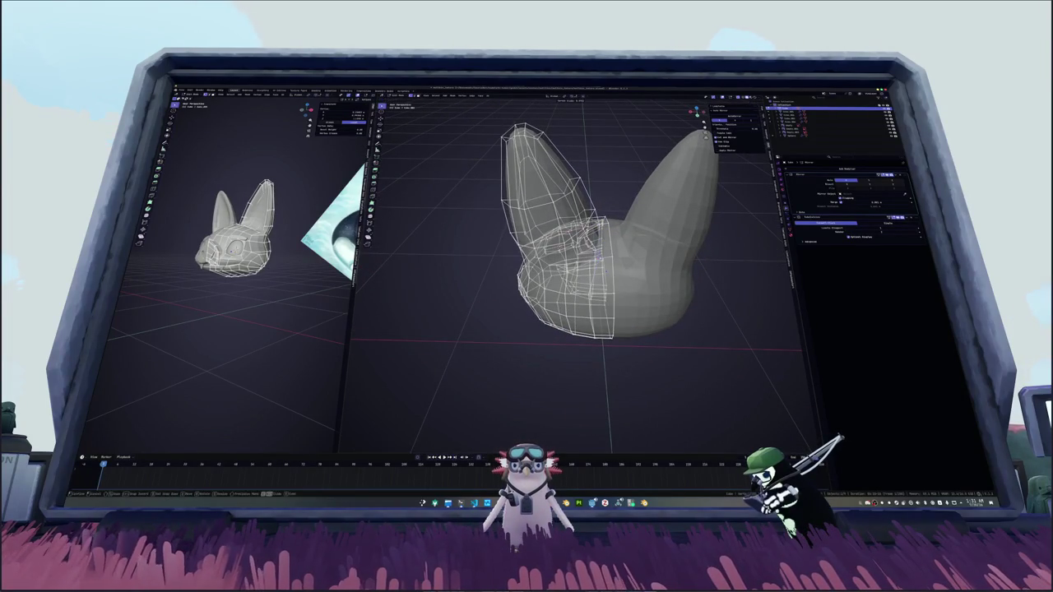
key(alt+z)
key(KP_1)
key(alt+z)
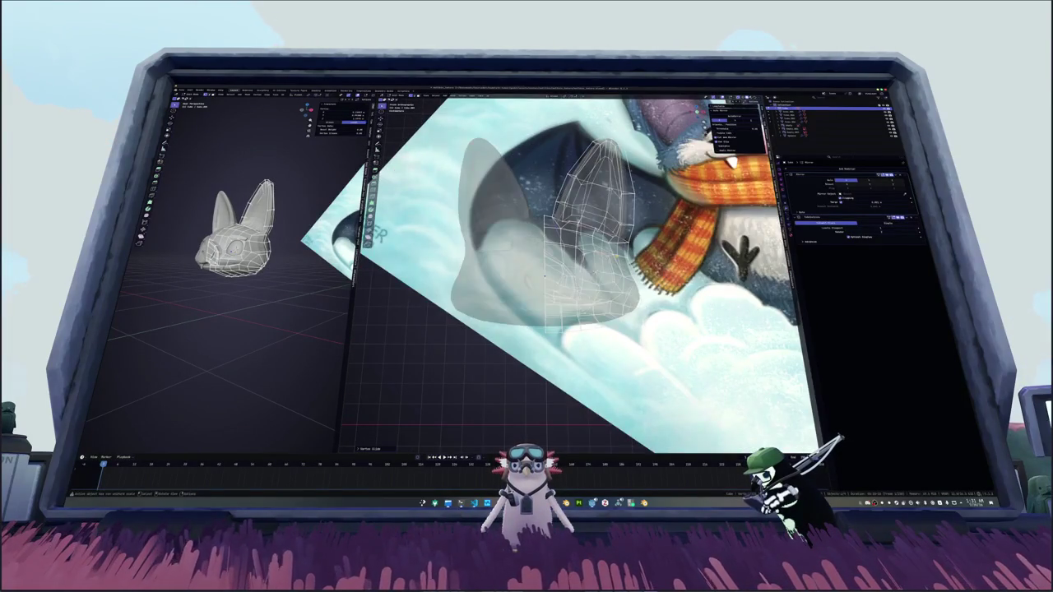
Step: Nudge the selected vertices, then check the head from several angles before returning to front view
key(g)
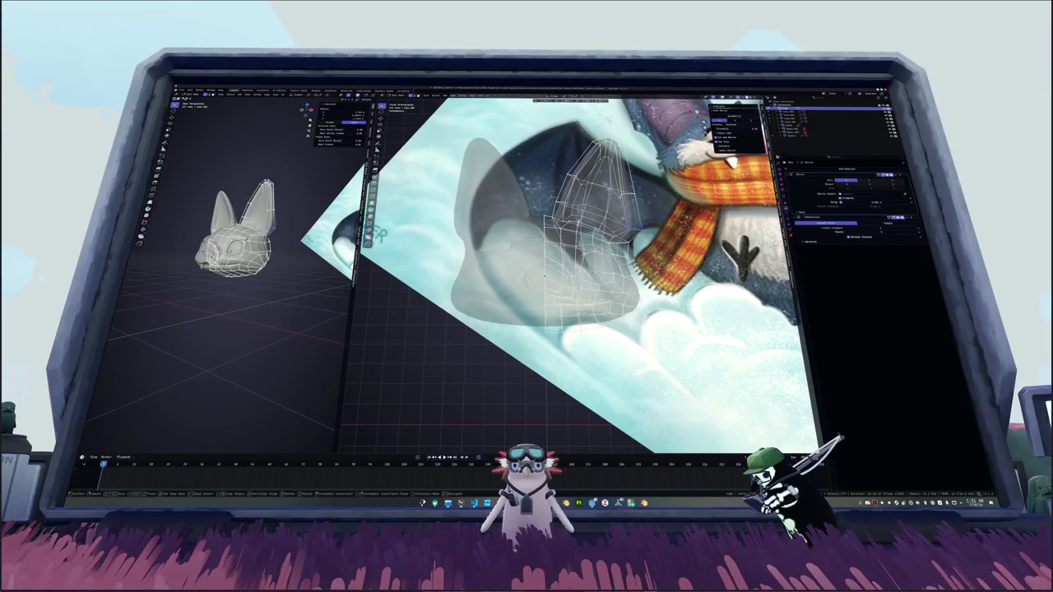
key(Return)
key(alt+z)
shift+middle_drag(543, 275, 504, 285)
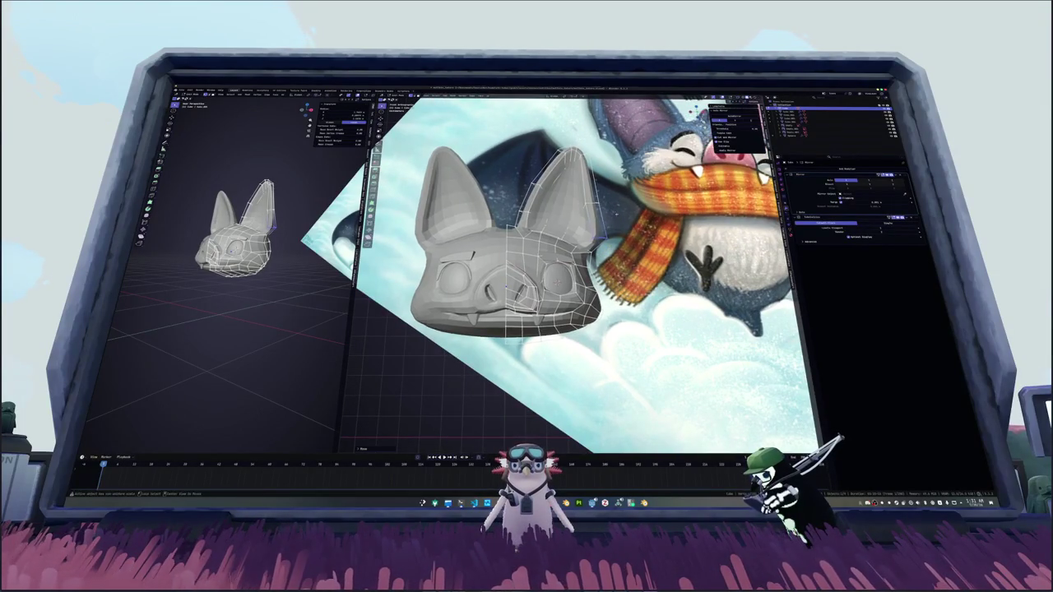
key(alt+z)
scroll(505, 285, up, 1)
key(alt+z)
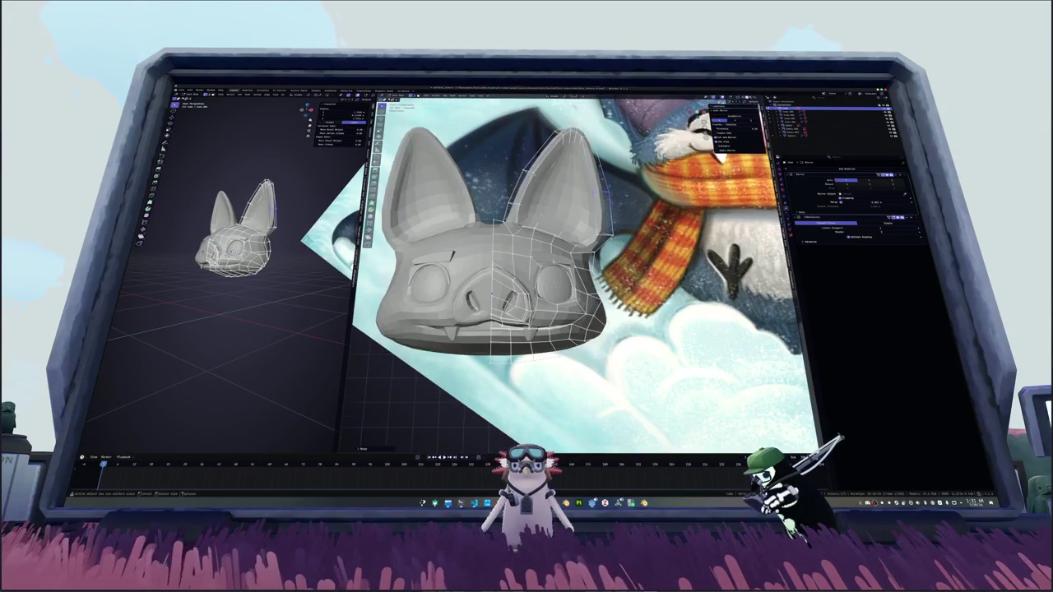
middle_drag(491, 293, 576, 312)
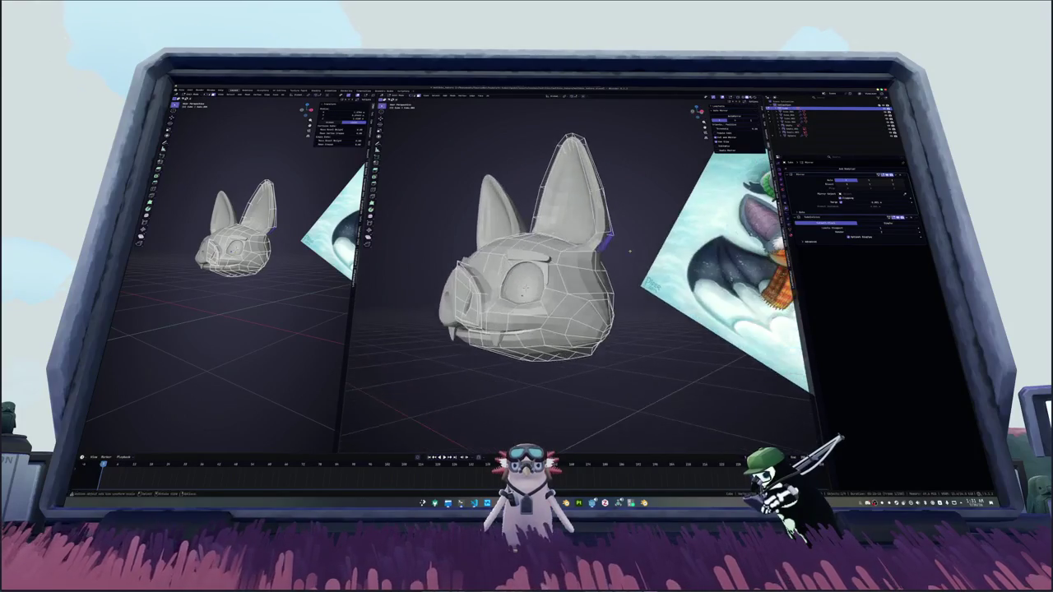
middle_drag(634, 241, 609, 285)
key(KP_1)
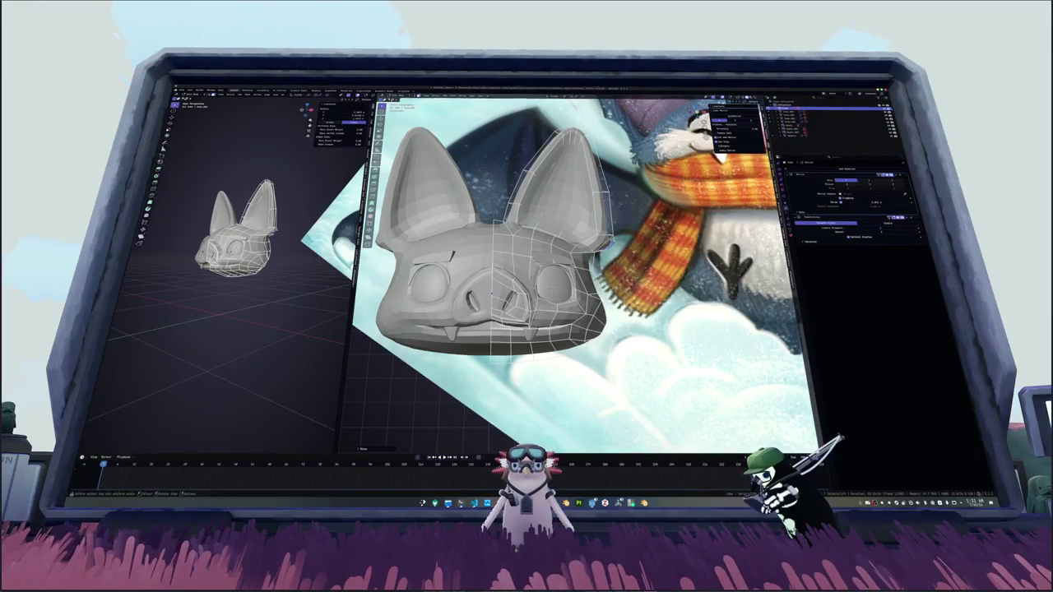
Step: Move the ear-base vertex onto the front reference image
middle_drag(613, 243, 603, 246)
key(g)
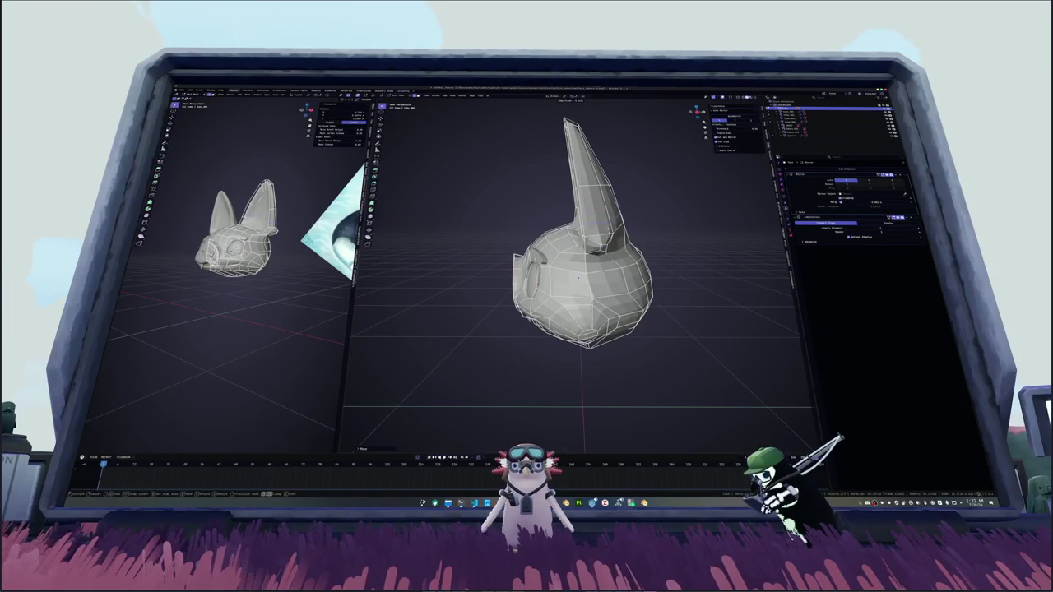
click(615, 222)
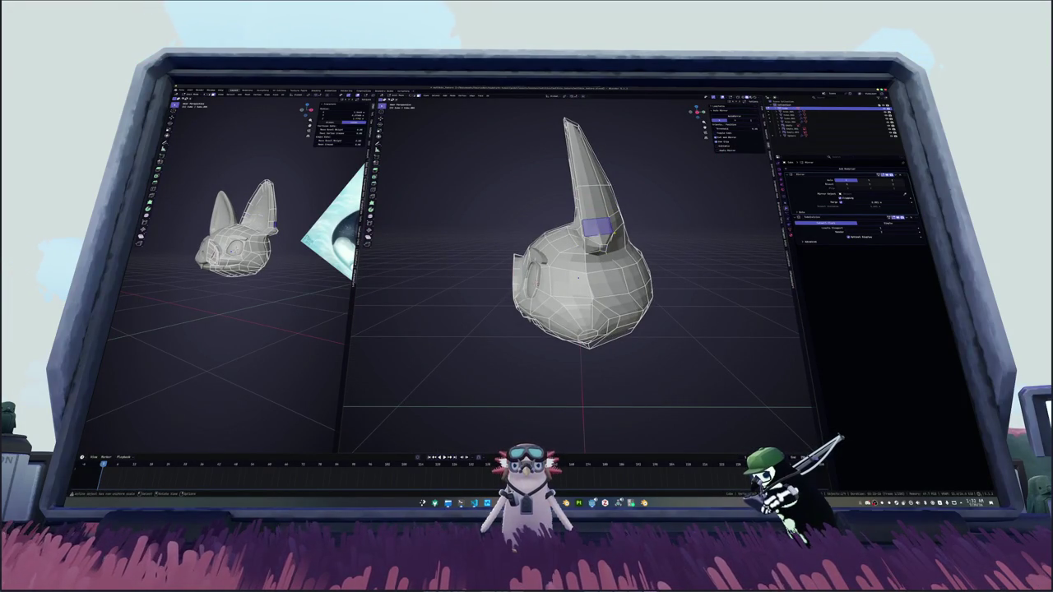
key(KP_1)
key(g)
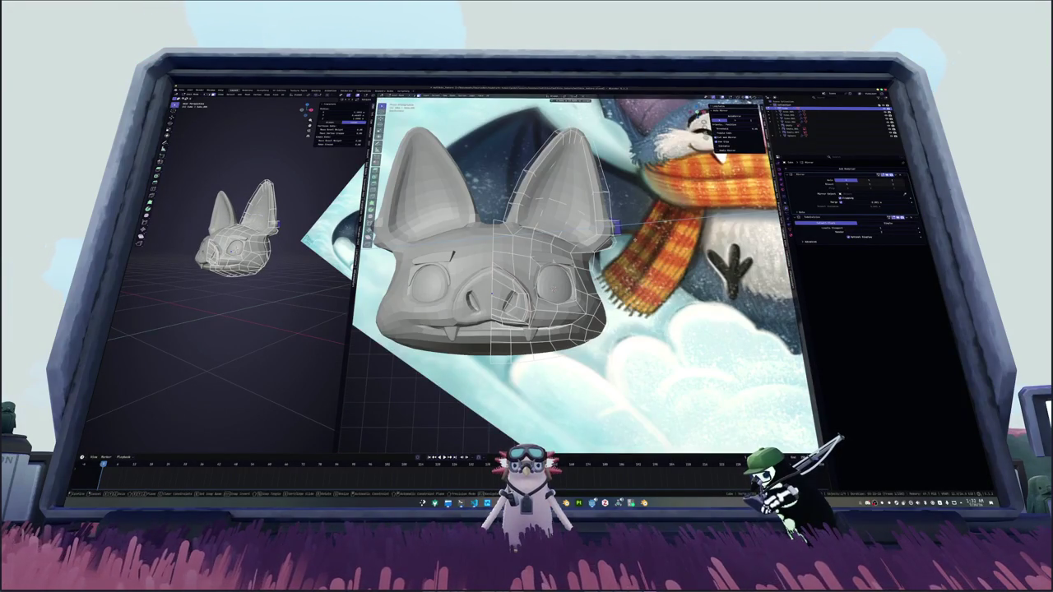
click(616, 223)
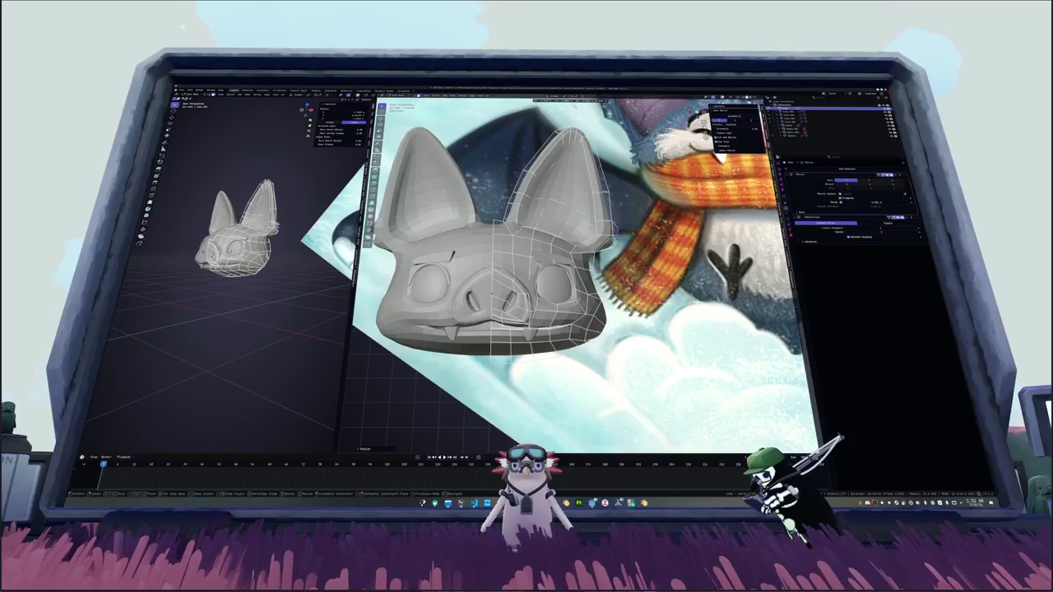
Step: Adjust the selected ear geometry again, then leave Edit Mode on the bat head
mouse_move(491, 292)
middle_down()
mouse_move(580, 283)
mouse_move(584, 297)
mouse_move(609, 292)
mouse_move(592, 290)
mouse_move(619, 212)
mouse_move(594, 304)
mouse_move(609, 306)
mouse_move(610, 246)
mouse_move(586, 288)
middle_up()
mouse_move(585, 288)
middle_down()
mouse_move(559, 272)
mouse_move(607, 261)
mouse_move(576, 263)
middle_up()
key(g)
scroll(576, 263, up, 3)
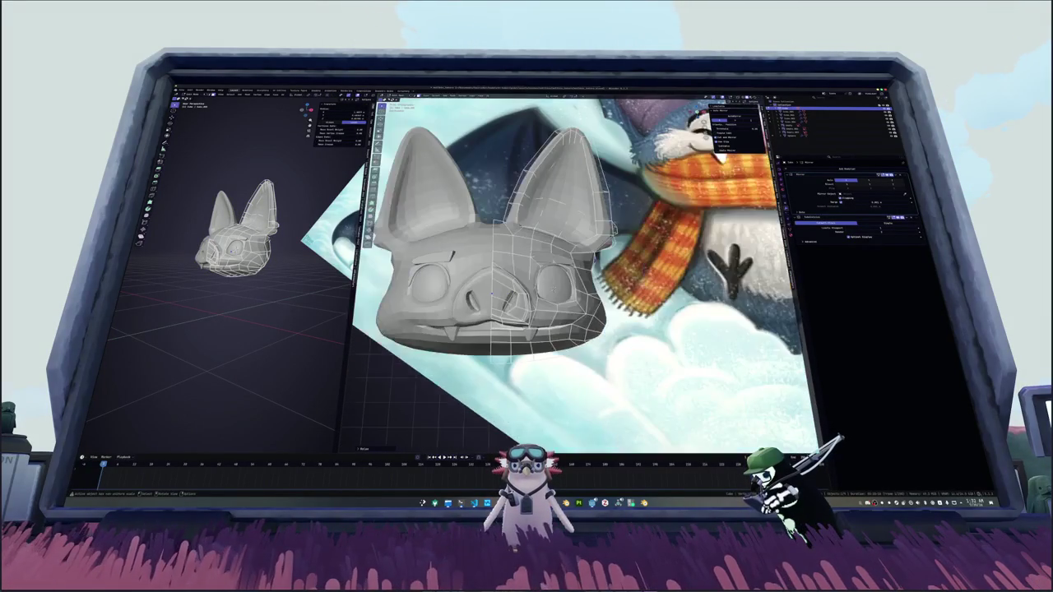
key(g)
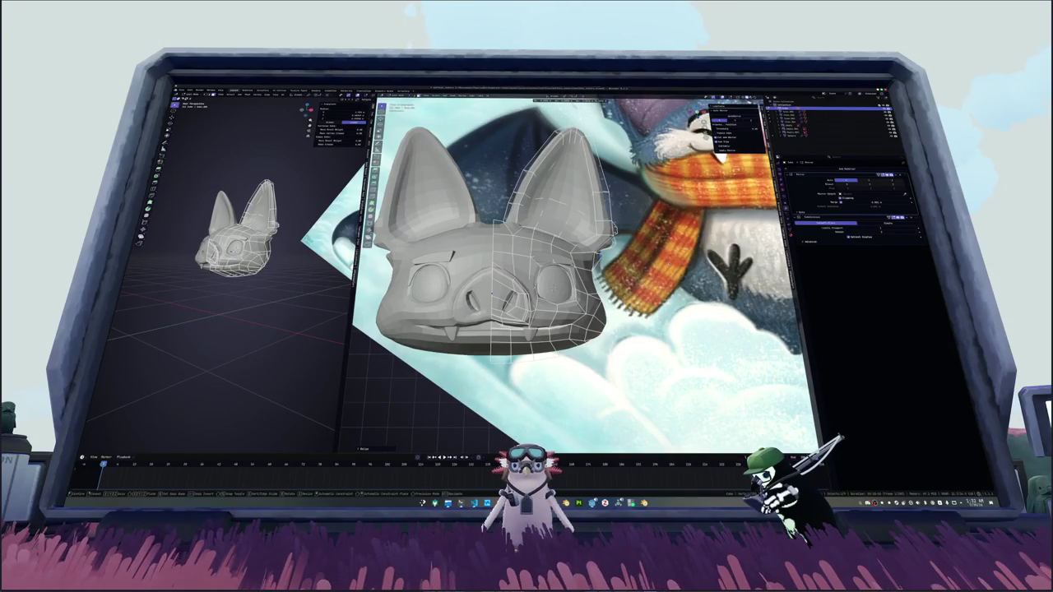
scroll(598, 261, down, 3)
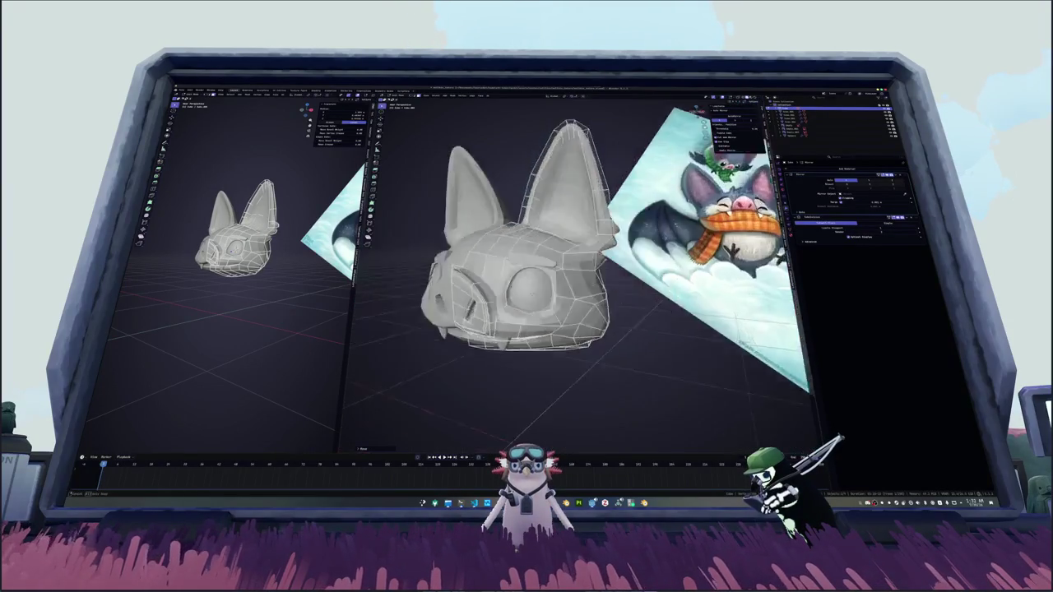
mouse_move(598, 262)
middle_down()
mouse_move(601, 245)
mouse_move(535, 294)
mouse_move(602, 265)
middle_up()
key(Tab)
key(Tab)
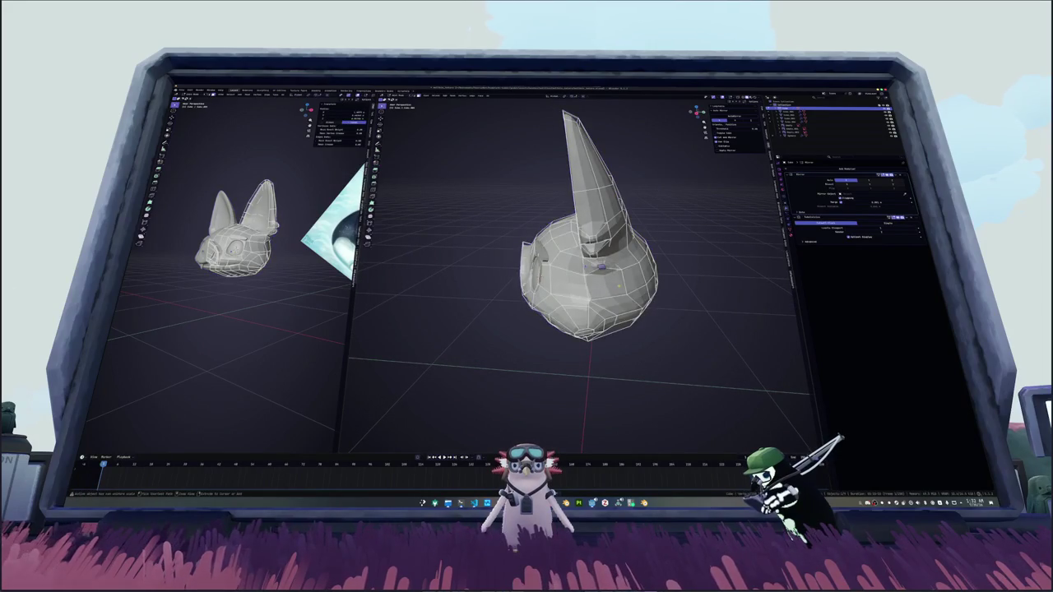
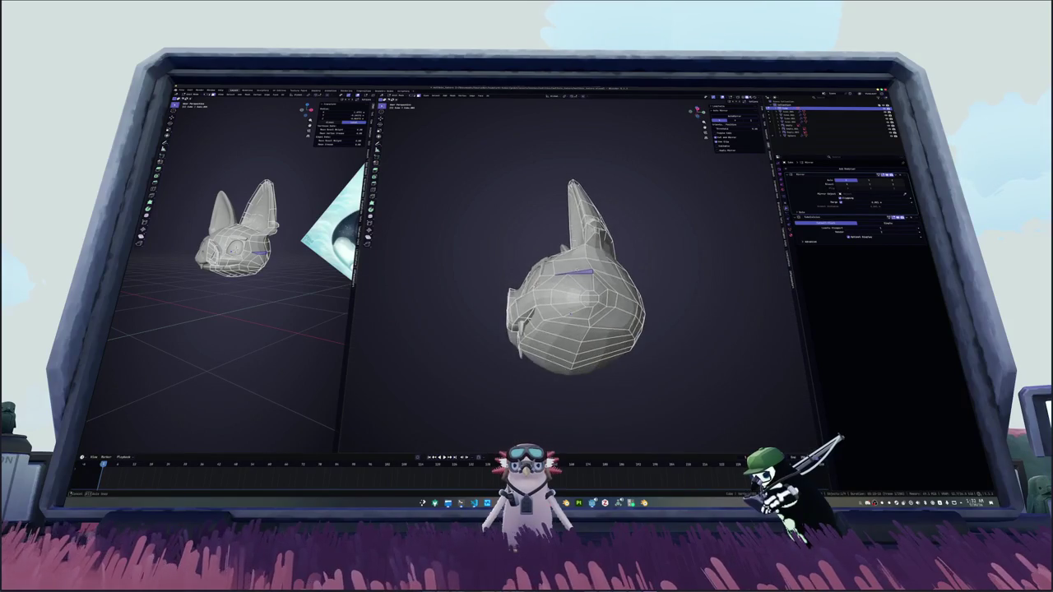
Step: Grow and then shrink the face selection on the bat head to test it
key(ctrl+KP_Add)
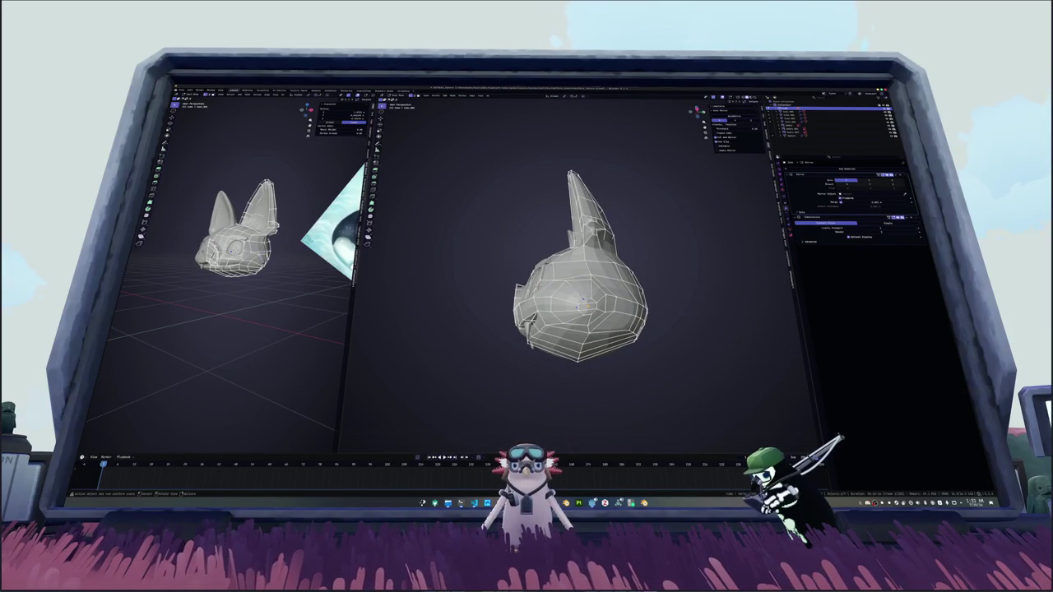
key(ctrl+KP_Add)
key(ctrl+KP_Subtract)
key(ctrl+KP_Subtract)
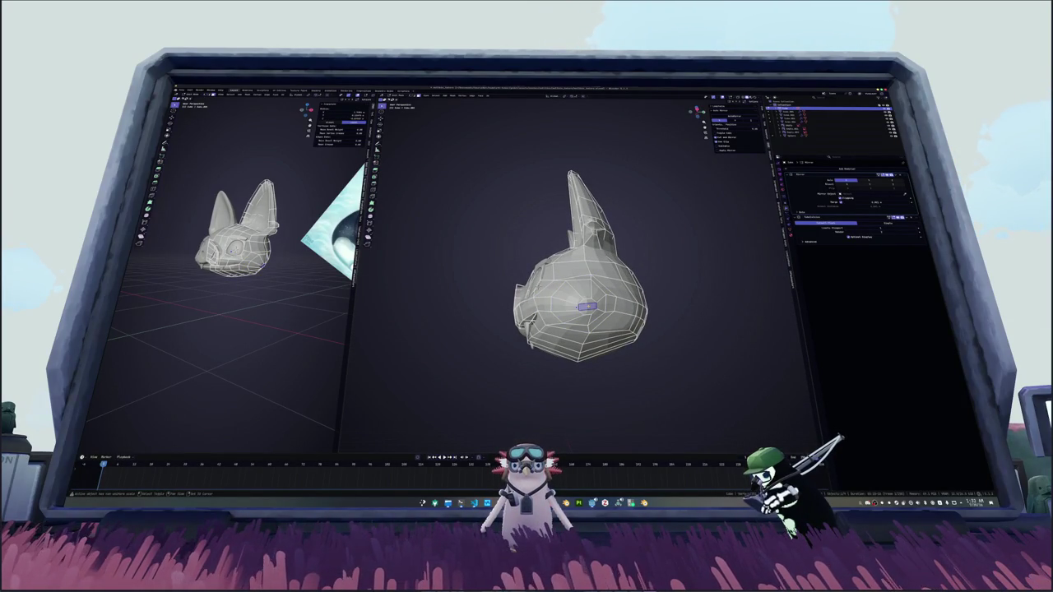
mouse_move(586, 296)
middle_down()
mouse_move(585, 341)
mouse_move(567, 271)
mouse_move(596, 314)
mouse_move(585, 286)
middle_up()
scroll(568, 272, up, 2)
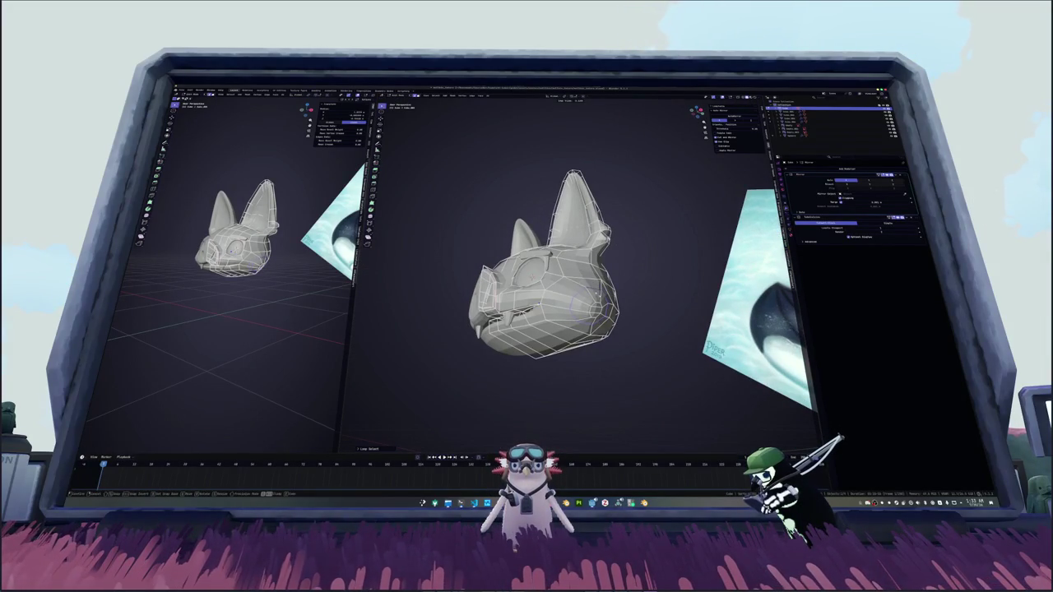
Step: Select a single vertex on the side of the head and start sliding it
click(593, 309)
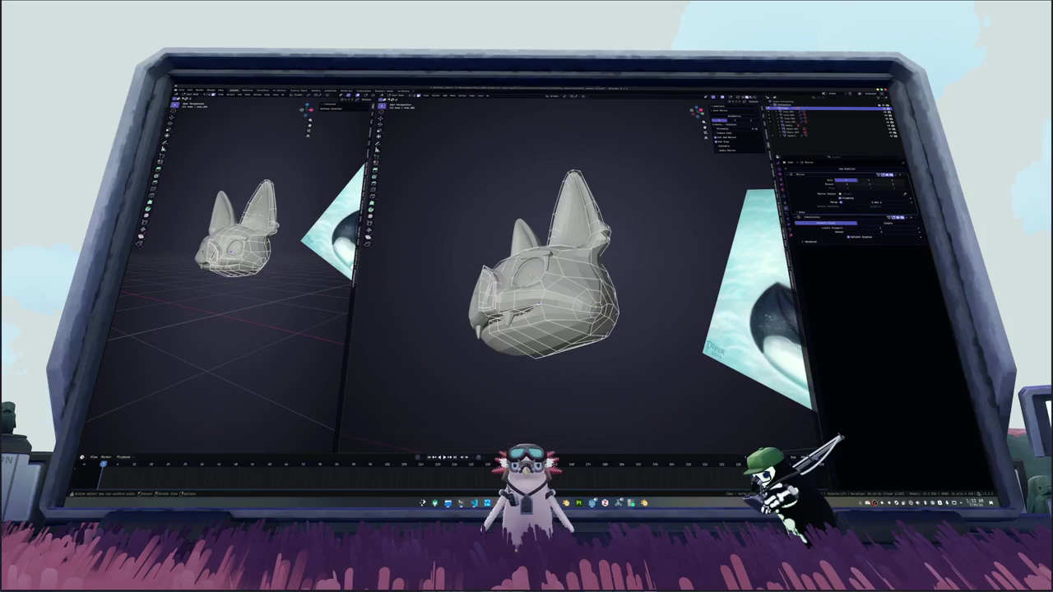
mouse_move(596, 309)
middle_down()
mouse_move(595, 352)
mouse_move(600, 329)
mouse_move(630, 303)
mouse_move(588, 295)
middle_up()
click(576, 290)
key(g)
key(g)
scroll(576, 284, up, 3)
scroll(576, 284, up, 2)
mouse_move(589, 320)
middle_down()
mouse_move(576, 305)
mouse_move(555, 334)
middle_up()
Step: Constrain the vertex move to the X axis and check the head from the side
key(x)
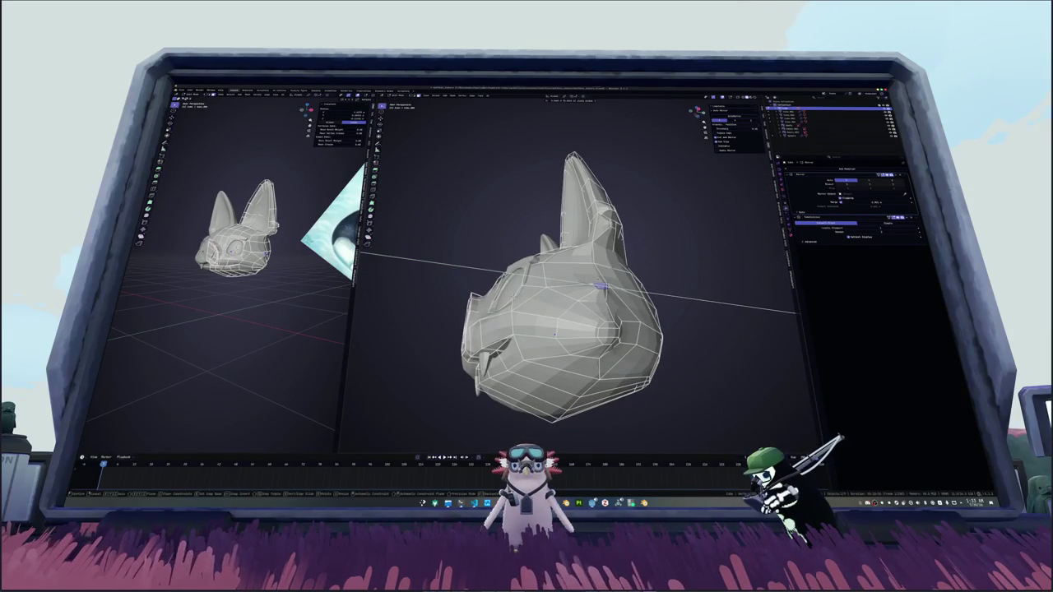
middle_drag(599, 286, 523, 290)
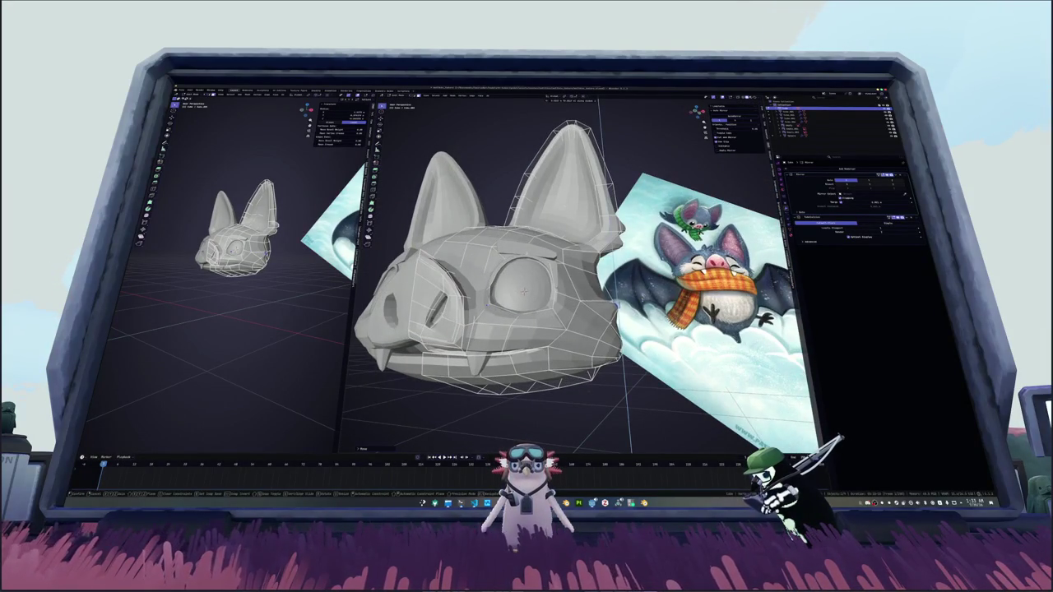
mouse_move(524, 292)
middle_down()
mouse_move(461, 296)
mouse_move(502, 279)
middle_up()
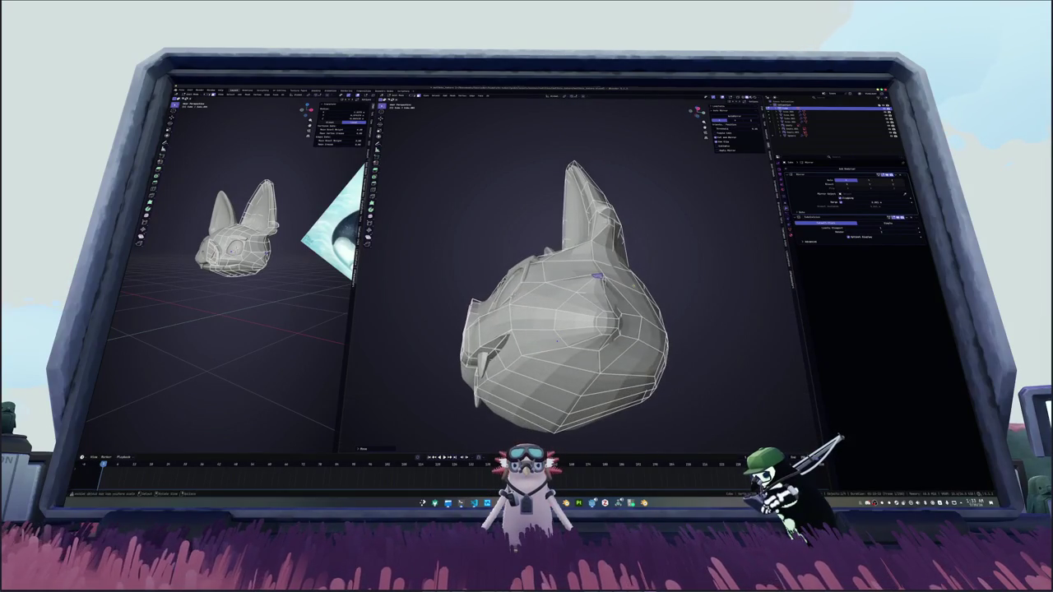
scroll(588, 296, up, 2)
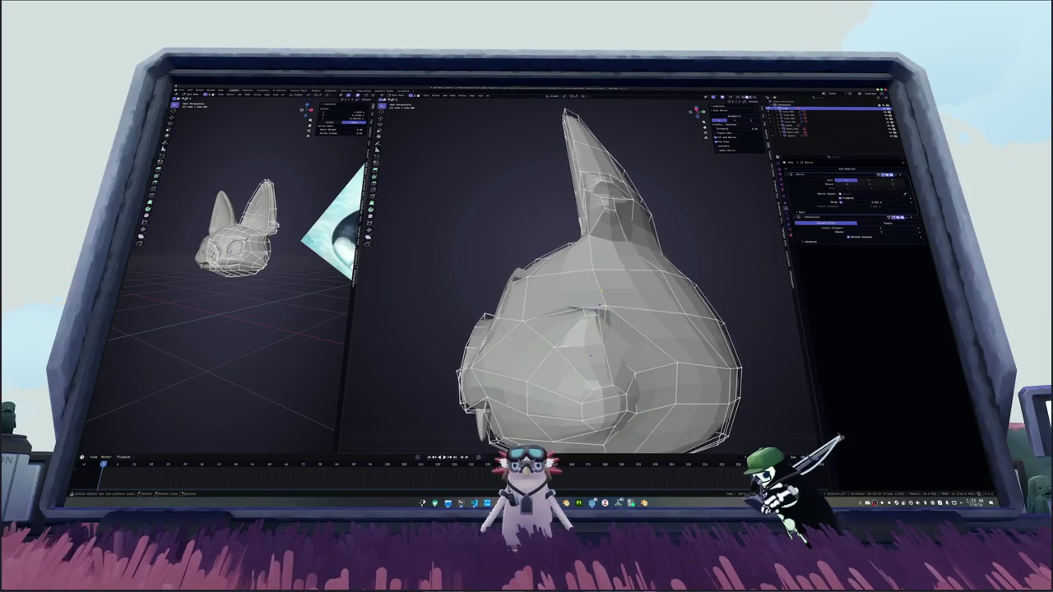
Step: Turn on X-ray and move the selected head vertices vertically along Z
key(alt+z)
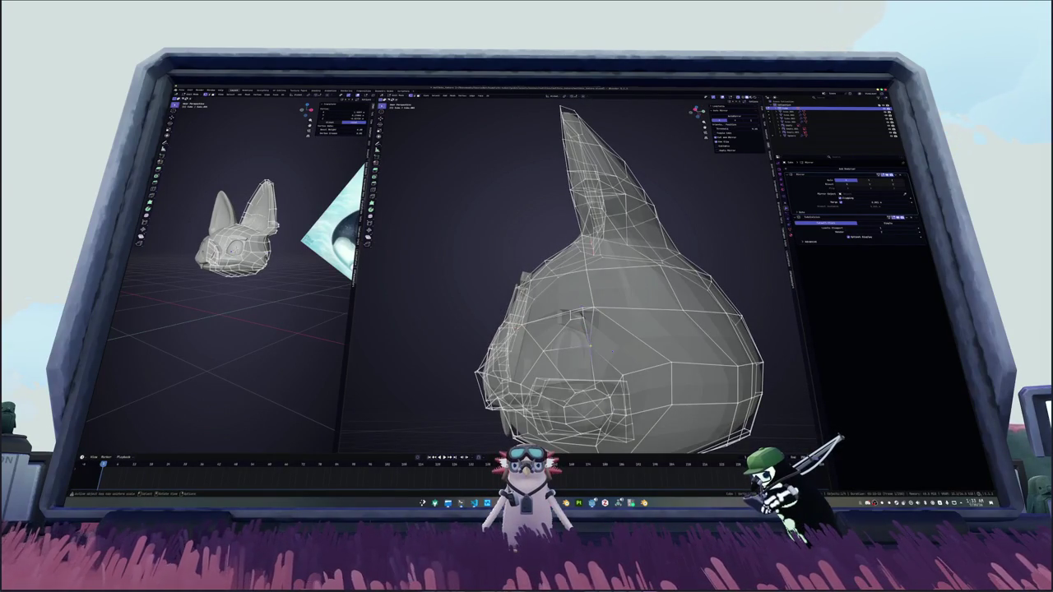
mouse_move(588, 329)
middle_down()
mouse_move(588, 362)
mouse_move(527, 282)
mouse_move(493, 296)
mouse_move(510, 321)
middle_up()
key(g)
key(g)
key(z)
mouse_move(614, 299)
middle_down()
mouse_move(592, 360)
mouse_move(652, 292)
middle_up()
click(593, 360)
scroll(561, 352, up, 2)
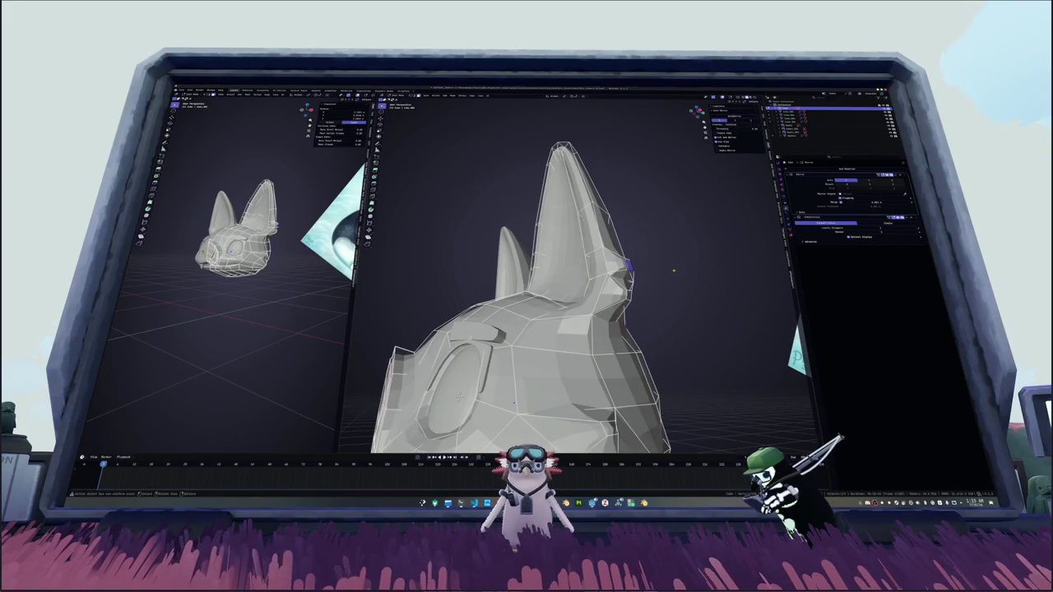
Step: Toggle X-ray and compare the ear against the painted reference
mouse_move(675, 270)
middle_down()
mouse_move(652, 285)
mouse_move(622, 284)
mouse_move(601, 247)
middle_up()
key(alt+z)
key(alt+z)
middle_drag(601, 296, 634, 304)
scroll(640, 307, up, 3)
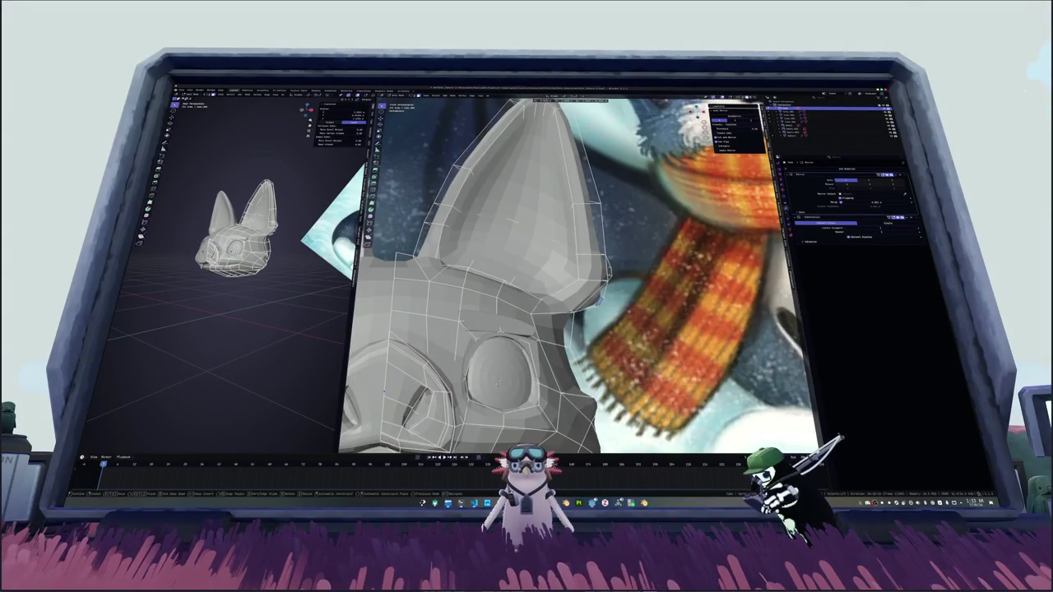
mouse_move(498, 381)
middle_down()
mouse_move(544, 308)
mouse_move(647, 331)
mouse_move(576, 320)
mouse_move(495, 336)
mouse_move(453, 325)
mouse_move(448, 272)
middle_up()
Step: Check the smoothed head in Object Mode, then return to editing its mesh
key(Tab)
scroll(576, 321, up, 2)
mouse_move(576, 287)
middle_down()
mouse_move(560, 313)
mouse_move(592, 280)
mouse_move(580, 287)
mouse_move(632, 289)
mouse_move(613, 317)
middle_up()
key(Tab)
scroll(575, 288, up, 3)
Step: Extrude the selected faces and view them from a low front angle
key(e)
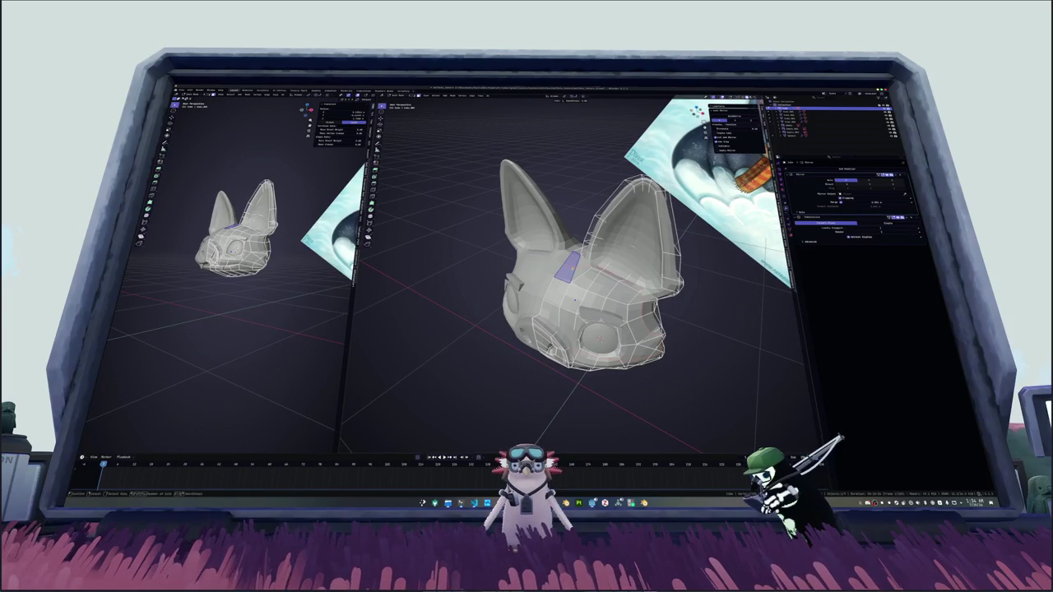
mouse_move(613, 317)
middle_down()
mouse_move(613, 329)
mouse_move(607, 306)
middle_up()
scroll(613, 329, down, 2)
scroll(612, 329, down, 1)
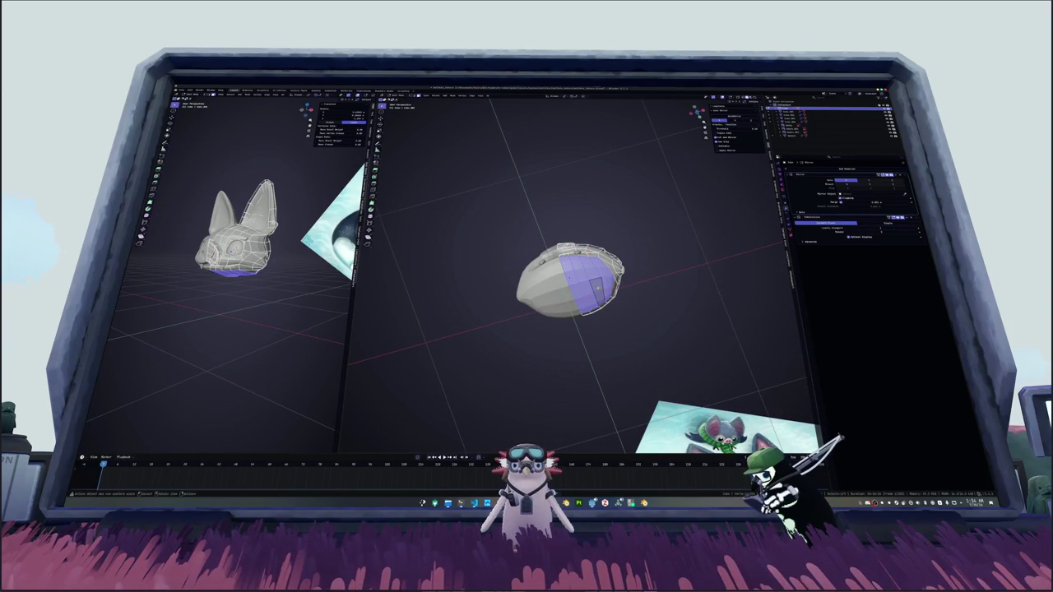
Step: In front orthographic view, extrude the head's bottom faces downward into a tall block
key(KP_1)
key(e)
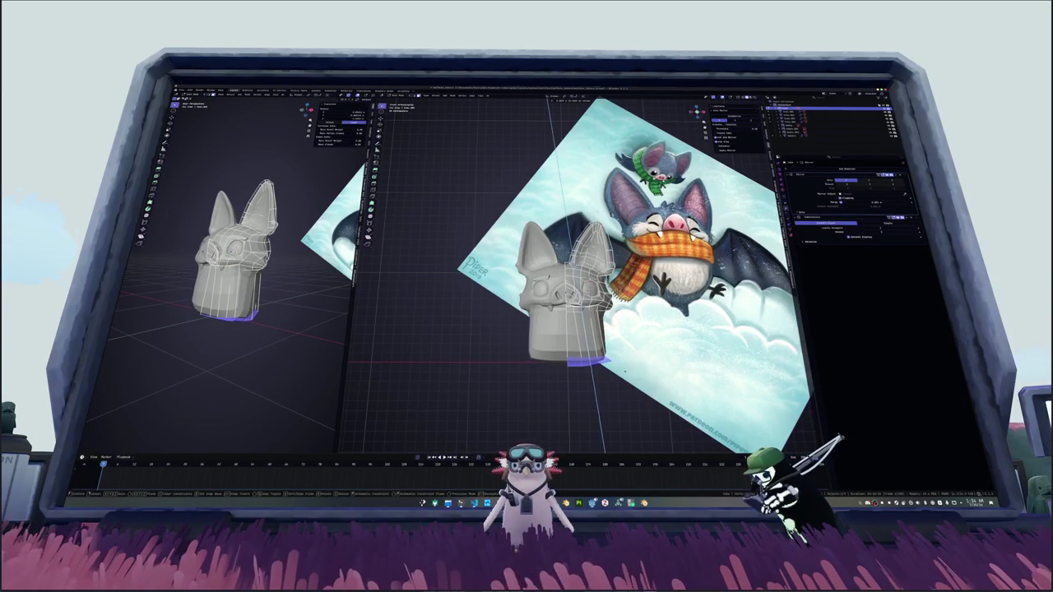
key(Return)
middle_drag(576, 288, 576, 247)
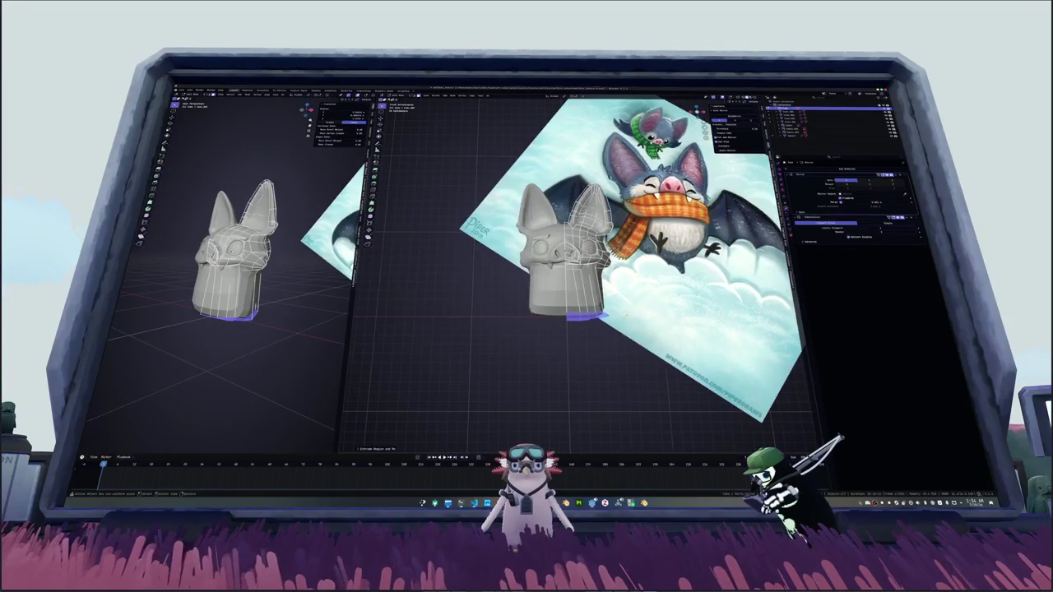
middle_drag(641, 304, 638, 289)
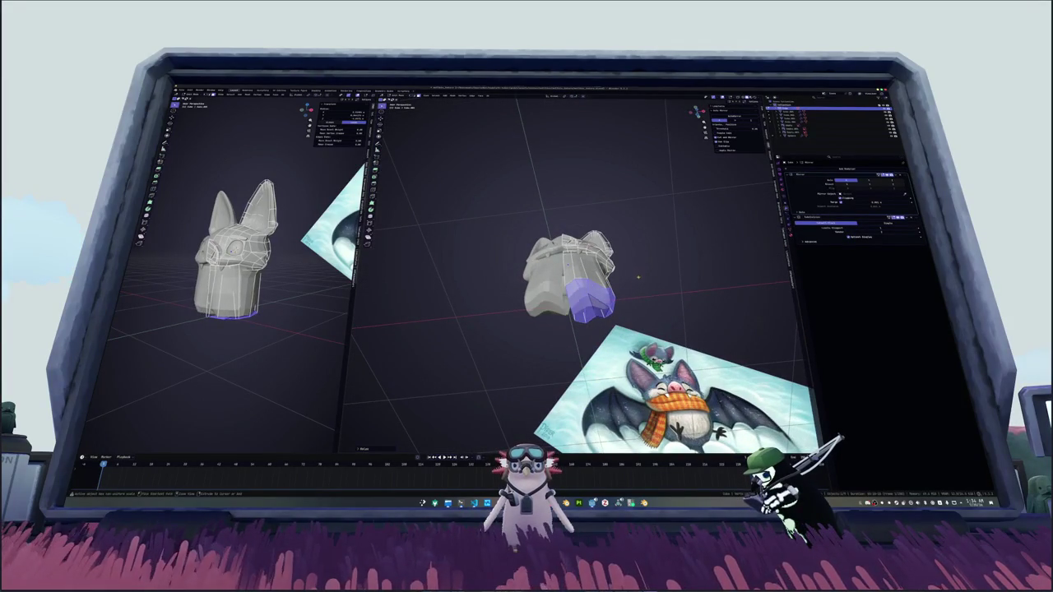
middle_drag(592, 279, 600, 244)
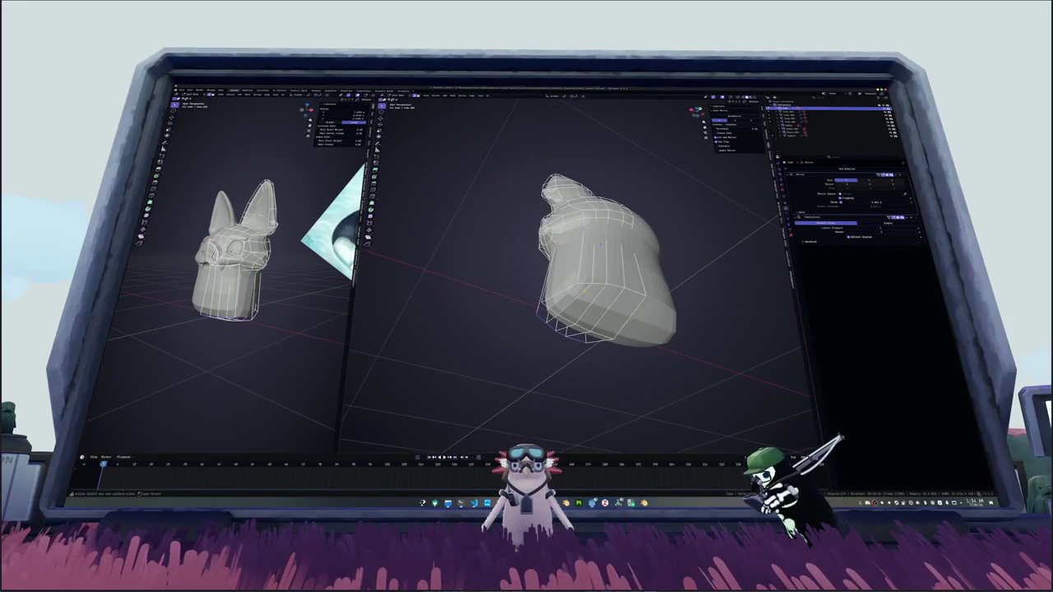
Step: Select a side edge on the new block and turn on X-ray
click(584, 282)
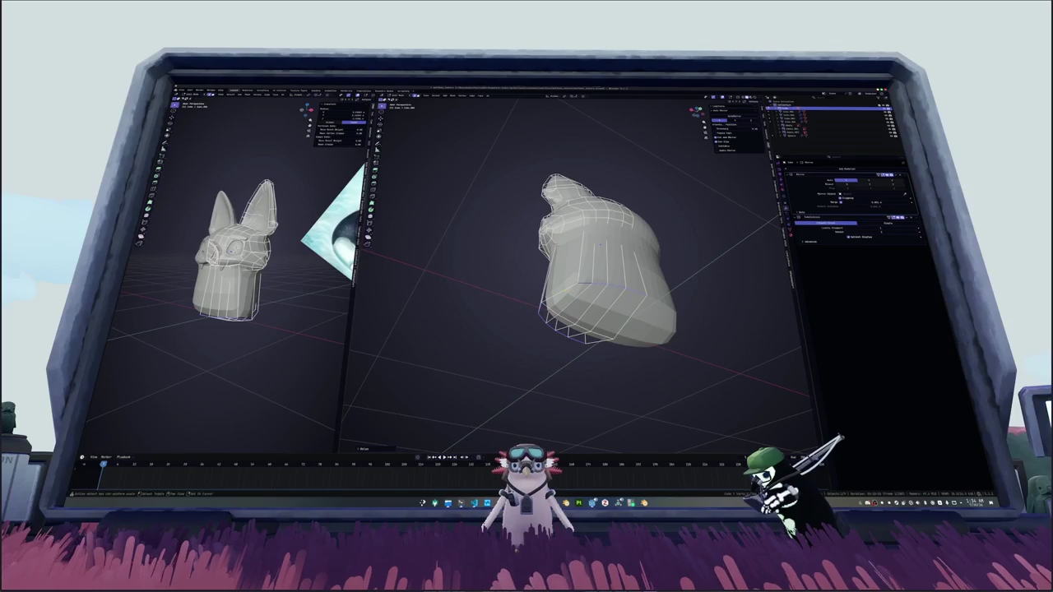
mouse_move(601, 294)
middle_down()
mouse_move(589, 247)
mouse_move(594, 320)
mouse_move(591, 290)
middle_up()
mouse_move(560, 253)
middle_down()
mouse_move(561, 263)
mouse_move(567, 246)
mouse_move(580, 248)
middle_up()
scroll(561, 263, up, 3)
key(alt+z)
Step: Delete the selected side edges, bridge the gap with F, and join vertices with J
key(x)
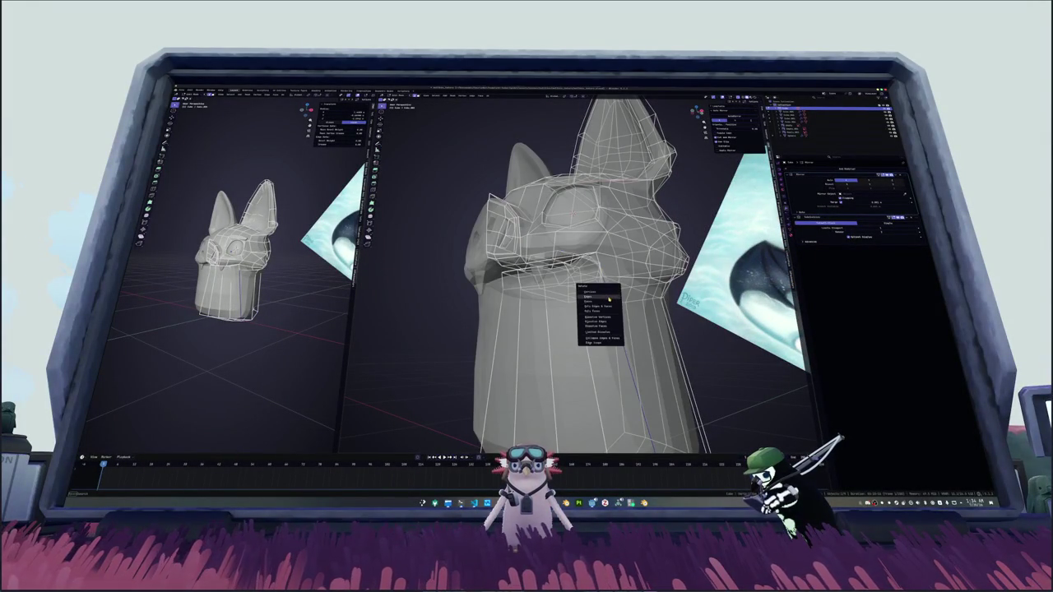
click(609, 299)
key(alt+z)
scroll(599, 319, down, 3)
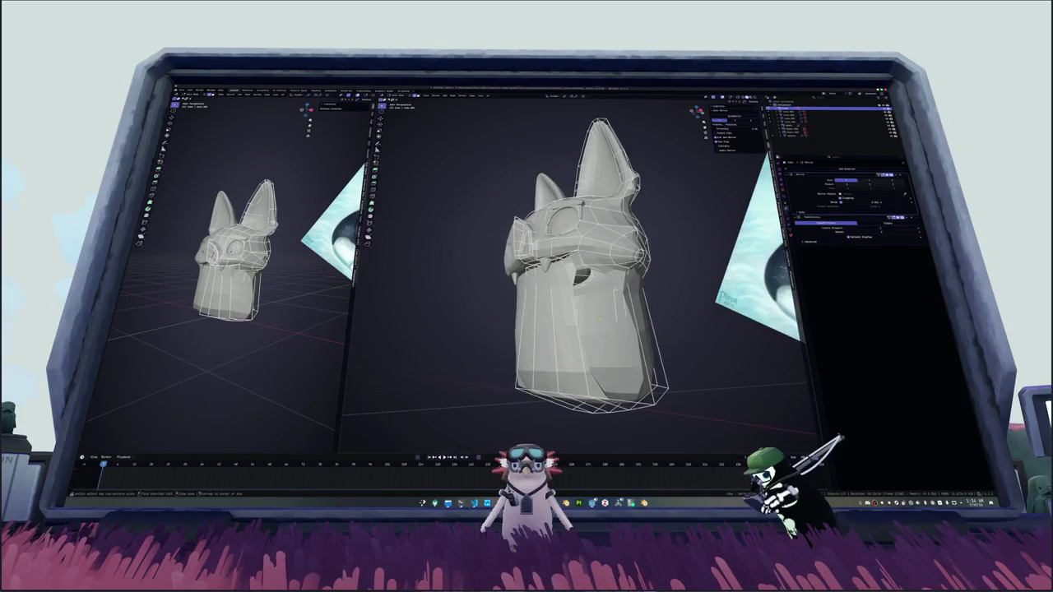
key(f)
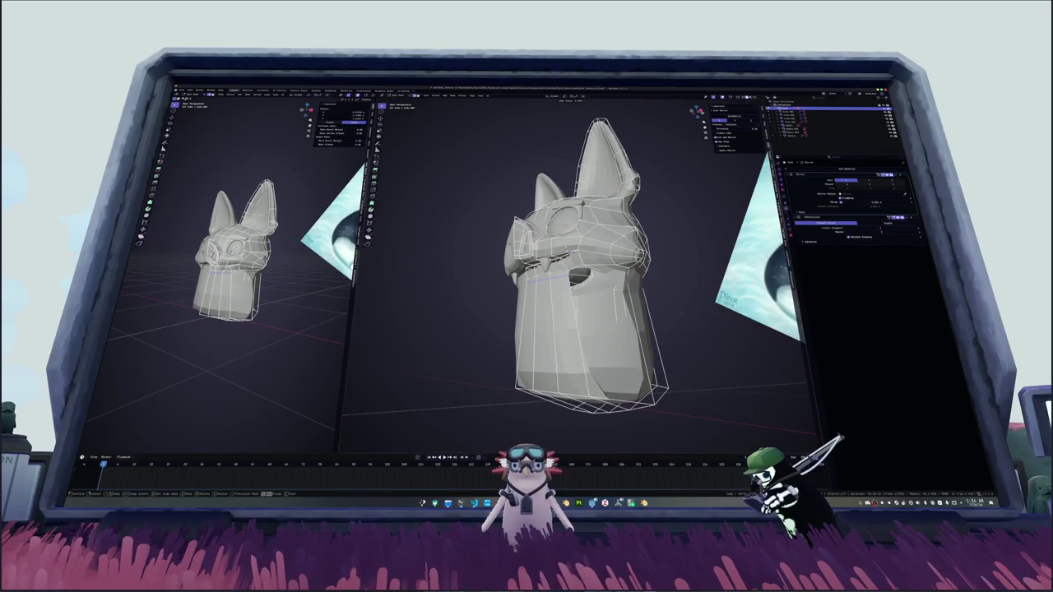
middle_drag(576, 271, 601, 271)
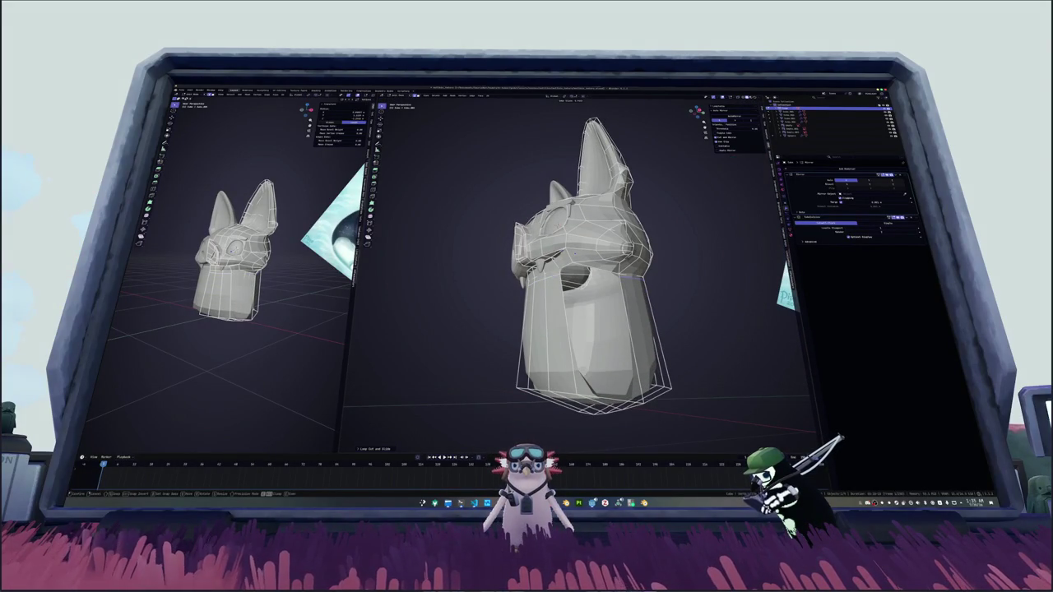
scroll(593, 272, up, 4)
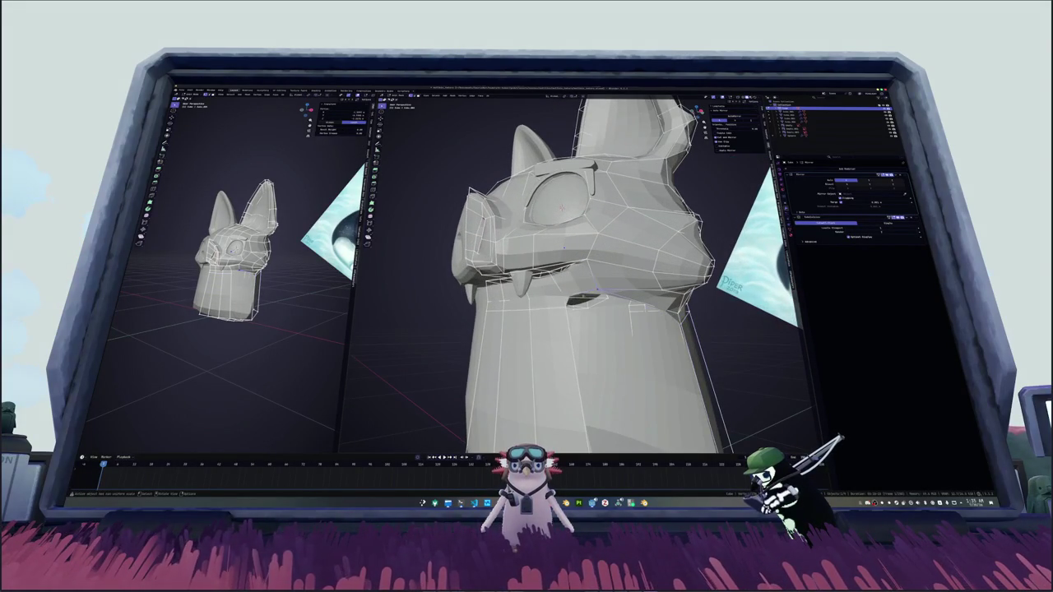
key(j)
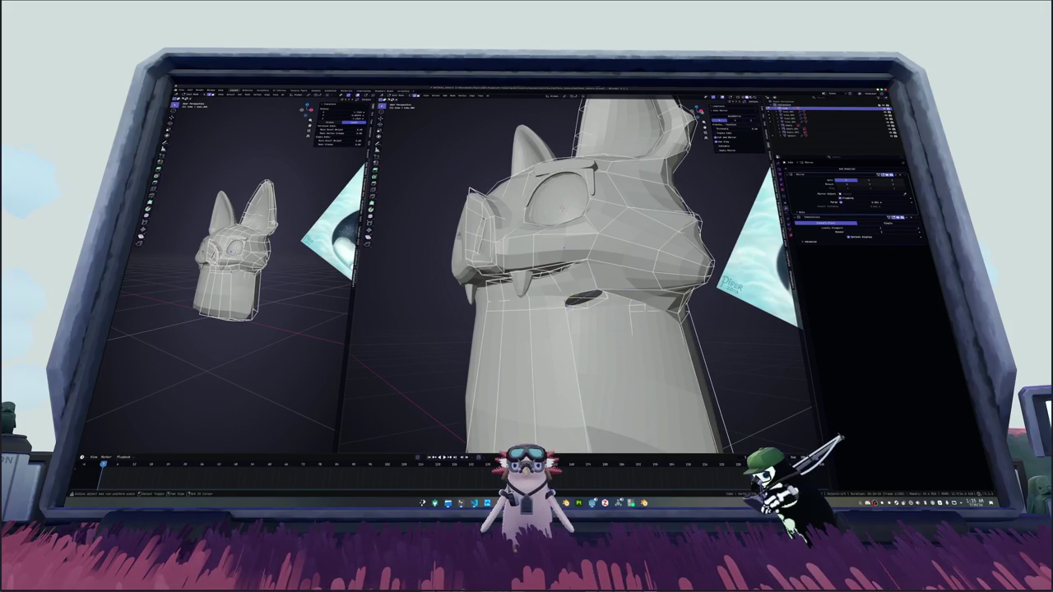
key(alt+a)
Step: Select the linked faces on the neck and dissolve their vertices
mouse_move(576, 247)
middle_down()
mouse_move(609, 313)
mouse_move(617, 288)
mouse_move(597, 276)
mouse_move(638, 294)
mouse_move(691, 297)
middle_up()
mouse_move(625, 312)
middle_down()
mouse_move(642, 346)
mouse_move(707, 313)
middle_up()
scroll(642, 346, down, 3)
click(608, 370)
scroll(659, 329, down, 2)
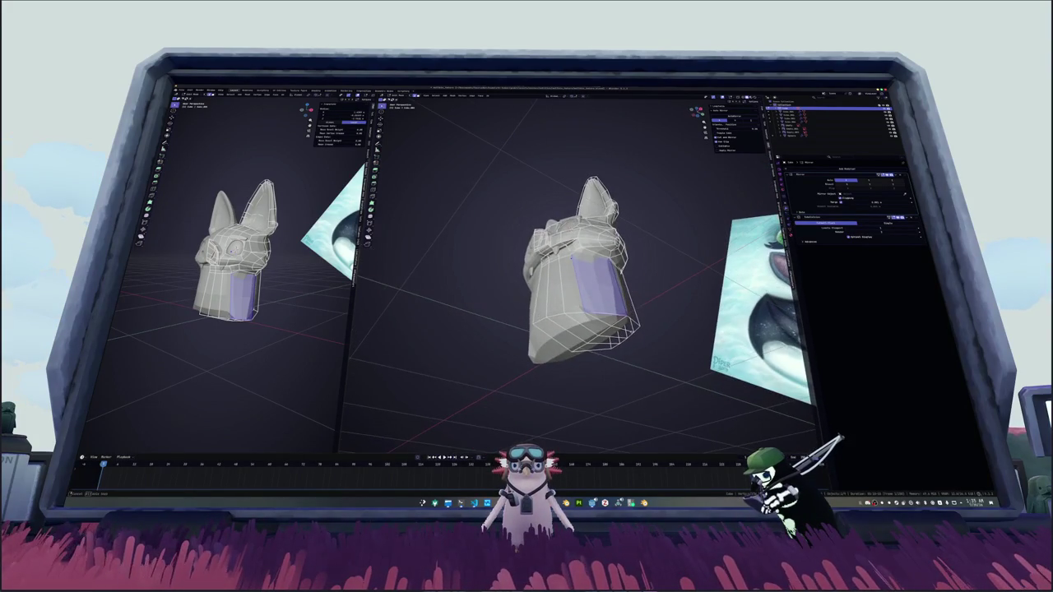
key(ctrl+l)
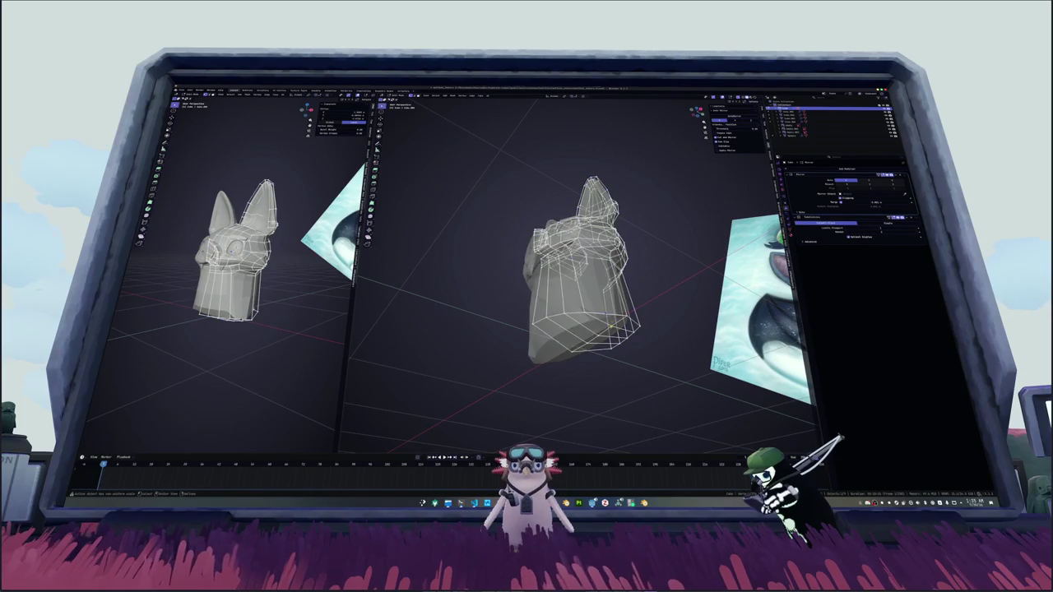
key(x)
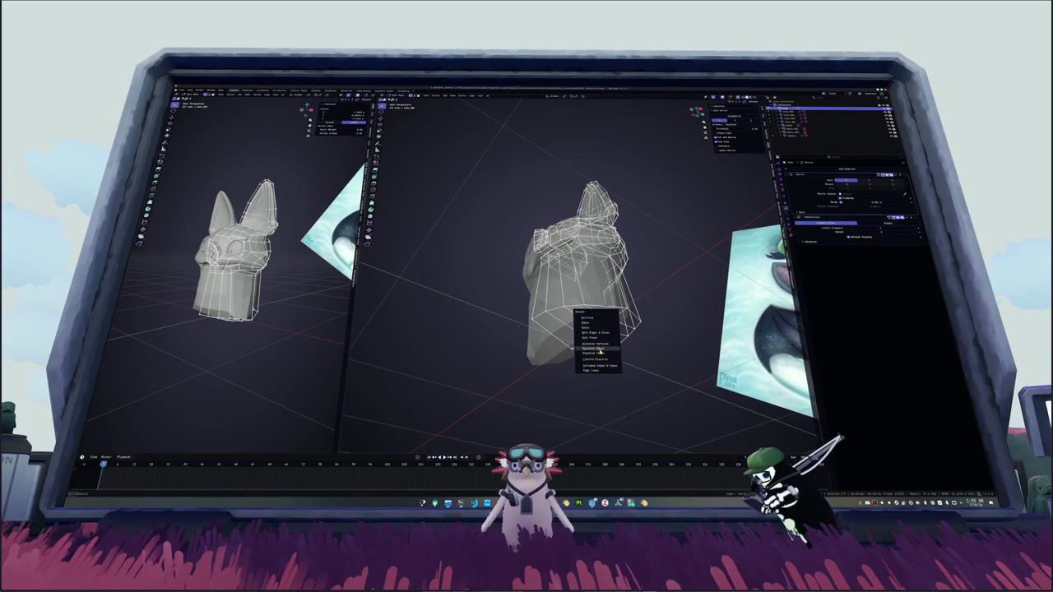
click(603, 344)
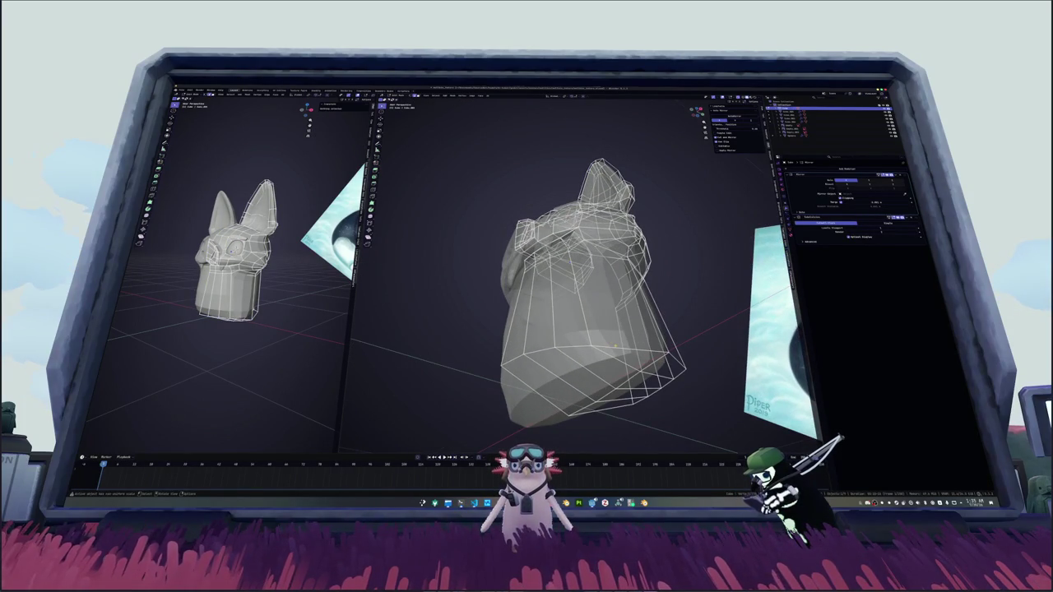
Step: Select the whole mesh and merge overlapping vertices by distance
key(a)
right_click(623, 346)
mouse_move(609, 436)
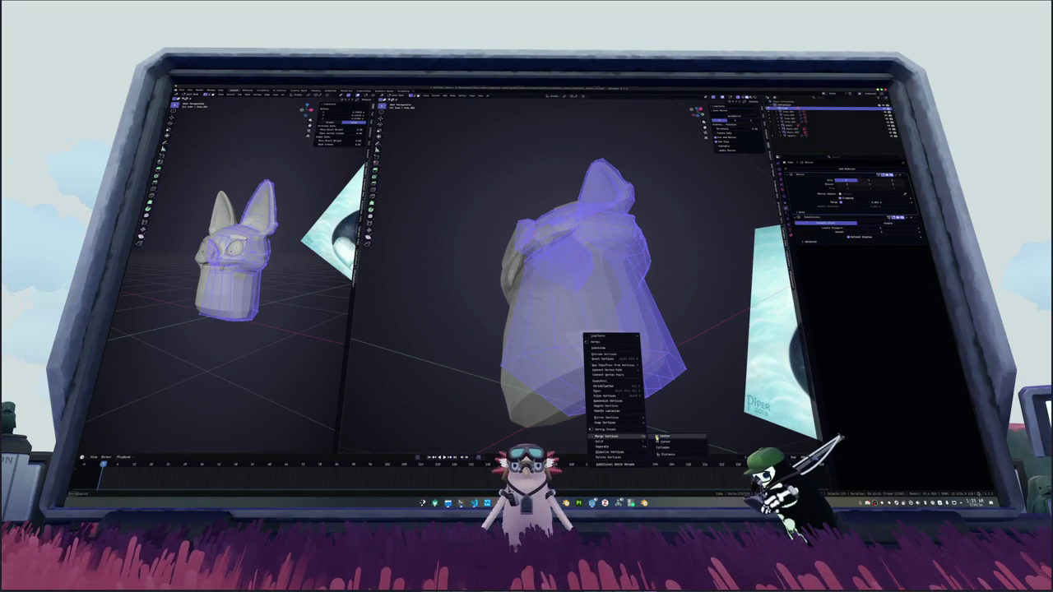
click(665, 454)
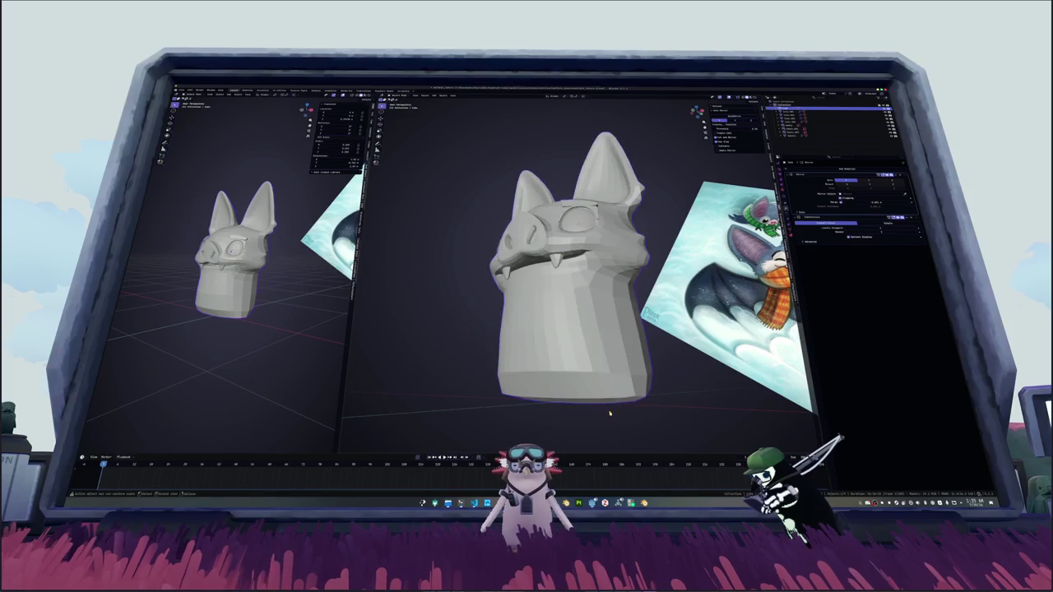
Step: Clear the selection and select an edge loop near the lower head
scroll(605, 407, up, 2)
mouse_move(595, 406)
middle_down()
mouse_move(610, 377)
mouse_move(587, 352)
middle_up()
key(alt+a)
alt+click(576, 303)
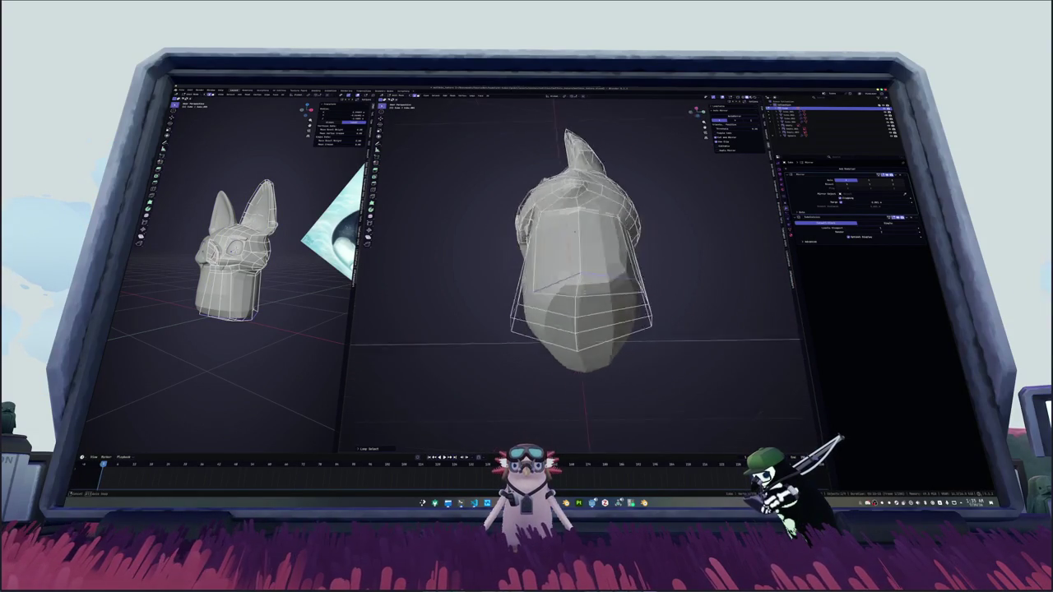
middle_drag(576, 303, 617, 288)
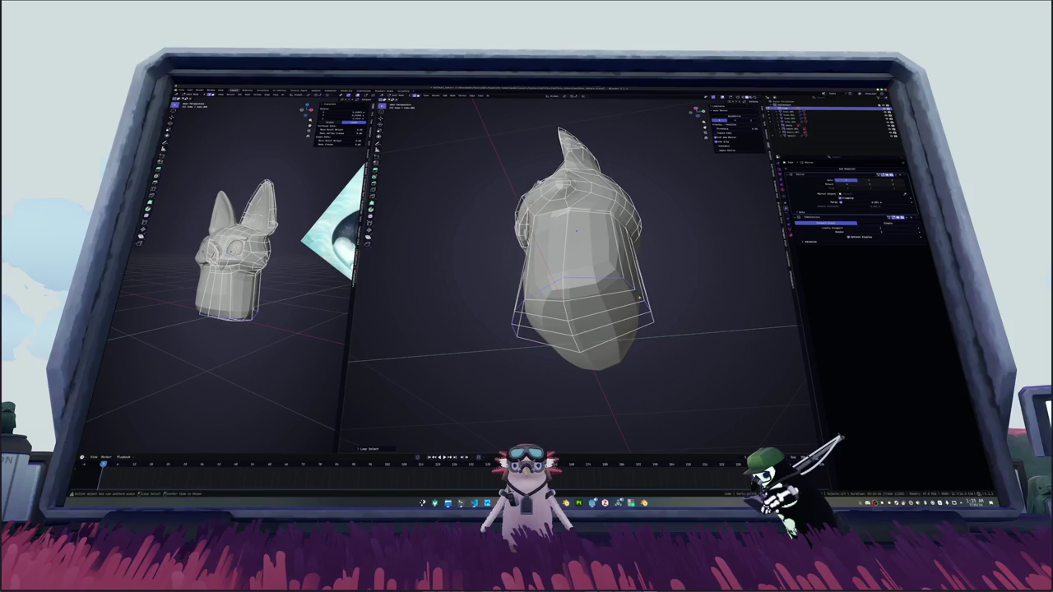
mouse_move(668, 317)
middle_down()
mouse_move(589, 345)
mouse_move(592, 334)
middle_up()
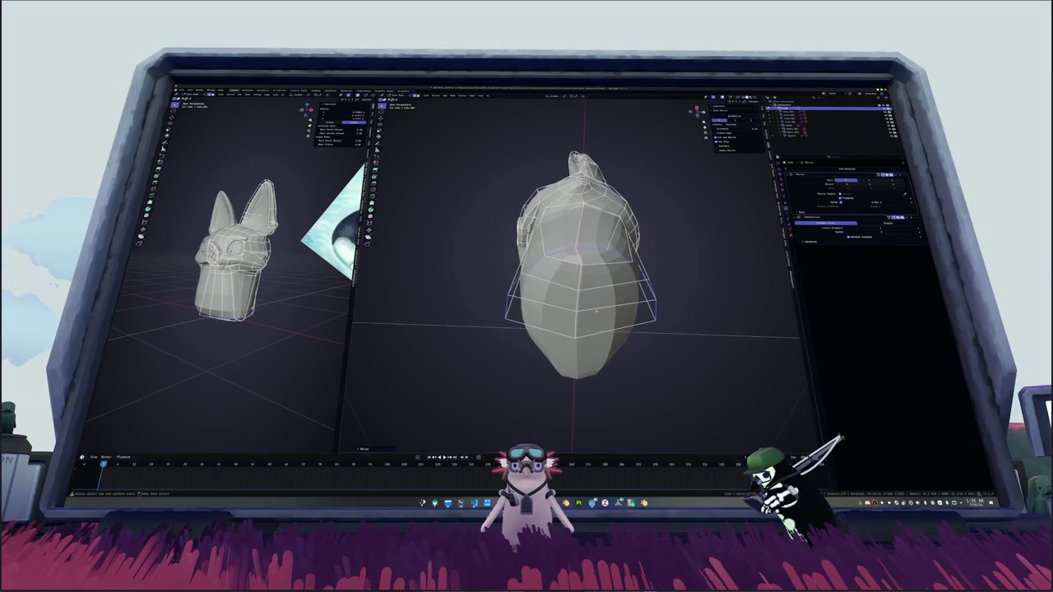
middle_drag(597, 297, 594, 311)
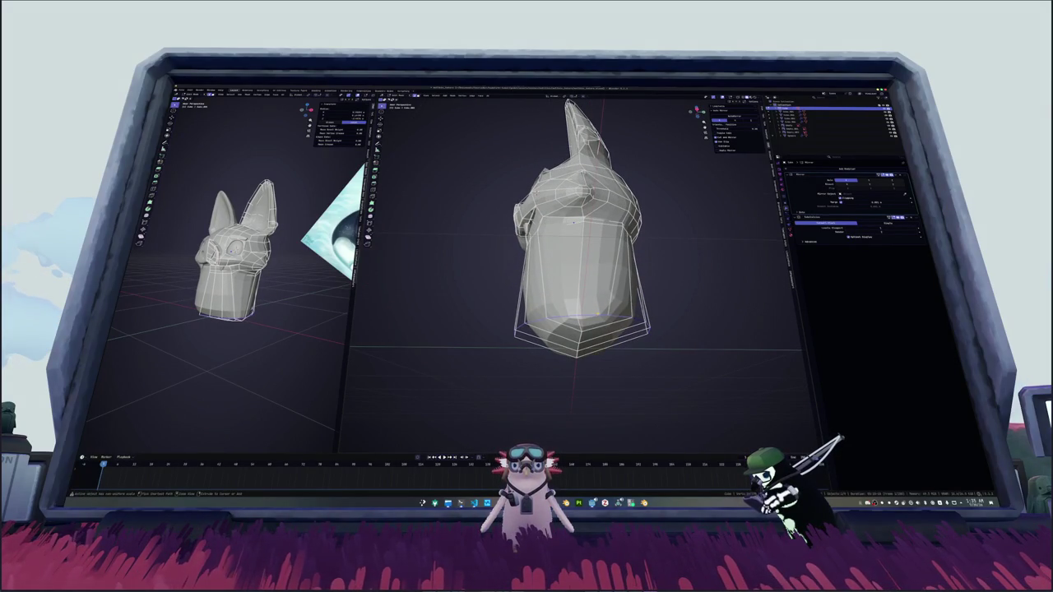
mouse_move(573, 222)
middle_down()
mouse_move(568, 206)
mouse_move(575, 237)
middle_up()
Step: Delete the bottom faces, fill the hole with a new face, and extrude it downward
key(Tab)
key(Tab)
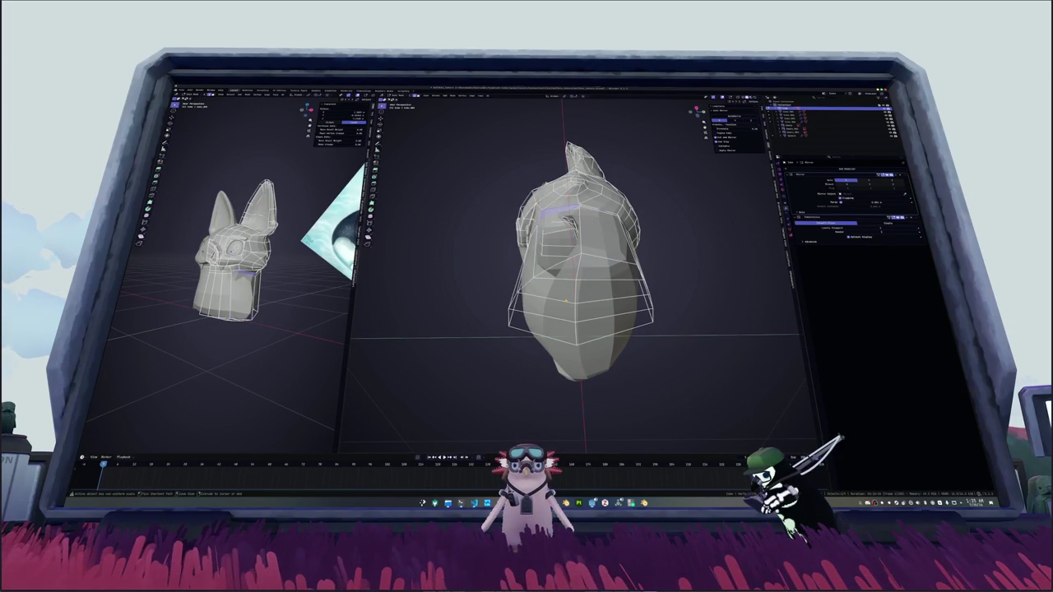
key(x)
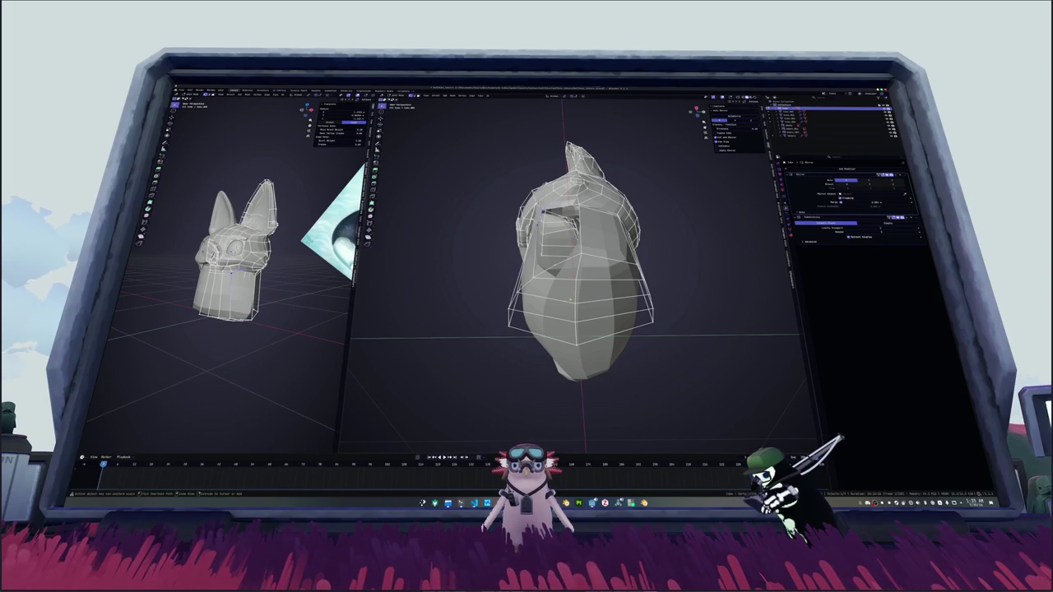
alt+click(633, 234)
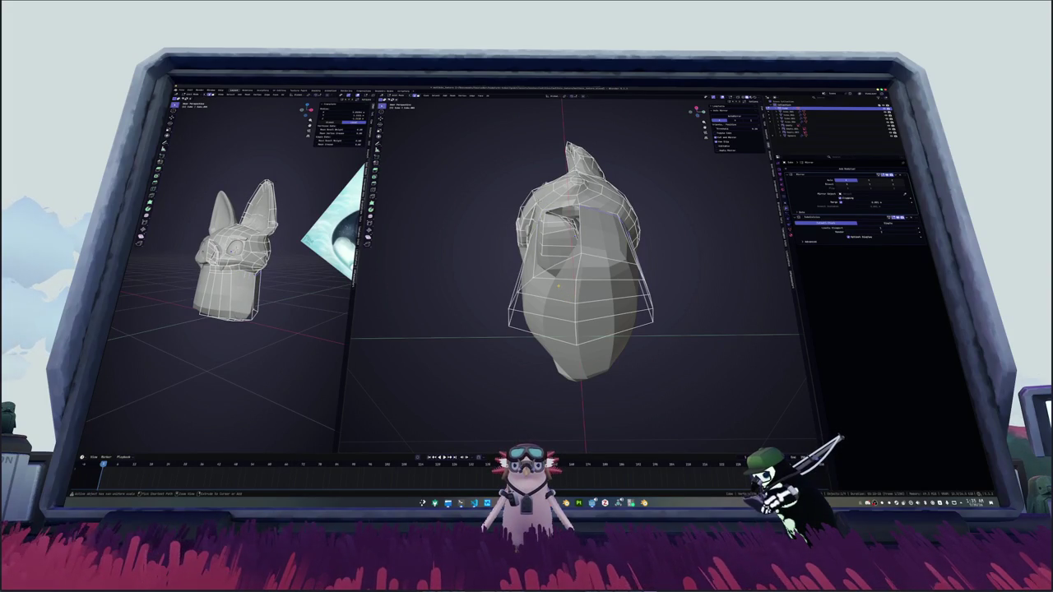
key(f)
middle_drag(575, 247, 600, 189)
key(e)
click(571, 233)
Step: Select an edge loop on the extended body and scale it
alt+click(574, 244)
key(s)
click(654, 275)
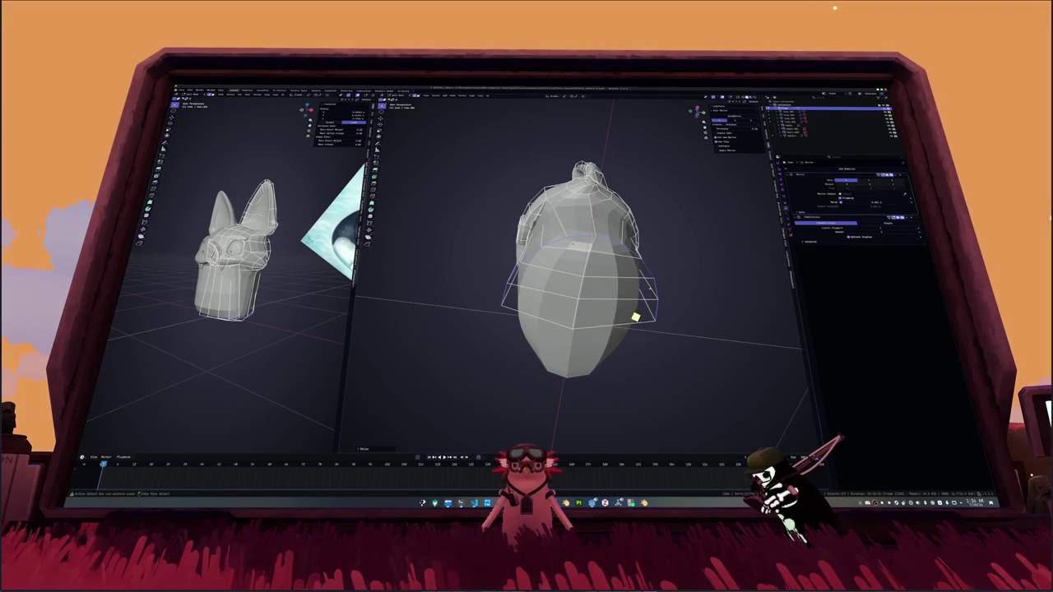
click(653, 327)
Step: Select a shortest path of edges and move it to reshape the body
ctrl+click(573, 329)
middle_drag(576, 271, 584, 239)
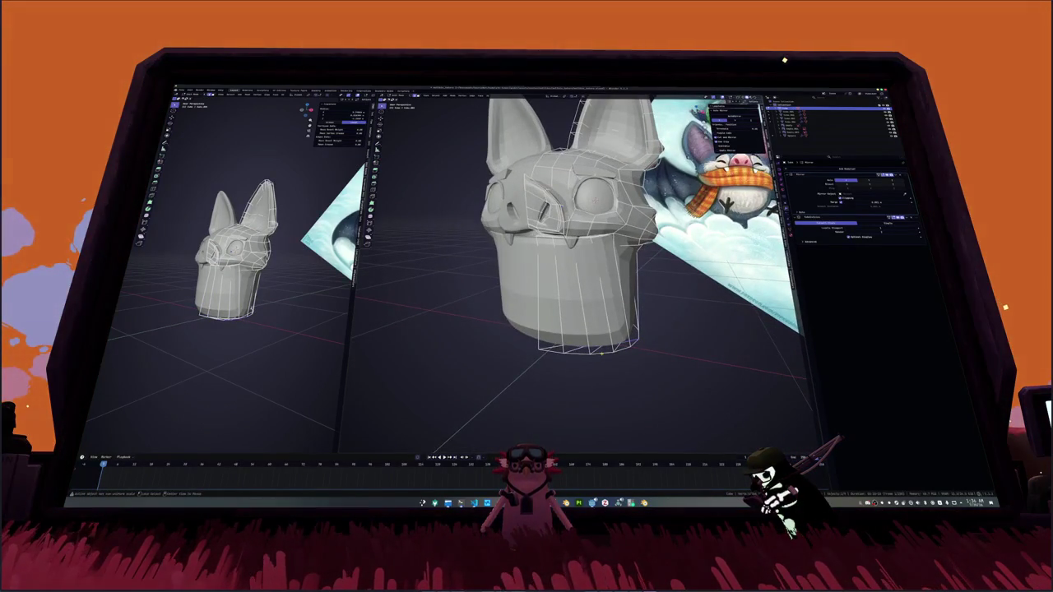
mouse_move(606, 357)
middle_down()
mouse_move(655, 318)
mouse_move(694, 434)
middle_up()
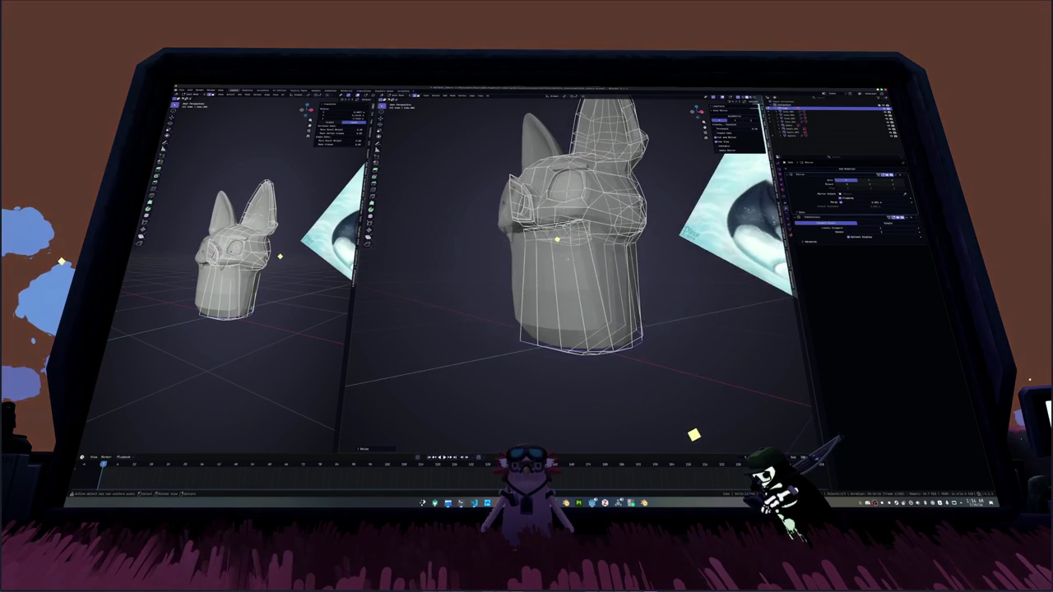
mouse_move(559, 238)
middle_down()
mouse_move(552, 283)
mouse_move(586, 273)
mouse_move(639, 315)
mouse_move(647, 276)
middle_up()
key(g)
click(656, 295)
Step: Add a loop cut near the top of the body, scale and reposition it, then exit Edit Mode
key(ctrl+r)
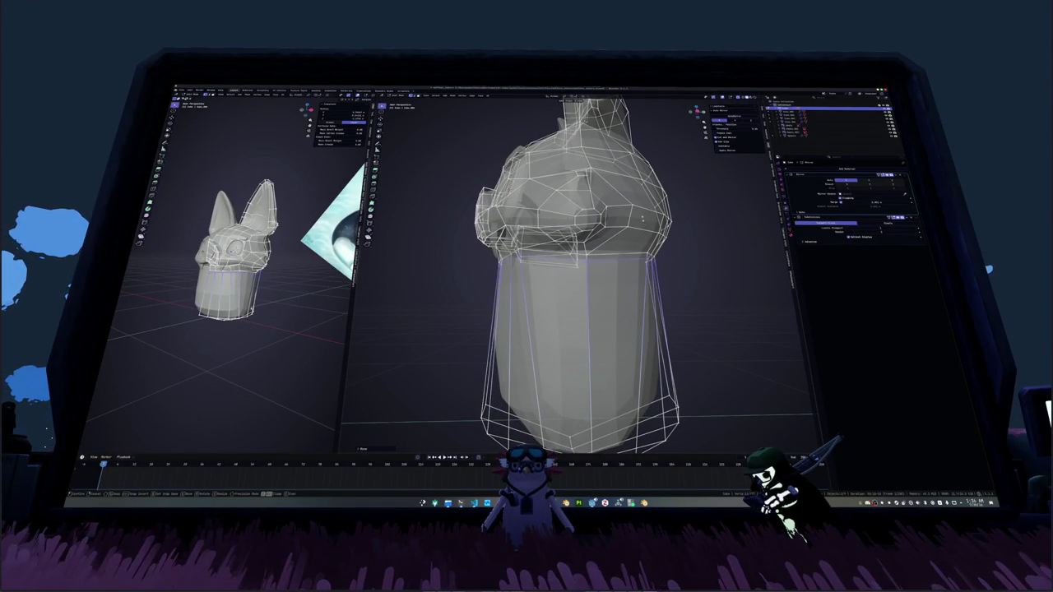
click(664, 249)
key(s)
mouse_move(664, 249)
middle_down()
mouse_move(685, 251)
mouse_move(549, 209)
middle_up()
click(687, 251)
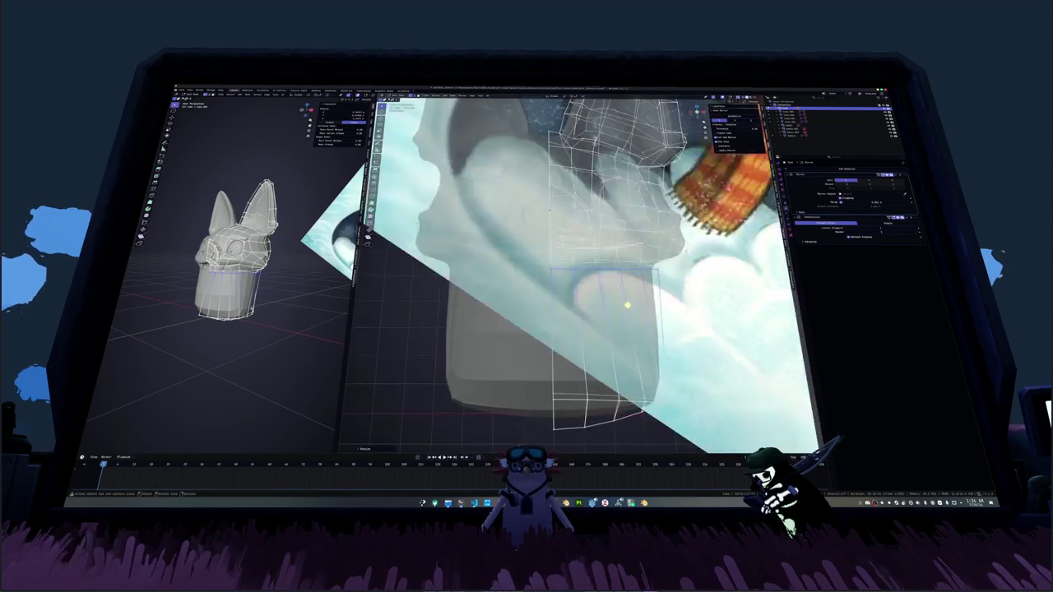
key(g)
click(642, 298)
mouse_move(642, 298)
middle_down()
mouse_move(576, 247)
mouse_move(576, 288)
middle_up()
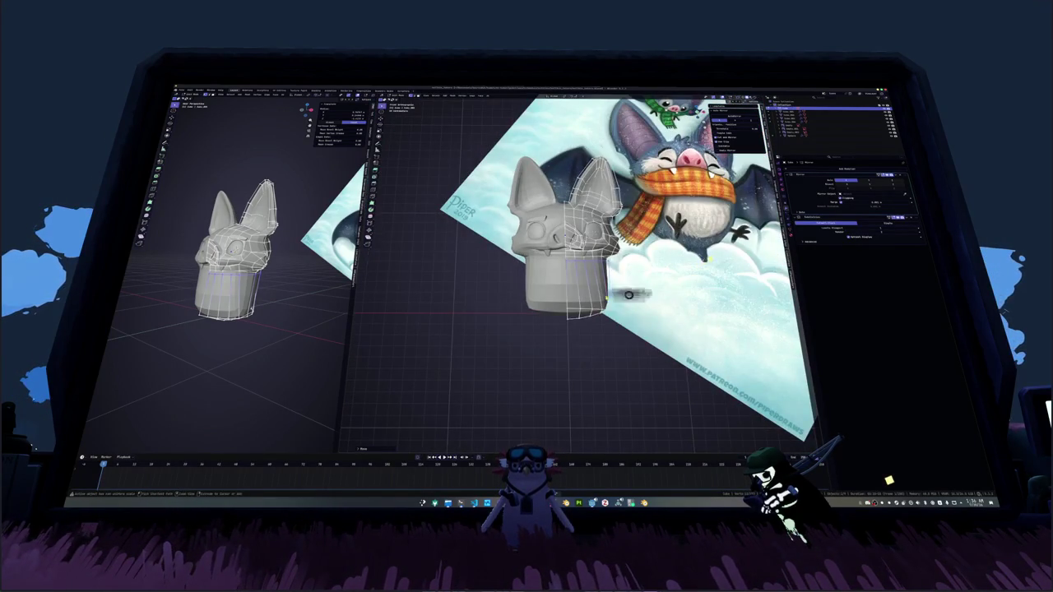
key(Tab)
key(shift+a)
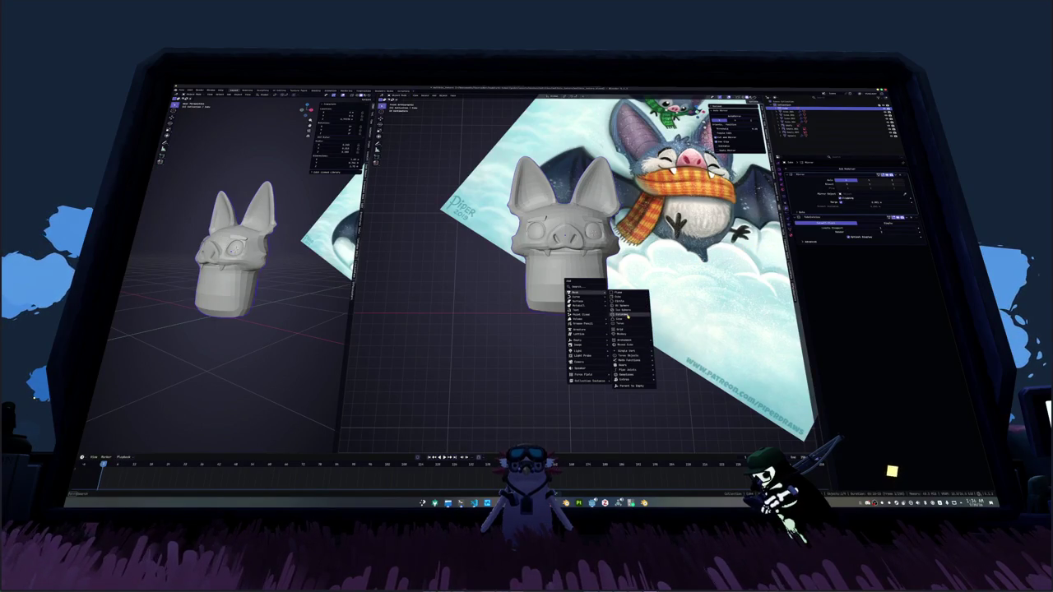
Step: Add a cylinder and scale it down
click(627, 315)
key(s)
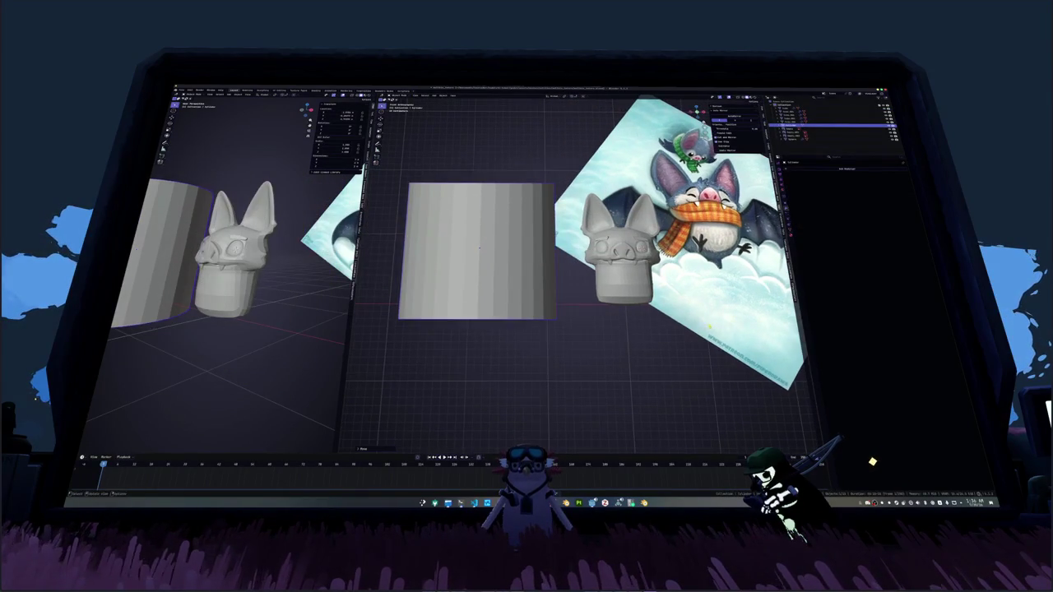
click(592, 321)
Step: With X-ray on, raise the cylinder's top along Z and extrude it upward
key(Tab)
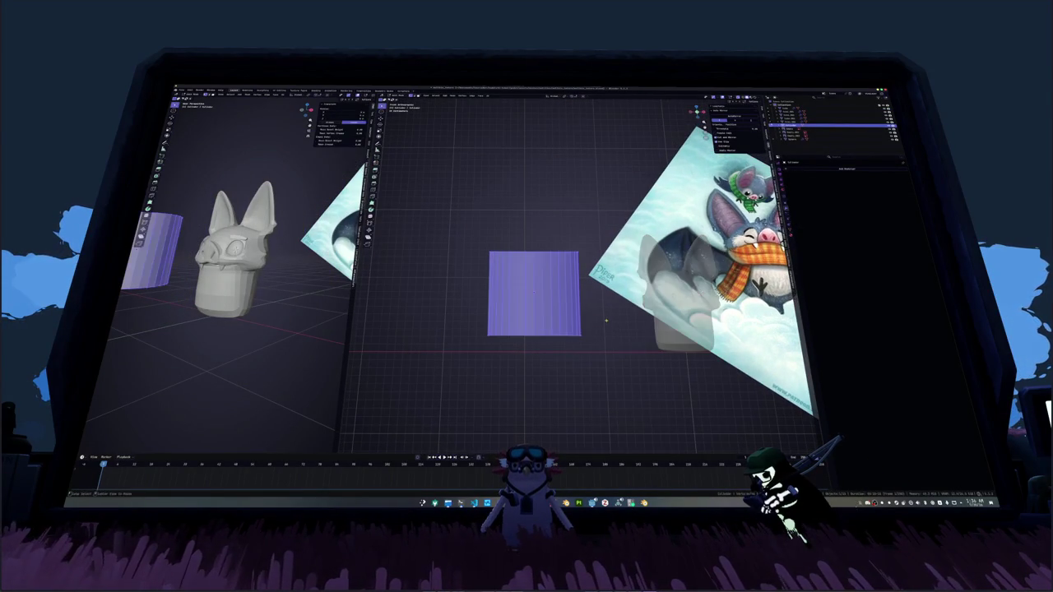
key(alt+z)
key(g)
key(z)
click(465, 164)
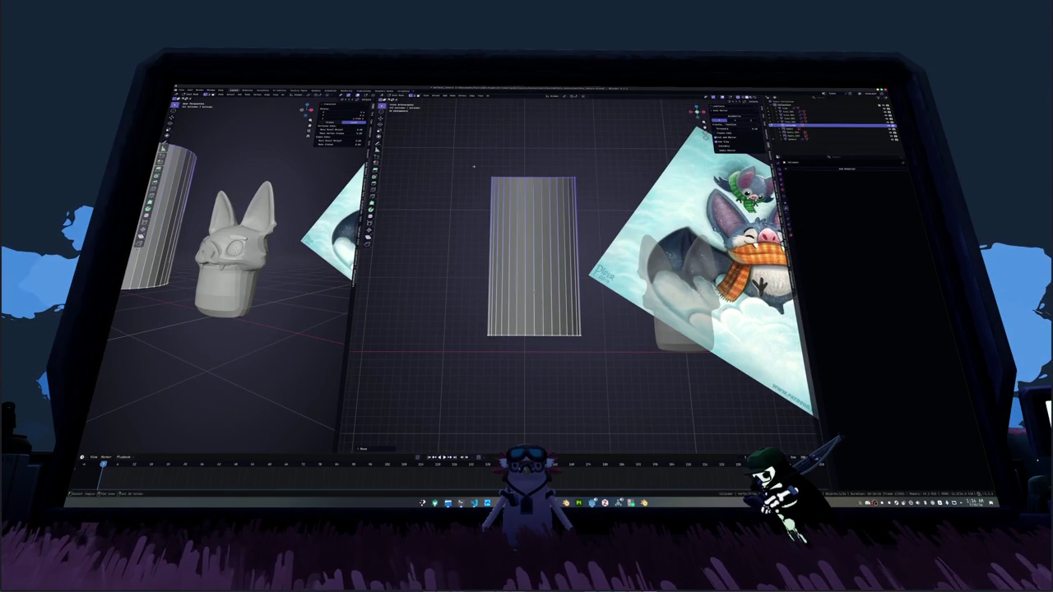
scroll(477, 197, up, 1)
key(e)
click(492, 233)
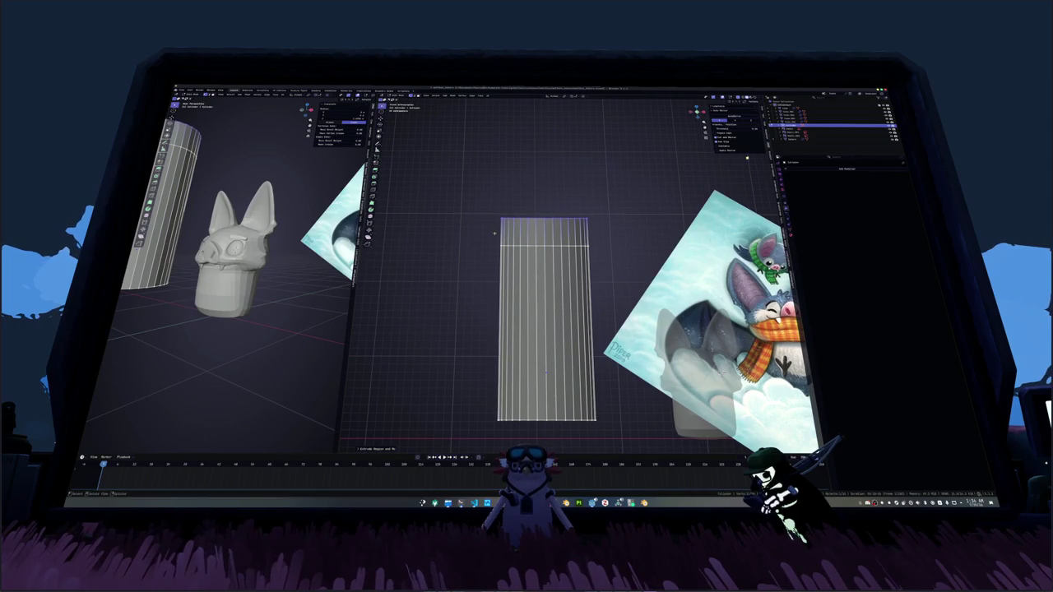
Step: Bevel the top edge into a shoulder, then extrude a narrow neck, flared lip and cap
key(ctrl+b)
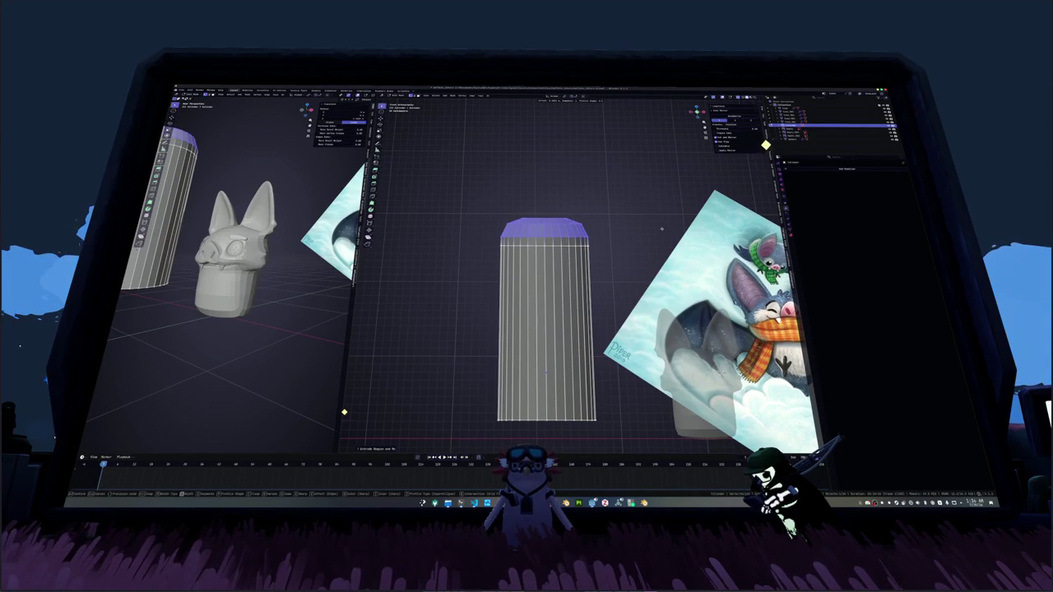
click(663, 230)
key(e)
click(498, 191)
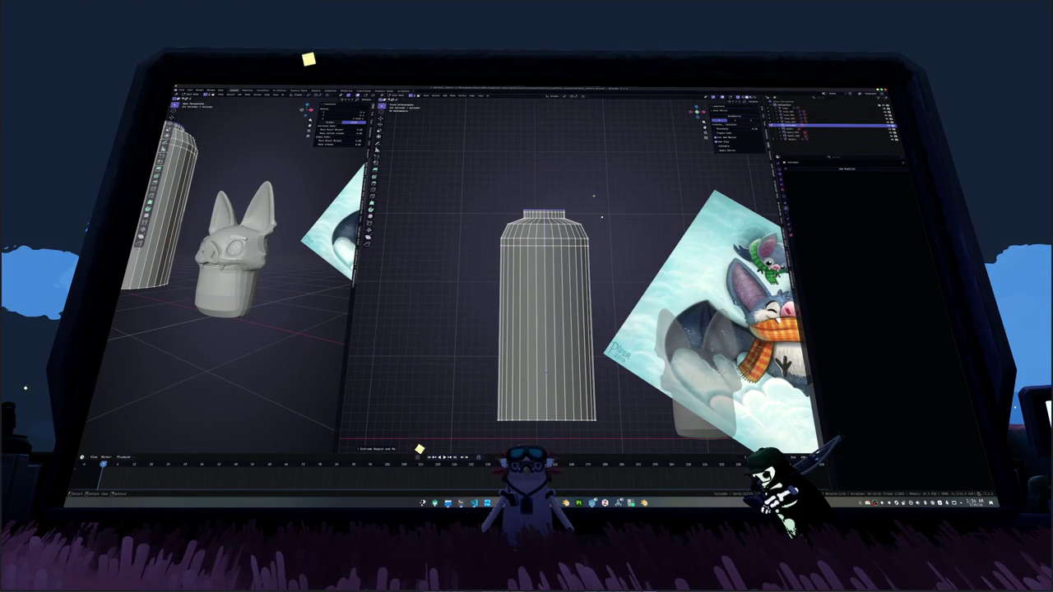
key(s)
click(638, 202)
key(e)
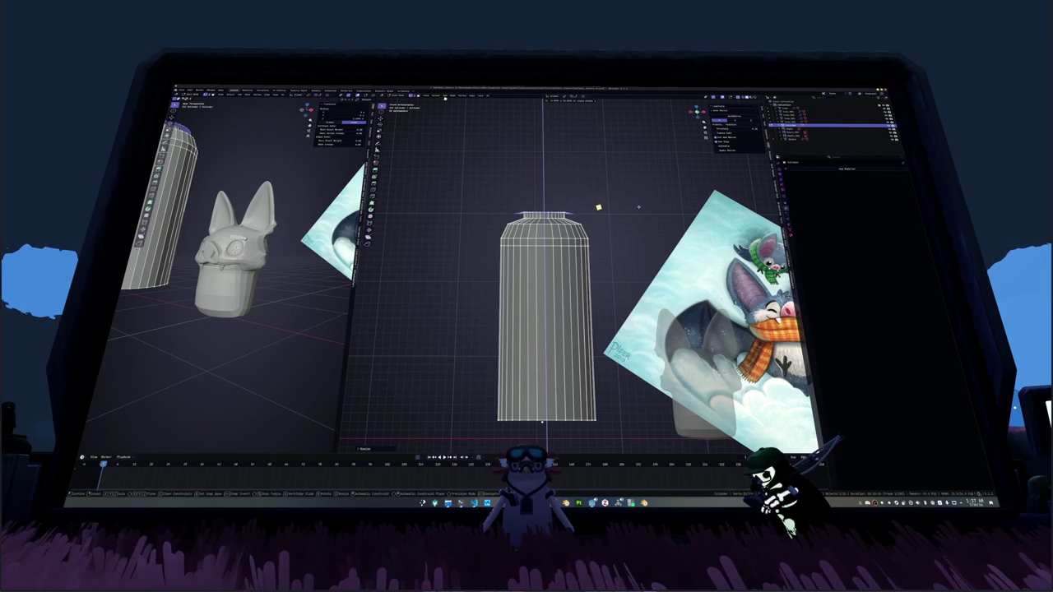
click(636, 193)
Step: Return to solid shading, leave Edit Mode and move the bottle to the world origin
click(523, 146)
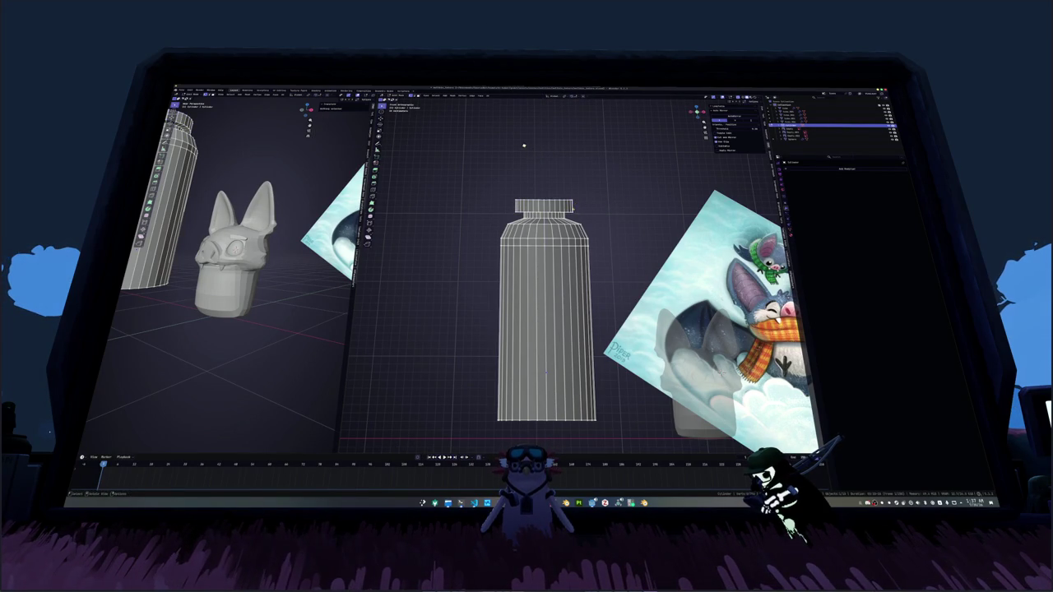
key(shift+z)
alt+click(600, 200)
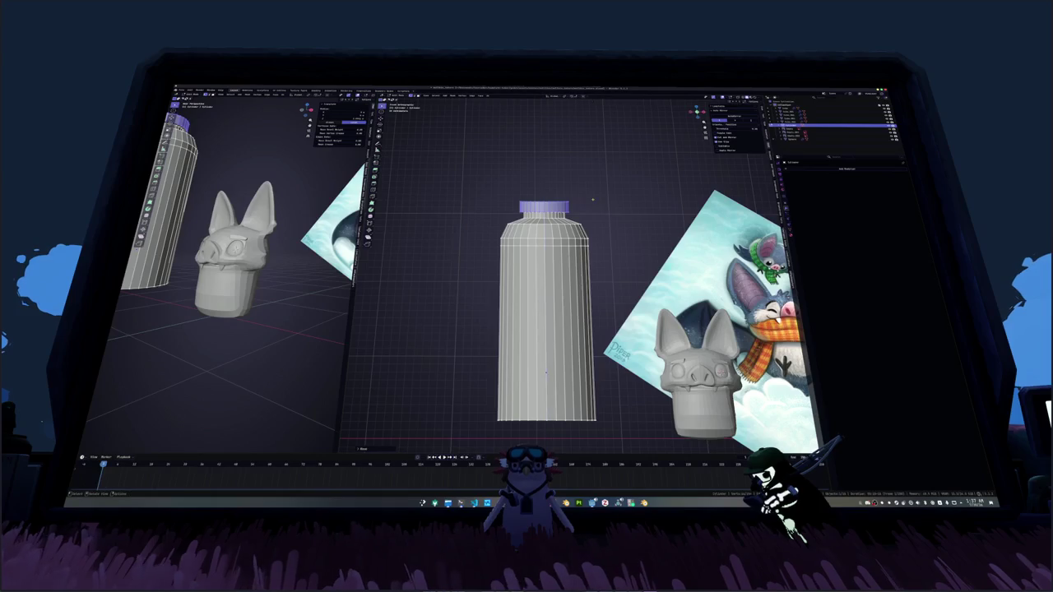
key(Tab)
middle_drag(602, 199, 582, 259)
key(alt+g)
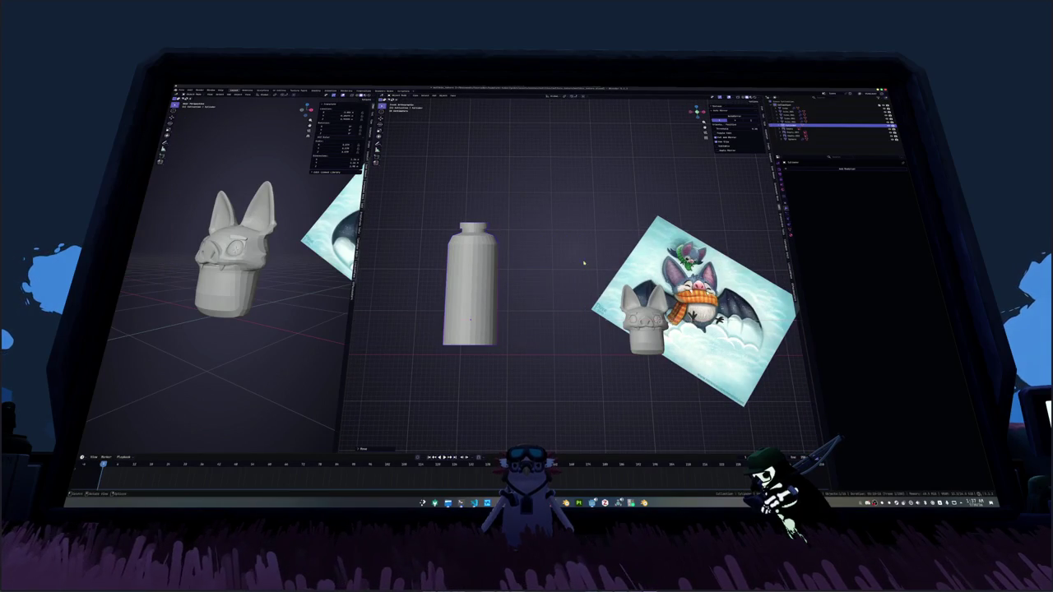
key(shift+a)
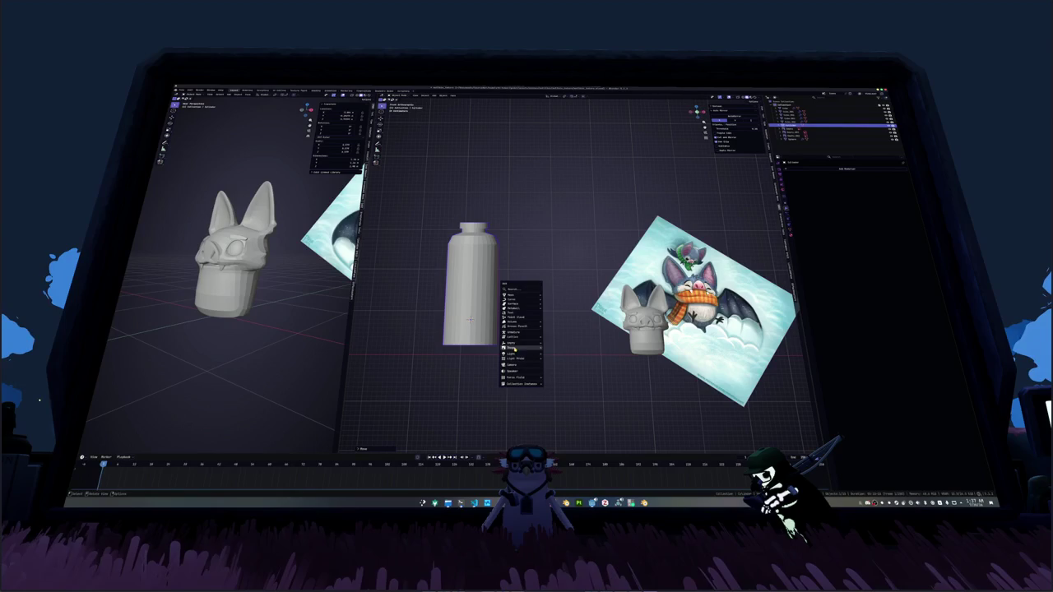
Step: Add a text object and replace its default text with 'White Shape'
text(te)
key(Return)
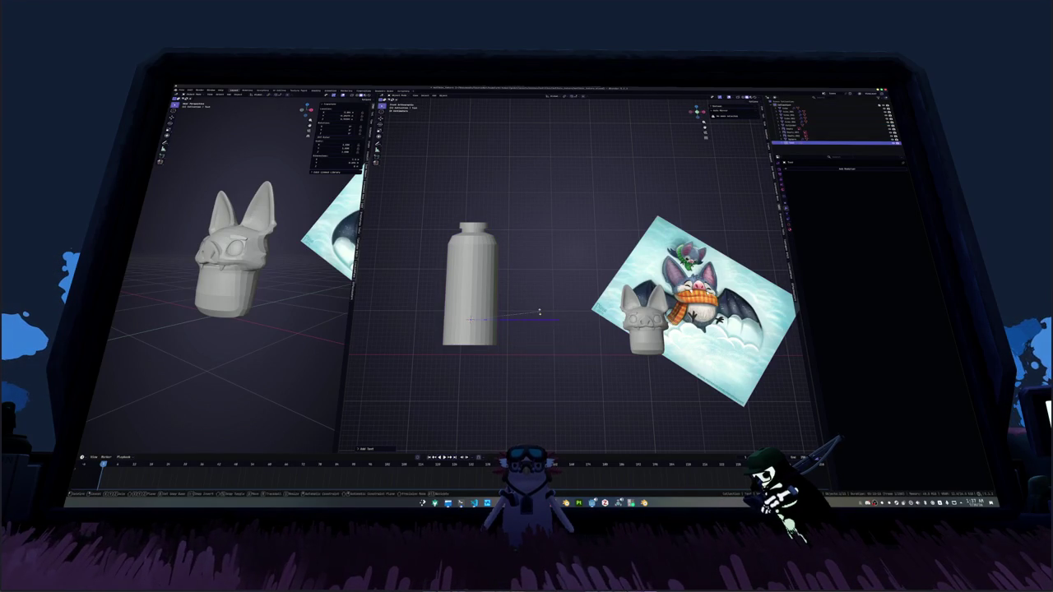
key(r)
key(x)
key(9)
key(0)
key(Return)
key(Tab)
text(a)
key(ctrl+a)
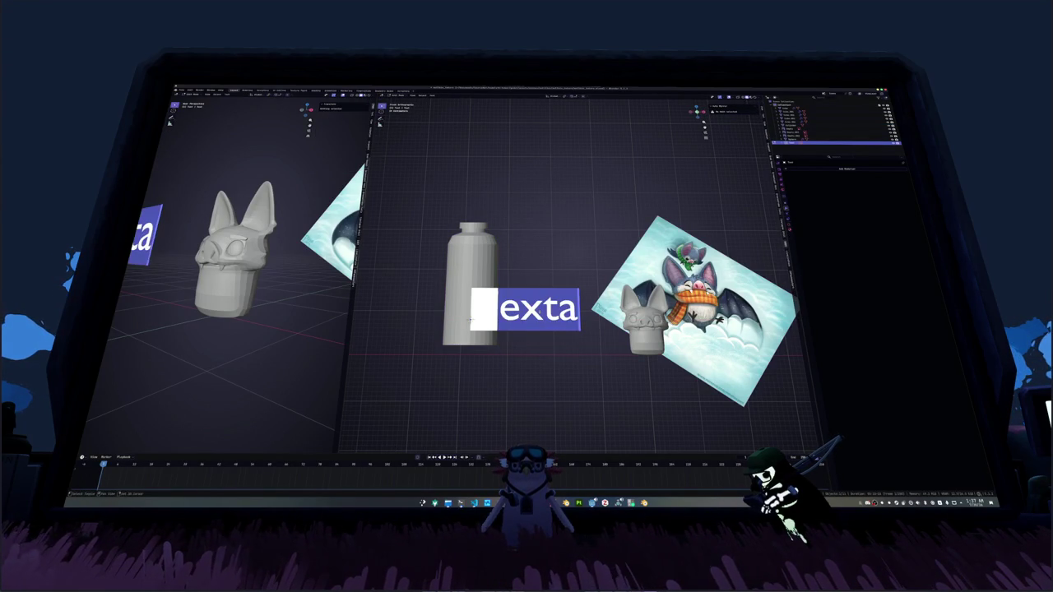
text(White Shape)
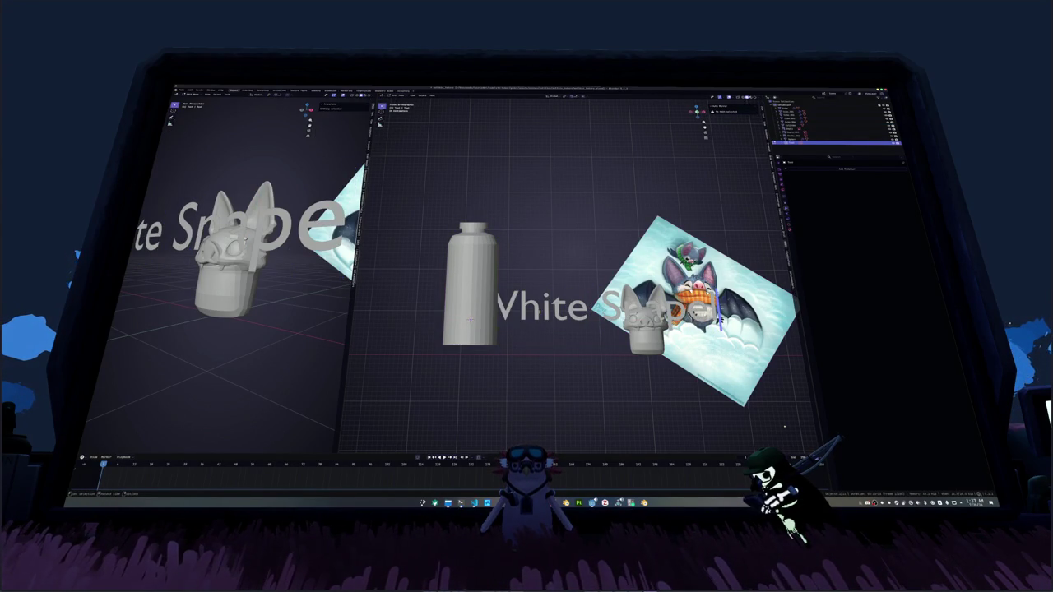
key(Tab)
Step: Shrink the text label, rotate it vertical and resize it to fit the bottle
key(s)
key(r)
key(s)
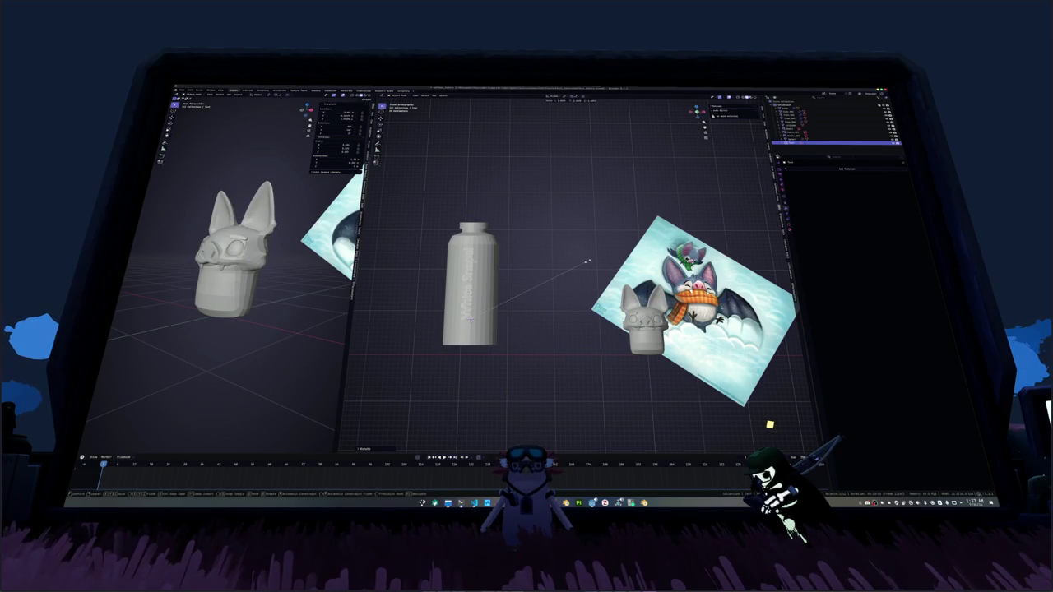
click(603, 258)
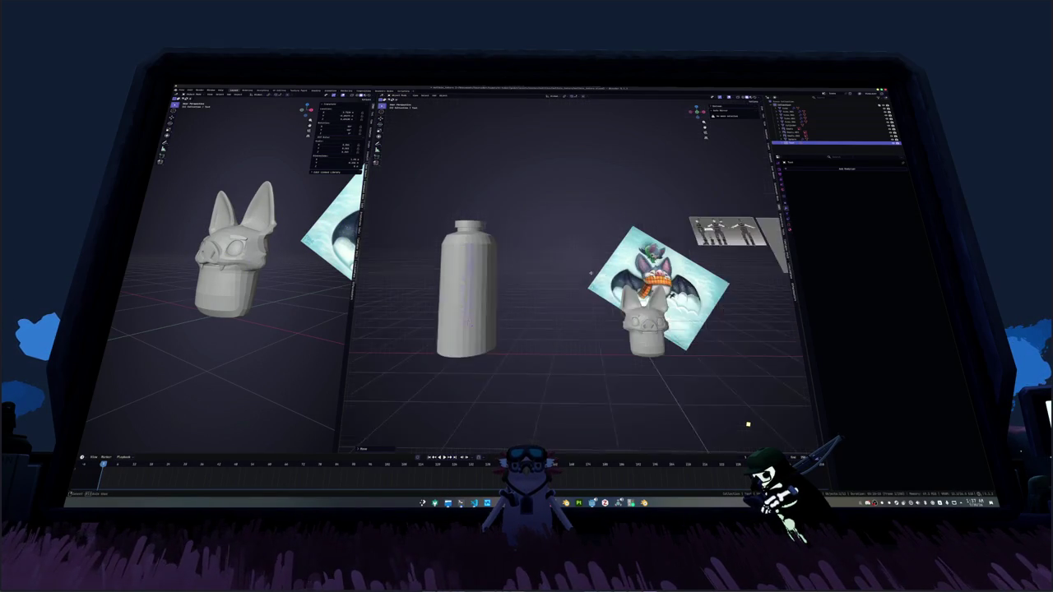
middle_drag(603, 258, 569, 283)
key(KP_Decimal)
Step: Move the label onto the bottle's side and rotate it to line up with the bottle
key(g)
click(629, 310)
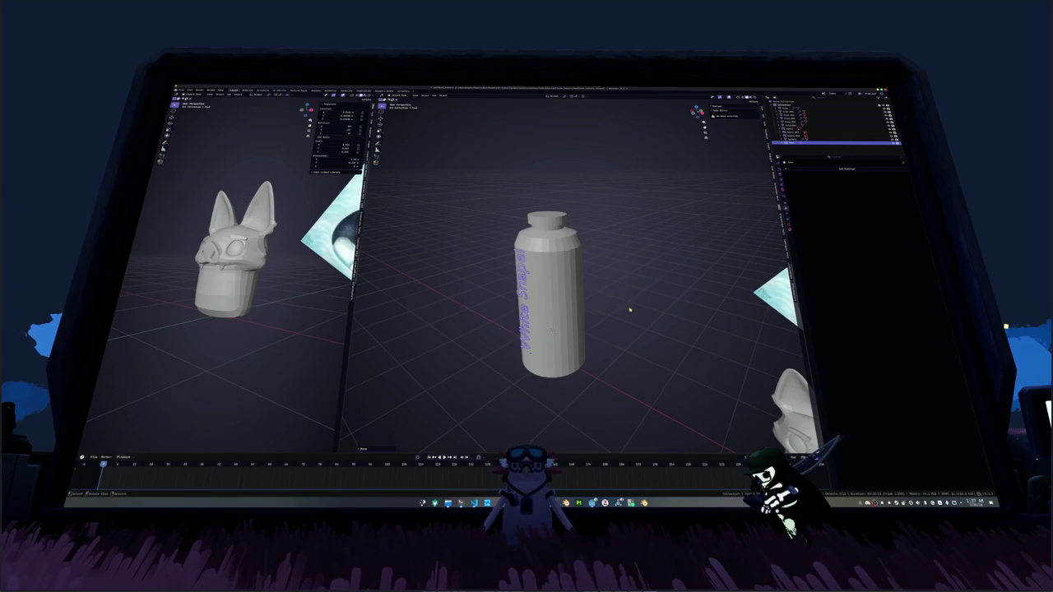
key(KP_1)
shift+middle_drag(590, 291, 615, 281)
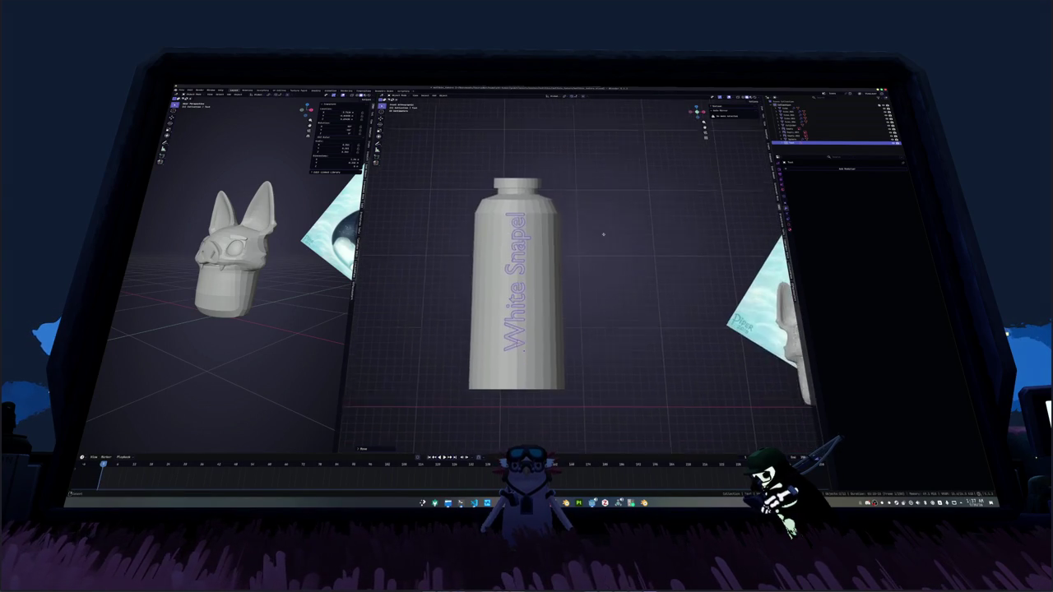
key(r)
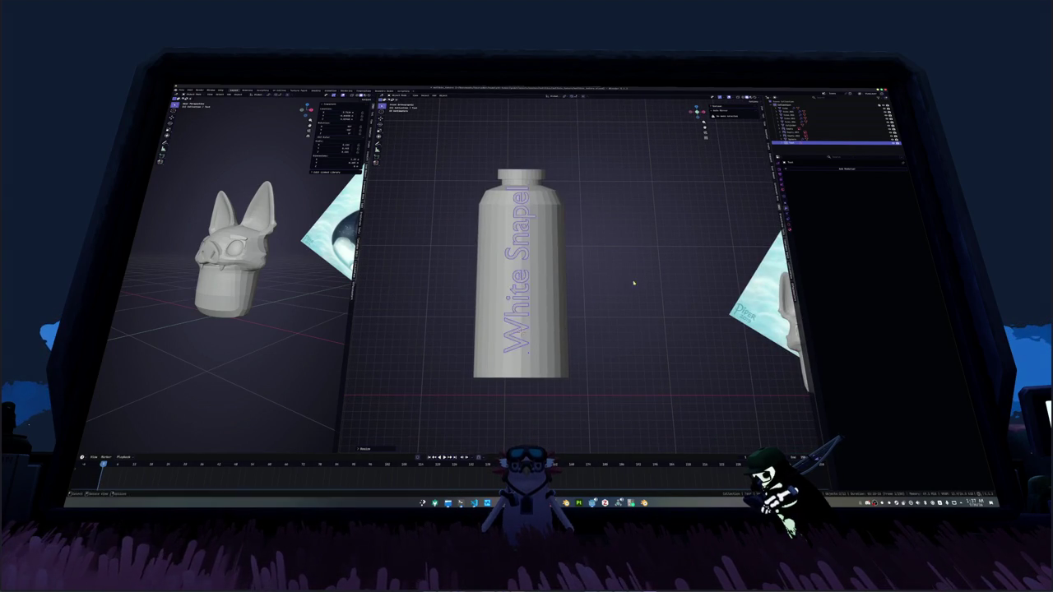
click(626, 298)
middle_drag(627, 298, 547, 253)
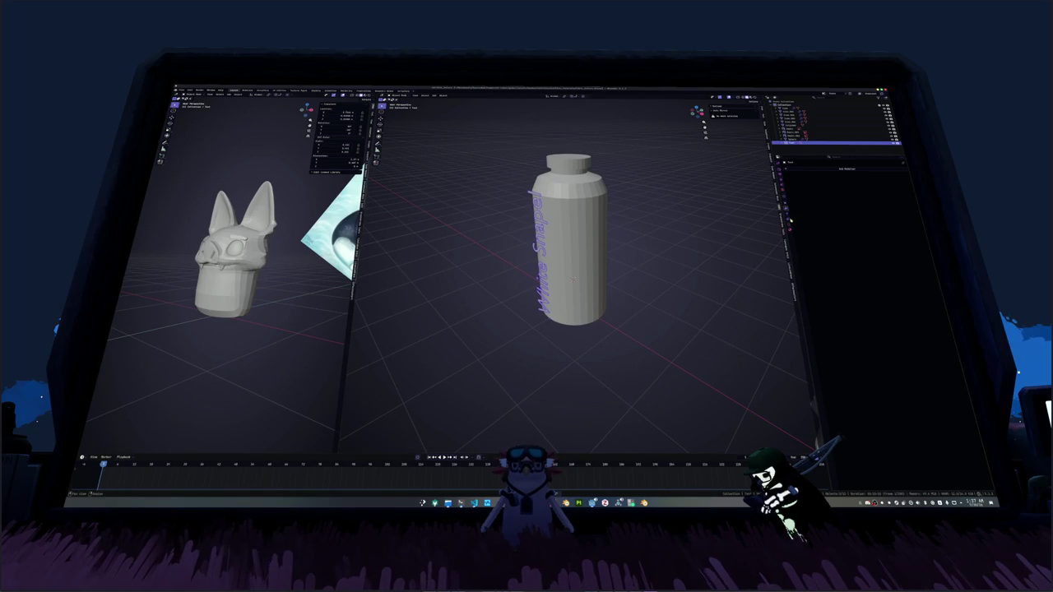
Step: Give the text label extrusion depth in its Geometry settings under Object Data properties
click(791, 219)
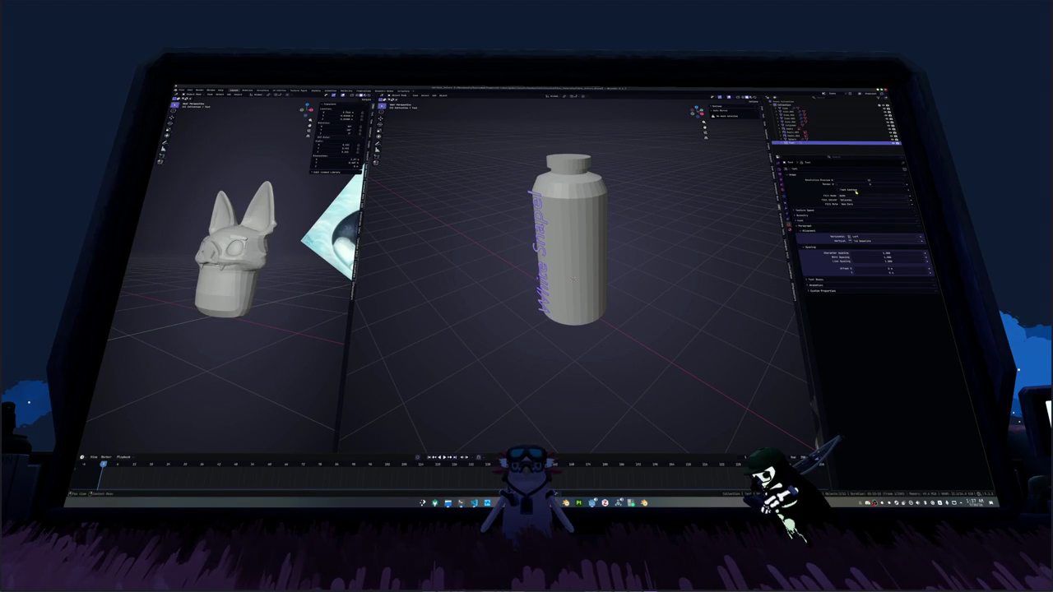
drag(807, 223, 901, 224)
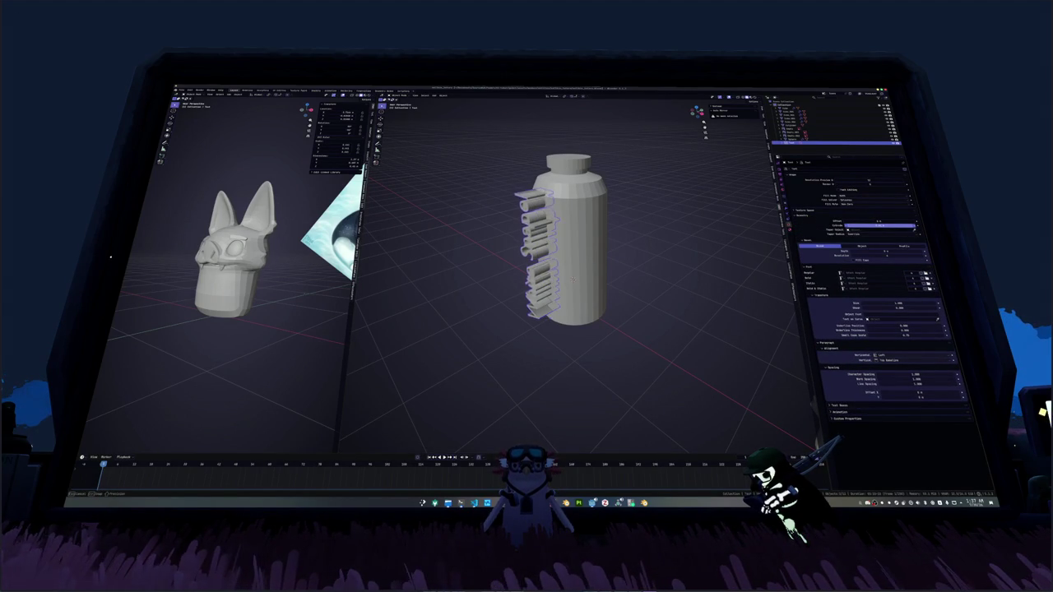
scroll(567, 247, up, 2)
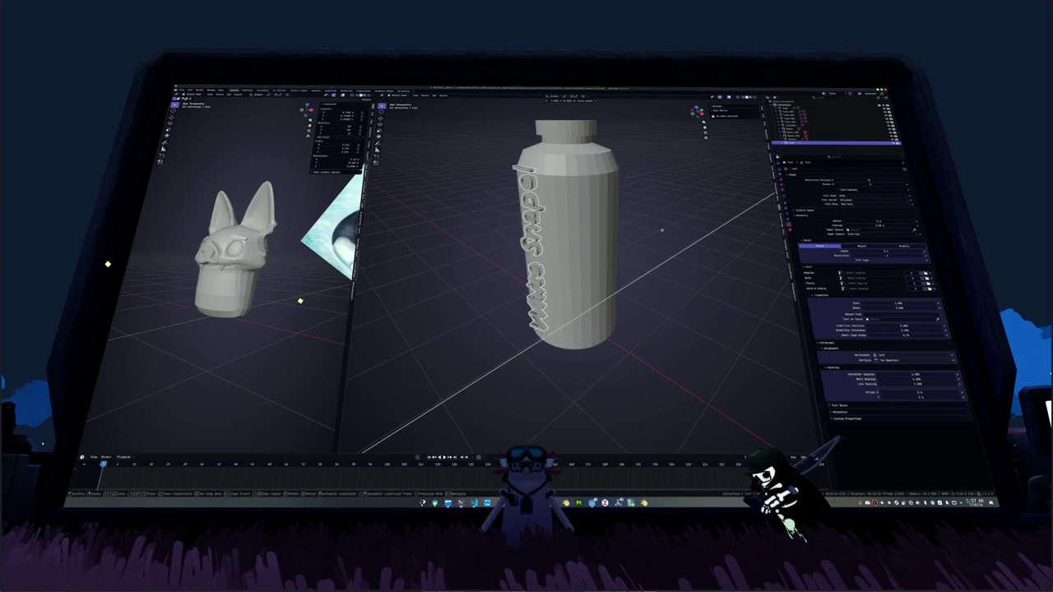
click(659, 243)
scroll(642, 243, down, 2)
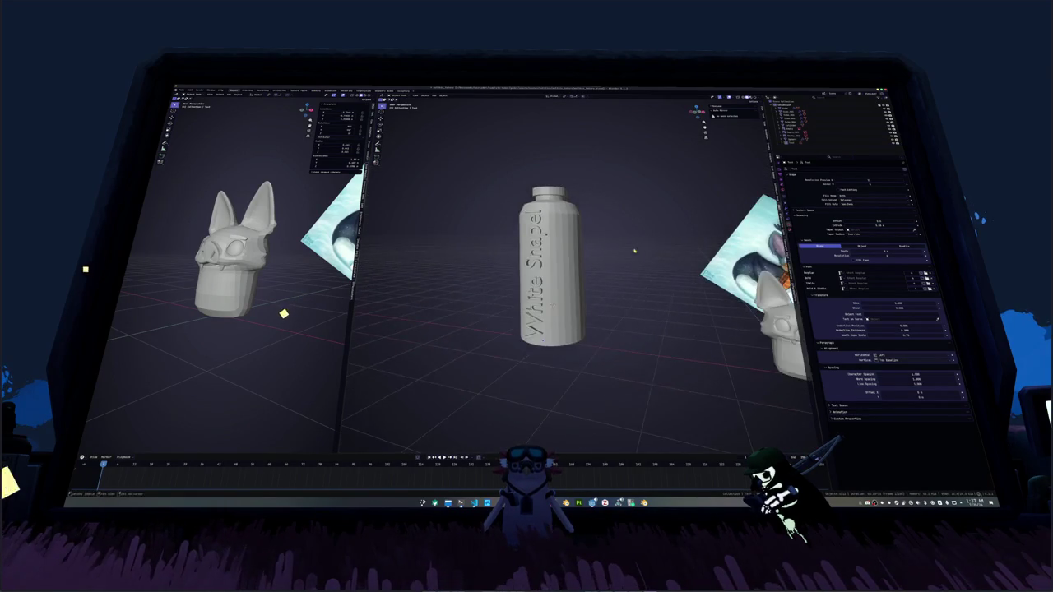
scroll(625, 241, down, 2)
Step: Render an F12 test preview of the bottle, close it, and switch to the Steam library
key(F12)
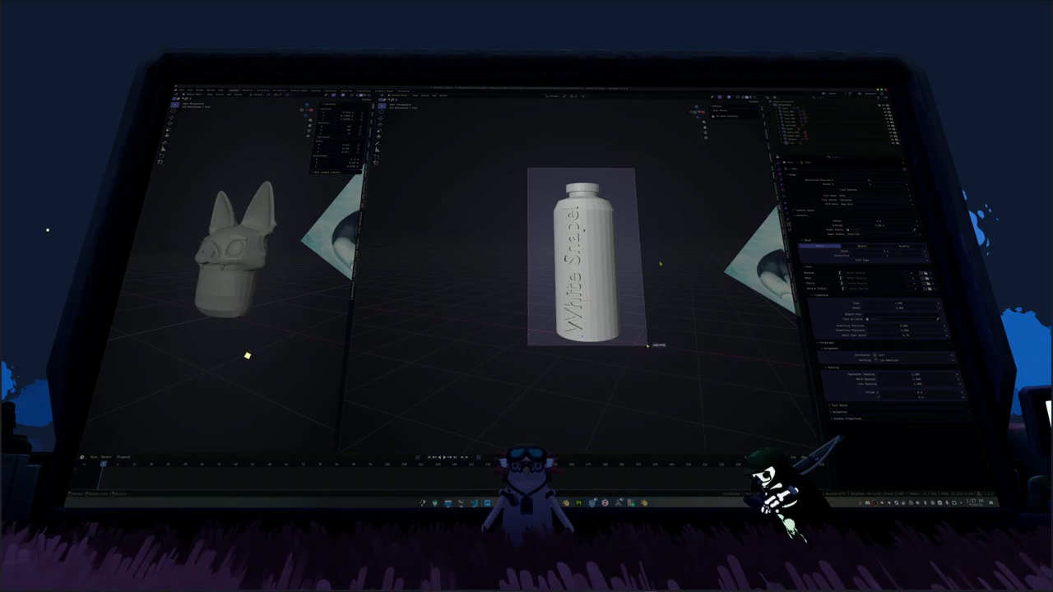
key(Escape)
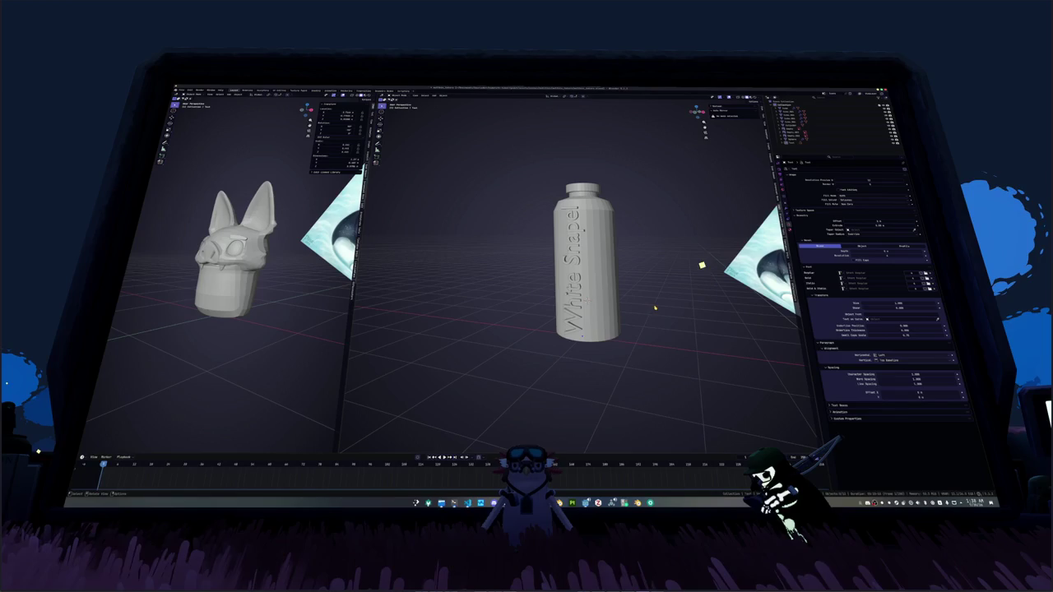
drag(668, 355, 511, 153)
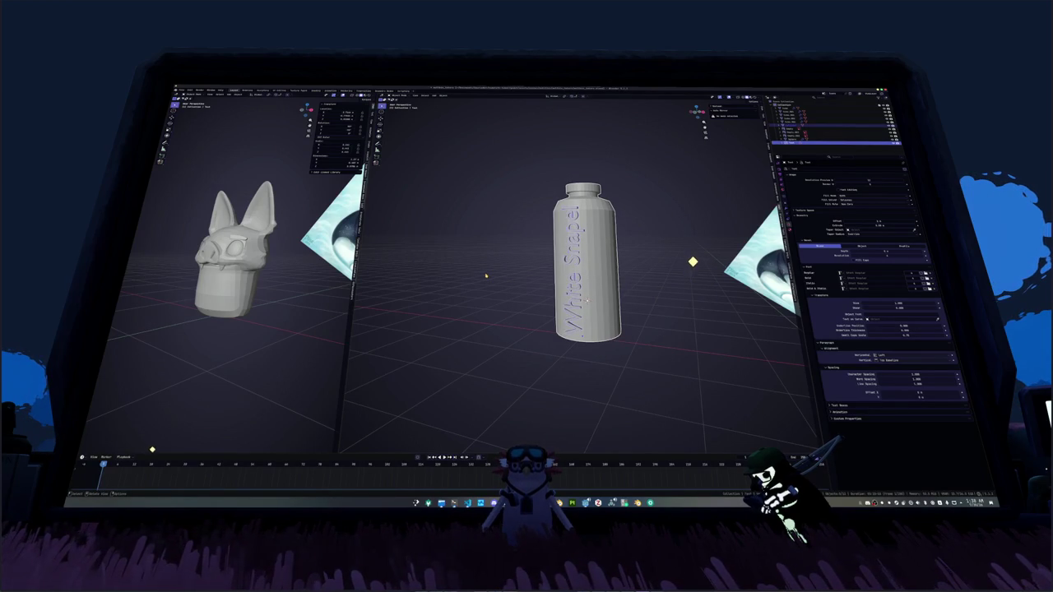
click(485, 276)
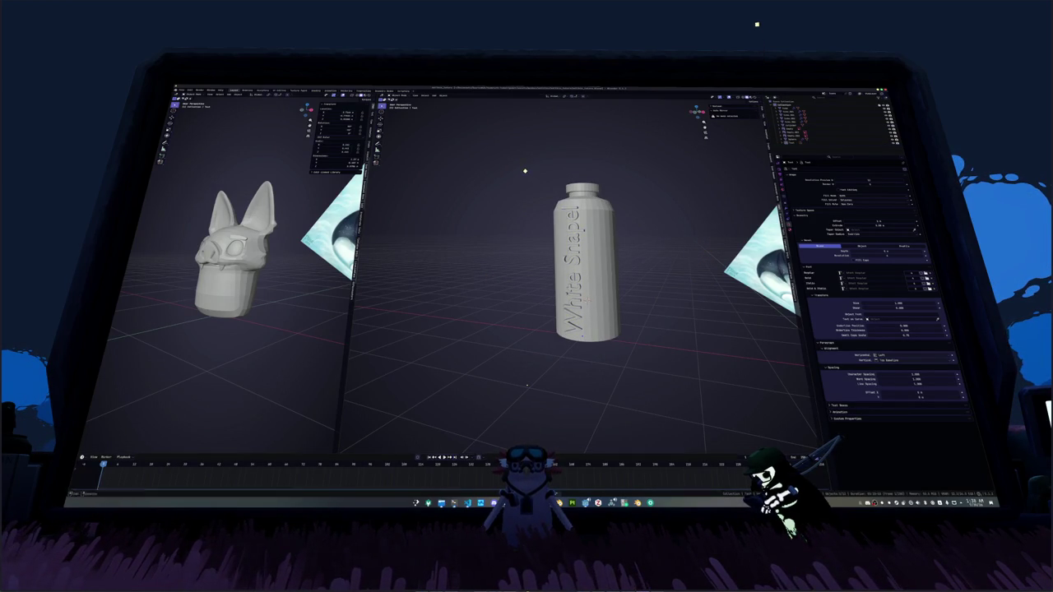
click(506, 177)
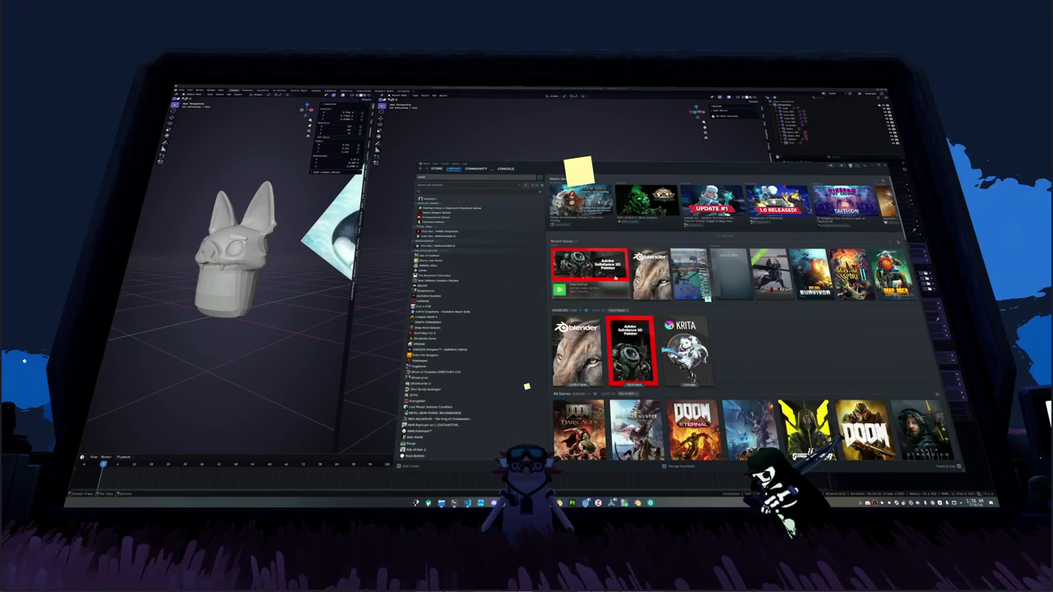
Step: View Blender's Steam library page and open the Friends & Chat status options
click(656, 277)
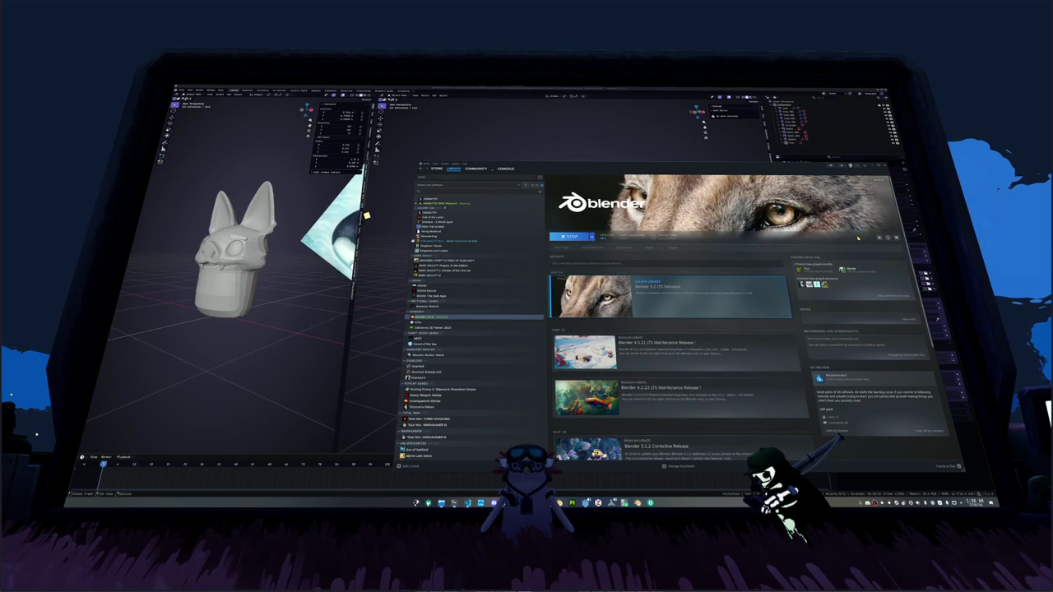
click(947, 466)
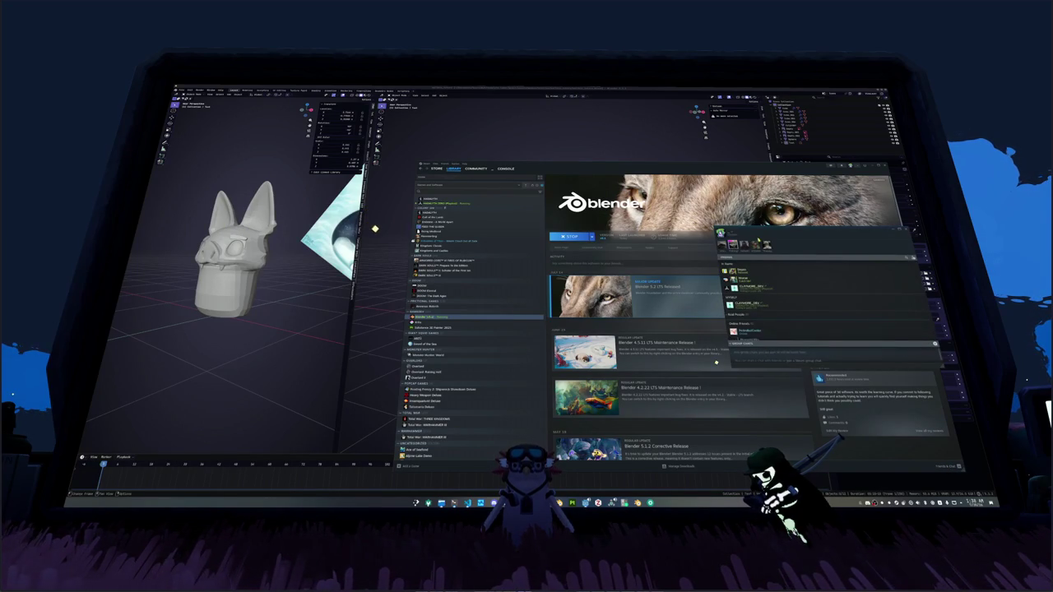
click(737, 236)
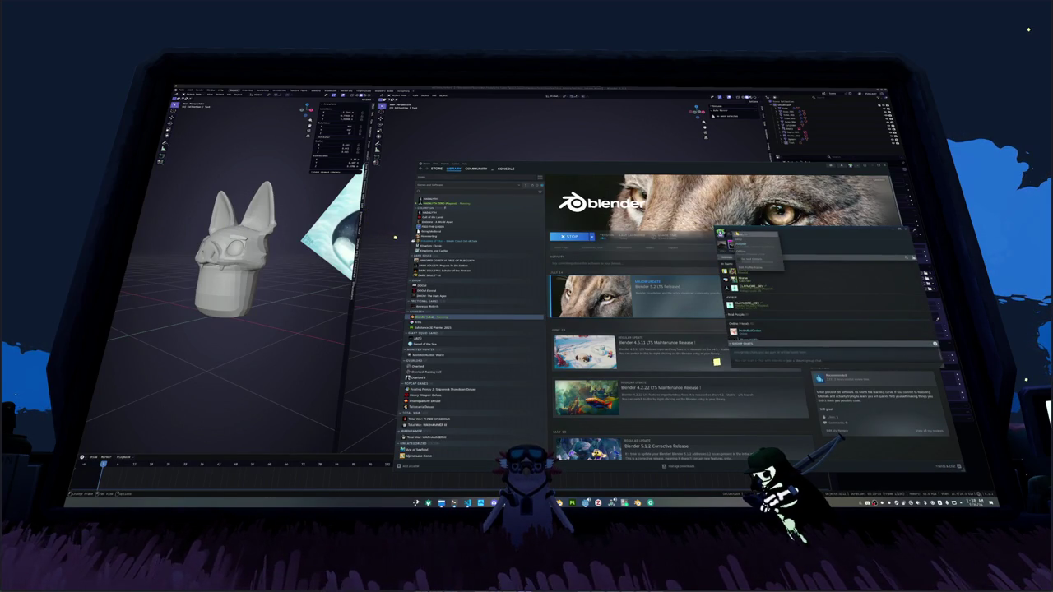
Step: Close the Friends & Chat window, return to Blender and delete the test bottle
click(745, 235)
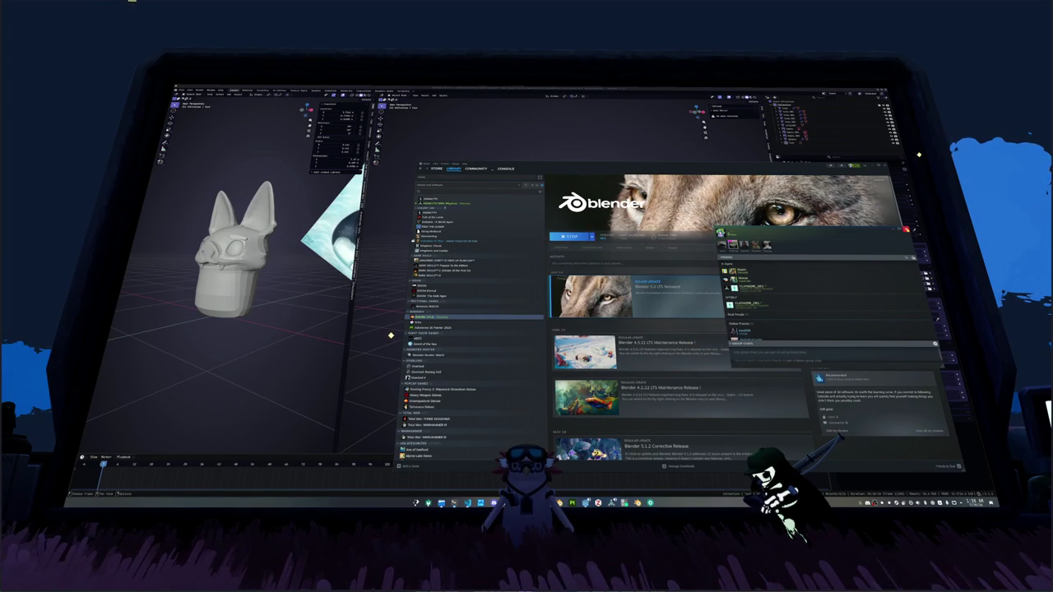
click(906, 228)
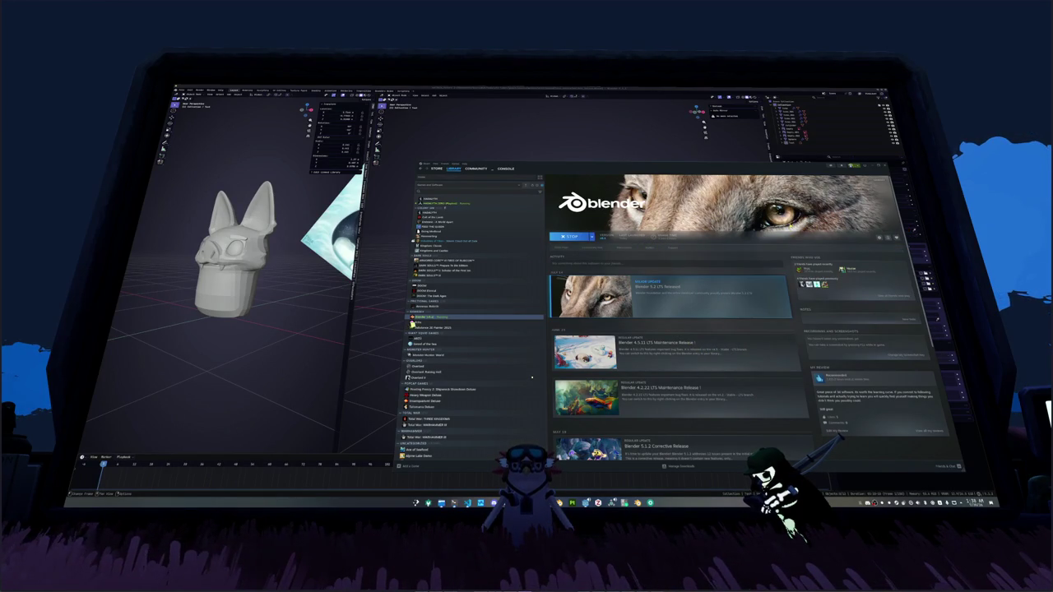
key(alt+Tab)
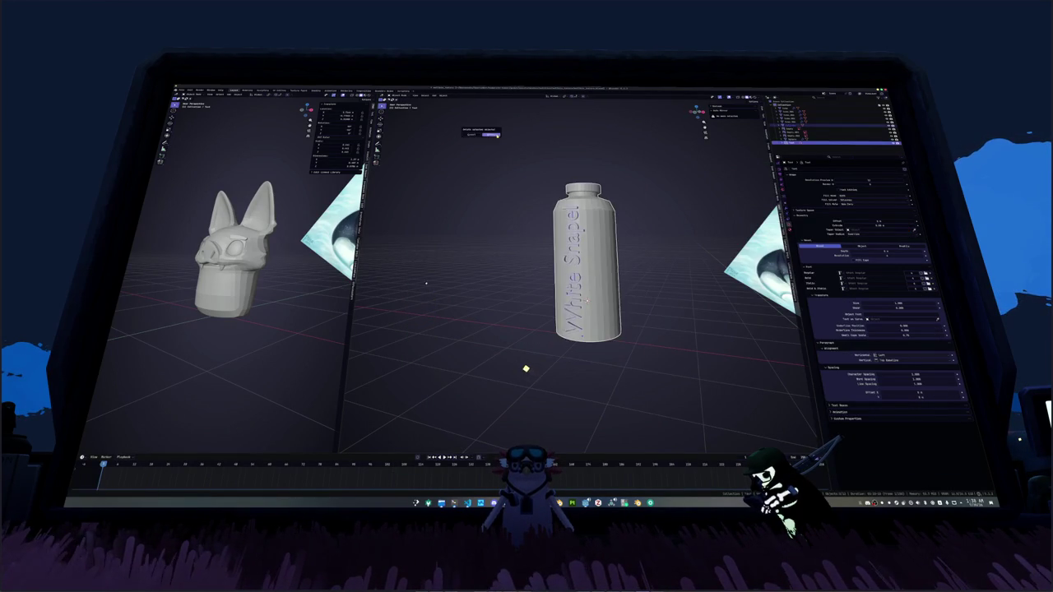
click(492, 134)
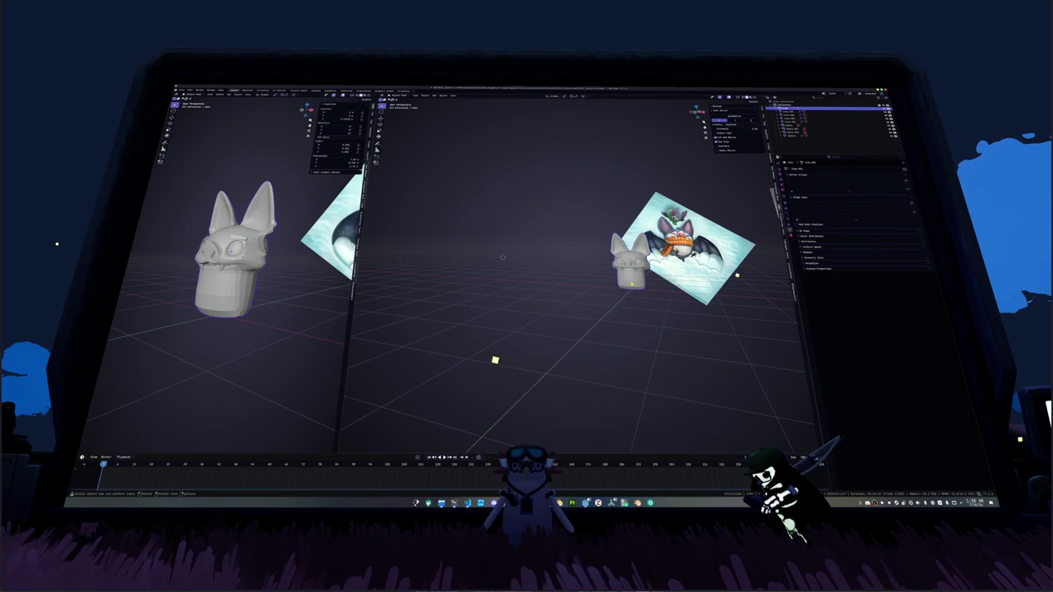
Step: Toggle Edit Mode and X-ray on the bat mesh and centre the view on it
scroll(479, 357, up, 3)
key(Tab)
scroll(437, 343, up, 2)
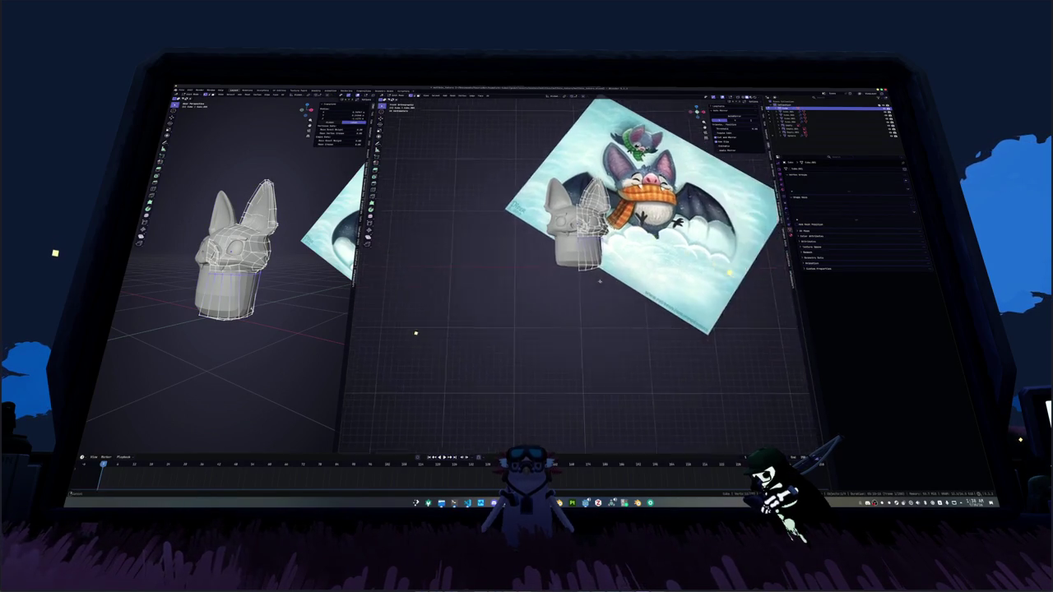
scroll(599, 281, up, 4)
key(alt+z)
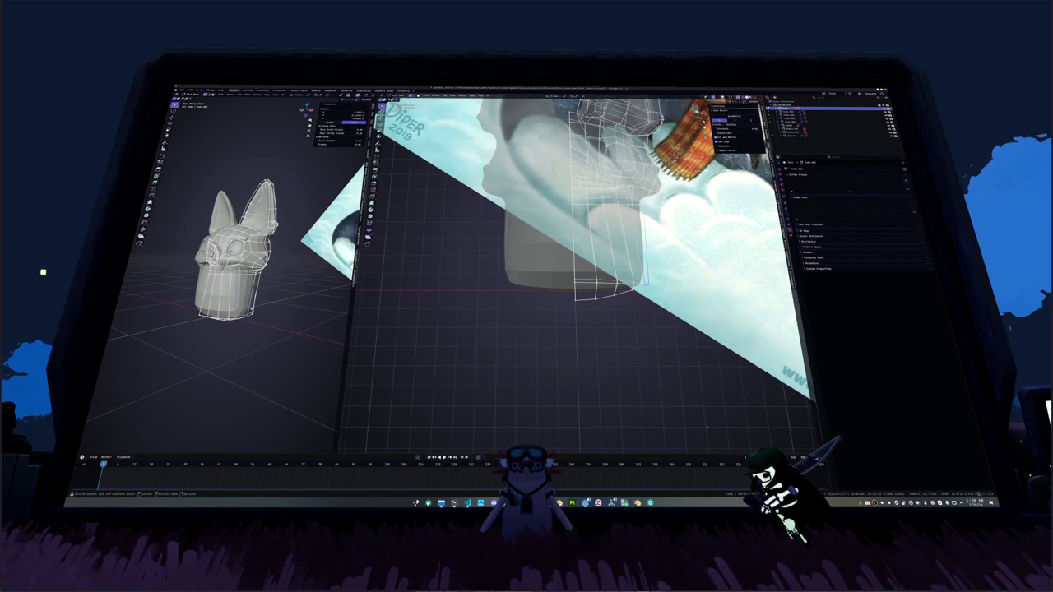
key(KP_Decimal)
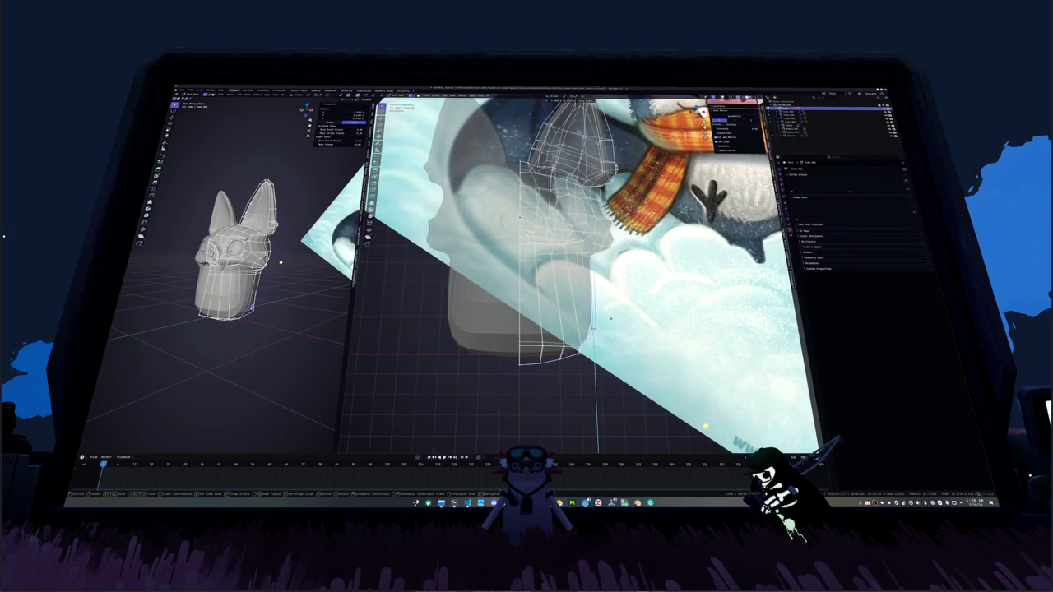
scroll(705, 425, down, 5)
key(alt+z)
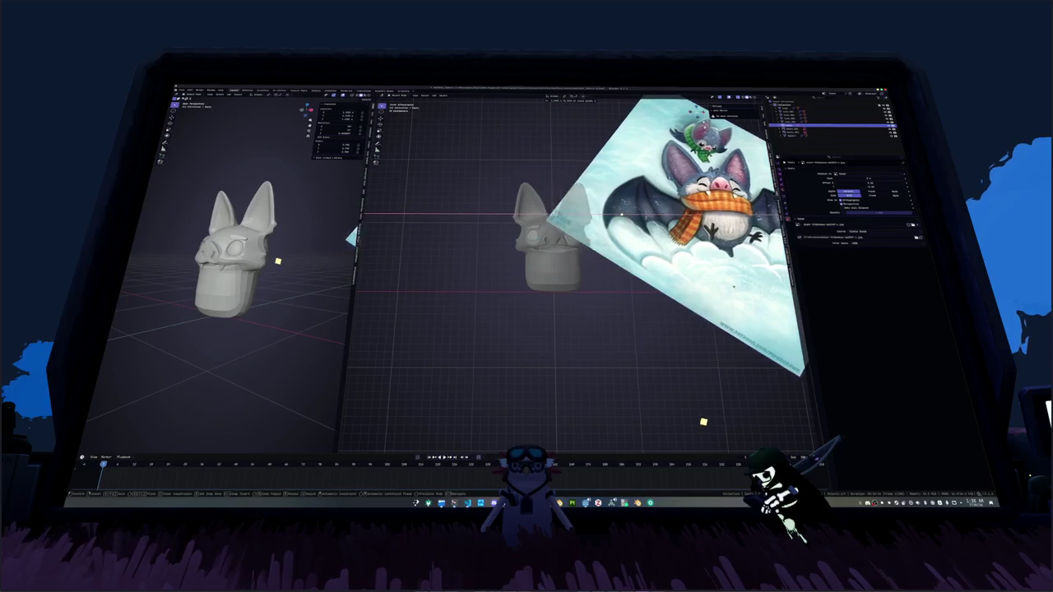
Step: Reposition the reference plane, put the bat mesh in X-ray Edit Mode and select its bottom edge
key(g)
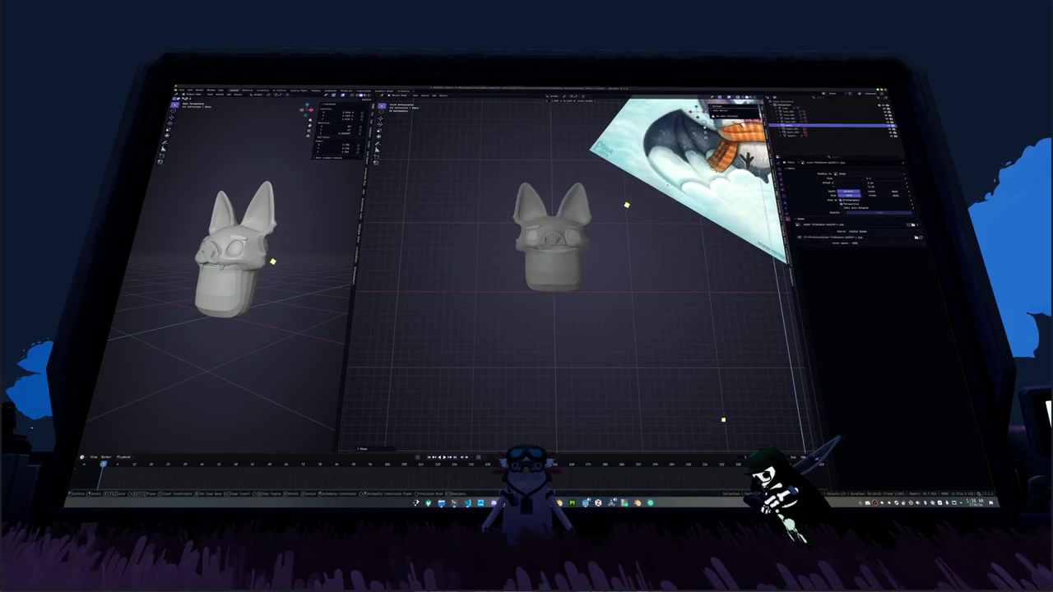
key(Escape)
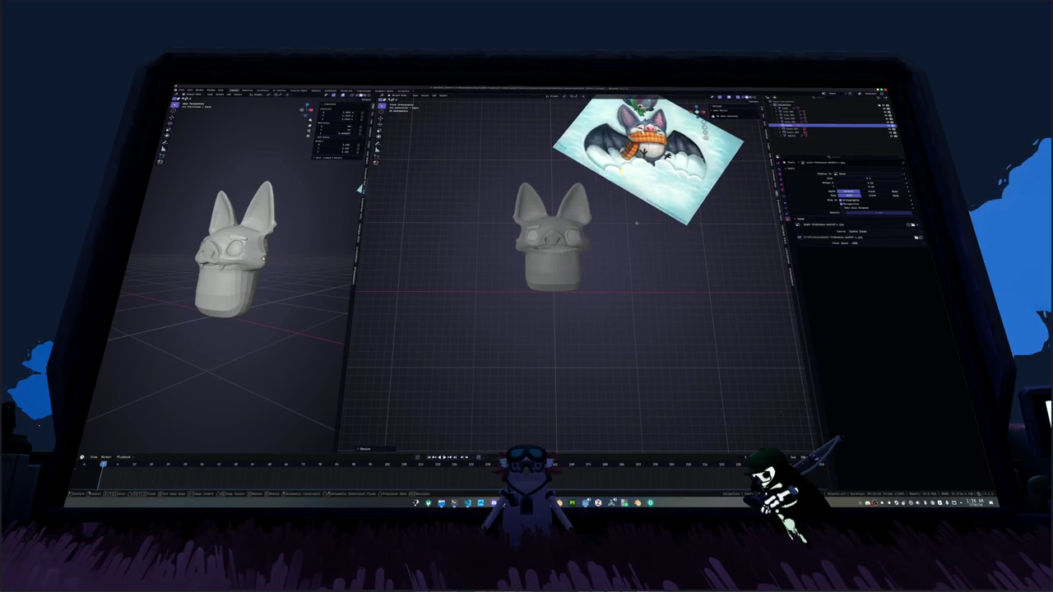
click(580, 262)
key(Tab)
scroll(599, 319, up, 3)
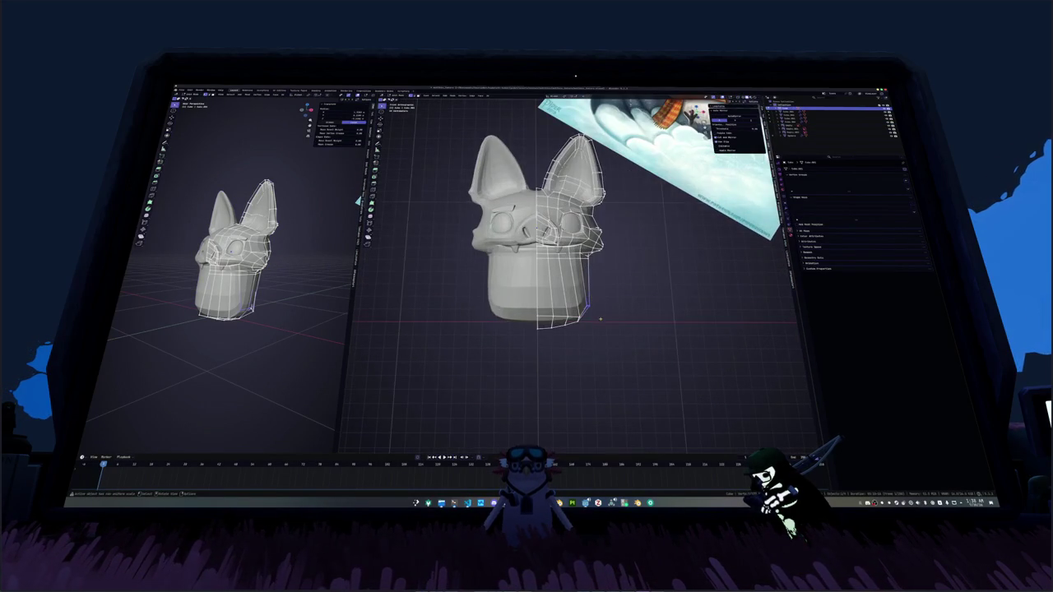
key(alt+z)
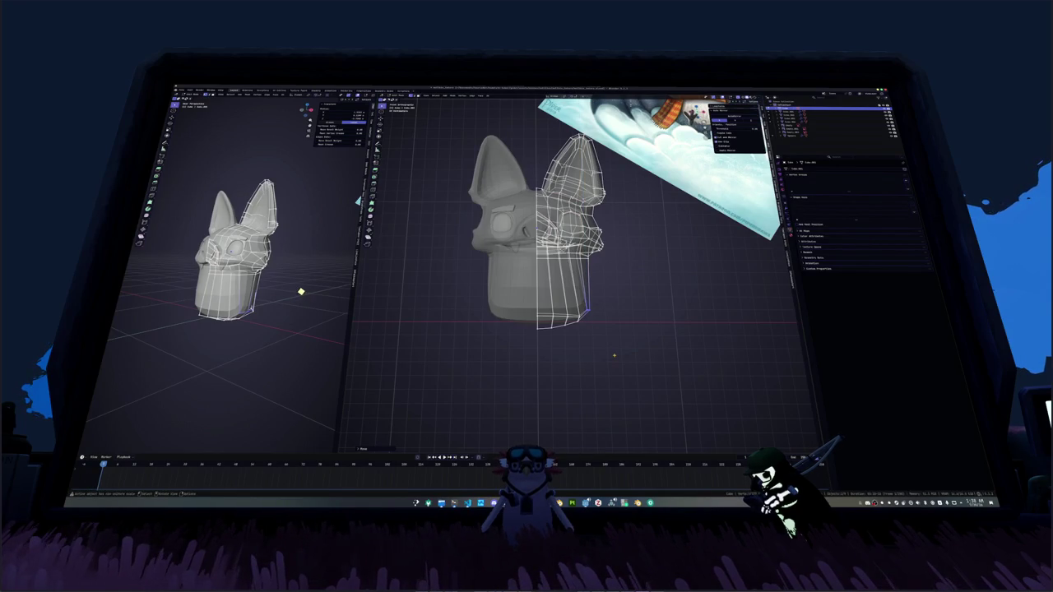
drag(612, 353, 576, 292)
Step: Extrude the bottom edge straight down along Z twice to form the body
key(e)
key(z)
click(573, 286)
drag(613, 349, 560, 288)
key(e)
key(z)
click(543, 311)
click(538, 325)
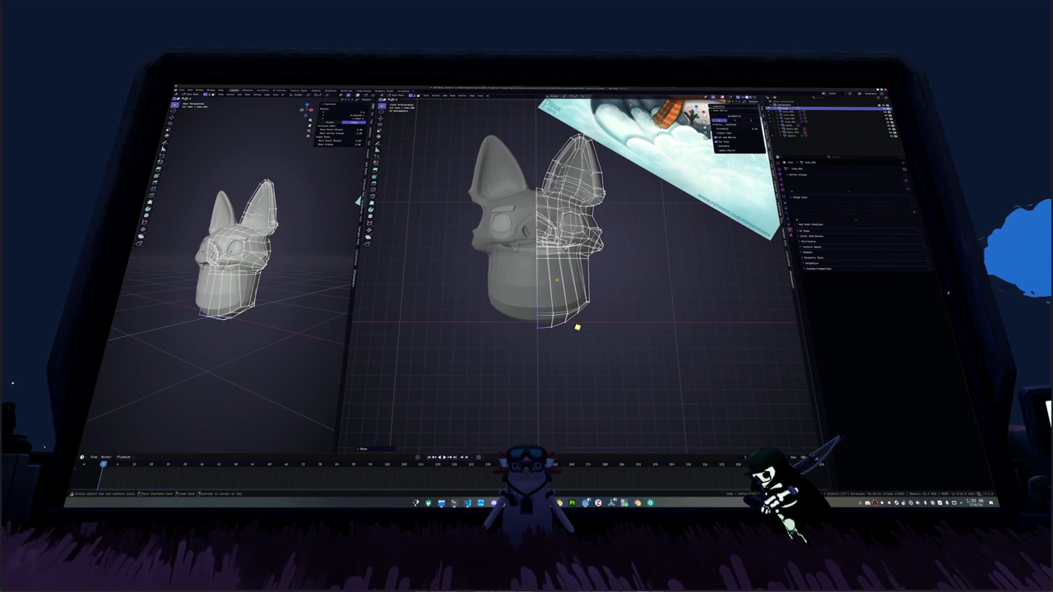
Step: Add an edge loop around the body and scale it along X to round the belly
click(584, 283)
key(s)
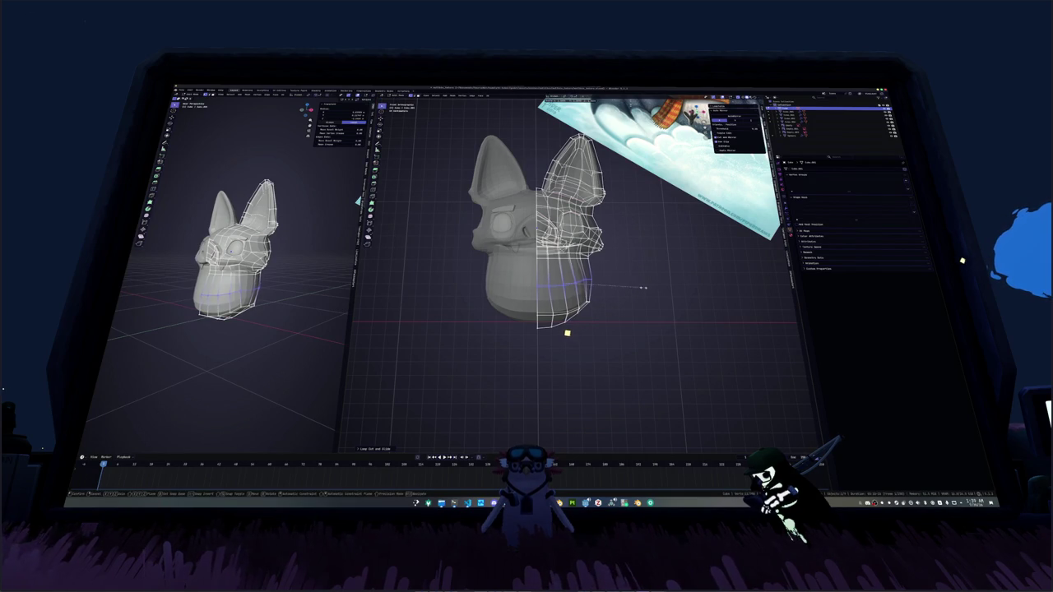
key(x)
click(649, 287)
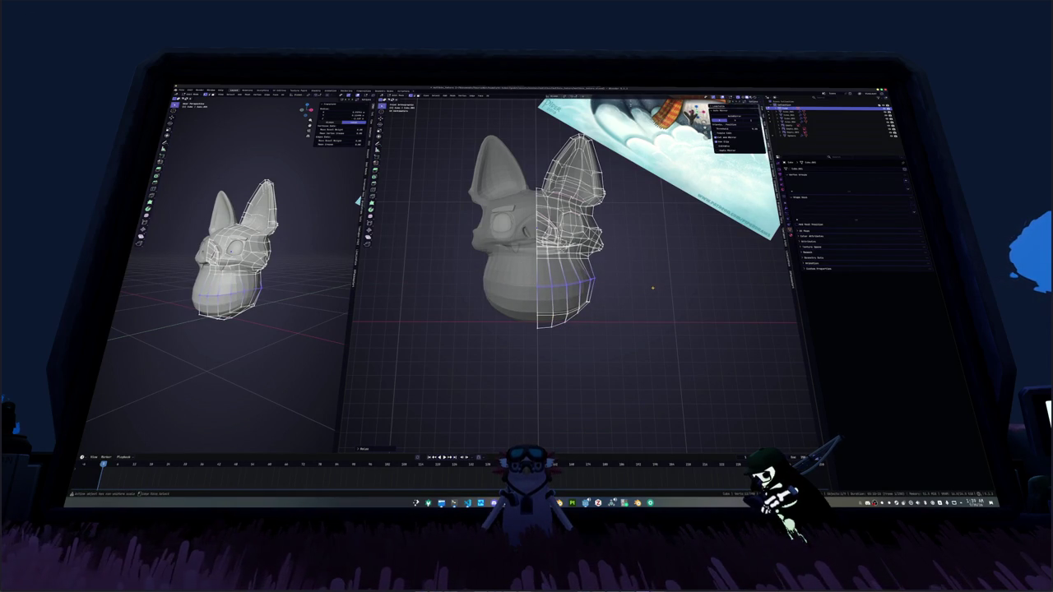
key(Tab)
mouse_move(652, 287)
middle_down()
mouse_move(427, 276)
mouse_move(625, 280)
middle_up()
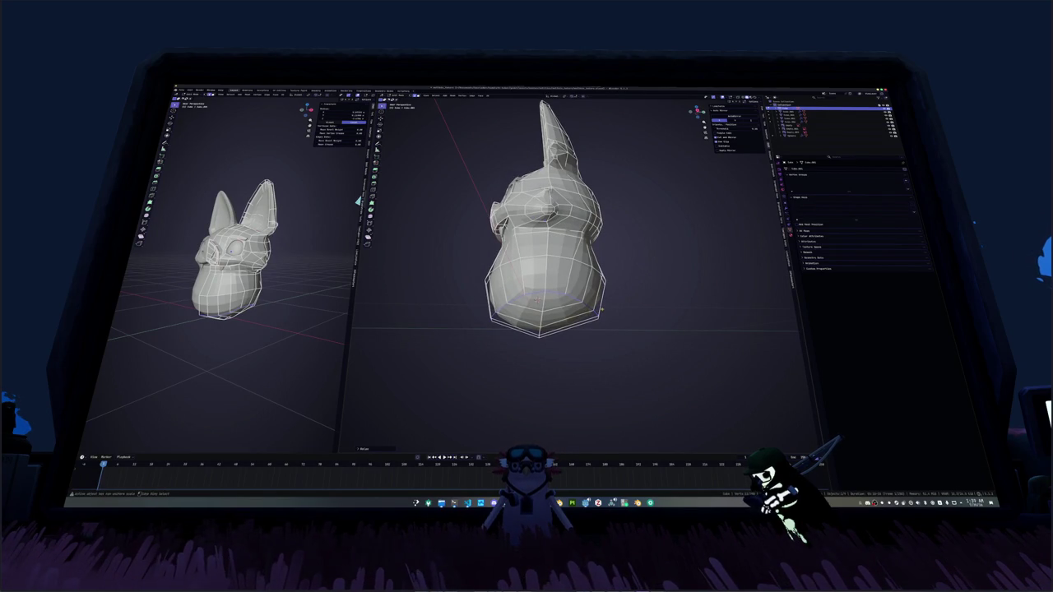
Step: Select the bottom faces of the body and scale them in to taper it
middle_drag(625, 280, 576, 283)
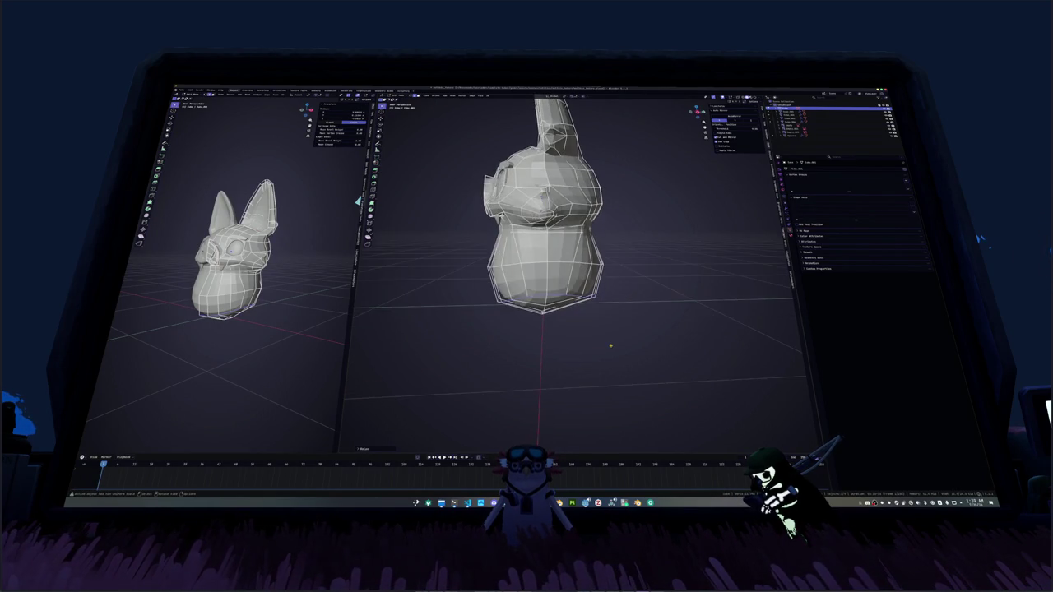
scroll(611, 345, down, 3)
drag(512, 278, 622, 332)
middle_drag(622, 332, 582, 332)
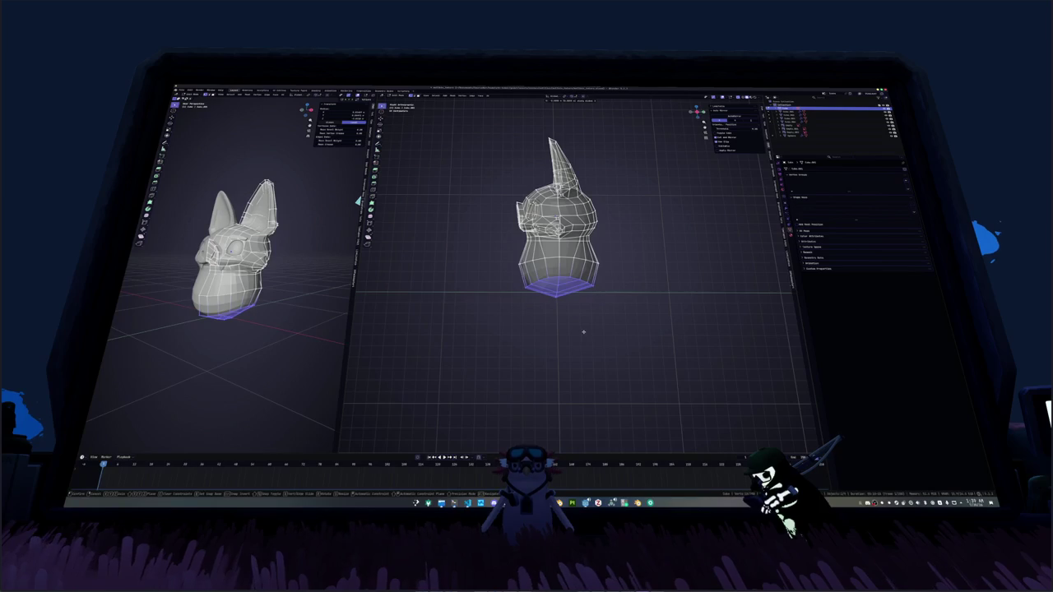
click(573, 337)
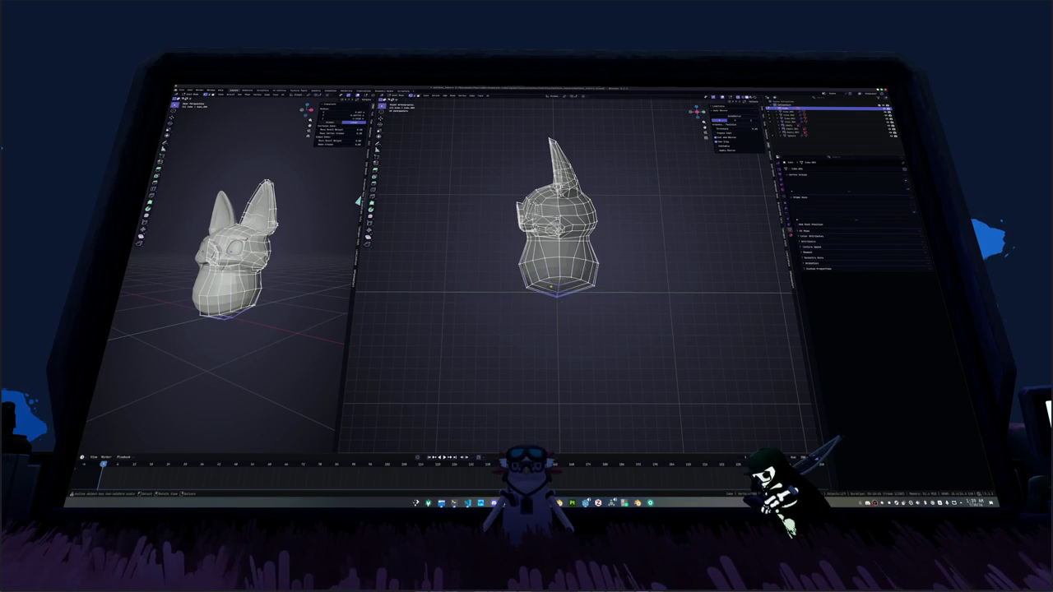
scroll(625, 337, up, 3)
key(s)
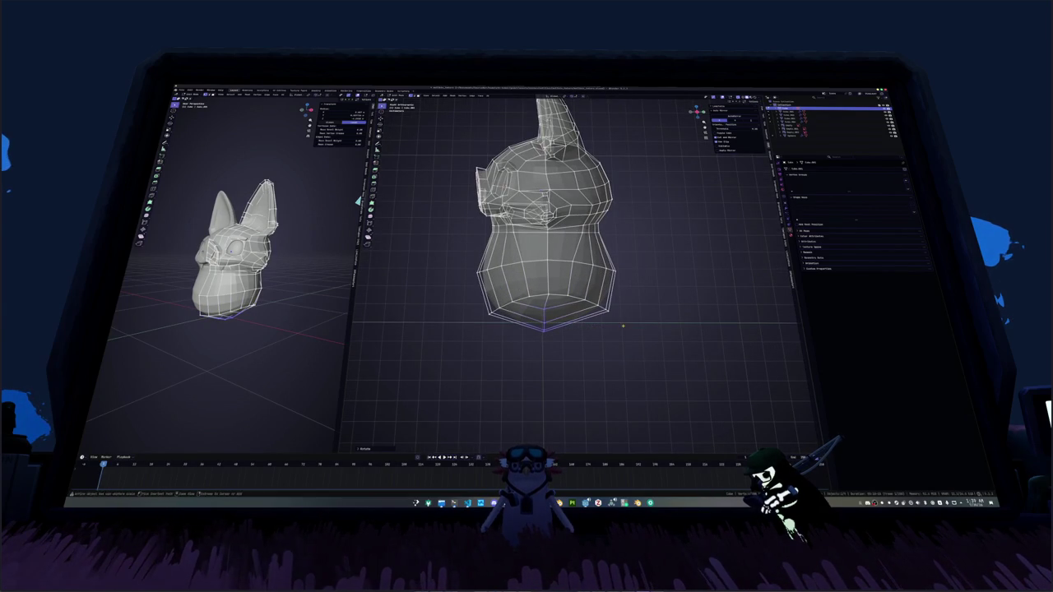
click(627, 326)
Step: Widen the mid-body edge loop along the X axis
middle_drag(627, 326, 658, 326)
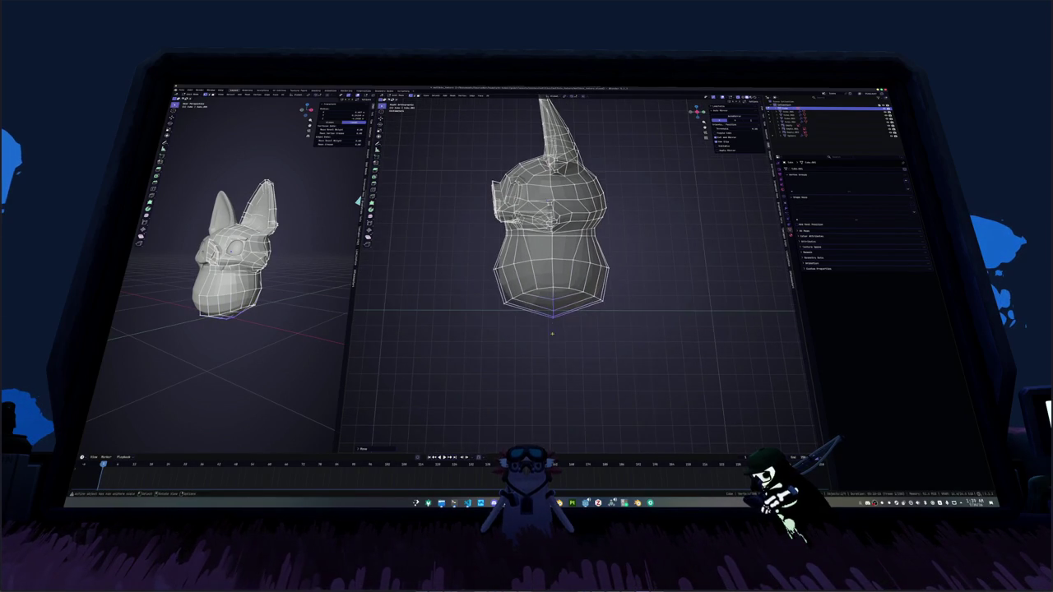
key(s)
key(x)
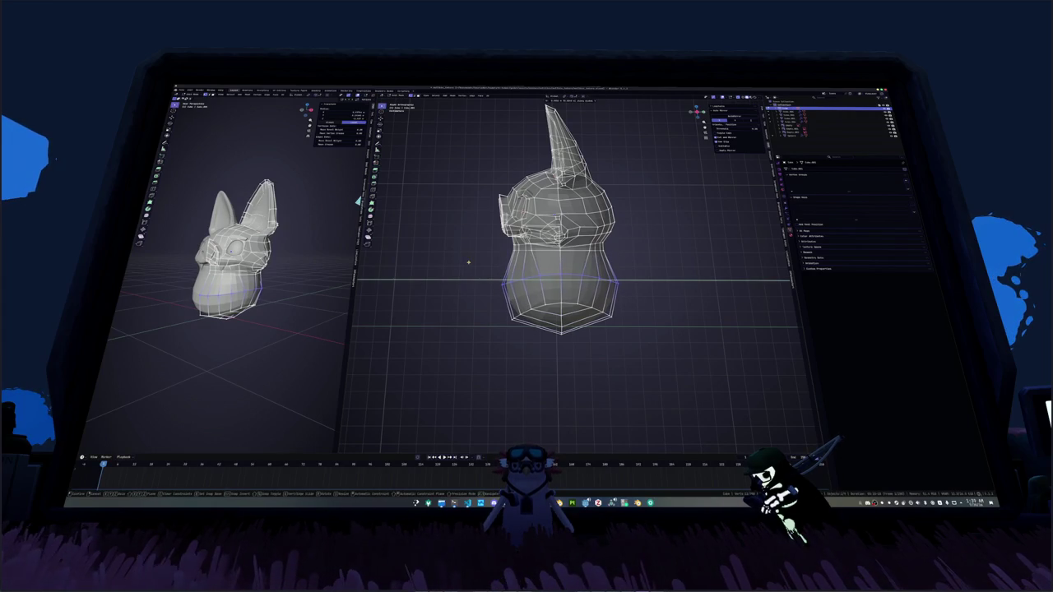
click(468, 261)
Step: Extrude two neighbouring lower-body faces outward into a small bulge
mouse_move(468, 261)
middle_down()
mouse_move(576, 271)
mouse_move(650, 226)
middle_up()
click(647, 284)
shift+click(627, 281)
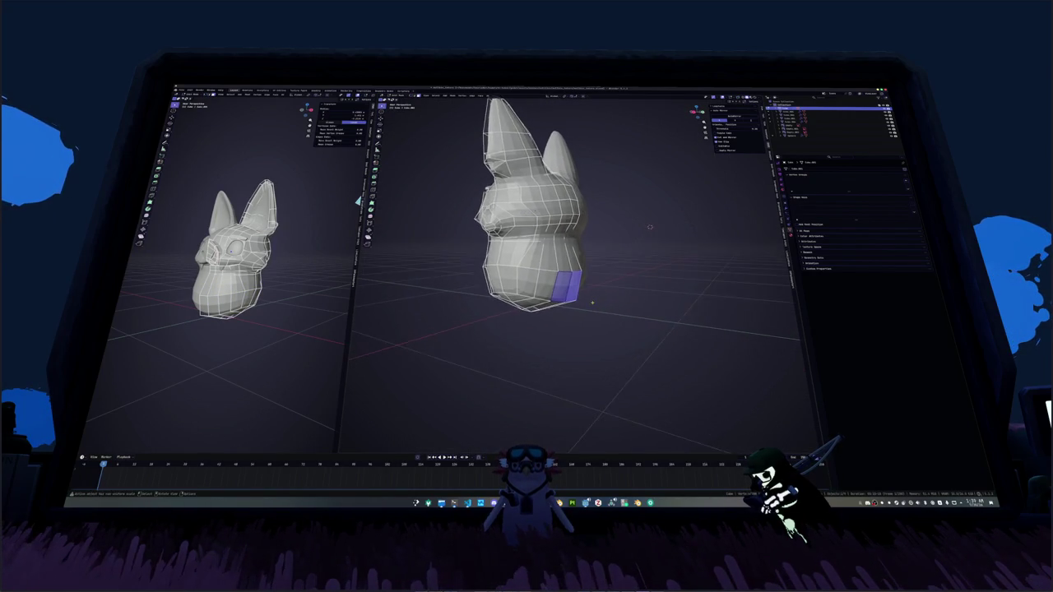
scroll(650, 226, up, 2)
key(e)
click(621, 292)
mouse_move(622, 292)
middle_down()
mouse_move(581, 313)
mouse_move(623, 295)
middle_up()
Step: In X-ray front view, select the bottom faces and grow the selection across the lower body
key(KP_1)
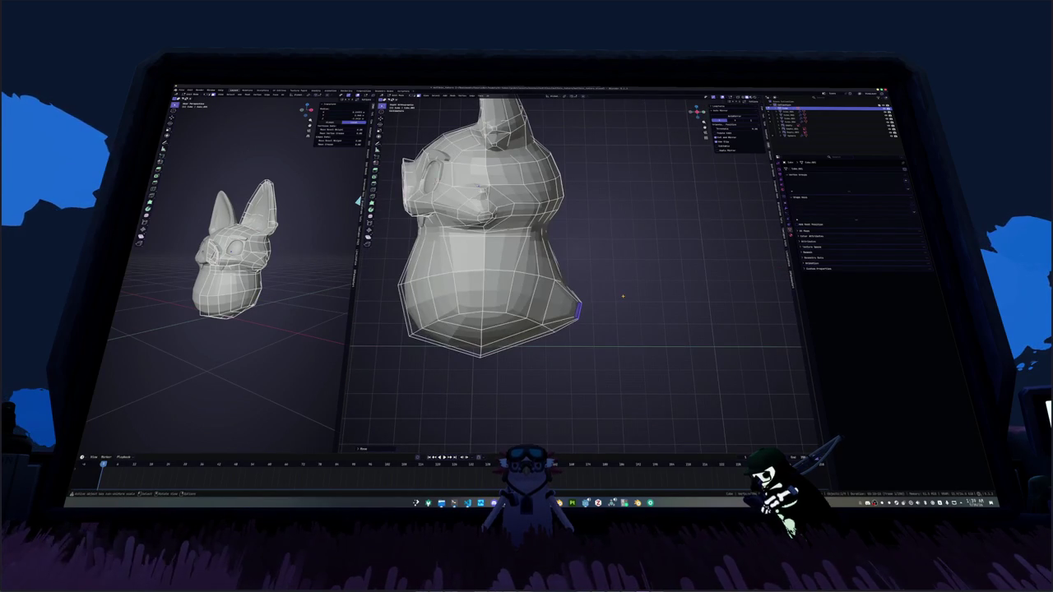
key(alt+z)
scroll(619, 329, up, 1)
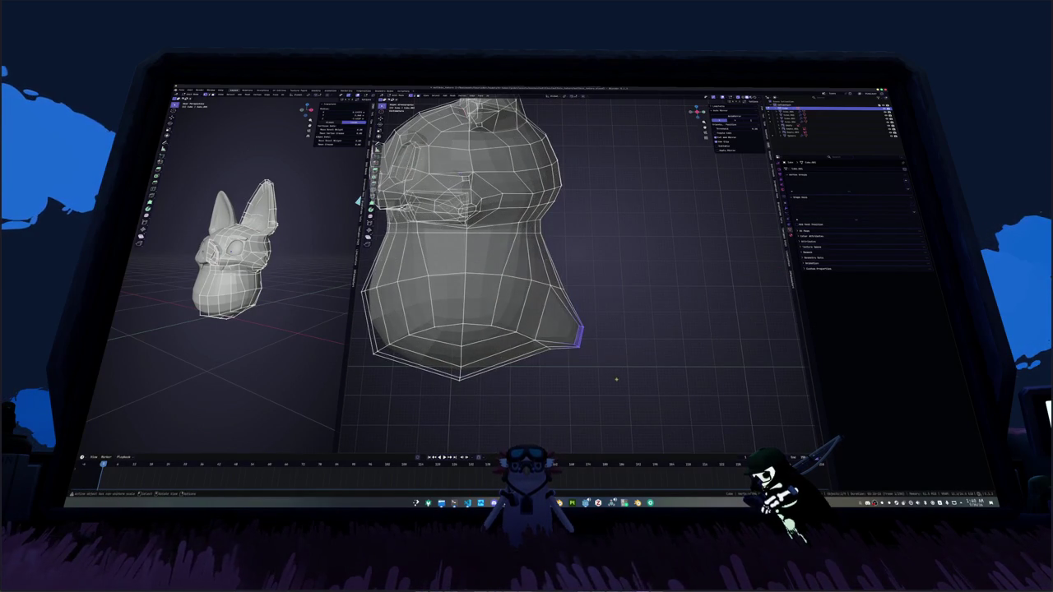
click(476, 373)
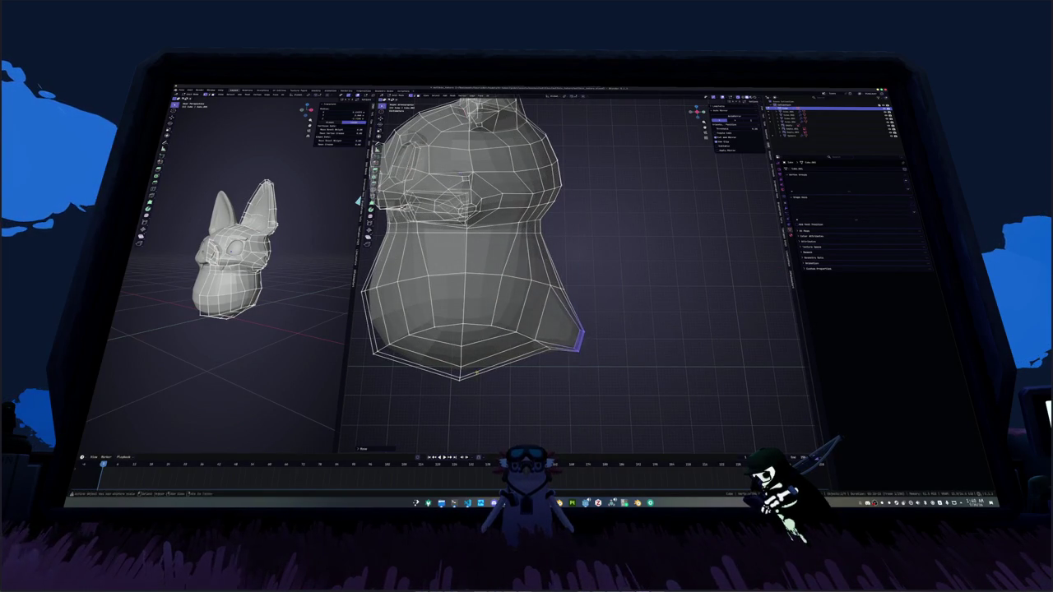
middle_drag(477, 373, 535, 196)
key(ctrl+KP_Add)
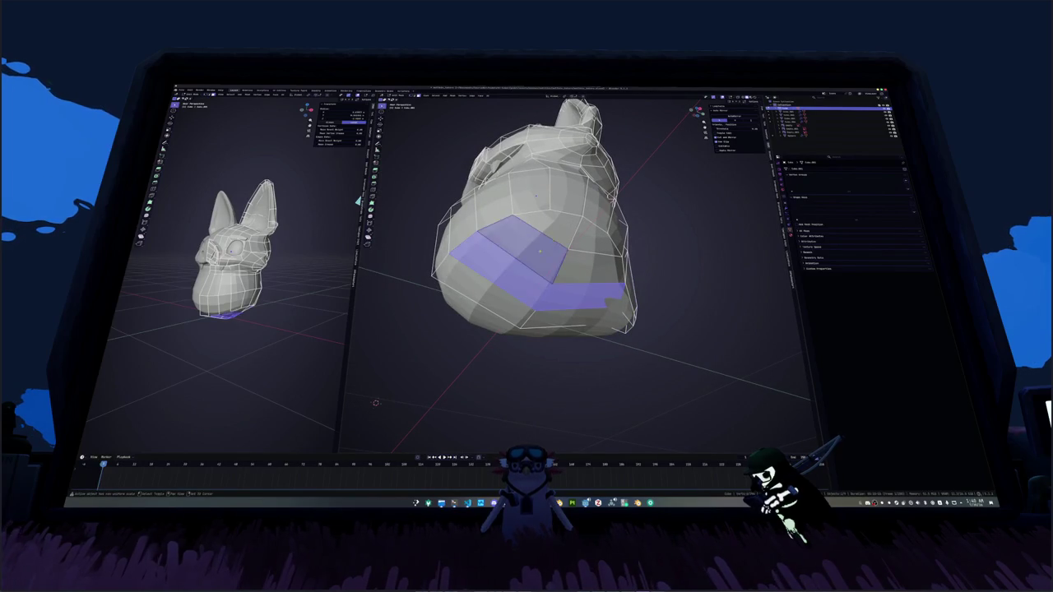
Step: Grow the selection further and delete the lower faces to open the body's bottom
key(ctrl+KP_Add)
key(x)
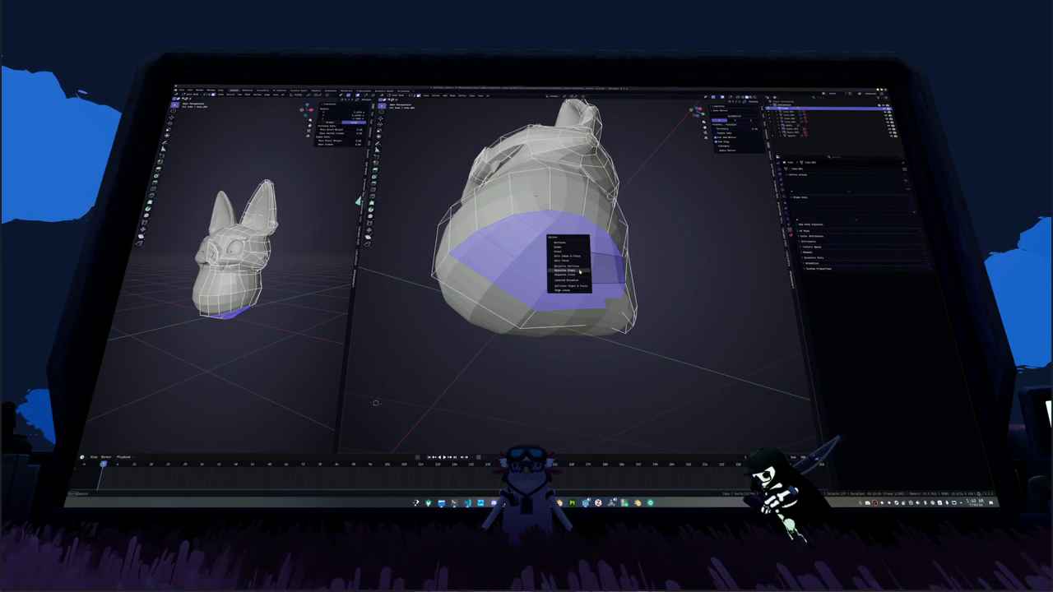
click(570, 251)
middle_drag(570, 252, 576, 197)
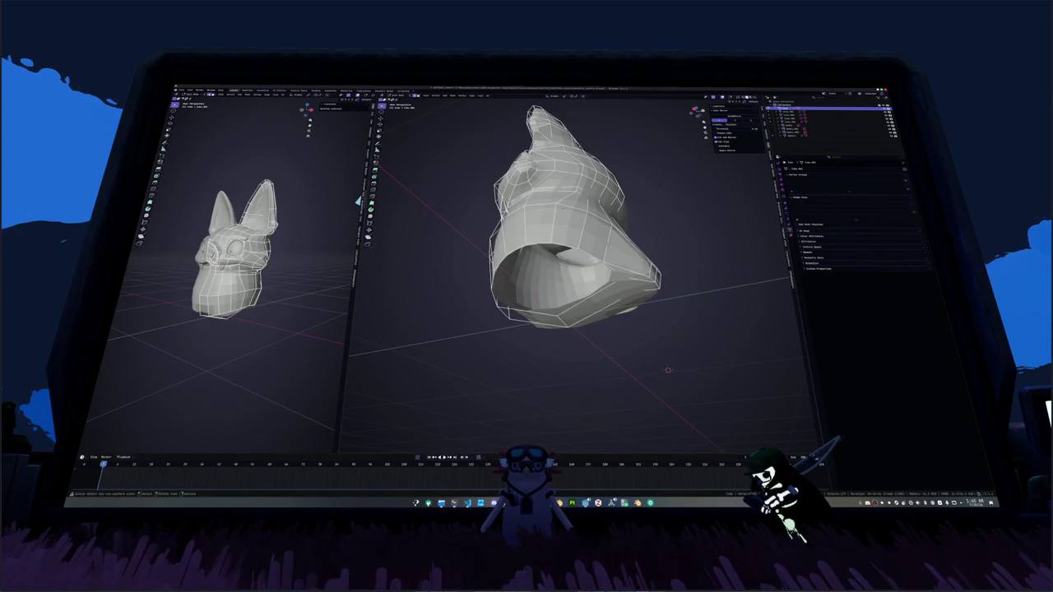
middle_drag(568, 247, 585, 206)
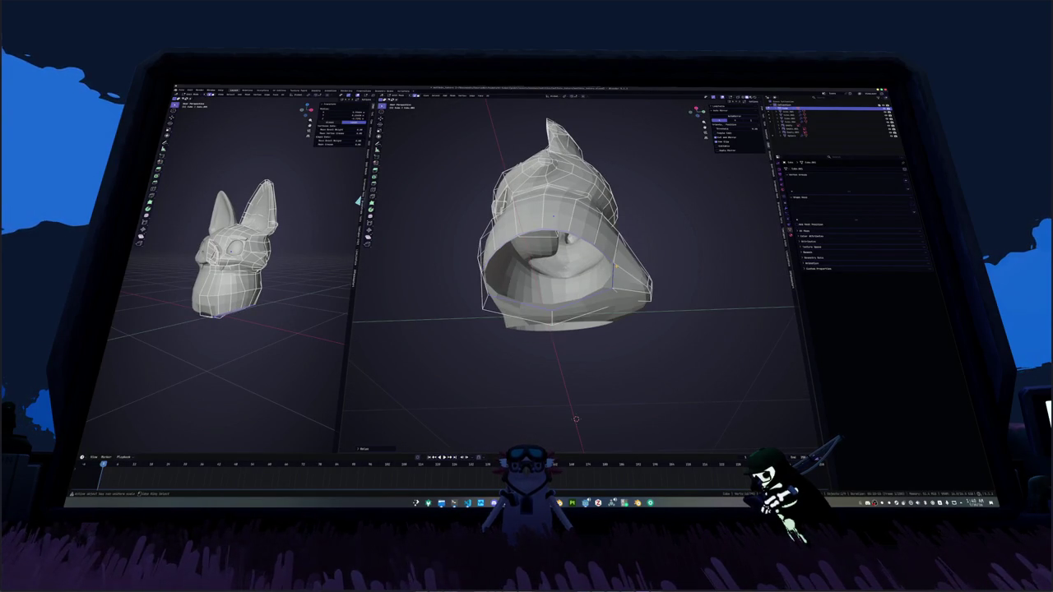
mouse_move(576, 246)
middle_down()
mouse_move(609, 231)
mouse_move(625, 247)
middle_up()
scroll(576, 247, up, 2)
Step: Extrude the opening's rim, scale it, and move it down along Z
key(e)
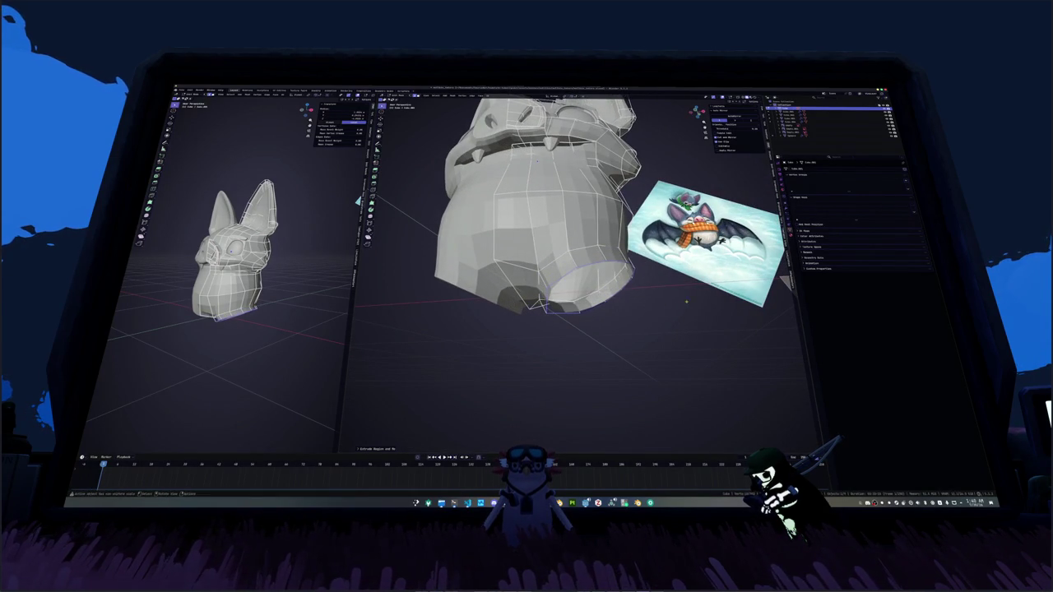
key(s)
click(640, 284)
key(KP_1)
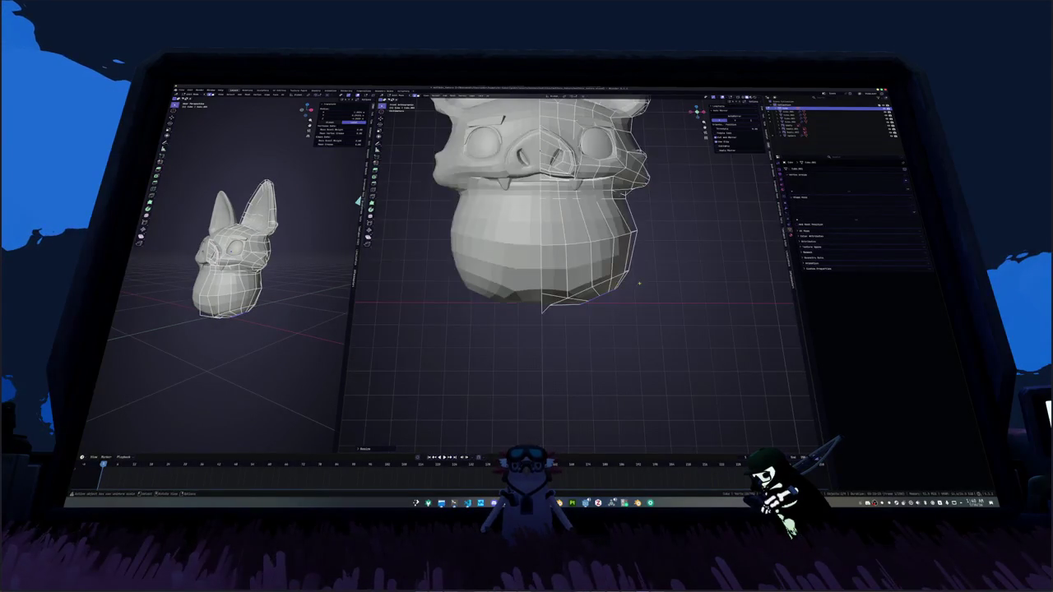
key(s)
click(660, 310)
key(g)
key(z)
click(532, 305)
Step: Add a loop cut on the lower body and extrude the bottom down into stubby legs
middle_drag(532, 306, 576, 345)
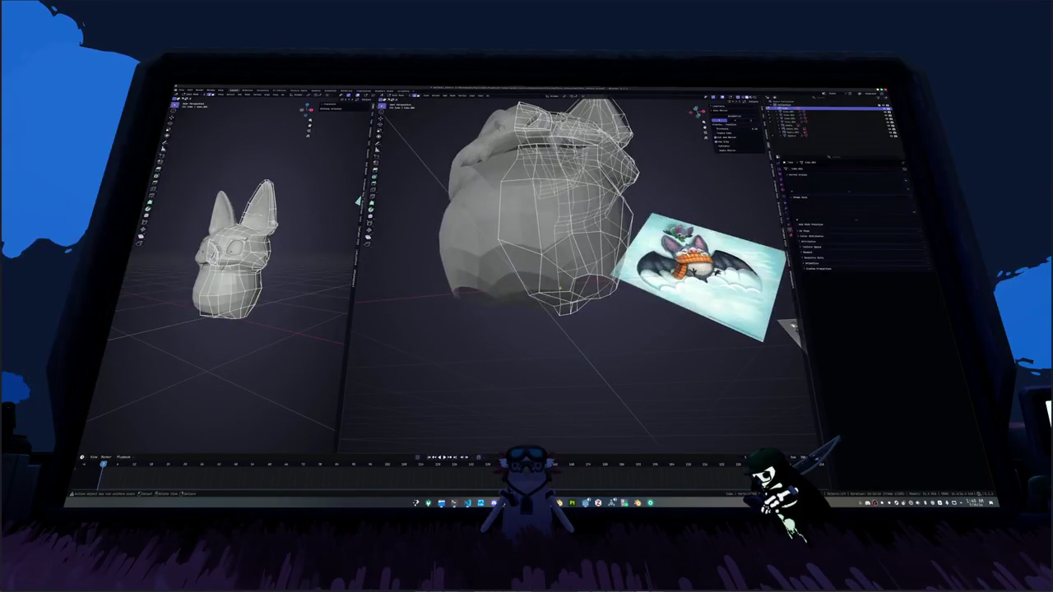
alt+click(613, 285)
mouse_move(613, 288)
middle_down()
mouse_move(599, 305)
mouse_move(625, 296)
mouse_move(576, 283)
mouse_move(593, 288)
middle_up()
key(ctrl+r)
click(625, 296)
alt+click(575, 284)
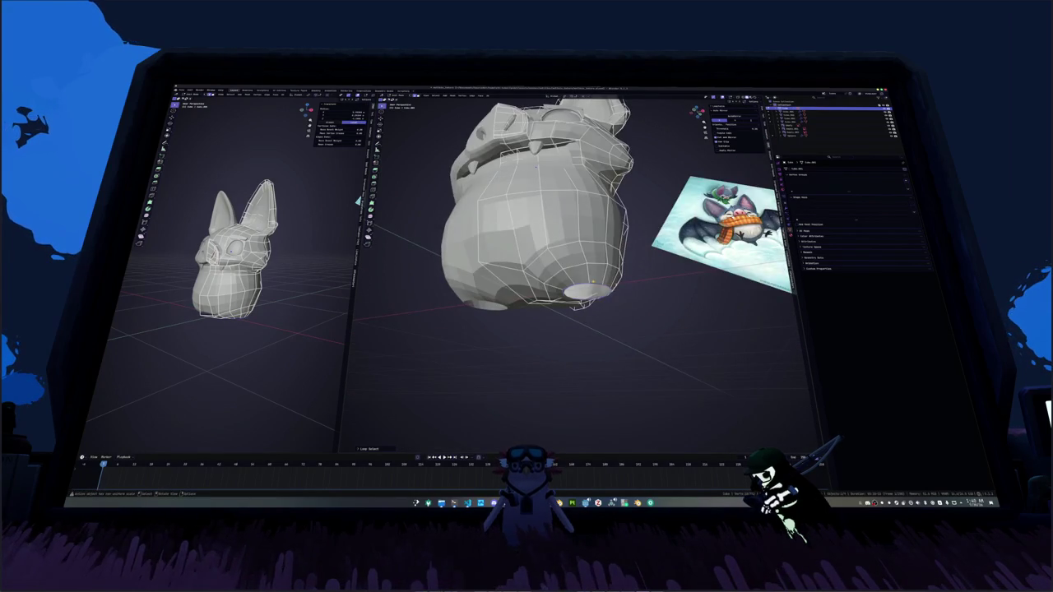
key(KP_1)
key(e)
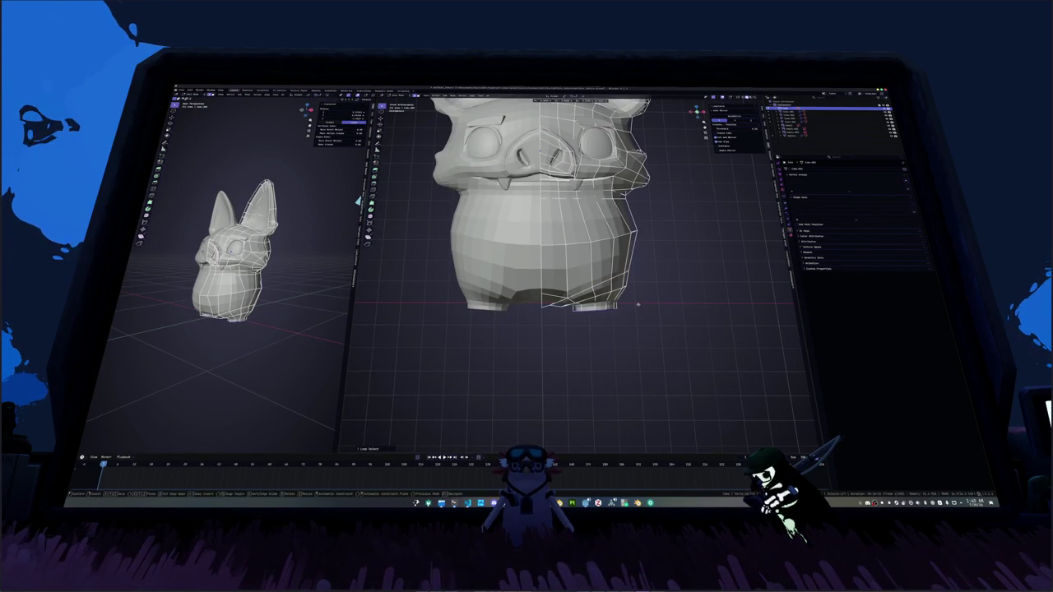
Step: Confirm the leg extrusion and return to a zoomed-in front orthographic view
click(643, 306)
mouse_move(642, 306)
middle_down()
mouse_move(613, 263)
mouse_move(631, 298)
mouse_move(587, 293)
middle_up()
key(ctrl+z)
key(KP_1)
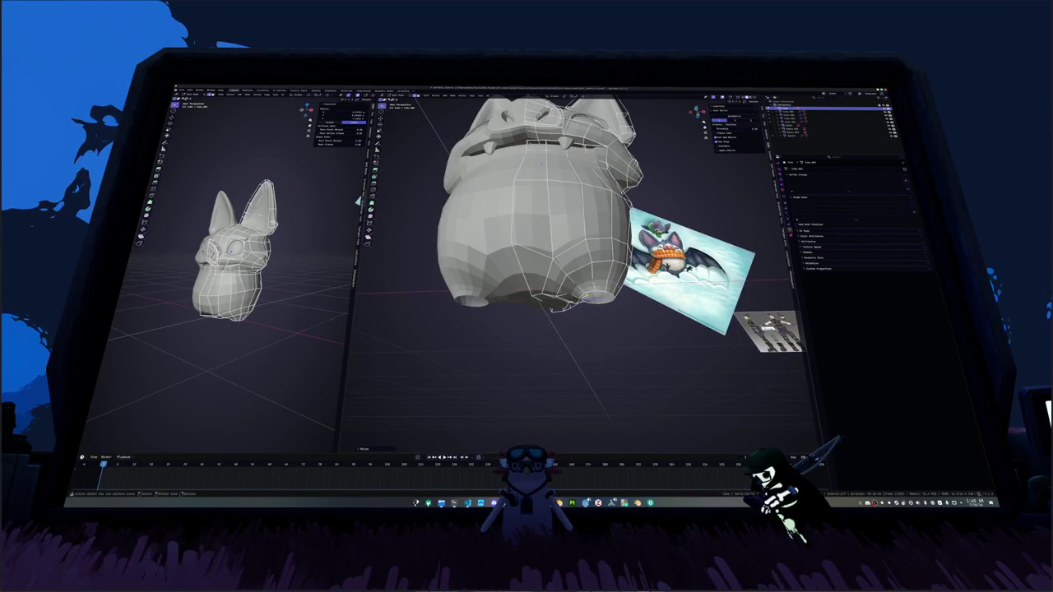
key(KP_1)
scroll(587, 294, up, 2)
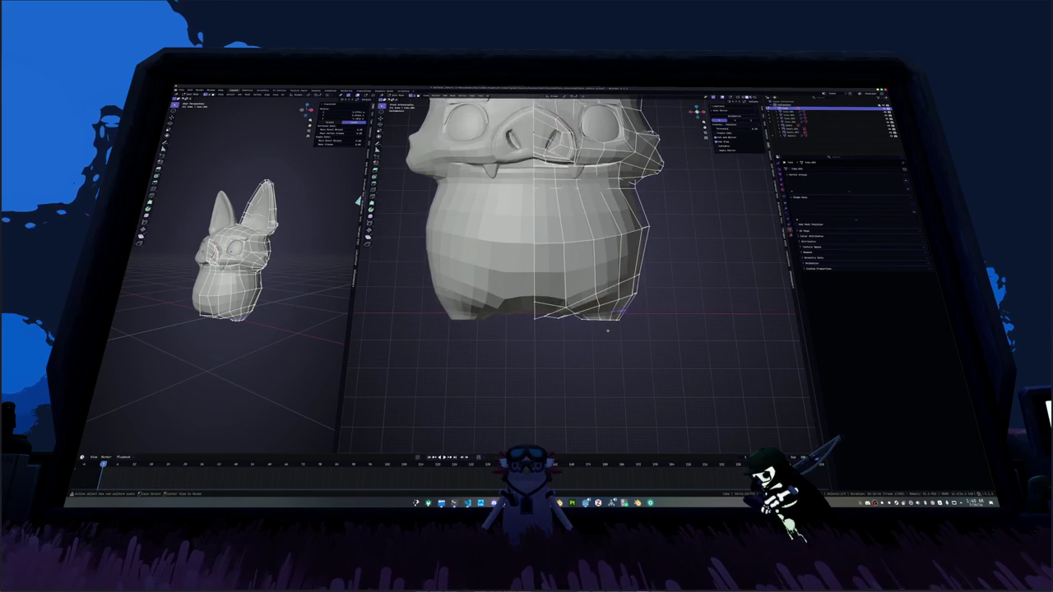
scroll(587, 294, up, 2)
Step: Extrude the body's bottom edges downward and scale the new bottom ring inward
drag(578, 316, 579, 319)
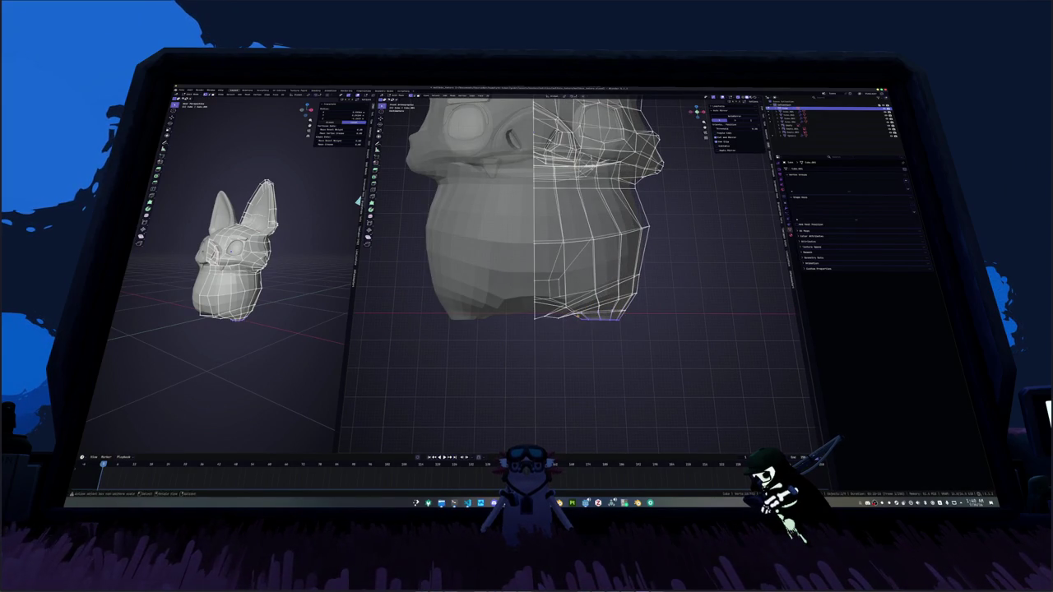
key(e)
key(Return)
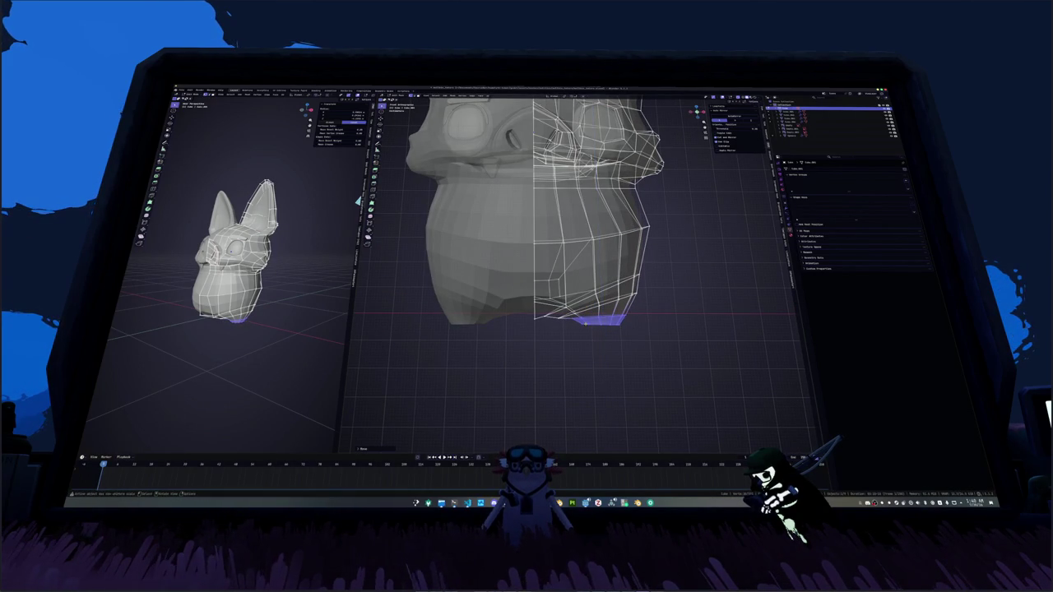
key(s)
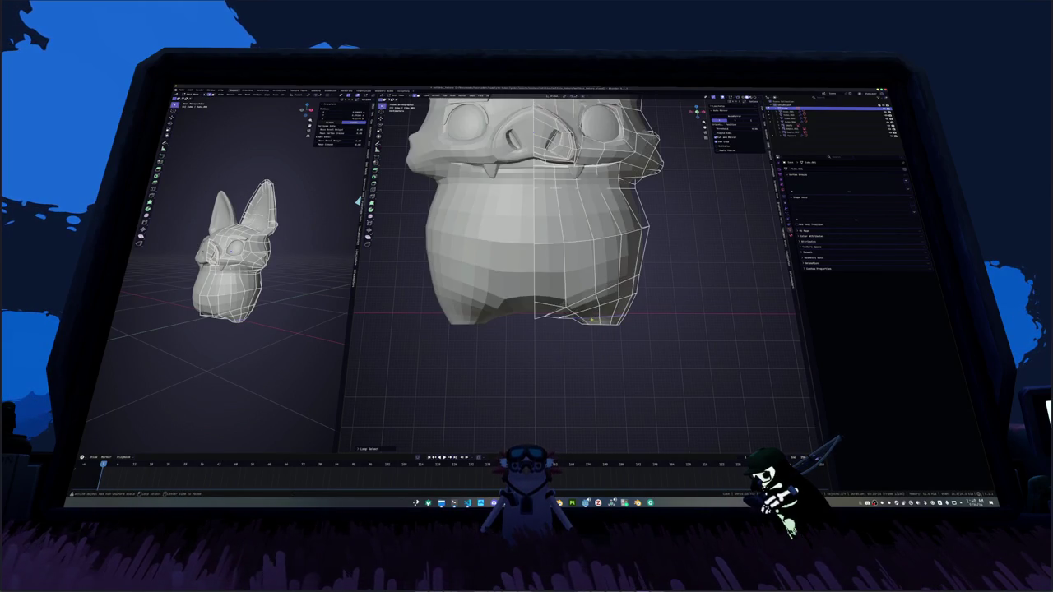
Step: Edge-slide a loop on the underside, then select the edge loop around the snout's nostril
middle_drag(576, 271, 527, 206)
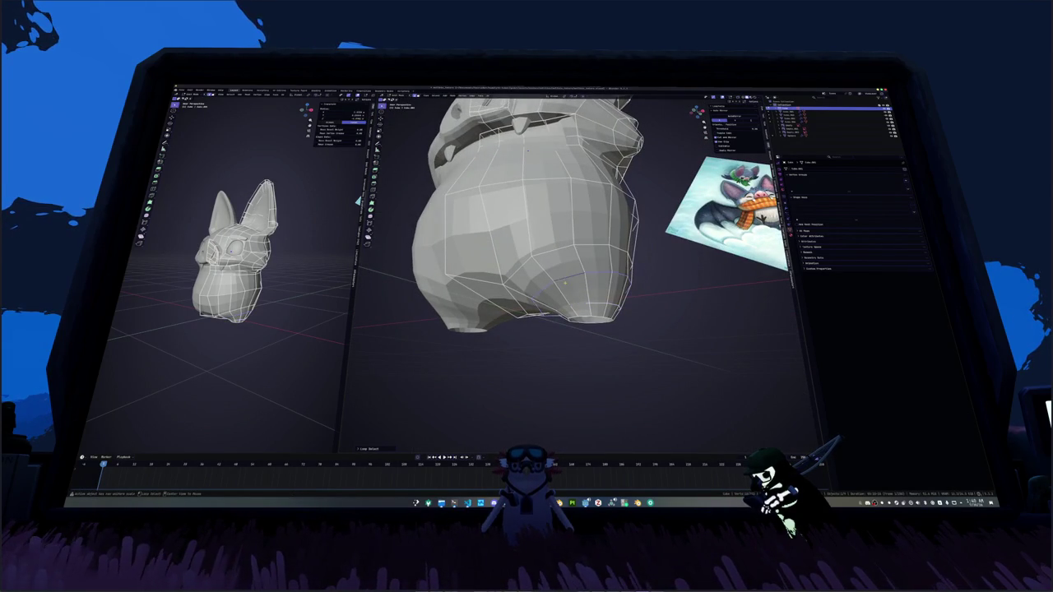
mouse_move(560, 272)
middle_down()
mouse_move(576, 246)
mouse_move(534, 222)
mouse_move(535, 198)
middle_up()
mouse_move(535, 247)
middle_down()
mouse_move(567, 197)
mouse_move(547, 234)
mouse_move(555, 206)
middle_up()
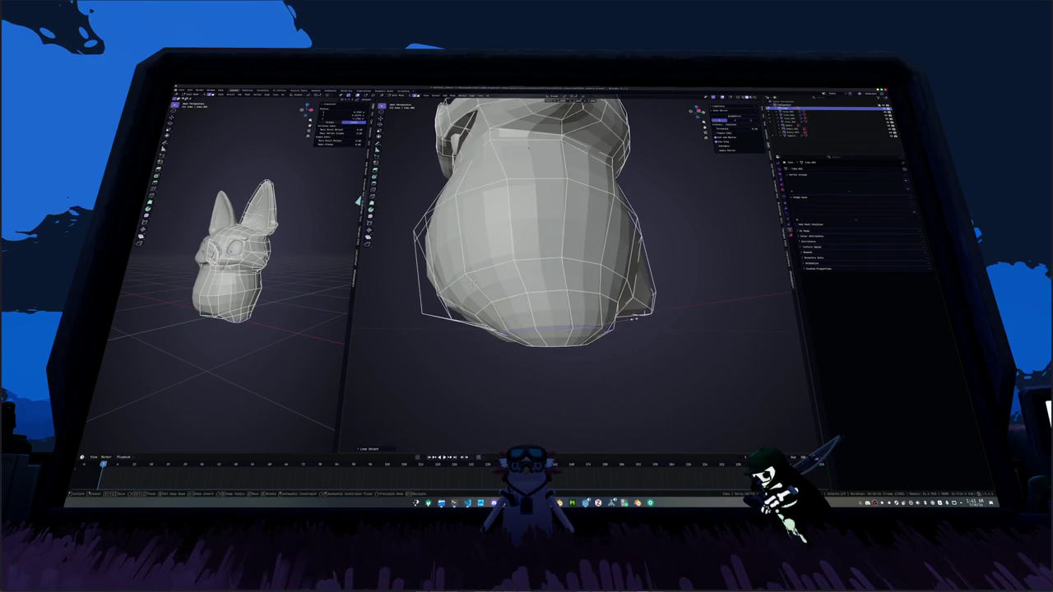
mouse_move(535, 246)
middle_down()
mouse_move(547, 222)
mouse_move(551, 234)
middle_up()
key(g)
key(g)
key(Return)
middle_drag(529, 151, 602, 223)
alt+click(568, 329)
mouse_move(568, 329)
middle_down()
mouse_move(532, 181)
mouse_move(538, 202)
middle_up()
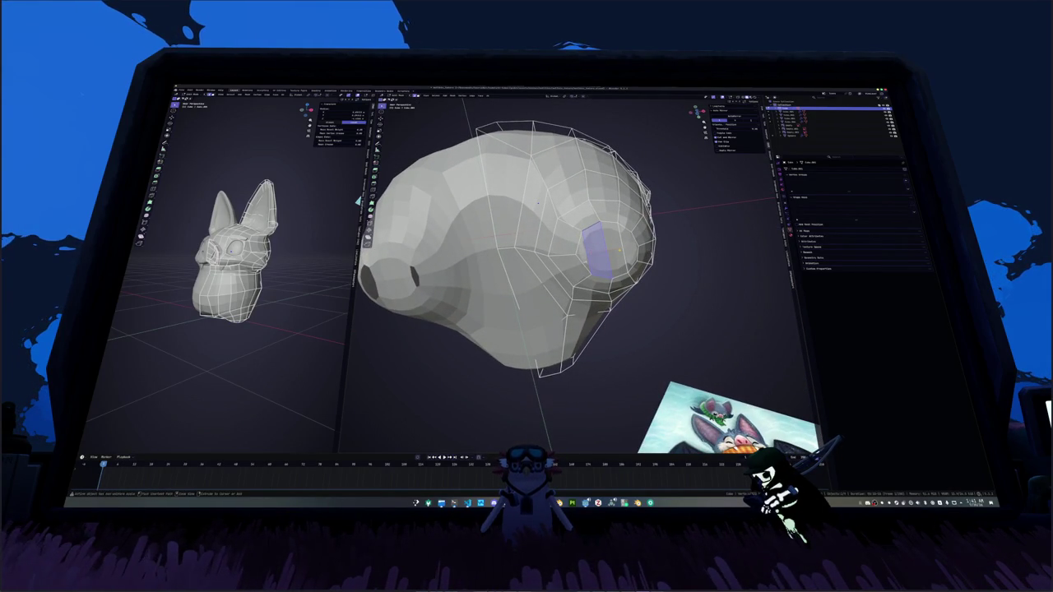
Step: Delete the nostril faces to open a hole and add a loop cut across the head
key(x)
key(ctrl+r)
click(537, 202)
Step: Make the eye-socket face circular with LoopTools Circle and select its surrounding edge loop
click(606, 250)
right_click(613, 249)
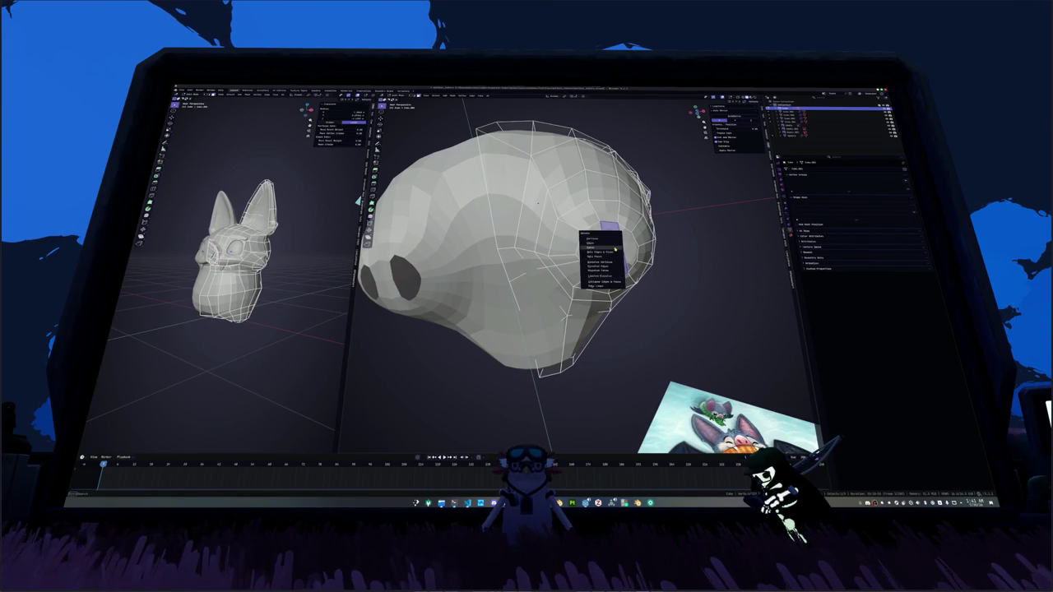
click(614, 249)
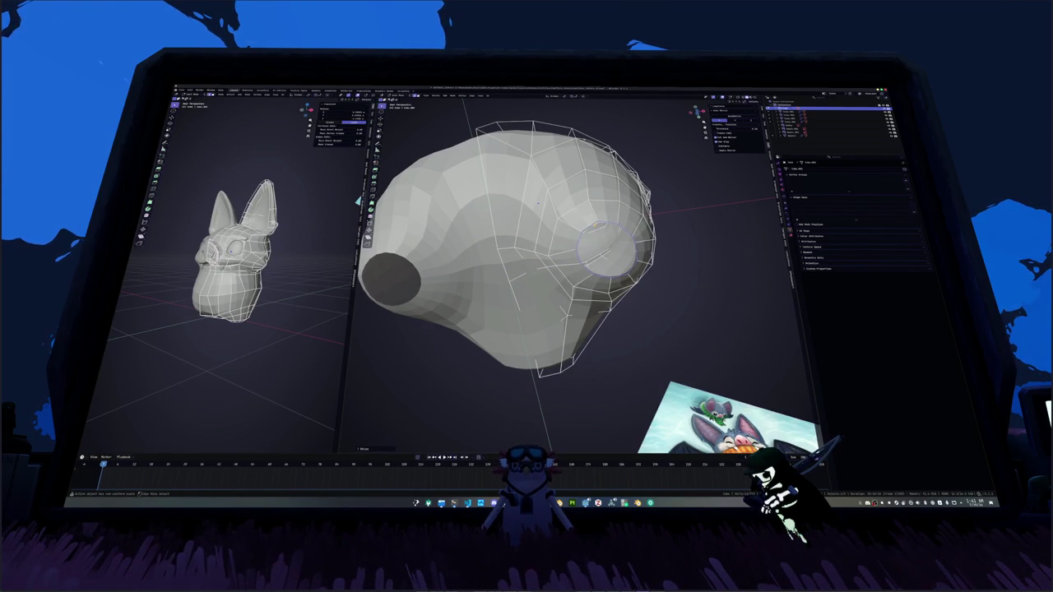
key(ctrl+z)
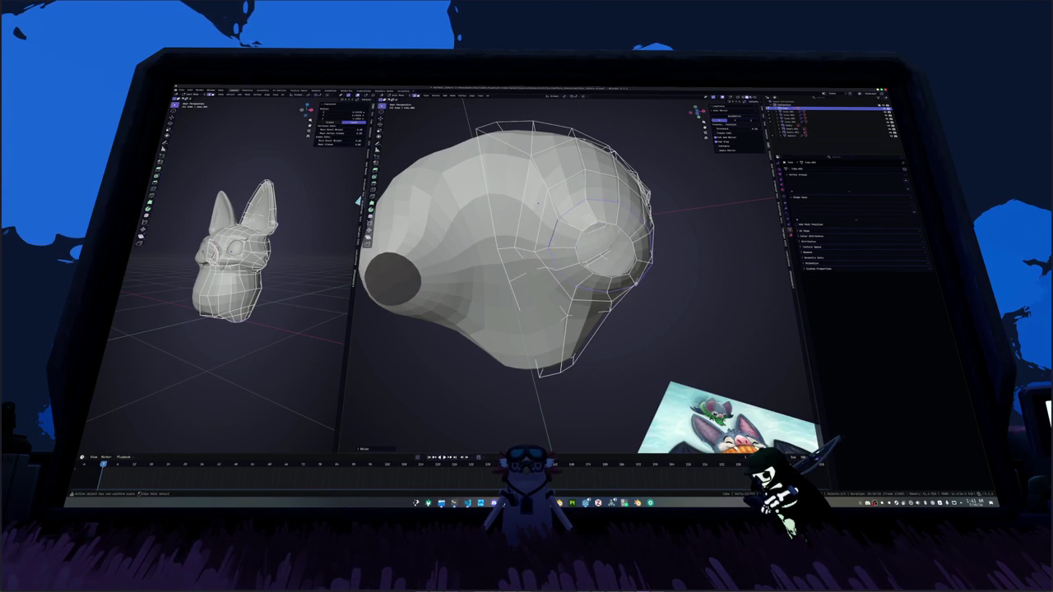
alt+click(521, 265)
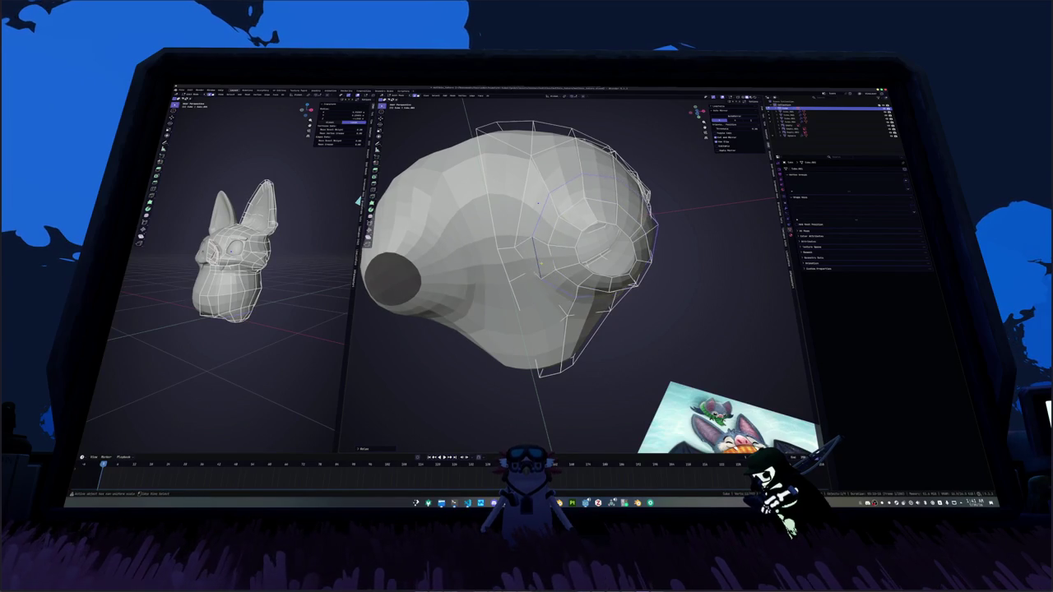
Step: In X-ray, reposition the eye-socket vertices, checking from a front orthographic view
mouse_move(520, 265)
middle_down()
mouse_move(587, 234)
mouse_move(568, 174)
middle_up()
key(alt+z)
key(alt+z)
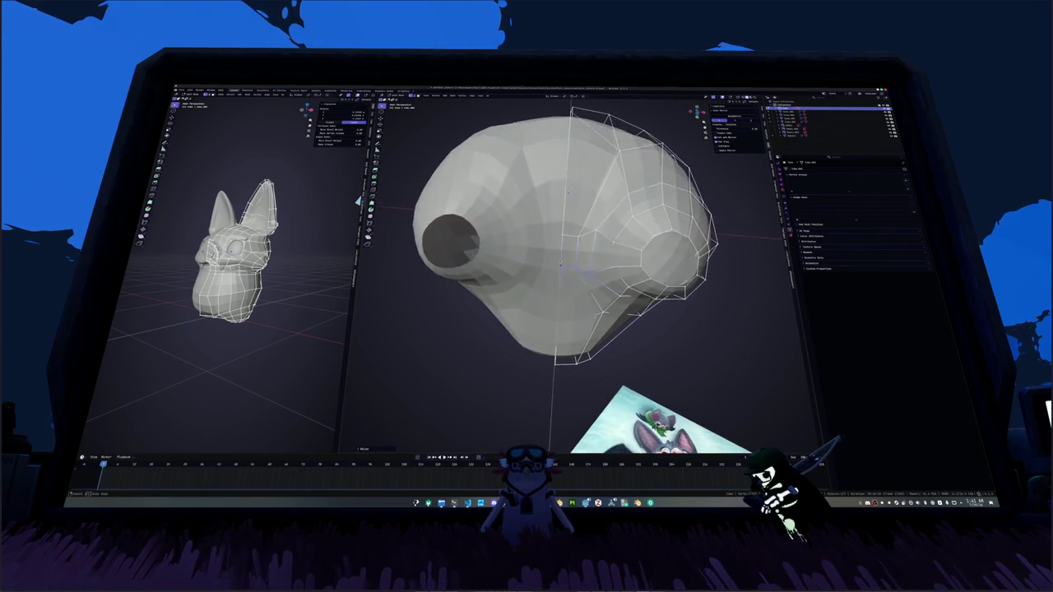
key(Return)
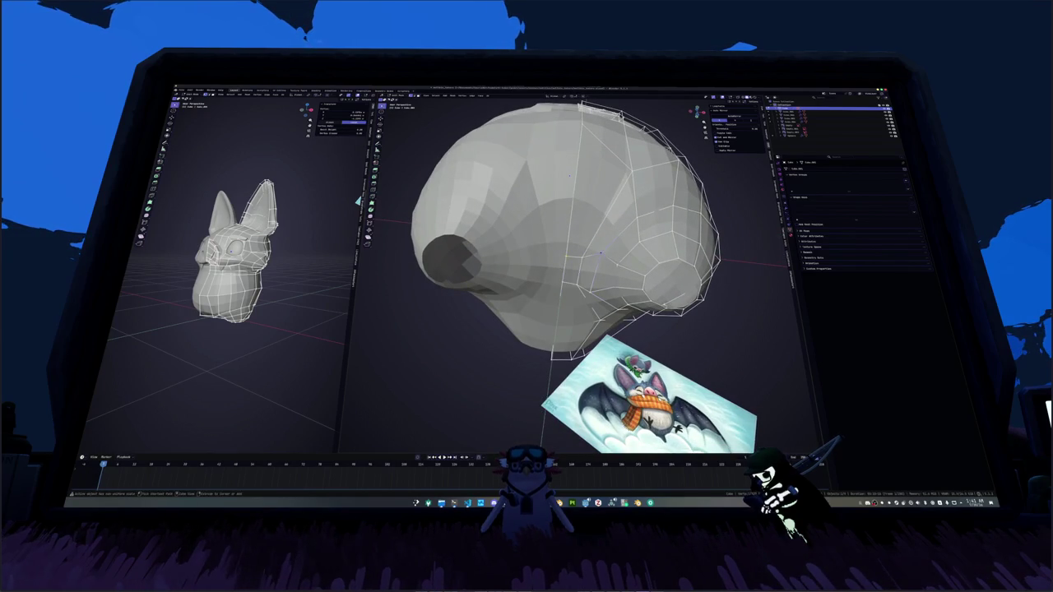
key(g)
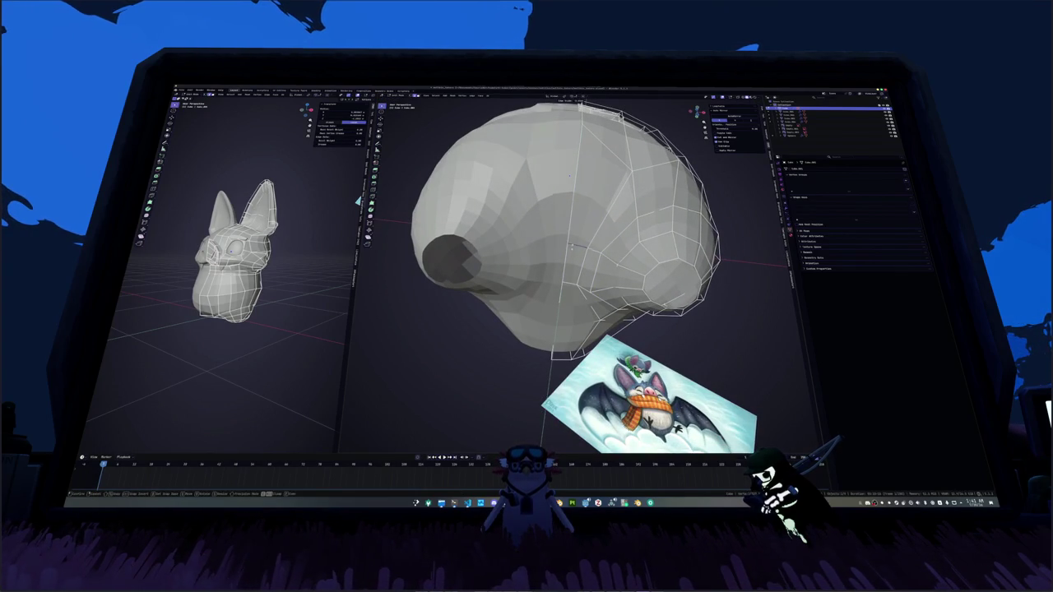
middle_drag(572, 245, 576, 187)
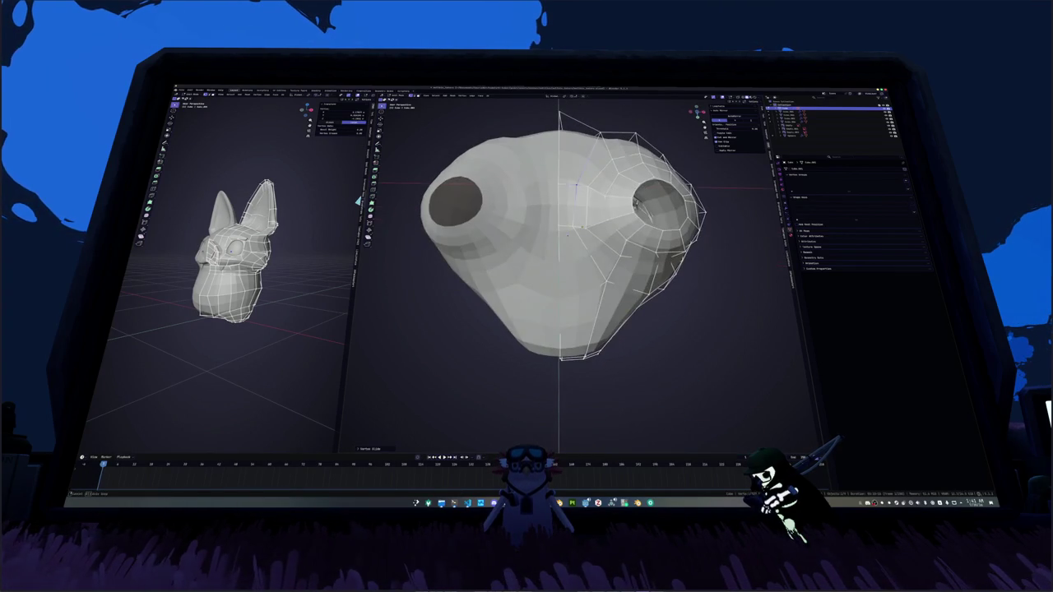
key(g)
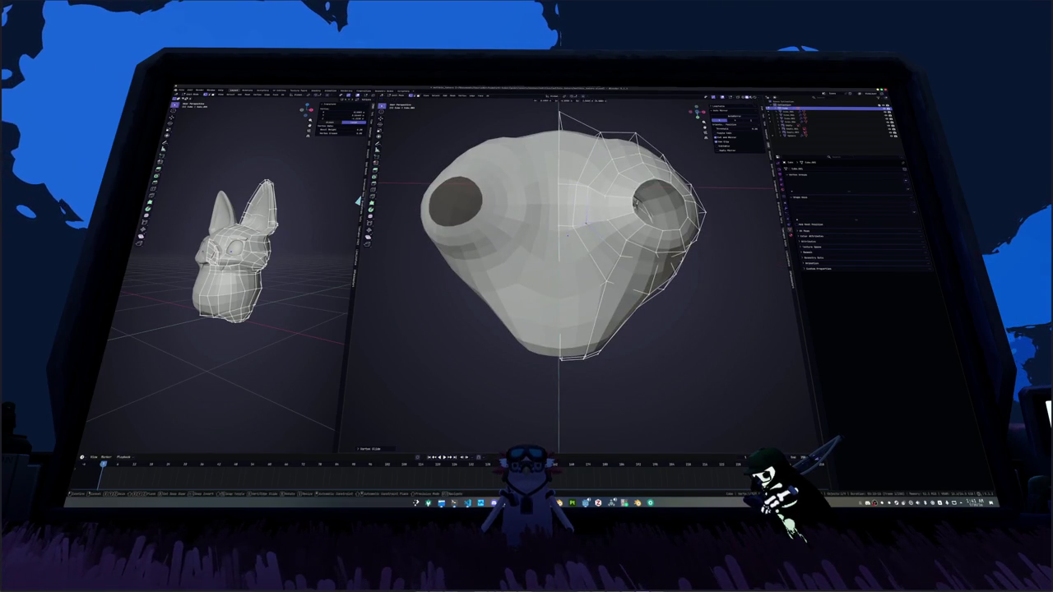
mouse_move(586, 221)
middle_down()
mouse_move(593, 261)
mouse_move(580, 280)
middle_up()
key(KP_1)
scroll(569, 302, down, 2)
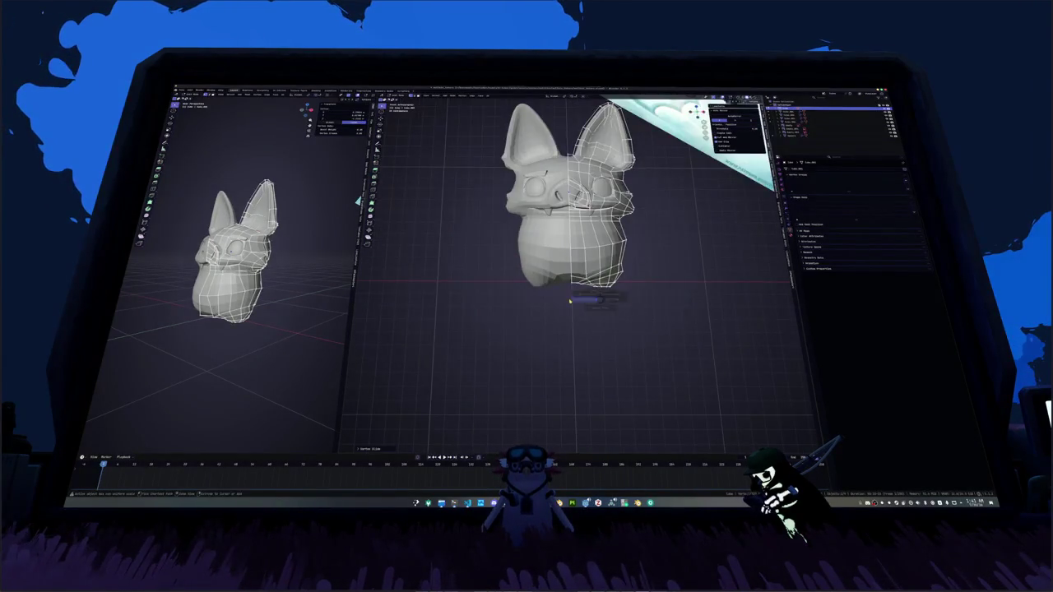
Step: Enter a 90° Z rotation (R Z 90) and zoom in on the body's base
key(r)
key(z)
key(9)
key(0)
key(Return)
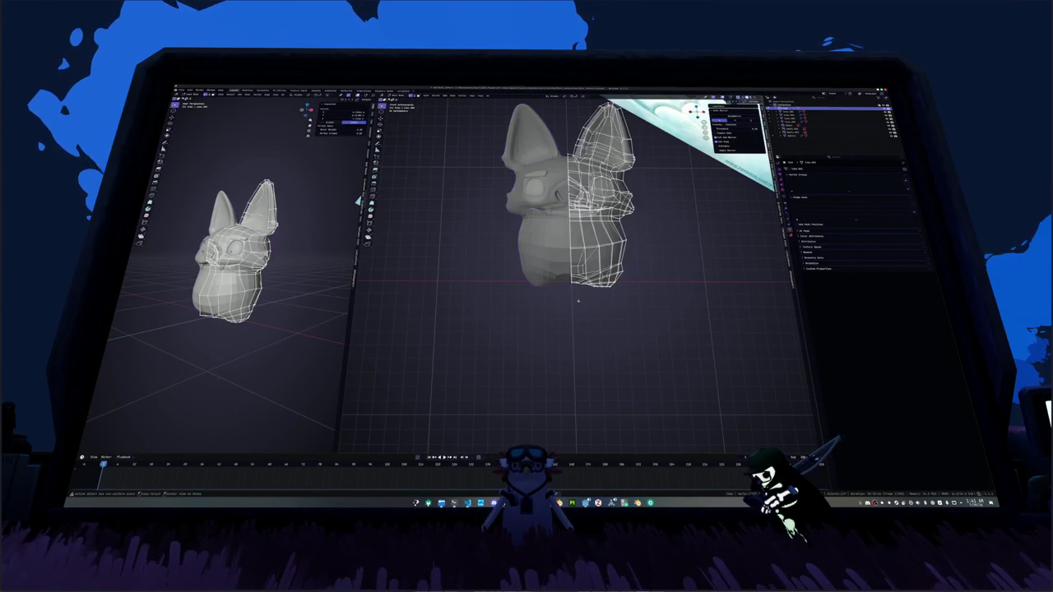
scroll(578, 301, up, 2)
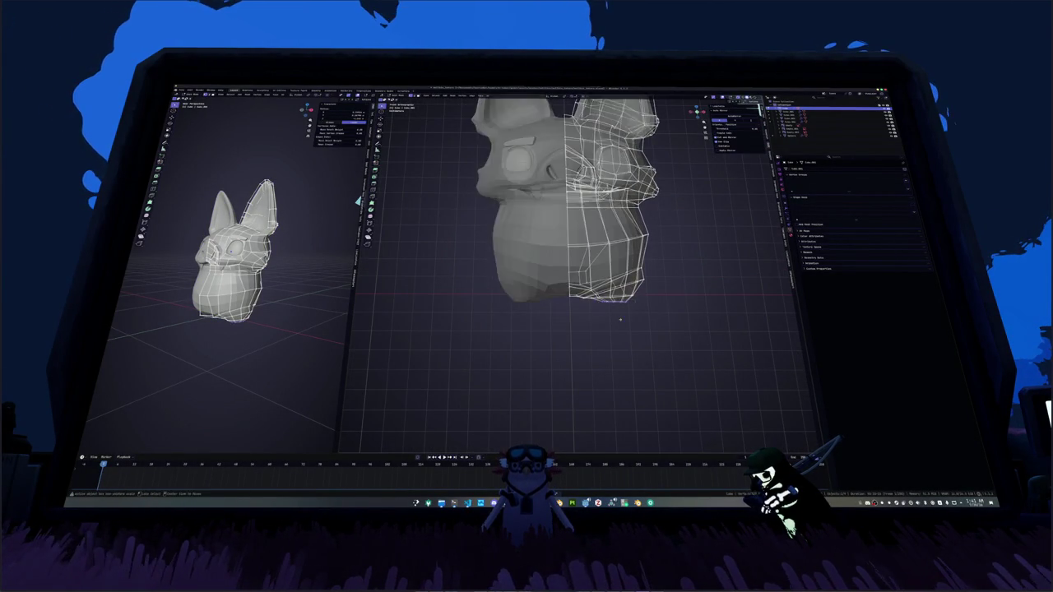
scroll(620, 319, up, 2)
Step: Box-select the body's bottom edges and move them down along Z
drag(664, 336, 655, 325)
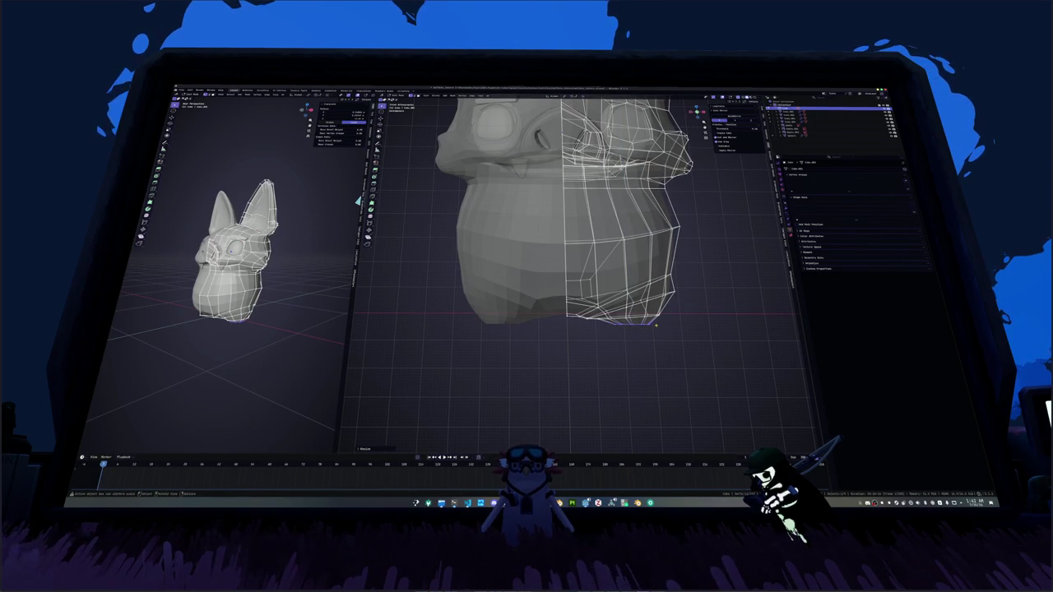
key(g)
key(x)
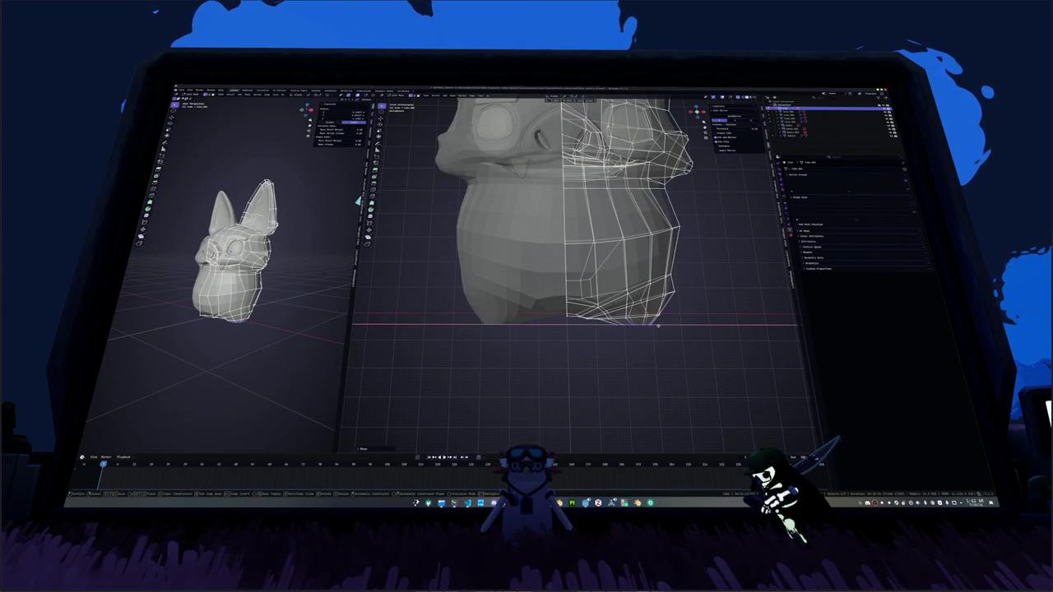
key(Escape)
alt+click(675, 321)
key(g)
key(z)
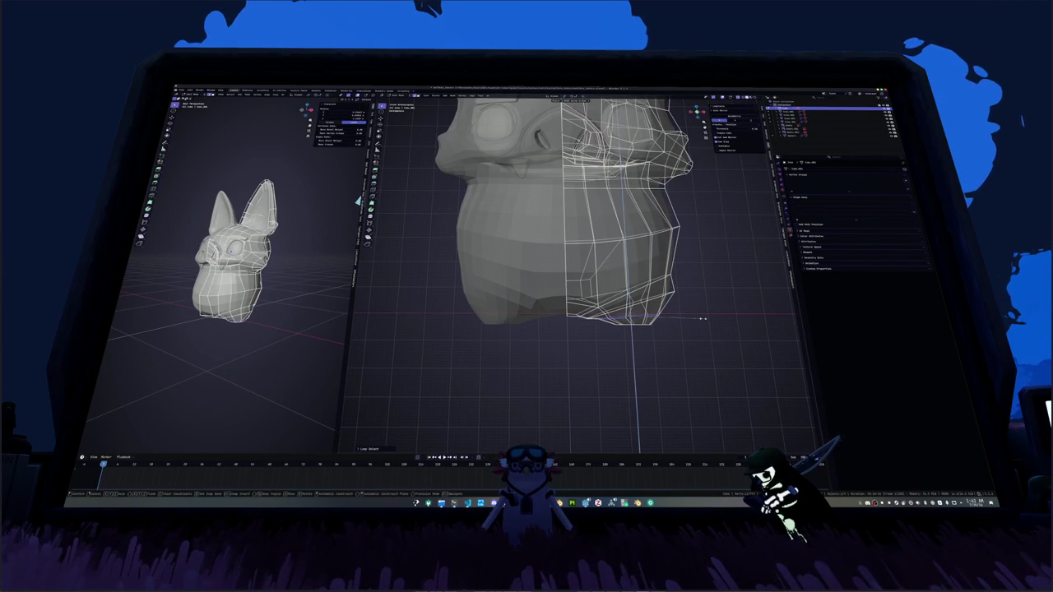
click(704, 321)
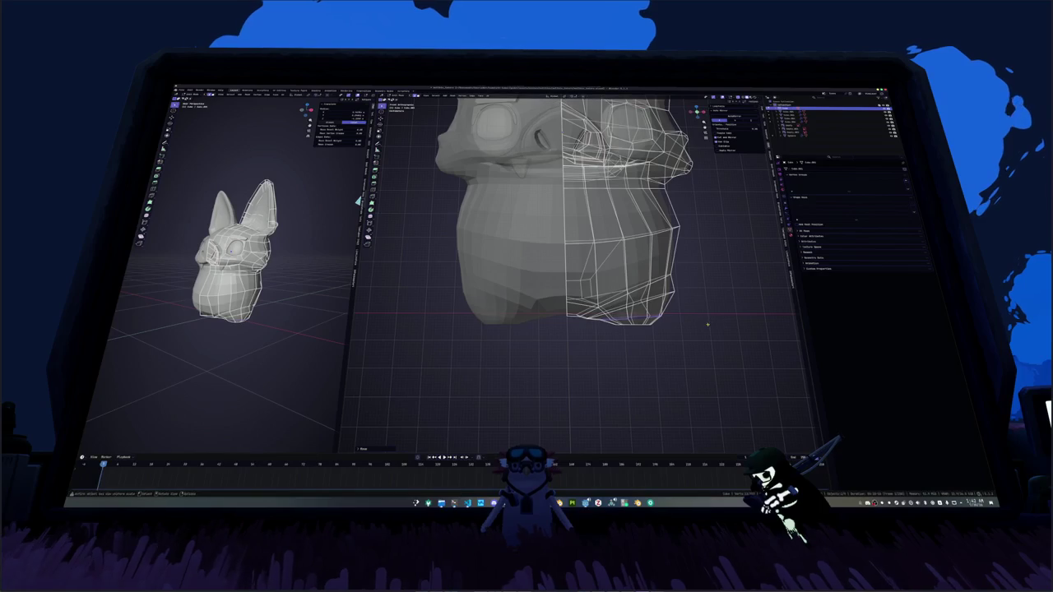
Step: Select a face near the bottom and compare the solid mesh outside Edit Mode
click(662, 300)
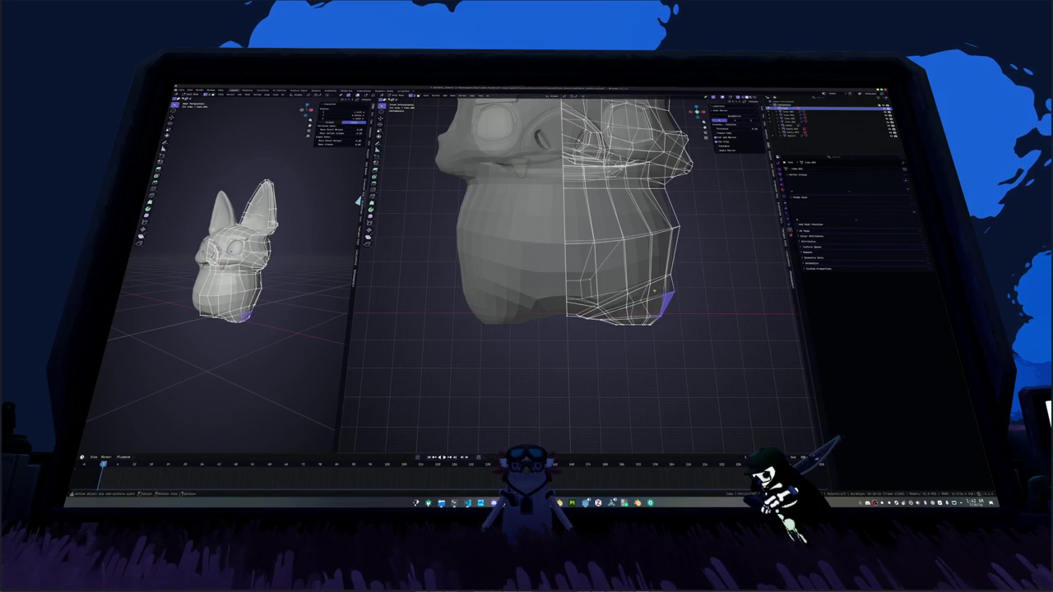
key(Tab)
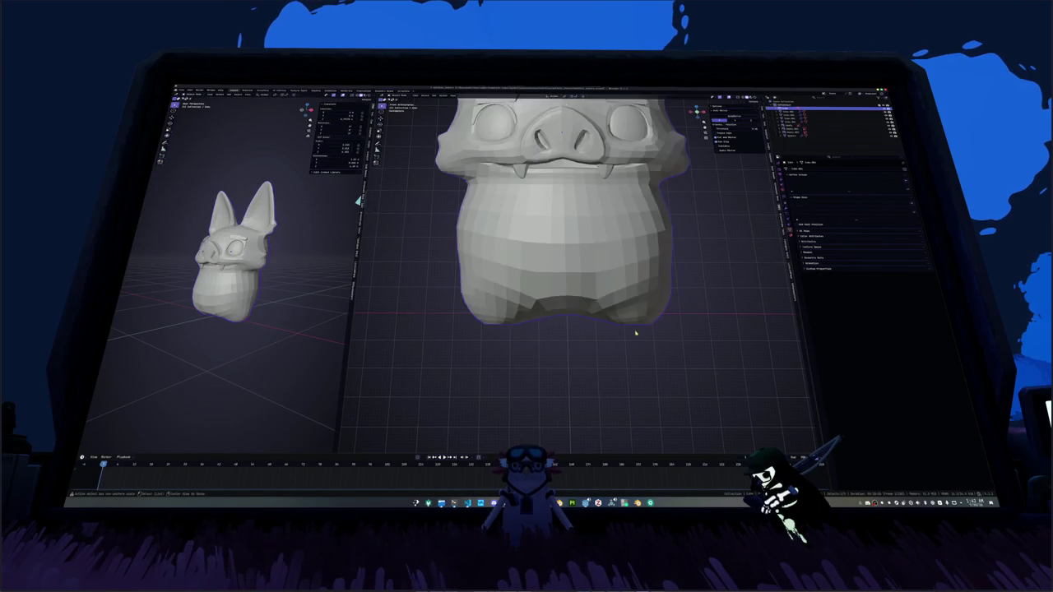
middle_drag(636, 332, 592, 265)
key(Tab)
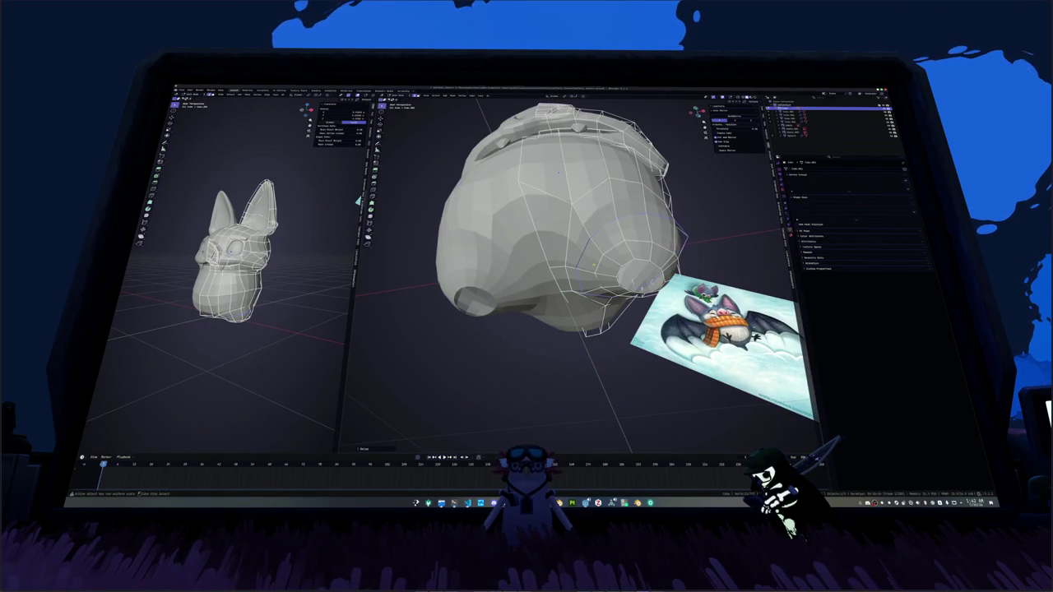
Step: Select the whole mesh and merge duplicate vertices by distance
middle_drag(606, 247, 604, 287)
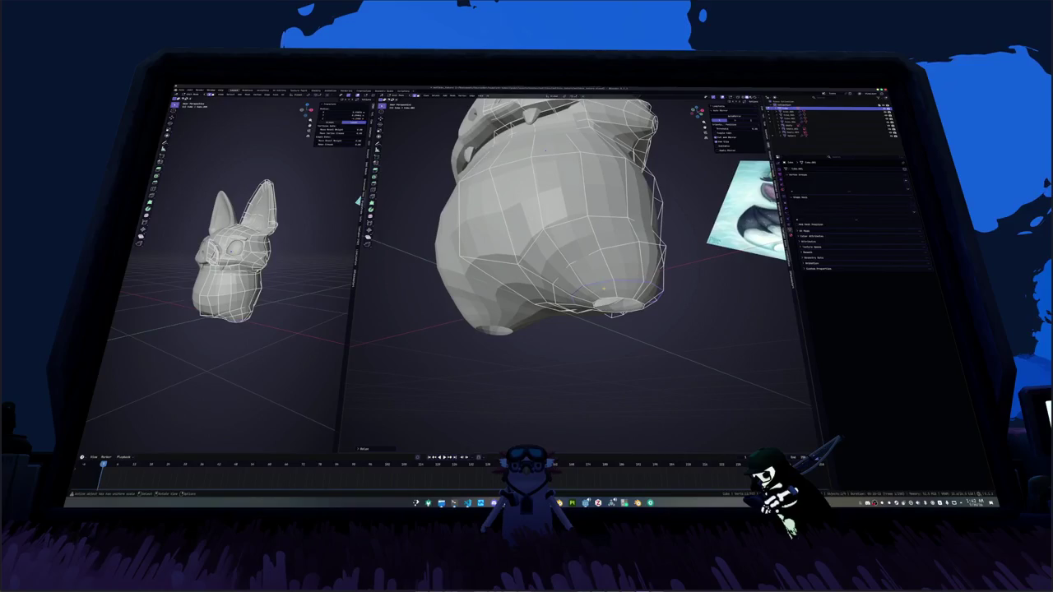
mouse_move(544, 151)
middle_down()
mouse_move(542, 175)
mouse_move(559, 216)
mouse_move(576, 223)
middle_up()
alt+click(559, 216)
key(a)
right_click(587, 289)
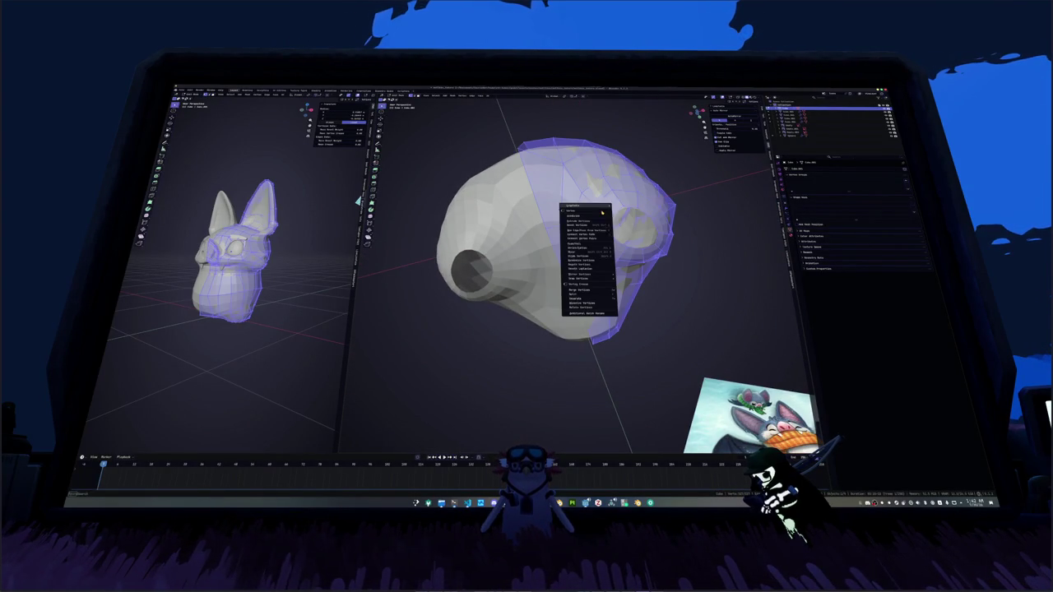
click(635, 304)
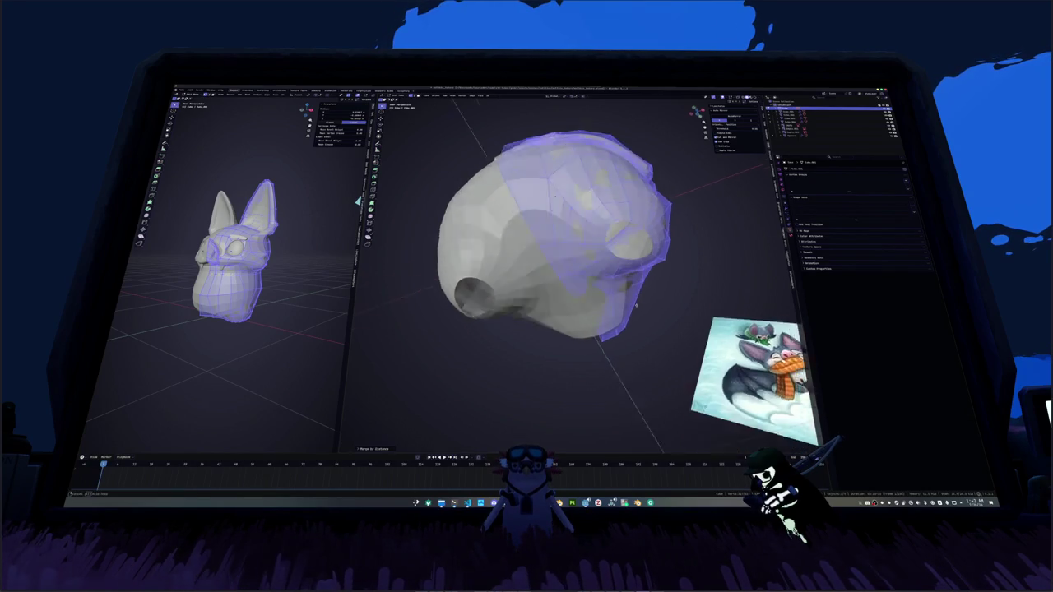
Step: Inspect the eye socket, selecting its edge loops and edges, then clear the selection
middle_drag(635, 305, 553, 191)
key(alt+a)
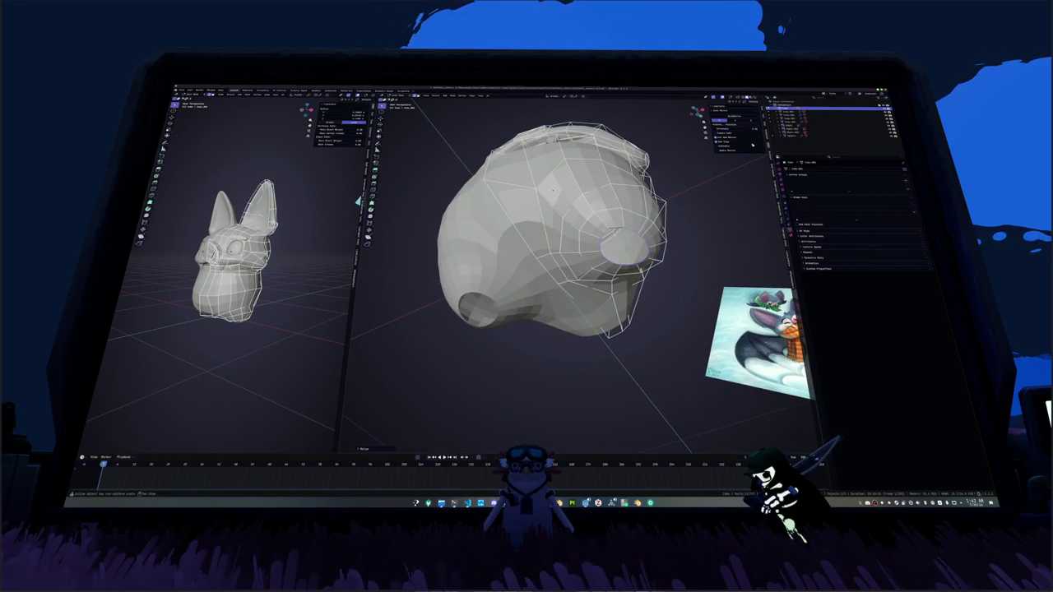
click(739, 132)
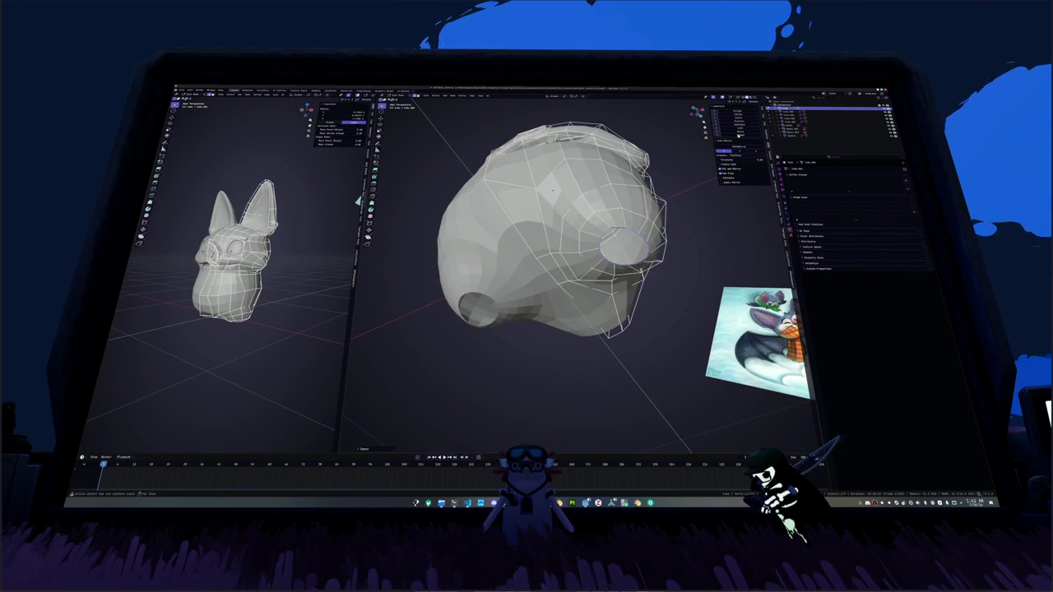
alt+click(621, 215)
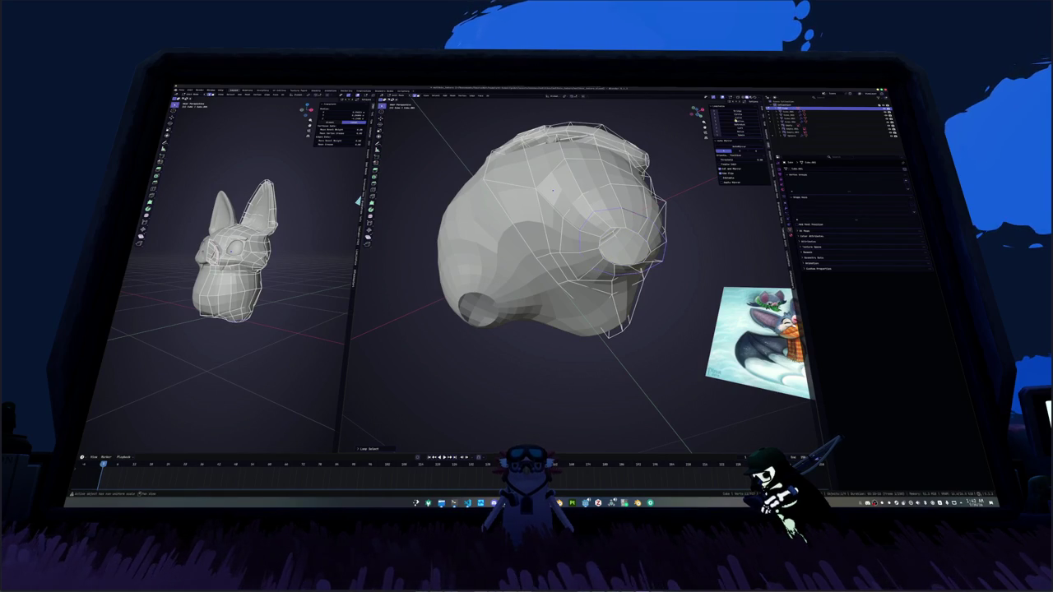
click(658, 238)
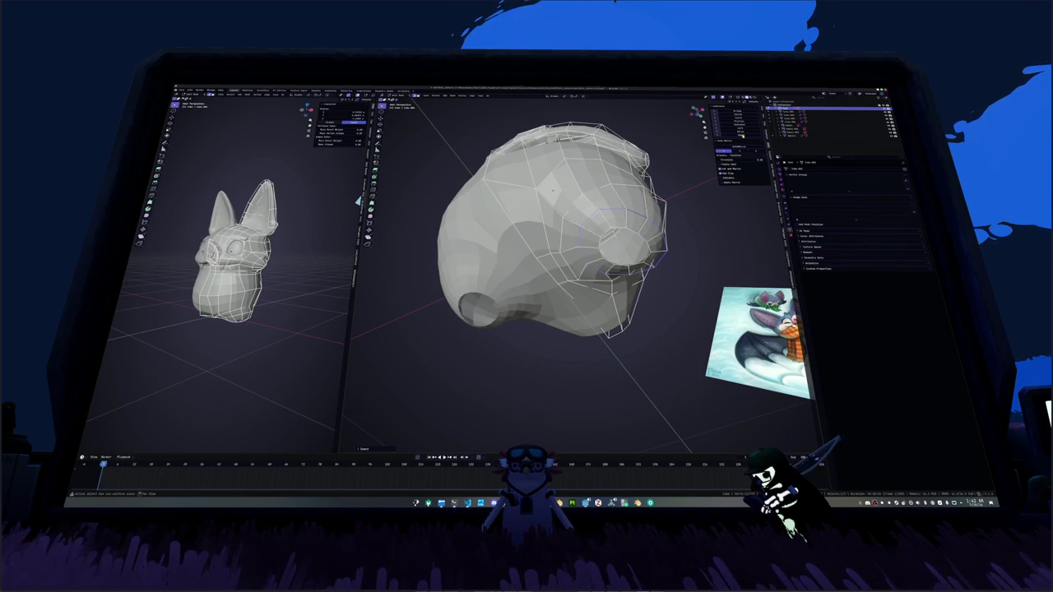
middle_drag(551, 231, 527, 218)
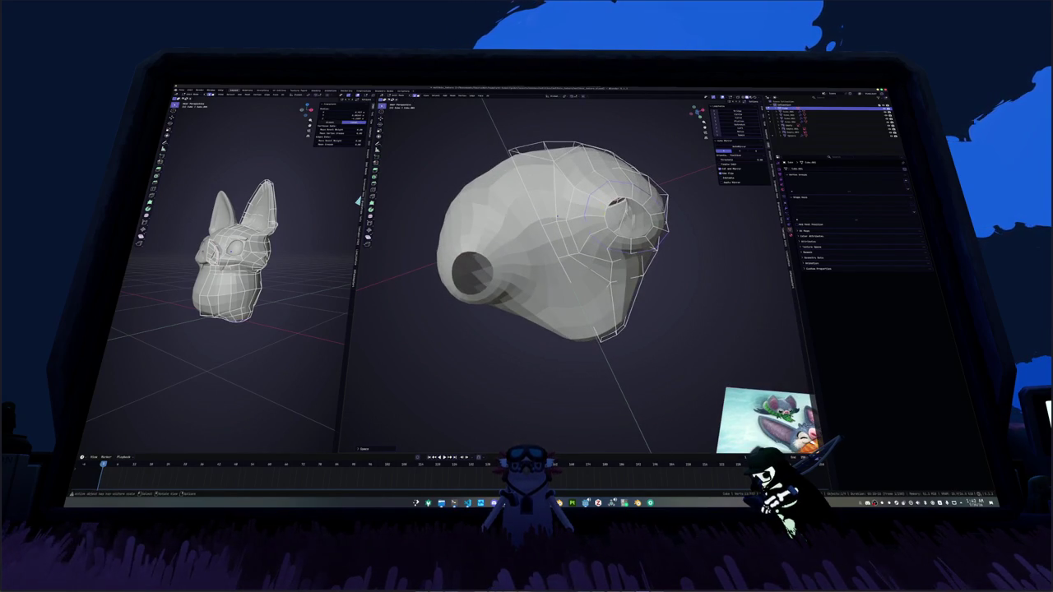
mouse_move(551, 230)
middle_down()
mouse_move(576, 246)
mouse_move(561, 201)
middle_up()
alt+click(580, 251)
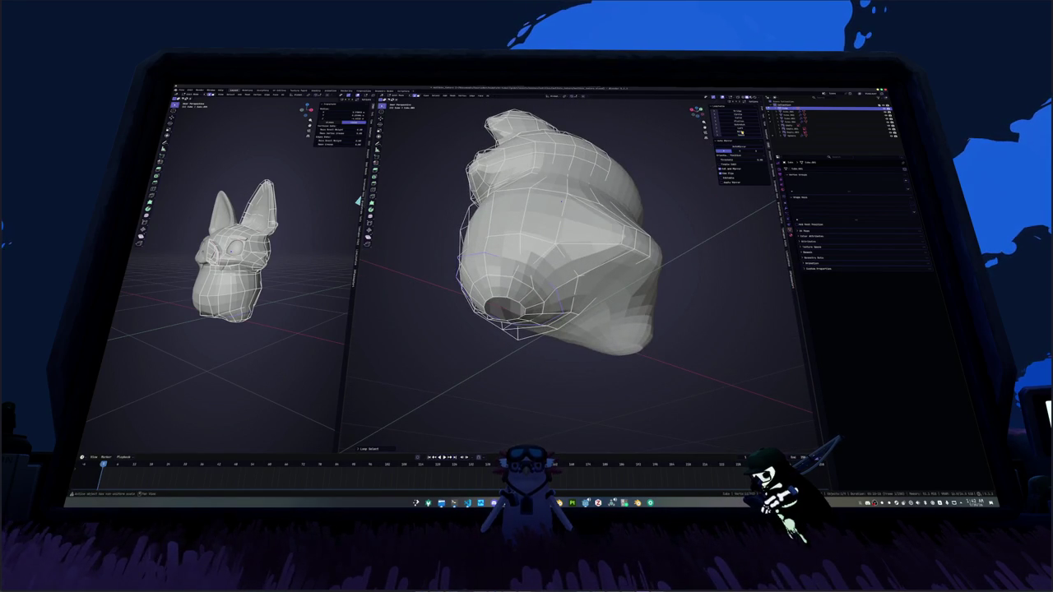
alt+click(512, 260)
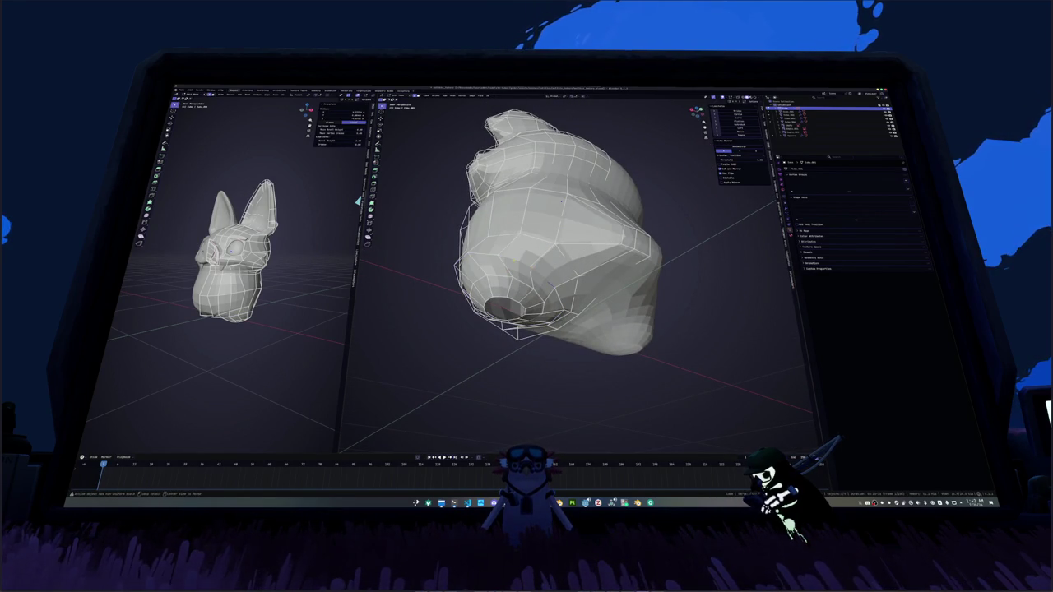
middle_drag(563, 198, 625, 314)
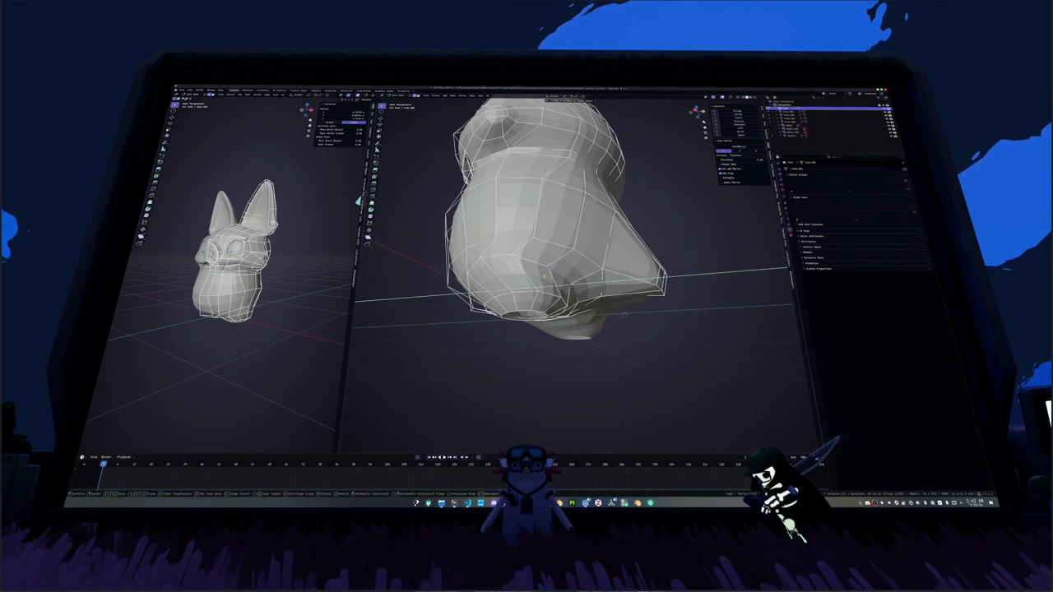
middle_drag(564, 256, 559, 245)
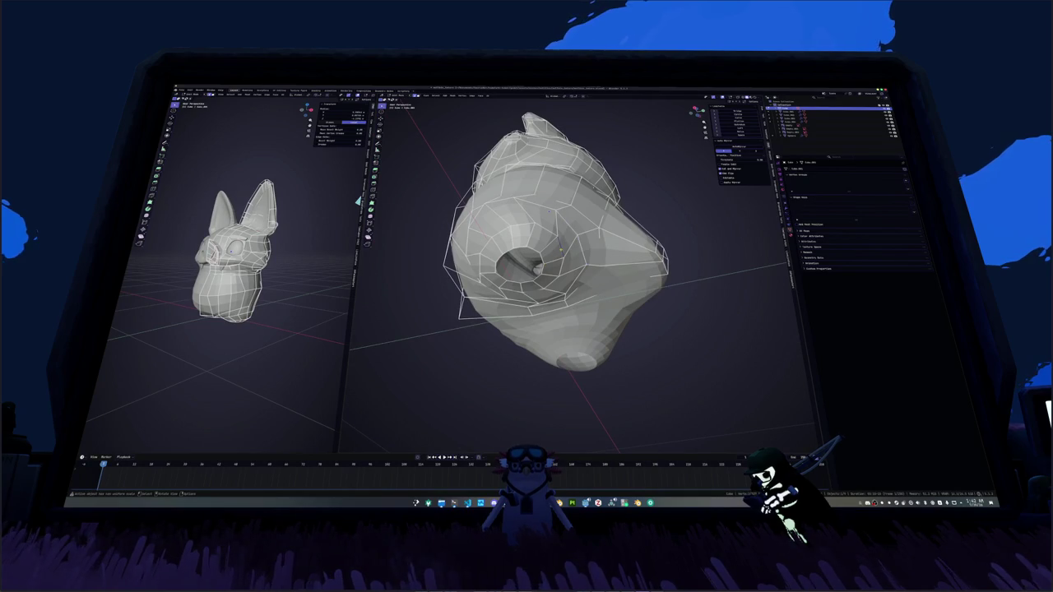
Step: In front orthographic X-ray view, grow-select the bottom faces and extrude them downward
key(KP_3)
key(KP_1)
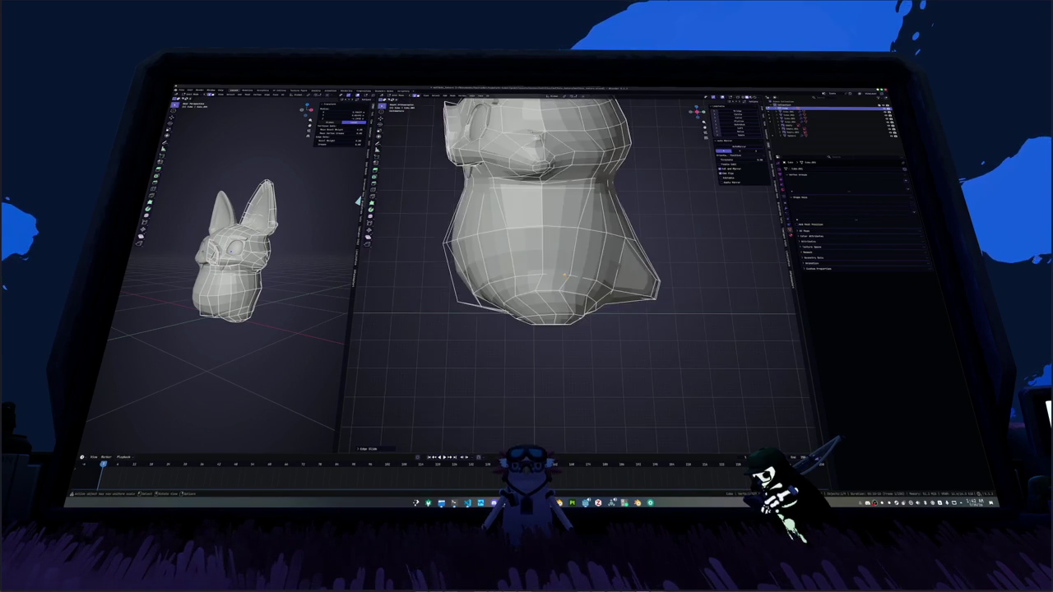
scroll(564, 275, up, 2)
key(alt+z)
key(KP_4)
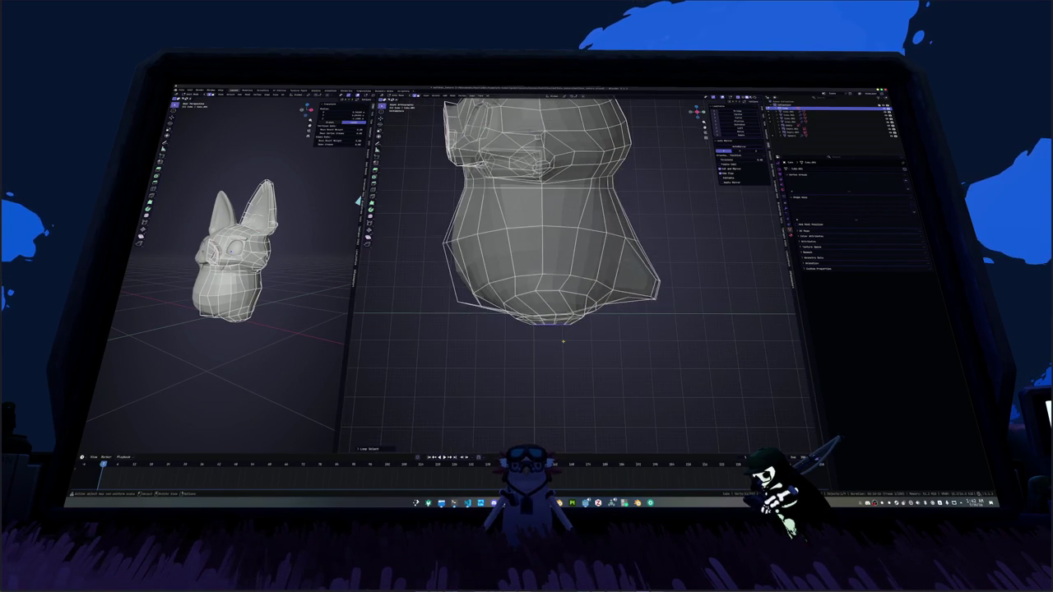
key(ctrl+KP_Add)
key(e)
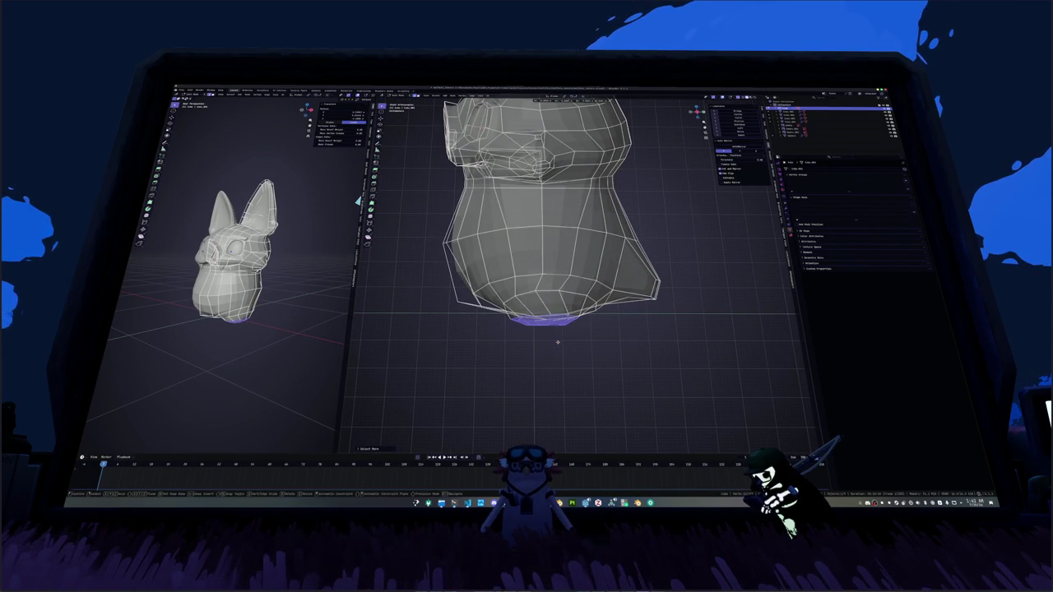
click(562, 329)
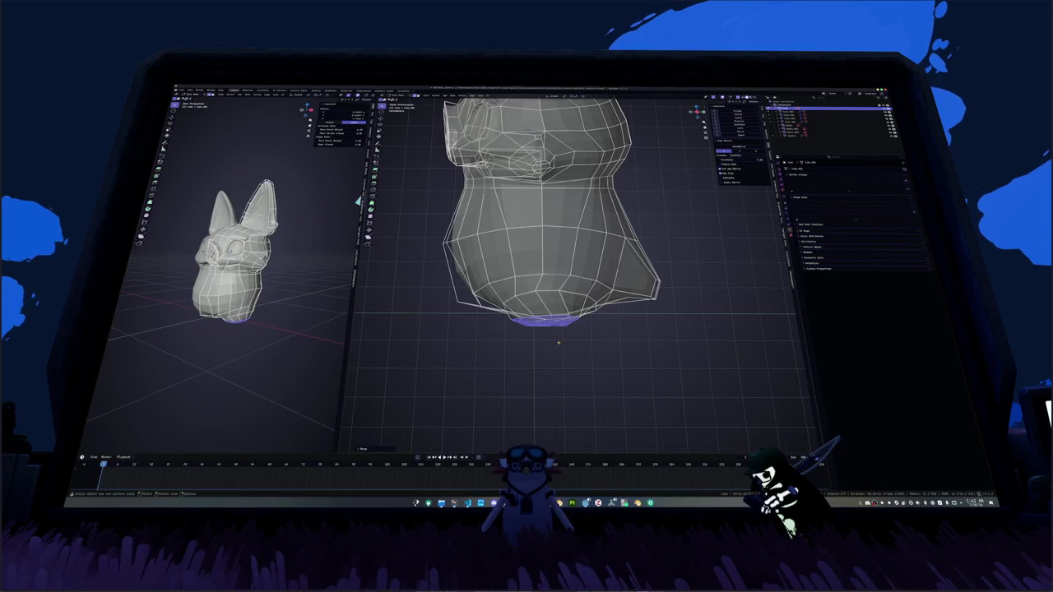
Step: Select the loop near the bottom, adjust it, and turn X-ray off
alt+click(543, 317)
key(s)
key(Return)
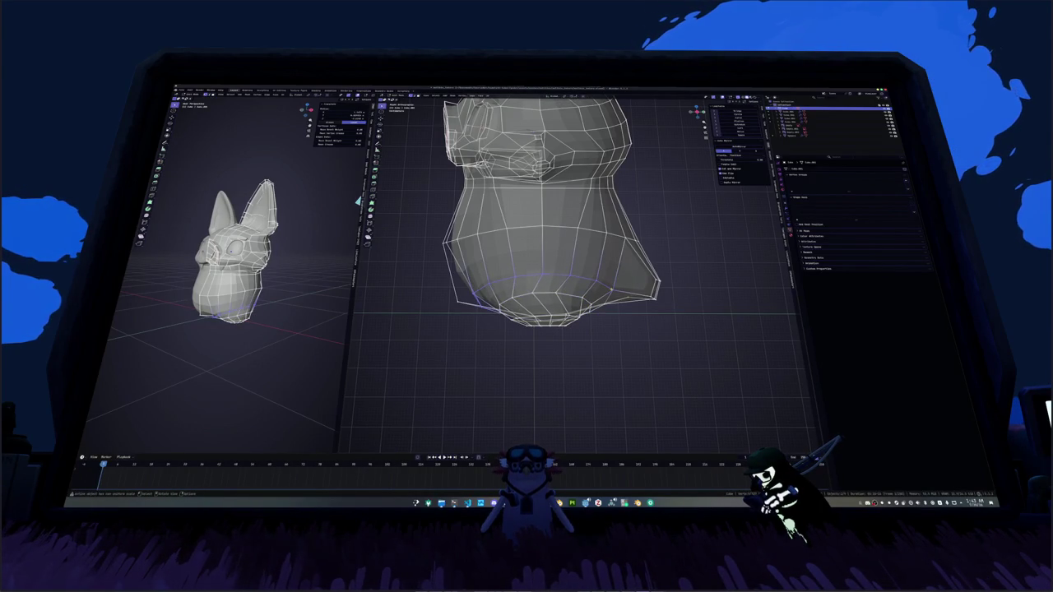
key(alt+z)
middle_drag(559, 247, 608, 230)
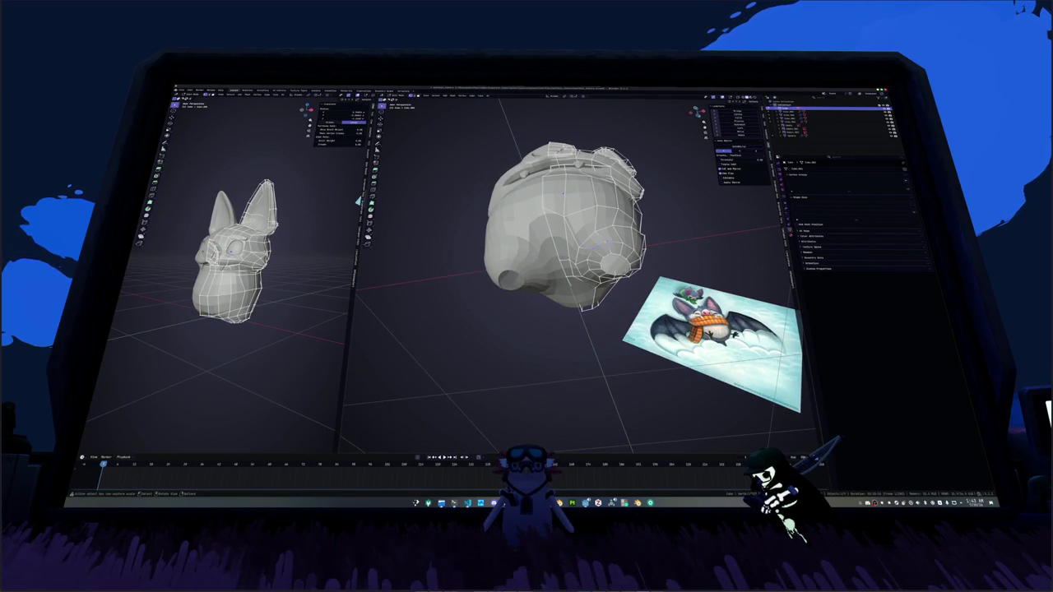
Step: Select torso edges and orbit to compare the head with the bat reference image
key(Tab)
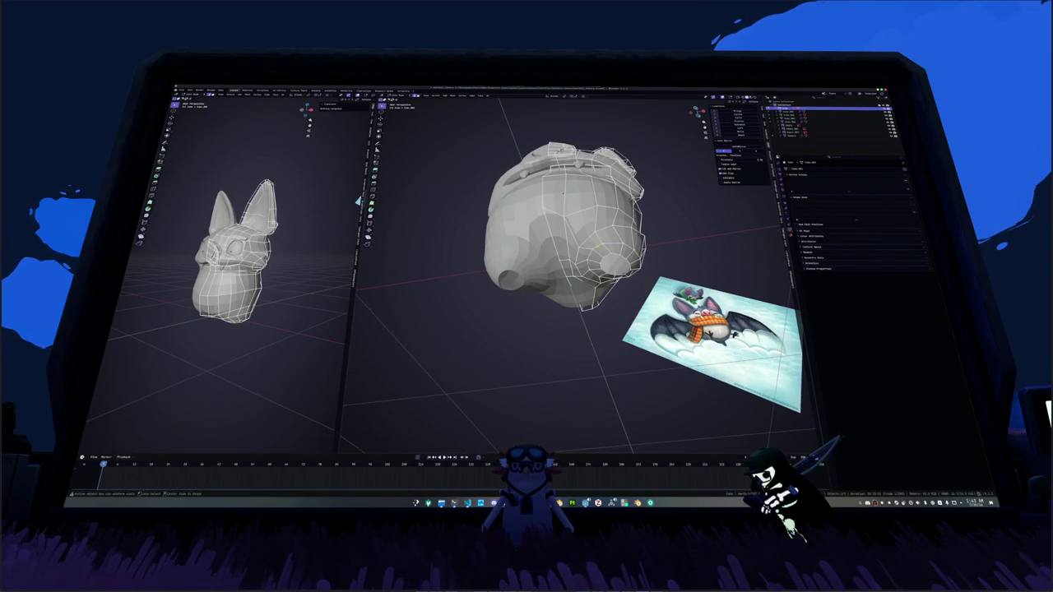
click(608, 246)
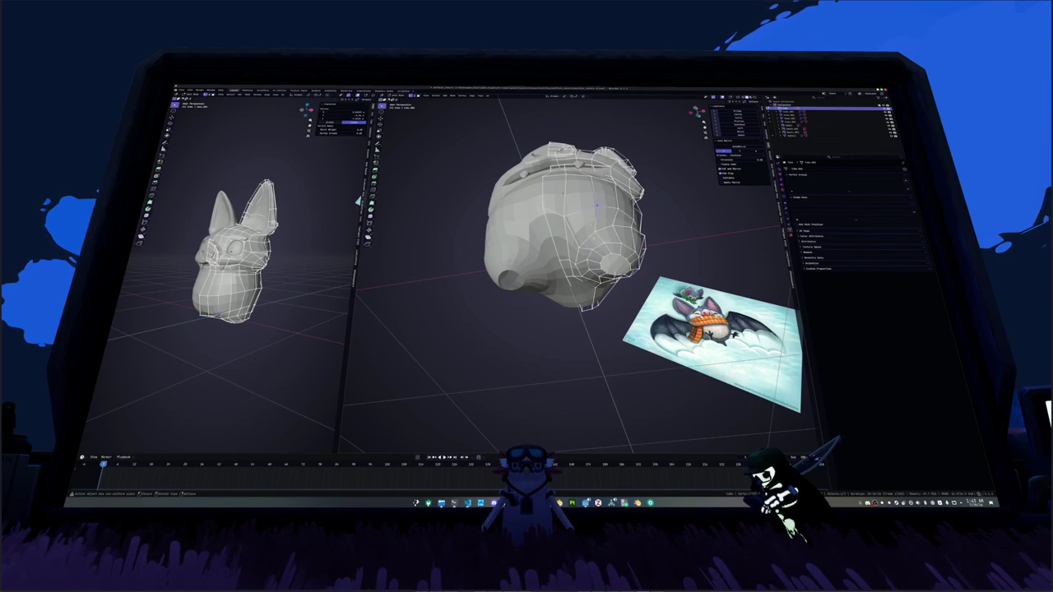
click(599, 222)
middle_drag(568, 247, 609, 235)
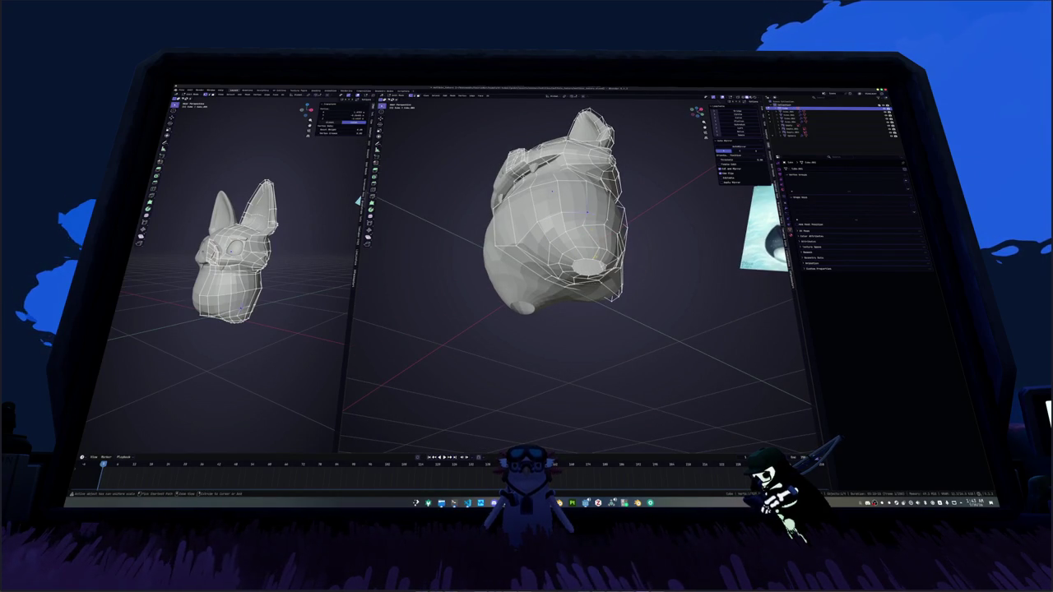
mouse_move(494, 387)
middle_down()
mouse_move(462, 393)
mouse_move(562, 415)
mouse_move(802, 412)
middle_up()
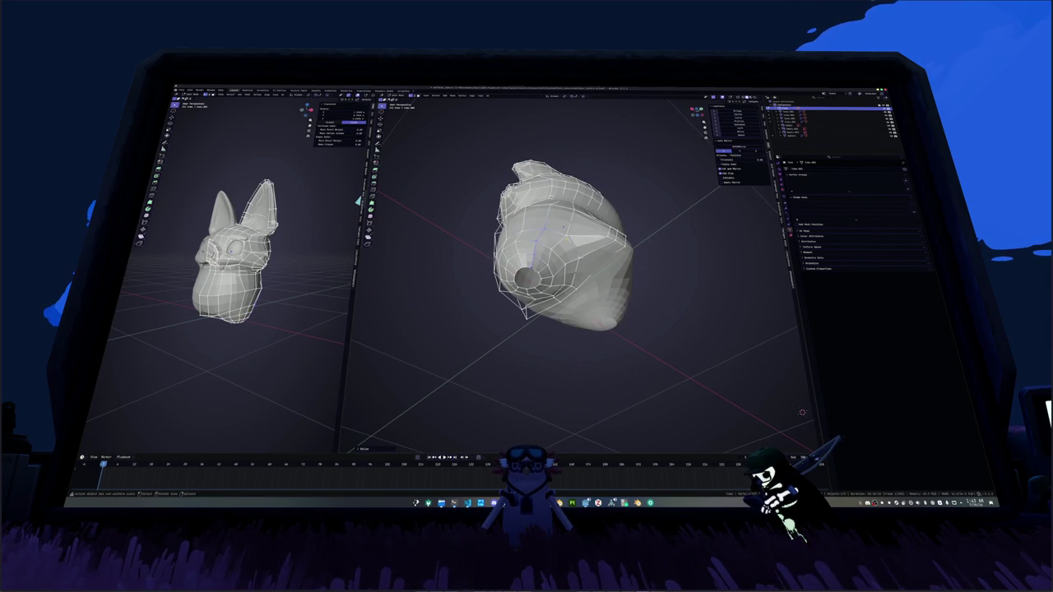
mouse_move(802, 412)
middle_down()
mouse_move(724, 411)
mouse_move(691, 386)
mouse_move(691, 354)
mouse_move(510, 280)
middle_up()
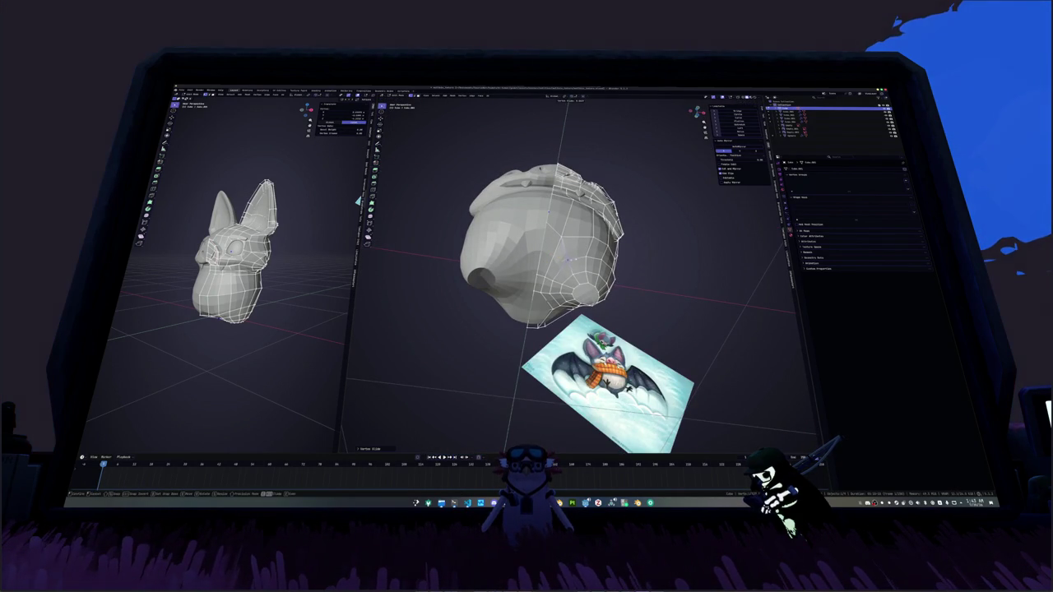
mouse_move(510, 280)
middle_down()
mouse_move(547, 247)
mouse_move(461, 222)
middle_up()
Step: Loop-cut a new edge loop around the belly and move it along Y in side view
key(shift+v)
key(ctrl+r)
click(568, 259)
key(KP_3)
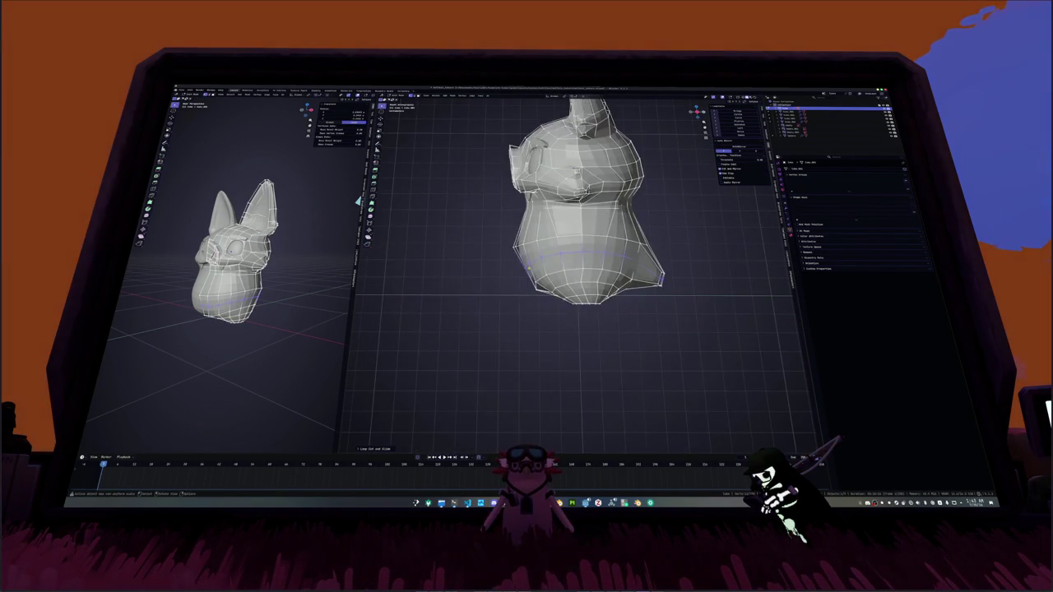
key(g)
key(y)
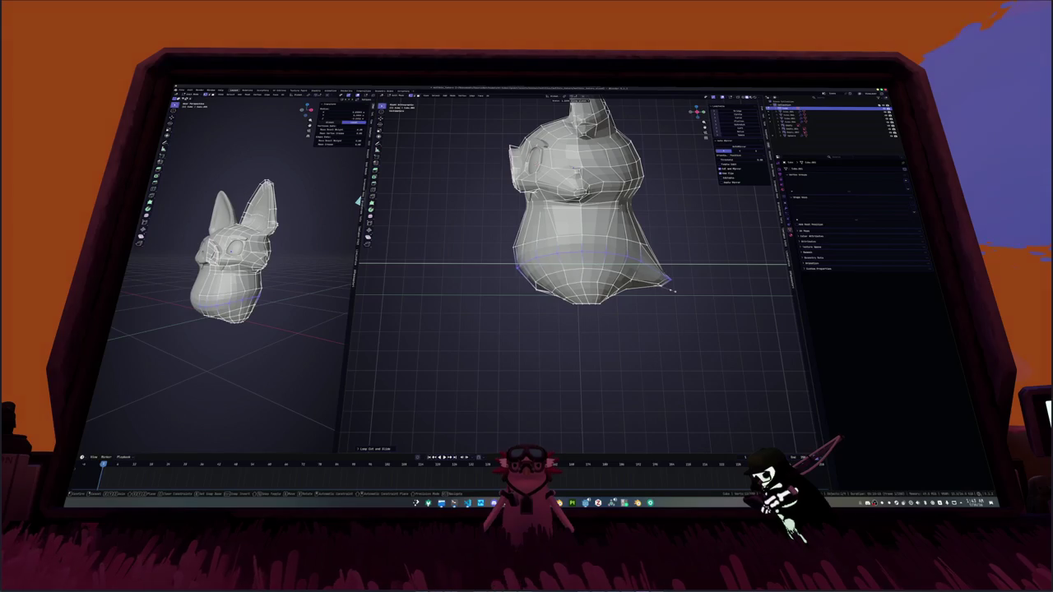
click(676, 291)
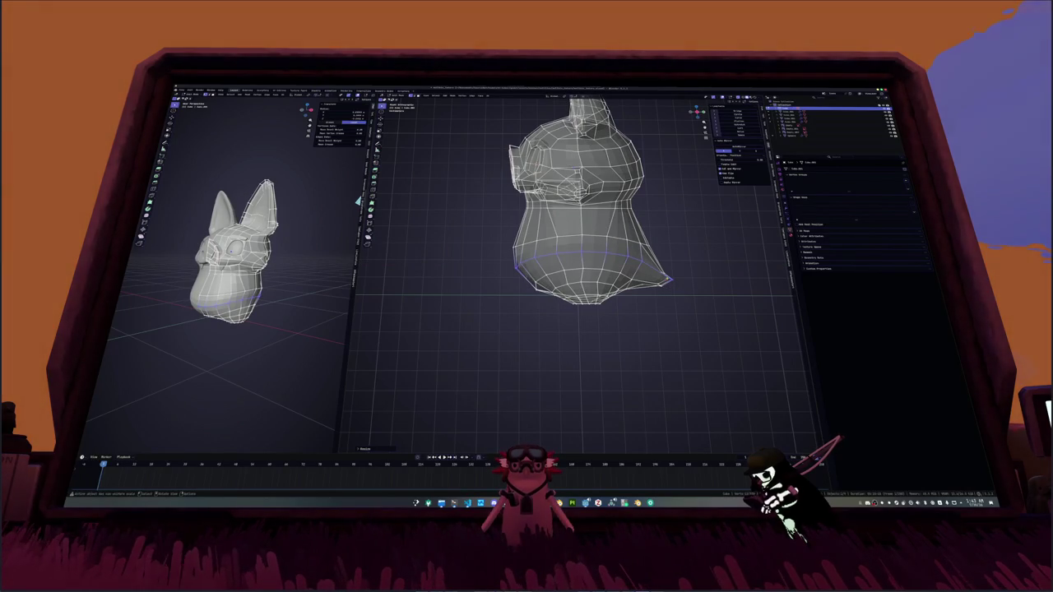
Step: Slide a vertex near the lower edge along its edge to refine the belly profile
click(653, 272)
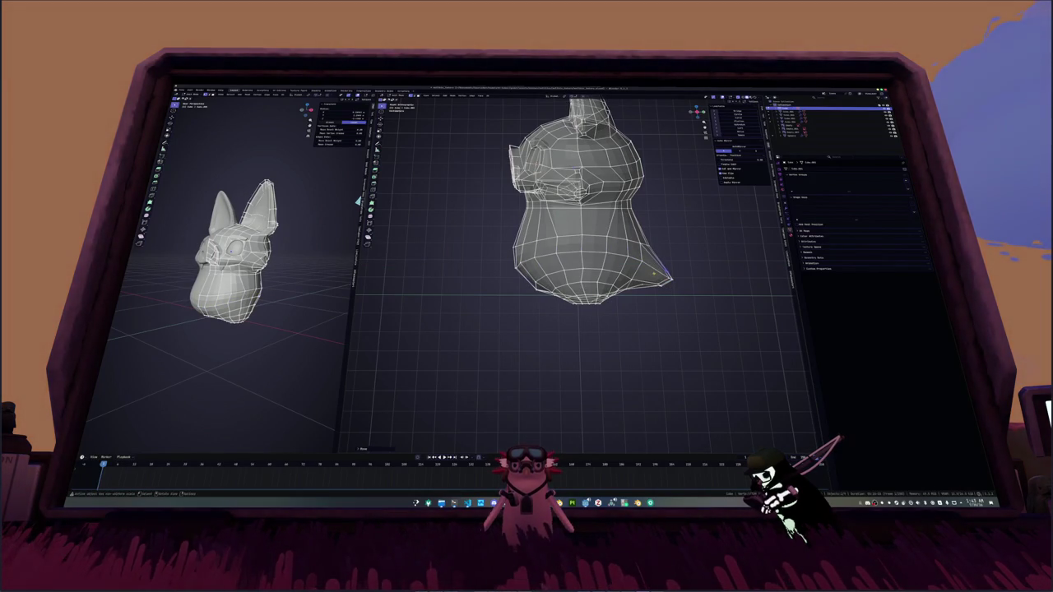
click(638, 284)
key(g)
click(639, 283)
mouse_move(638, 284)
middle_down()
mouse_move(600, 272)
mouse_move(609, 214)
mouse_move(649, 276)
mouse_move(646, 268)
mouse_move(659, 266)
middle_up()
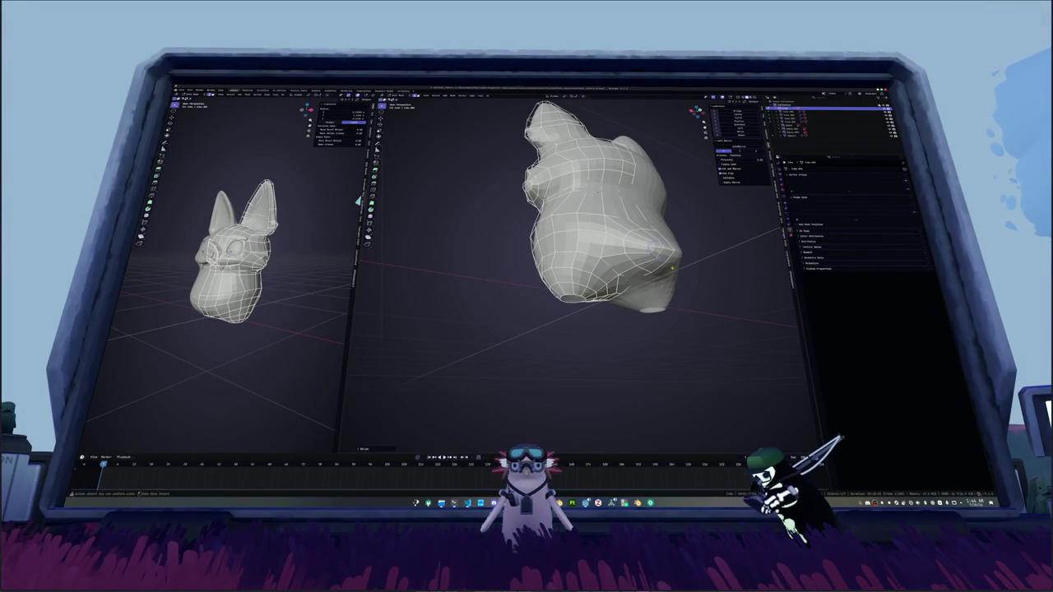
Step: Re-enter Edit Mode and start a shortest edge path down the body's side
key(Tab)
middle_drag(659, 266, 580, 261)
key(Tab)
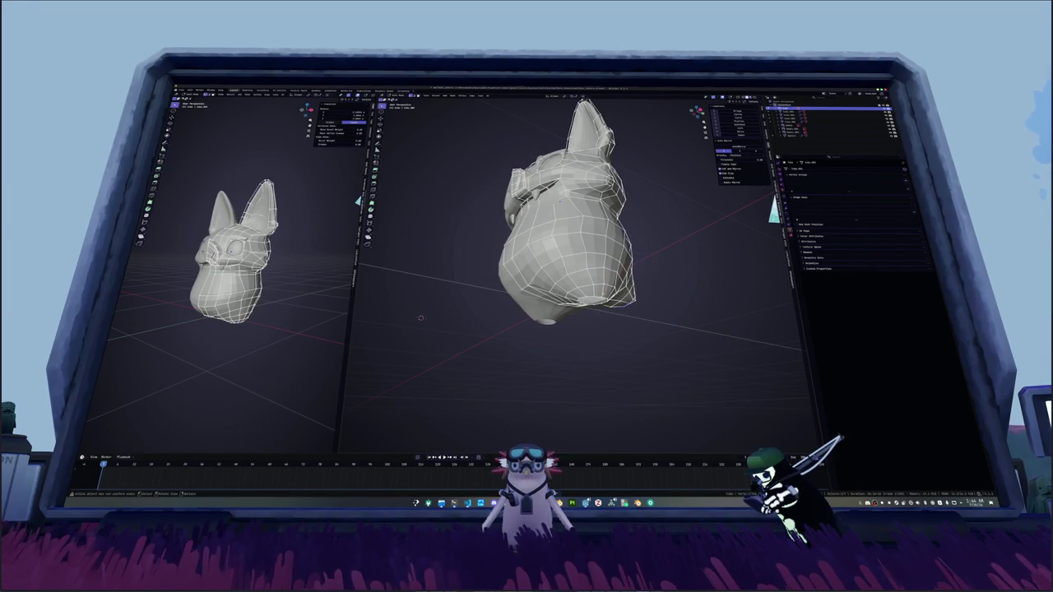
ctrl+click(606, 238)
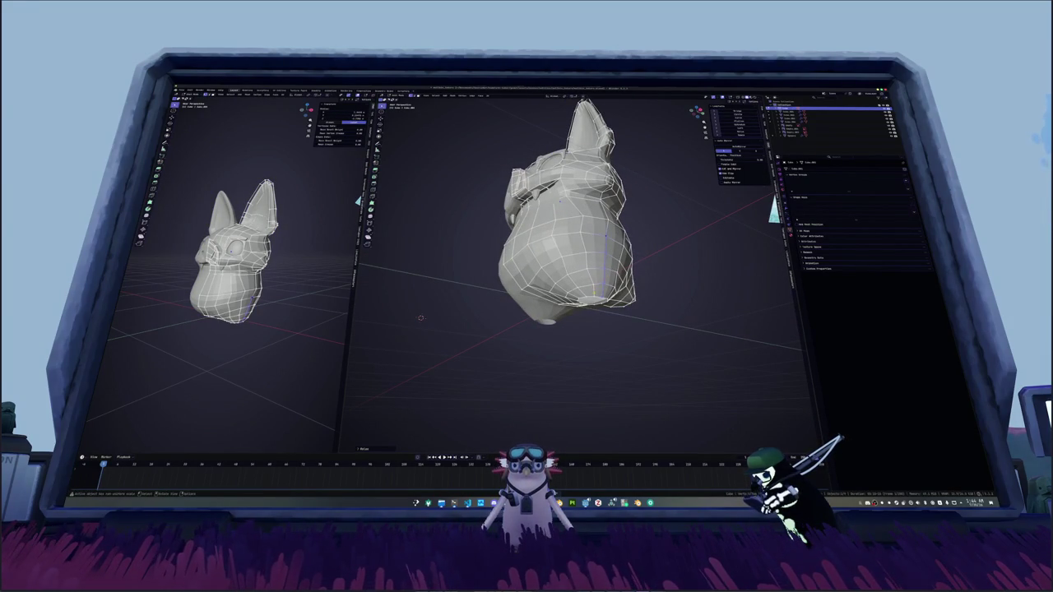
ctrl+click(584, 246)
middle_drag(584, 247, 576, 260)
Step: Extend the path to a vertical face loop, check the front view, and leave Edit Mode
ctrl+click(568, 264)
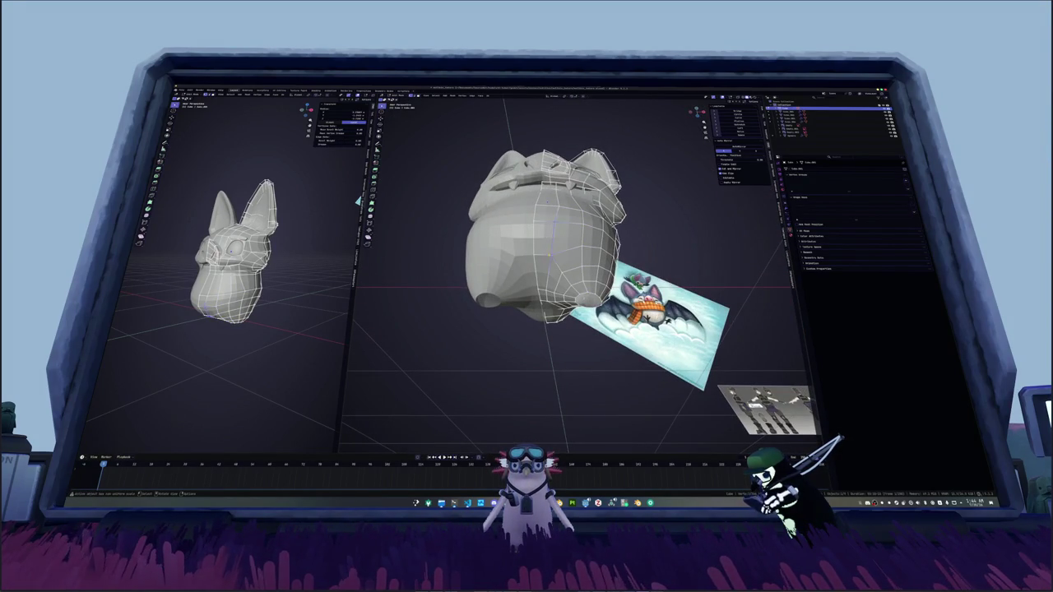
ctrl+click(557, 247)
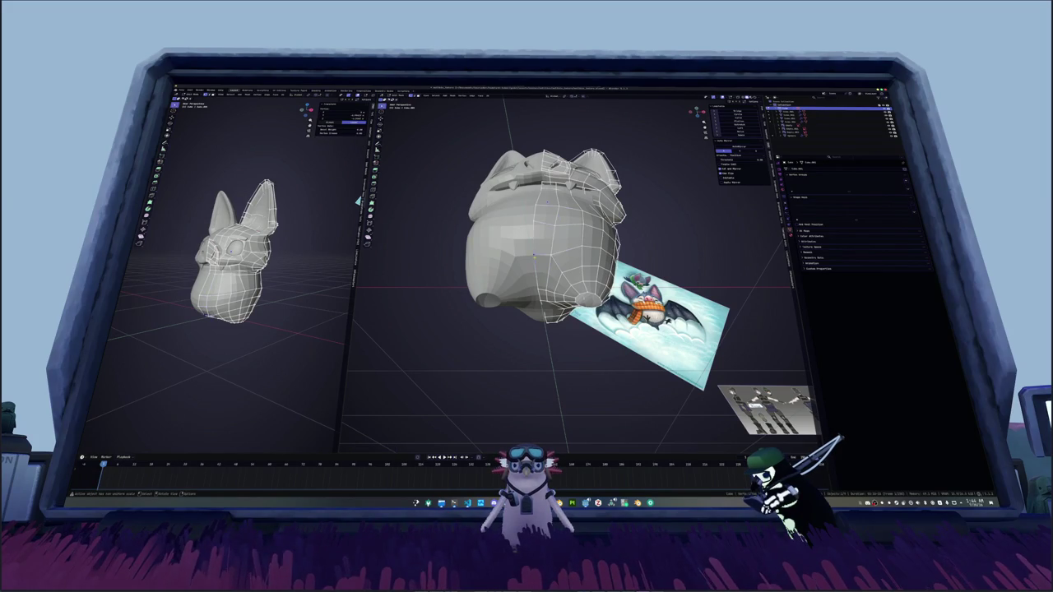
alt+click(539, 238)
mouse_move(543, 247)
middle_down()
mouse_move(592, 238)
mouse_move(576, 255)
mouse_move(592, 272)
mouse_move(608, 247)
middle_up()
key(r)
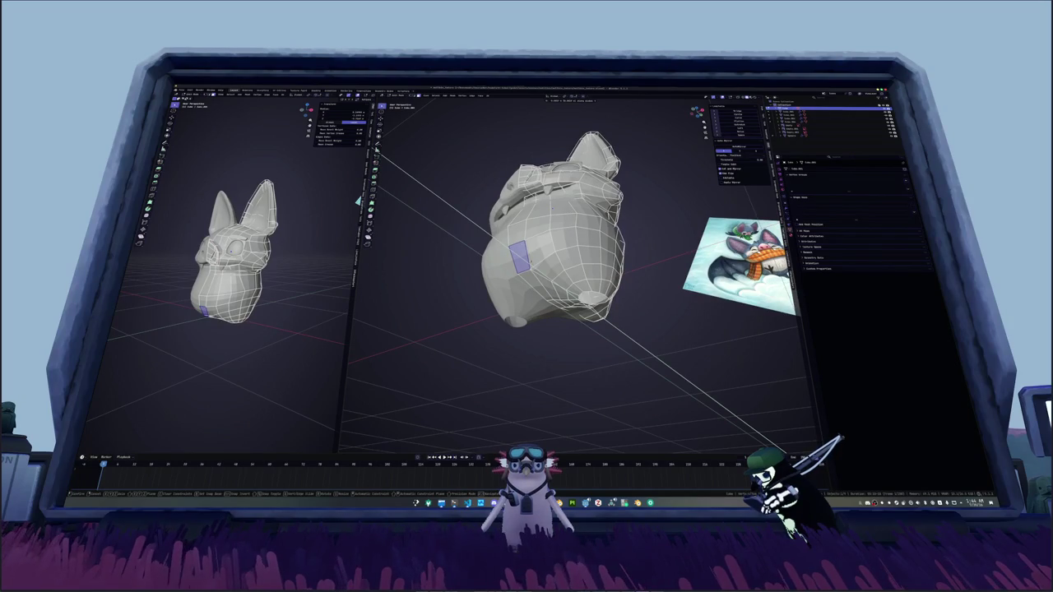
key(KP_1)
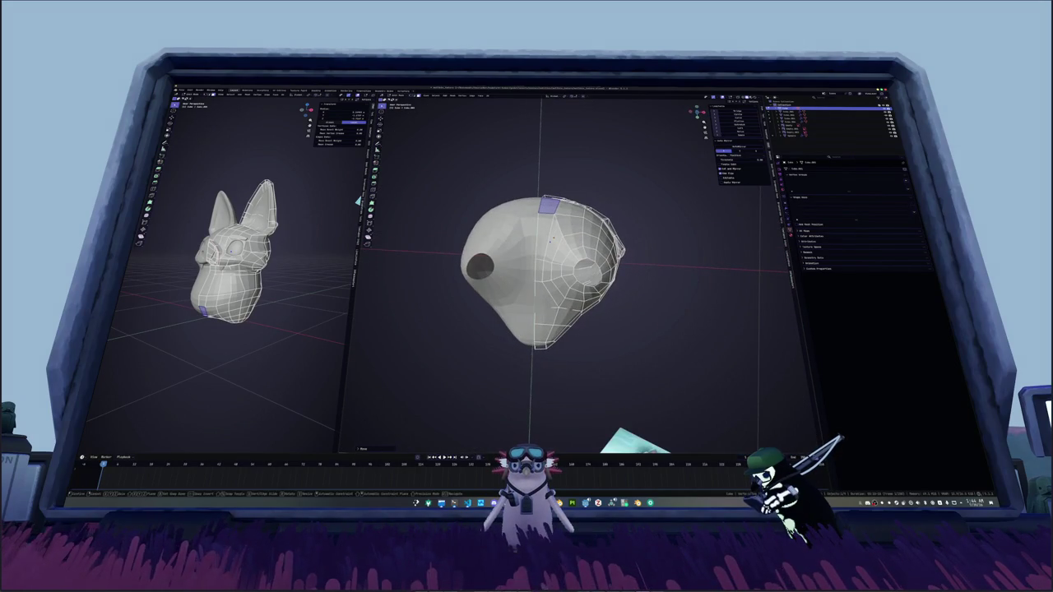
key(Tab)
middle_drag(526, 272, 533, 299)
Step: In front orthographic view, box-select the band of faces near the neck edge
key(KP_1)
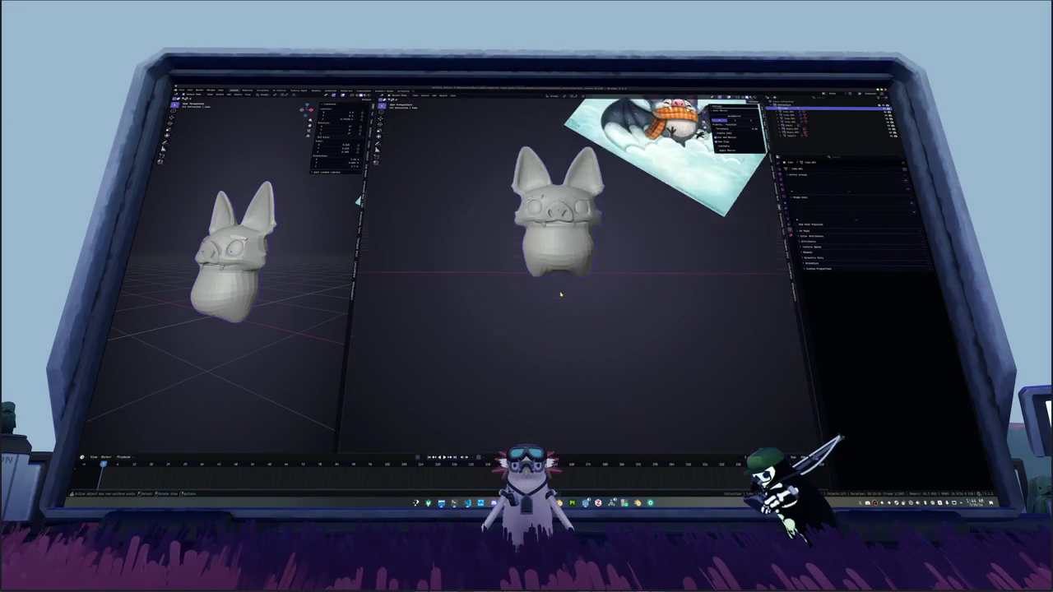
key(Tab)
scroll(612, 287, up, 3)
drag(627, 288, 628, 289)
middle_drag(628, 289, 639, 273)
drag(635, 262, 620, 253)
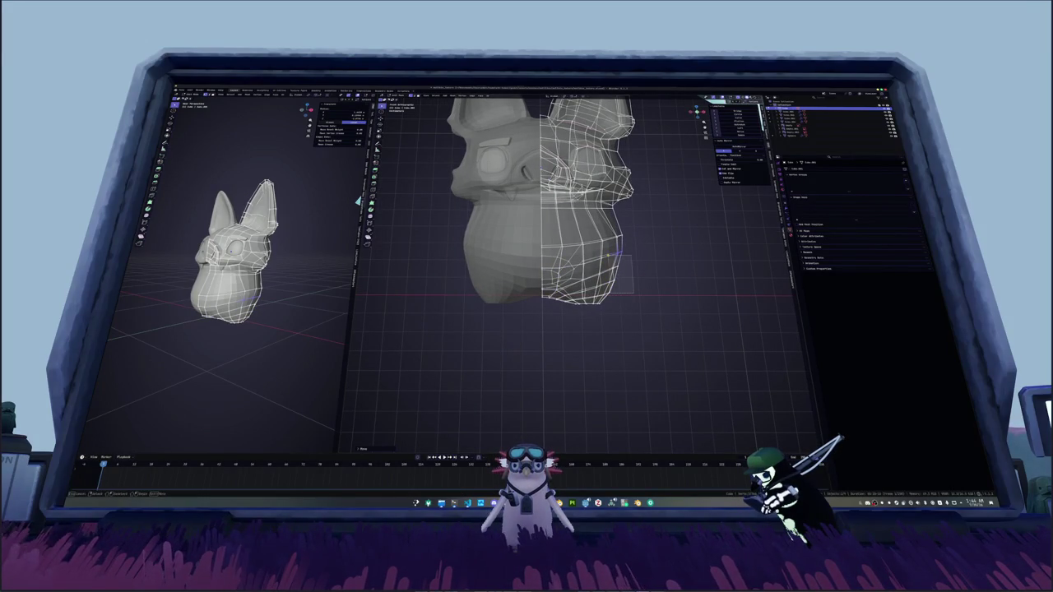
drag(617, 252, 619, 254)
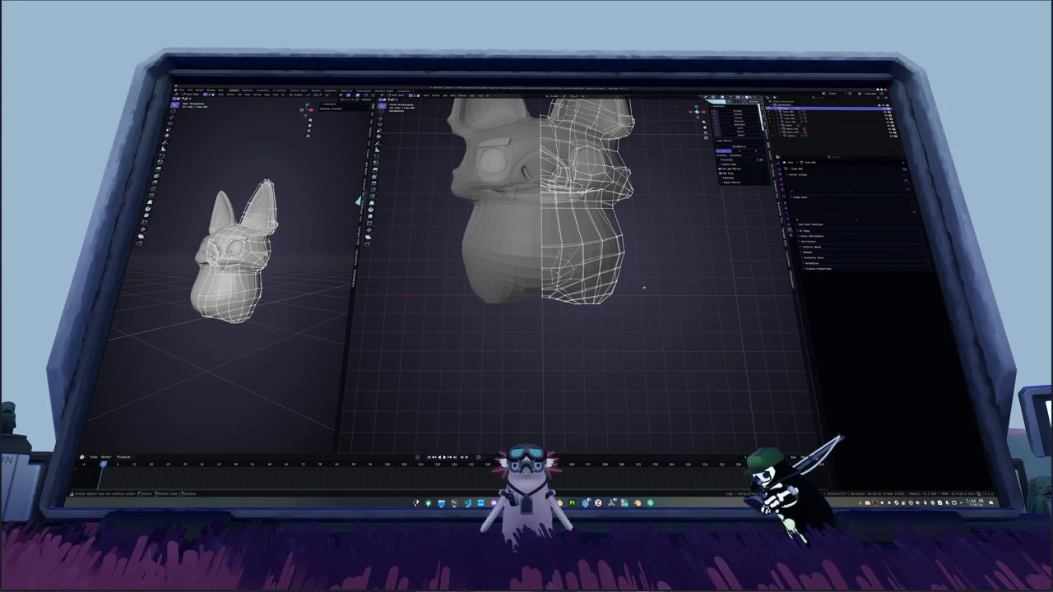
Step: Compare the smooth solid bat outside Edit Mode, then return to editing from a side angle
key(Tab)
scroll(644, 278, down, 3)
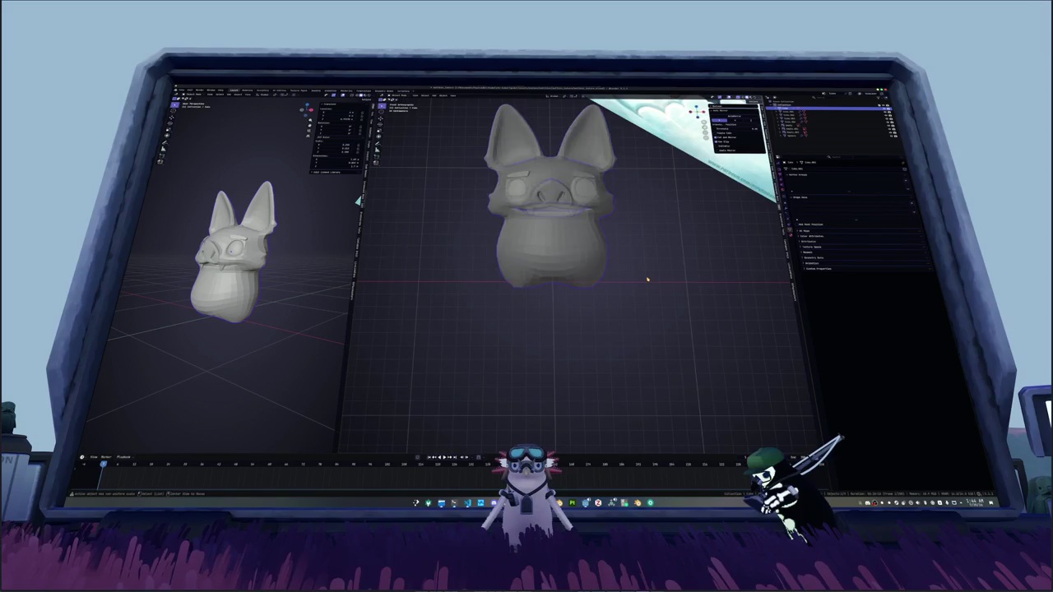
scroll(642, 278, up, 2)
scroll(642, 277, up, 2)
key(Tab)
mouse_move(643, 277)
middle_down()
mouse_move(483, 258)
mouse_move(576, 247)
mouse_move(667, 277)
middle_up()
scroll(484, 259, up, 2)
scroll(575, 247, down, 2)
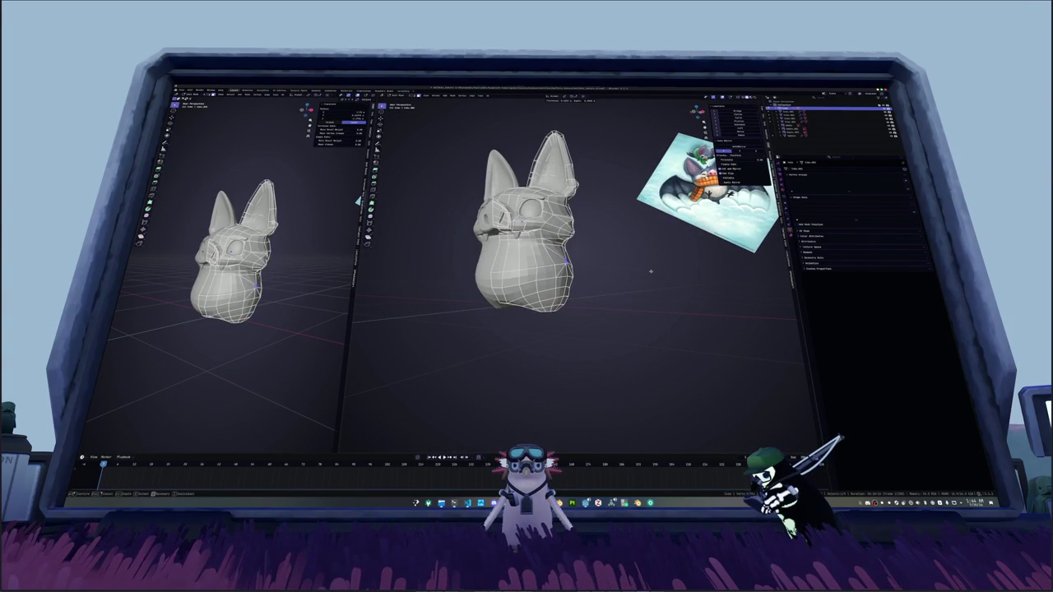
Step: Fill the side hole's edge loop with a face and poke it into a triangle fan
middle_drag(656, 271, 413, 229)
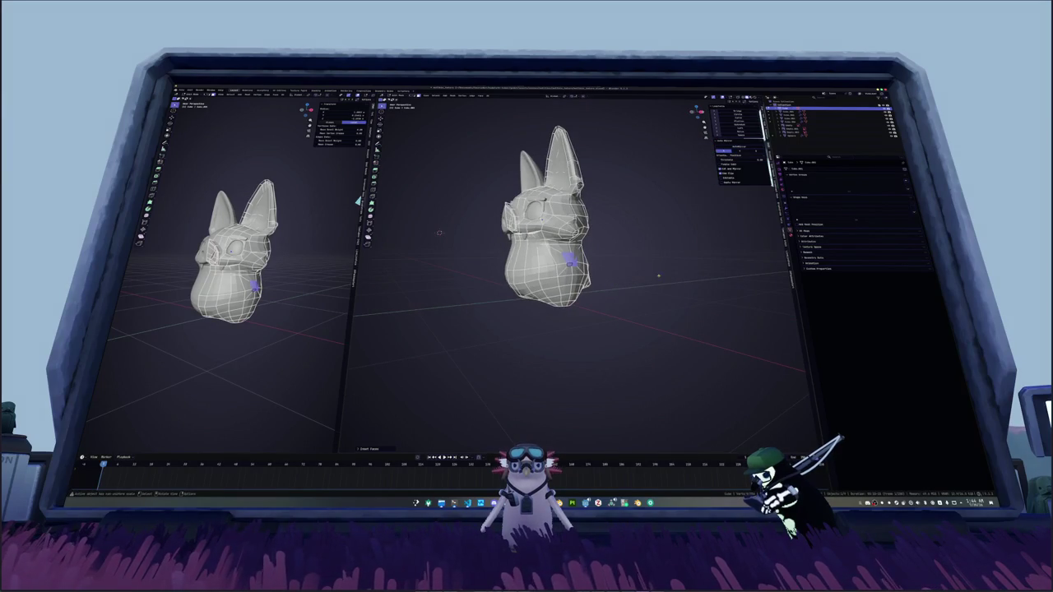
scroll(413, 229, up, 2)
alt+click(567, 271)
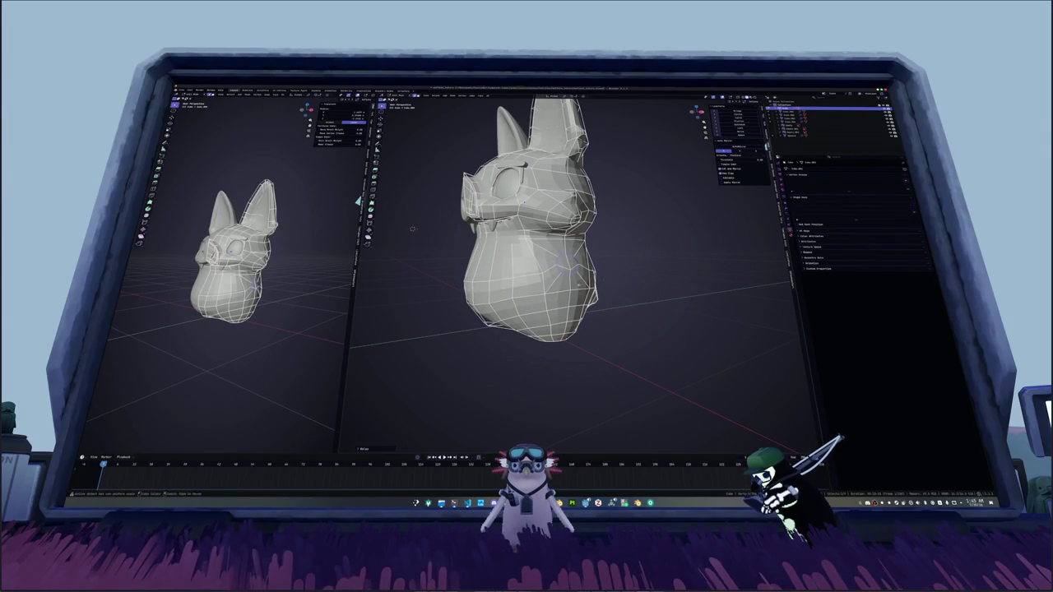
middle_drag(412, 229, 442, 225)
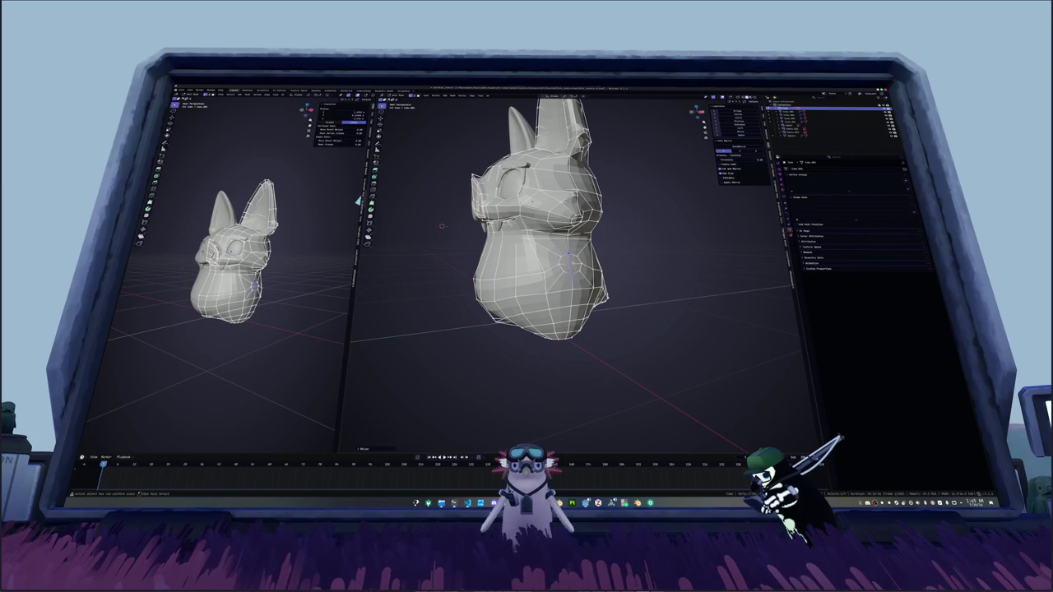
key(f)
right_click(570, 261)
click(576, 267)
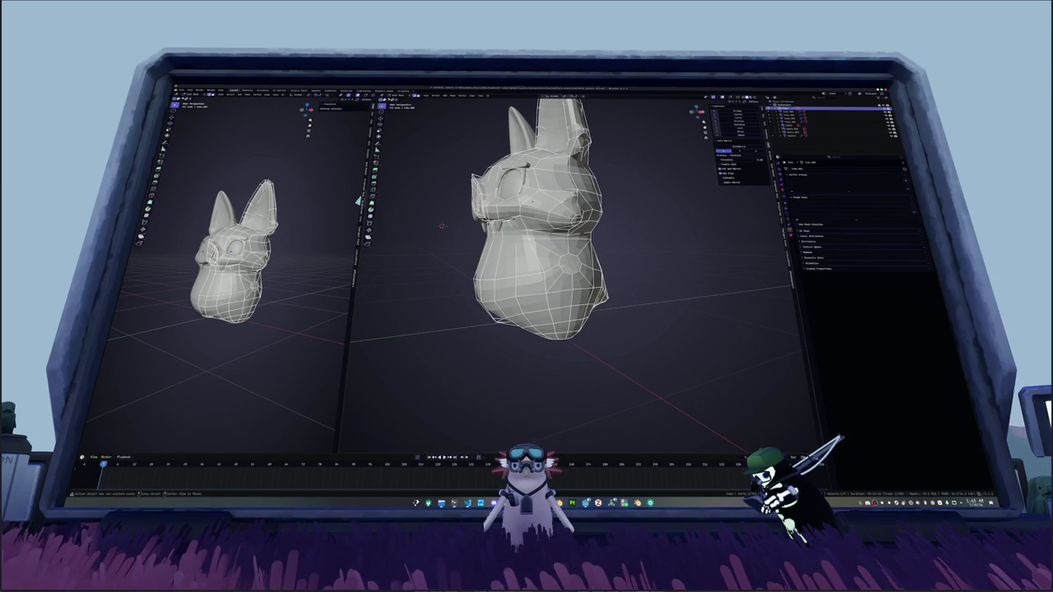
Step: Edge-slide the loop around the poked area along the body
alt+click(570, 263)
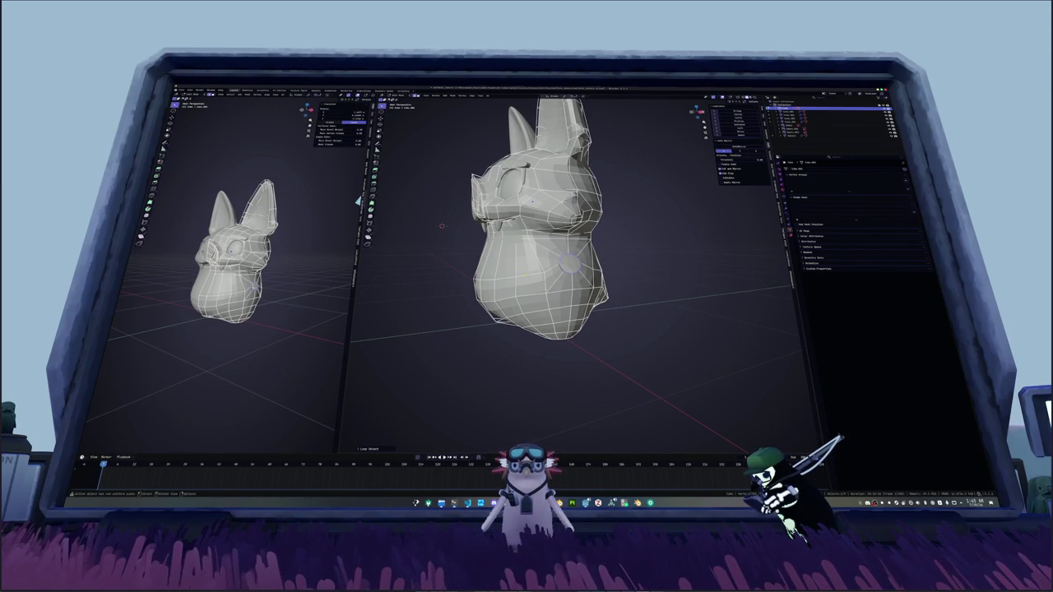
mouse_move(535, 246)
middle_down()
mouse_move(494, 272)
mouse_move(559, 247)
middle_up()
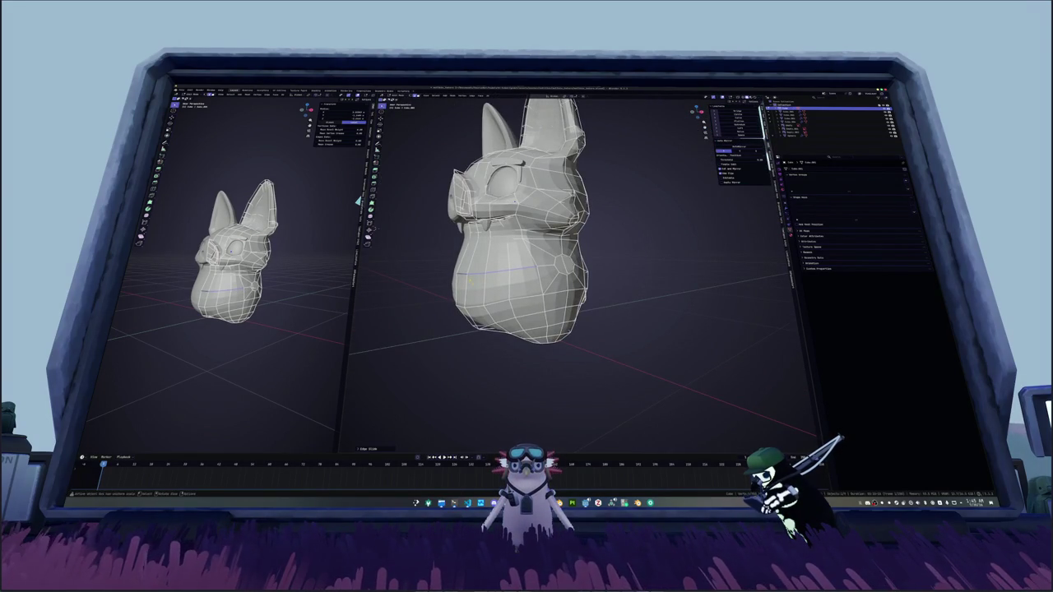
middle_drag(470, 280, 394, 277)
middle_drag(494, 272, 576, 272)
key(g)
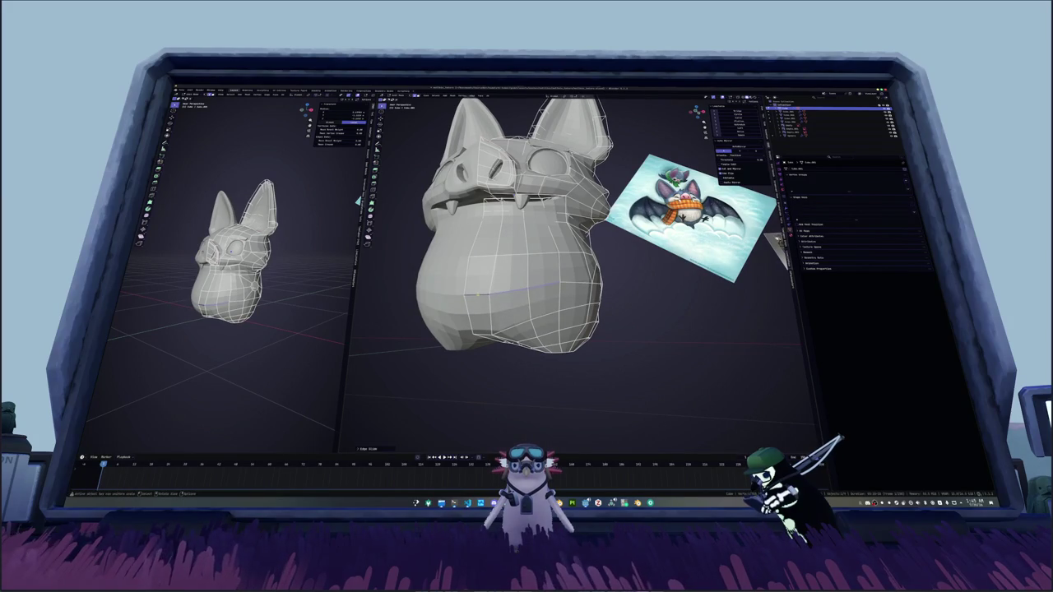
key(g)
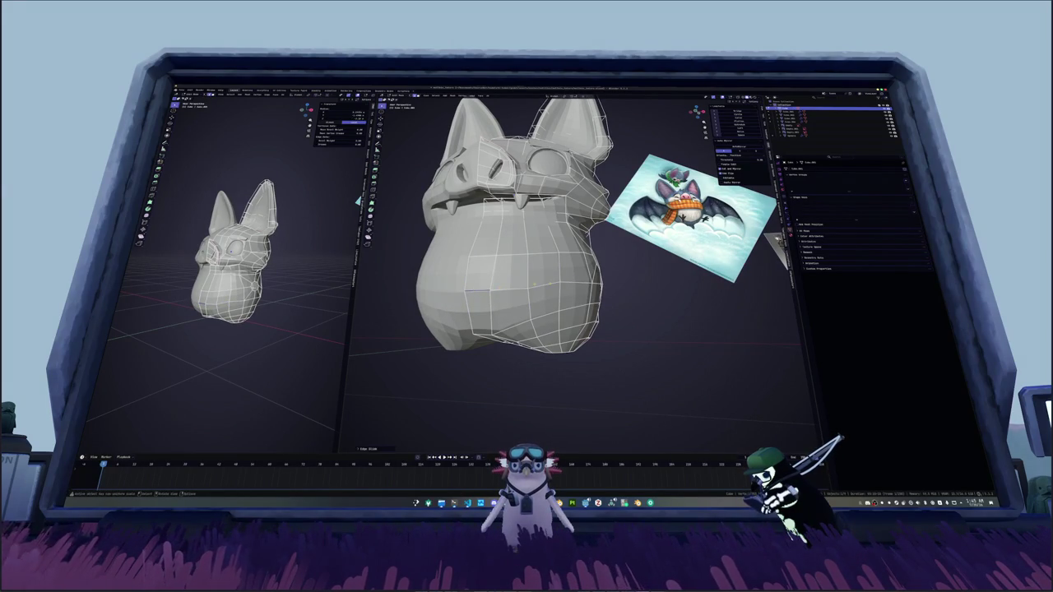
key(g)
Step: Rotate the selected loop about the X axis and scale it
mouse_move(560, 284)
middle_down()
mouse_move(637, 248)
mouse_move(485, 286)
mouse_move(516, 283)
middle_up()
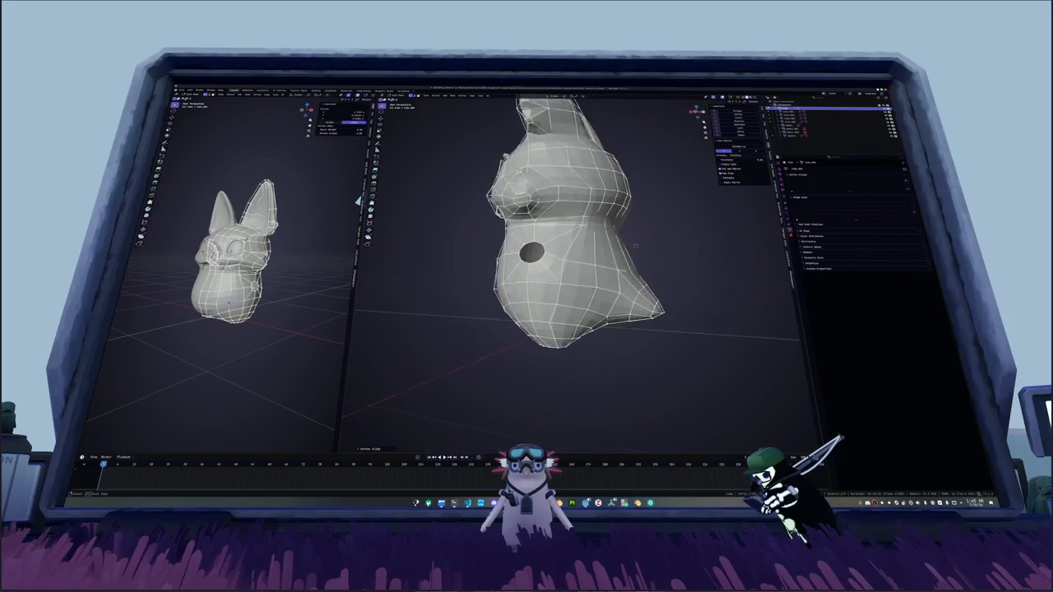
mouse_move(606, 268)
middle_down()
mouse_move(589, 273)
mouse_move(610, 249)
mouse_move(637, 262)
mouse_move(635, 251)
middle_up()
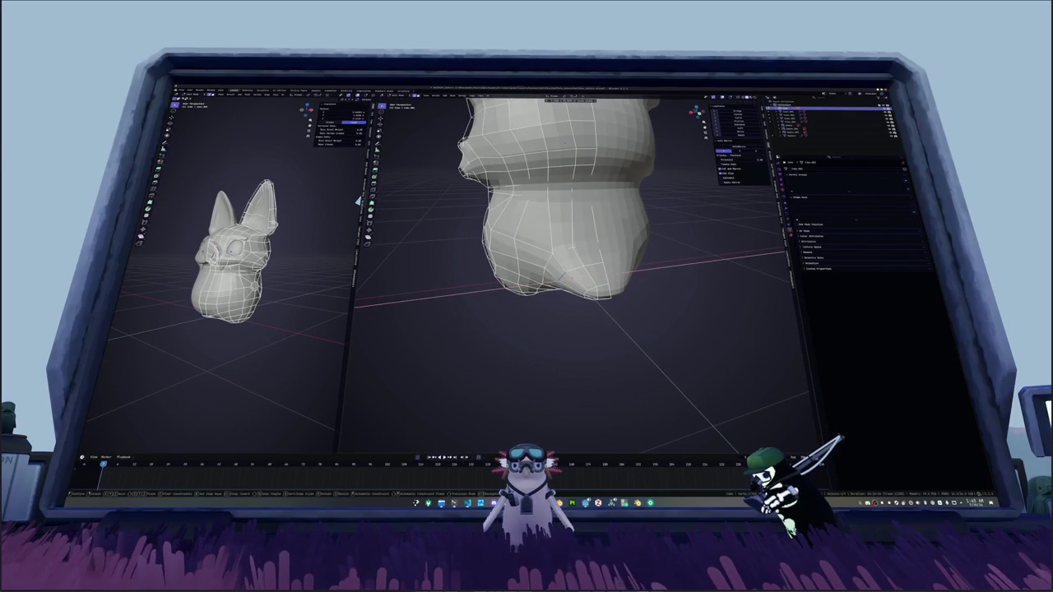
middle_drag(566, 278, 568, 251)
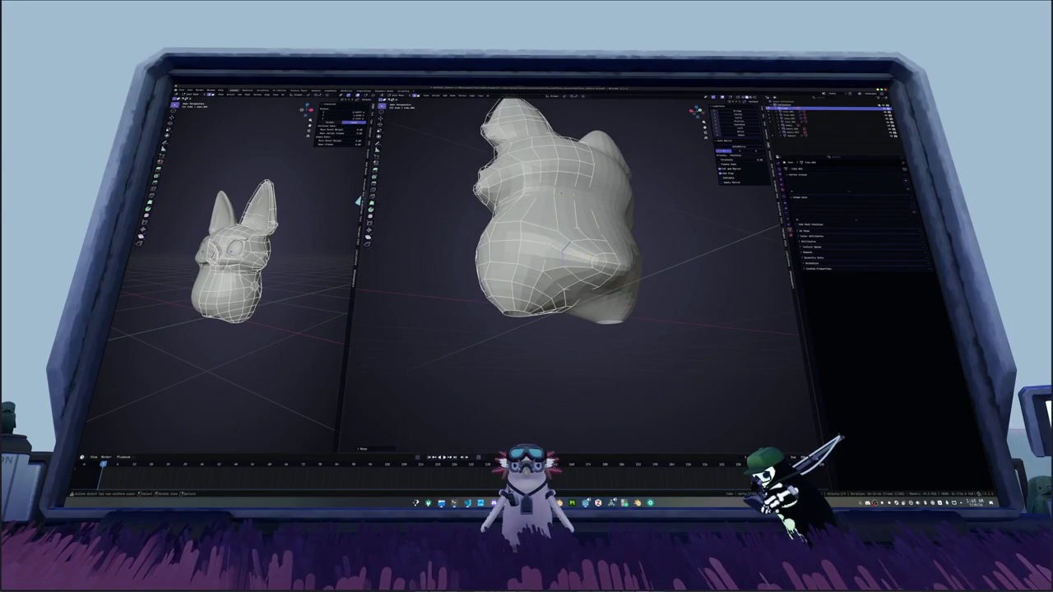
key(r)
key(x)
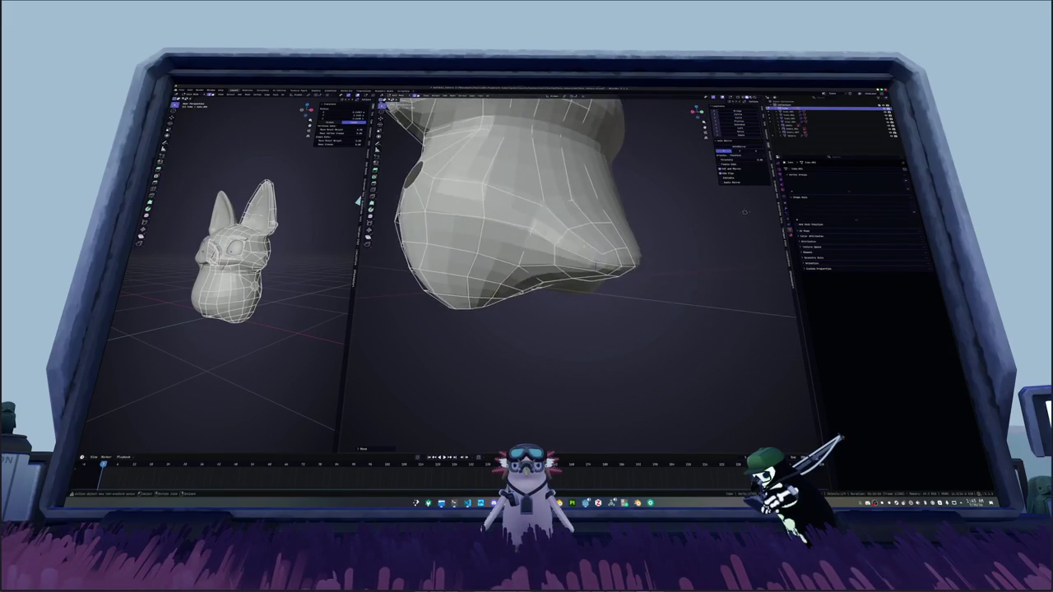
key(Return)
key(s)
key(Return)
Step: Slide the selected vertices again to round out the lower belly
mouse_move(606, 270)
middle_down()
mouse_move(580, 247)
mouse_move(612, 257)
mouse_move(632, 241)
middle_up()
key(g)
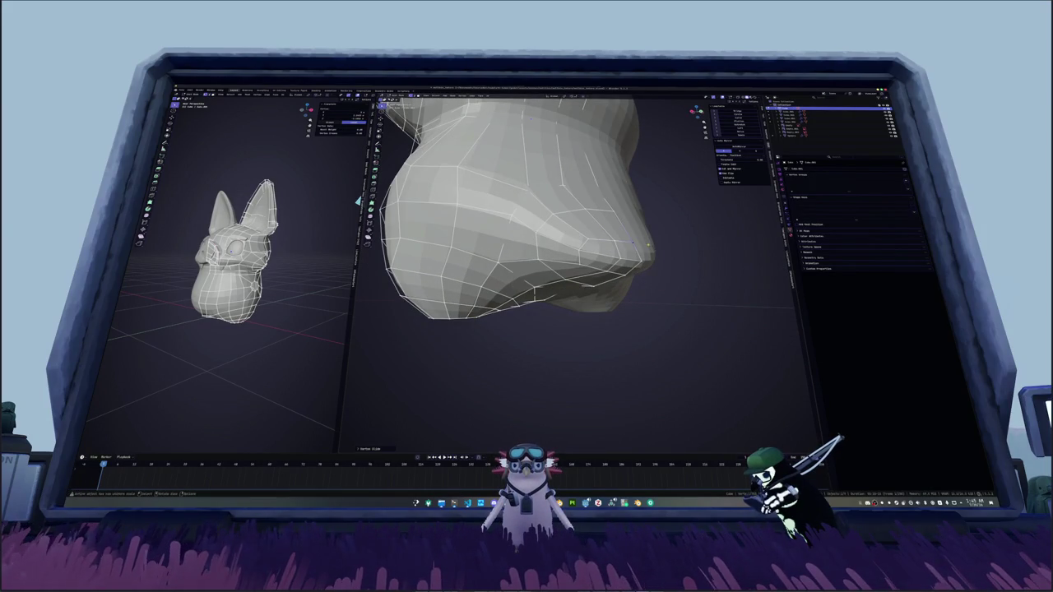
key(g)
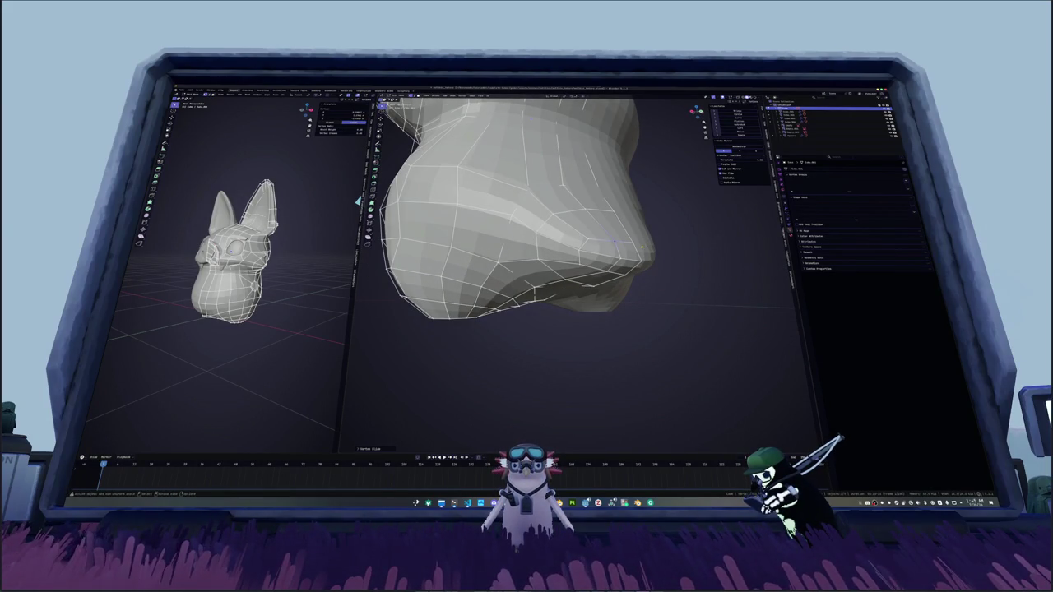
middle_drag(613, 241, 566, 223)
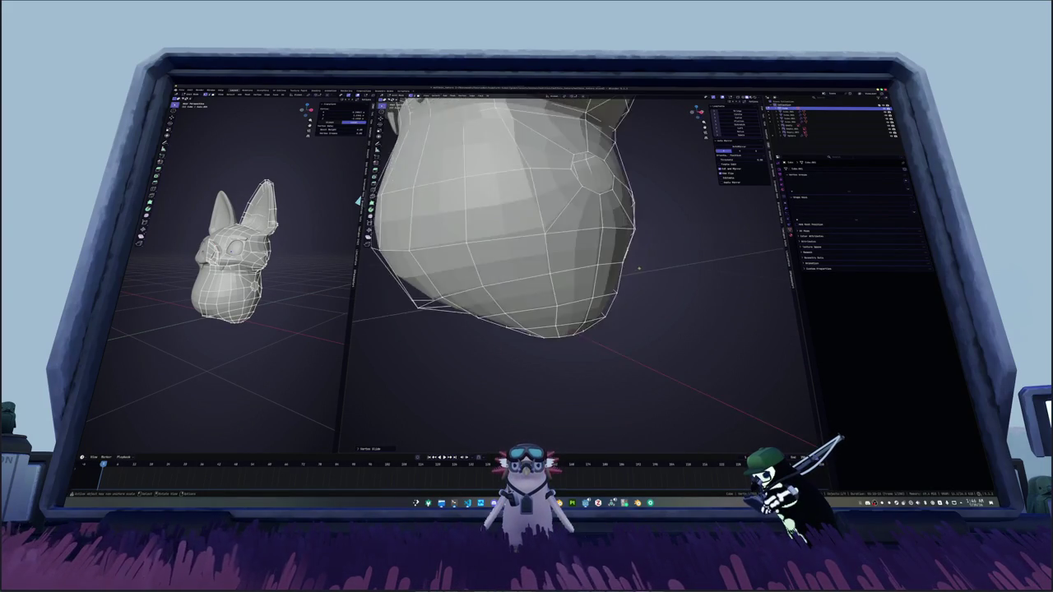